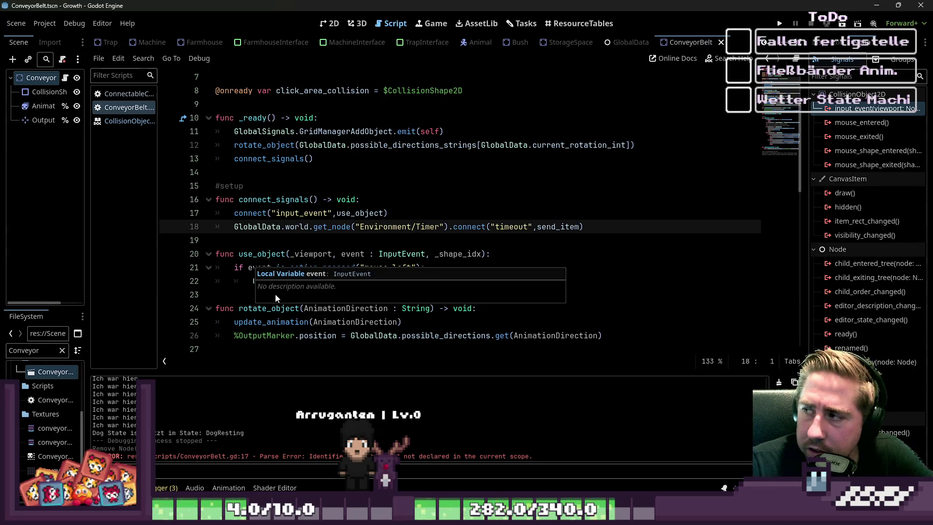
Step: Move to the empty line after connect_signals, then bring up the Aseprite Sprite-0001 window
key(Down)
scroll(233, 270, down, 1)
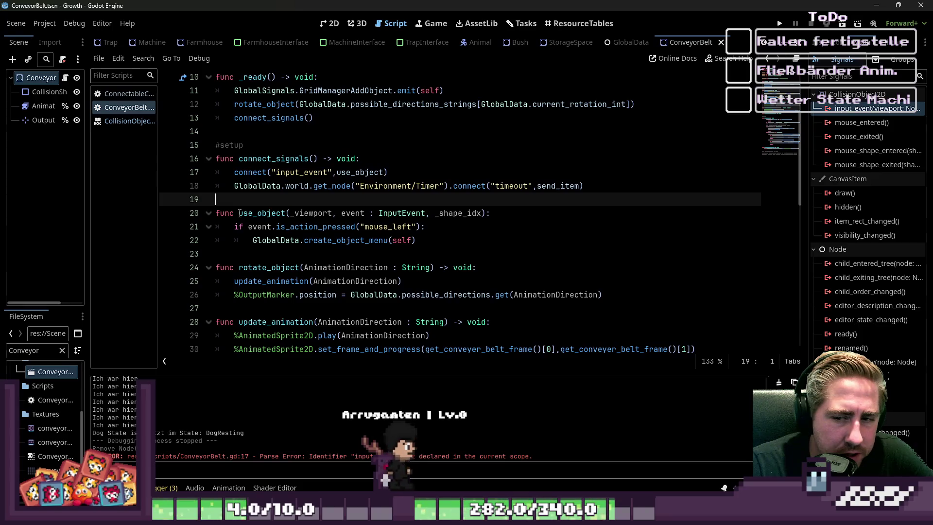
scroll(240, 214, down, 1)
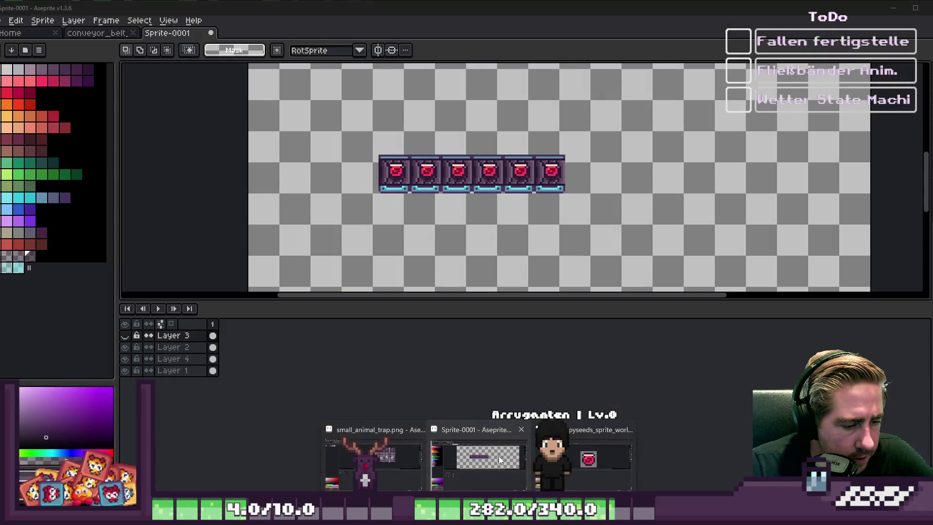
click(498, 456)
key(alt+Tab)
Step: Zoom into the conveyor belt sprite and toggle layer visibility so Layer 3 is hidden
text(n)
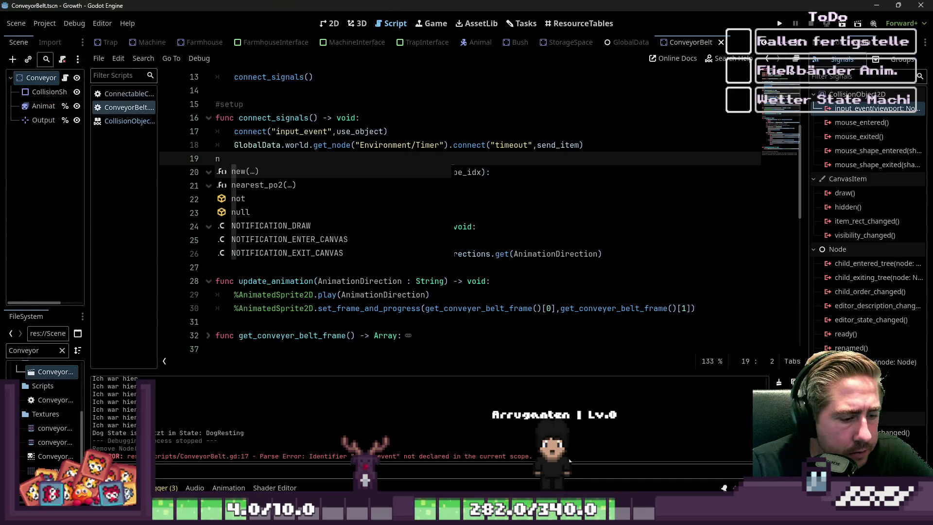
mouse_move(531, 483)
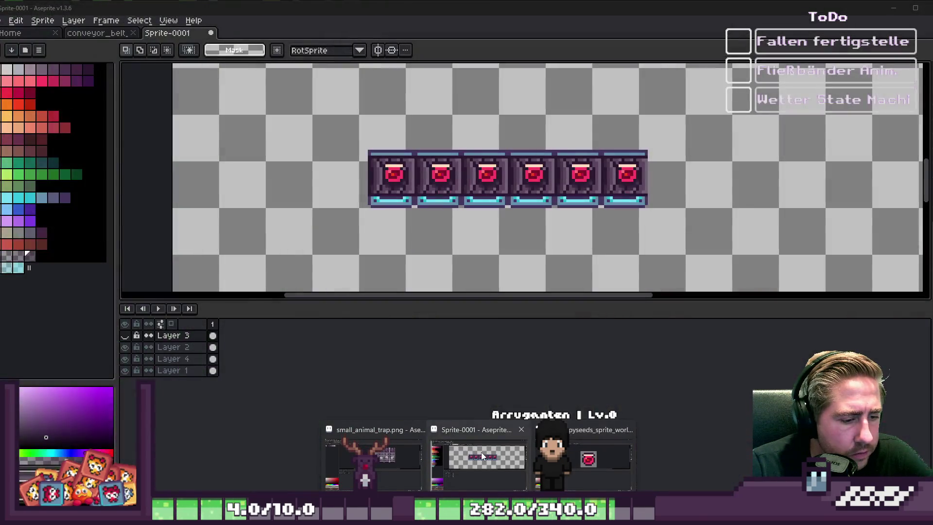
click(481, 452)
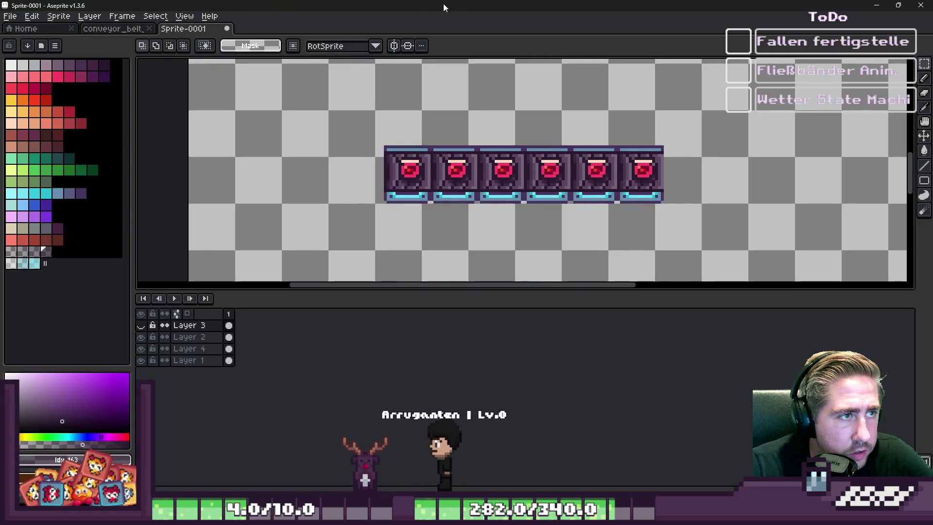
scroll(388, 141, up, 4)
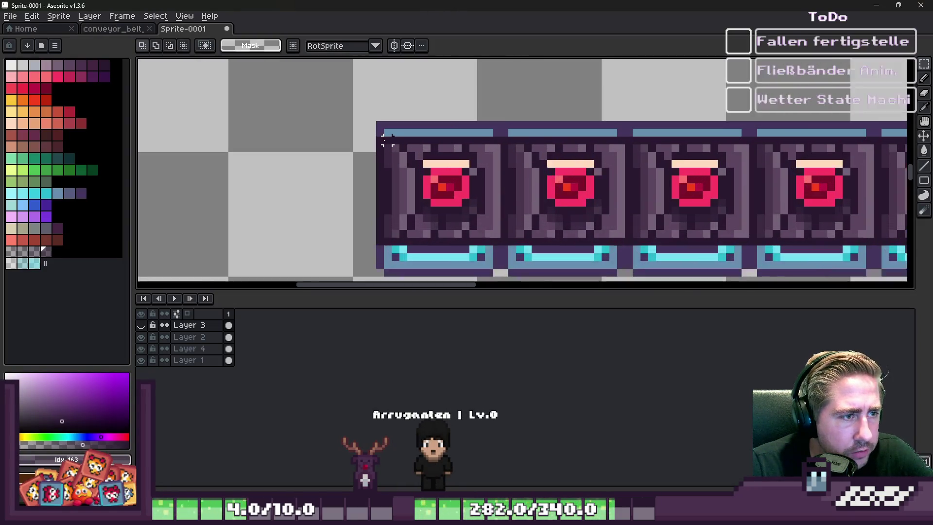
mouse_move(384, 140)
mouse_down()
mouse_move(452, 276)
mouse_move(569, 255)
mouse_up()
scroll(292, 262, down, 2)
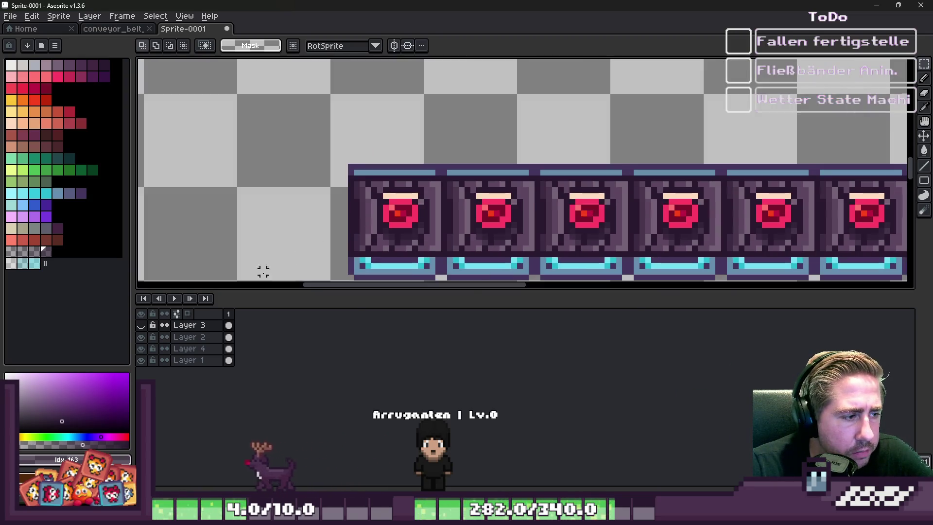
click(141, 341)
click(141, 350)
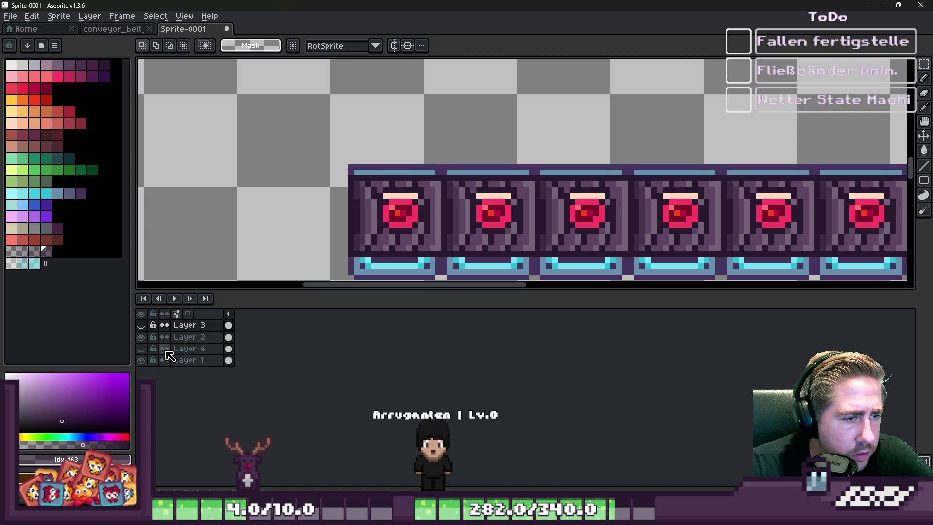
Step: On Layer 2, erase the red eyes from the first five belt segments, then select the last segment
mouse_move(349, 167)
mouse_down()
mouse_move(396, 229)
mouse_move(451, 278)
mouse_up()
key(alt+Down)
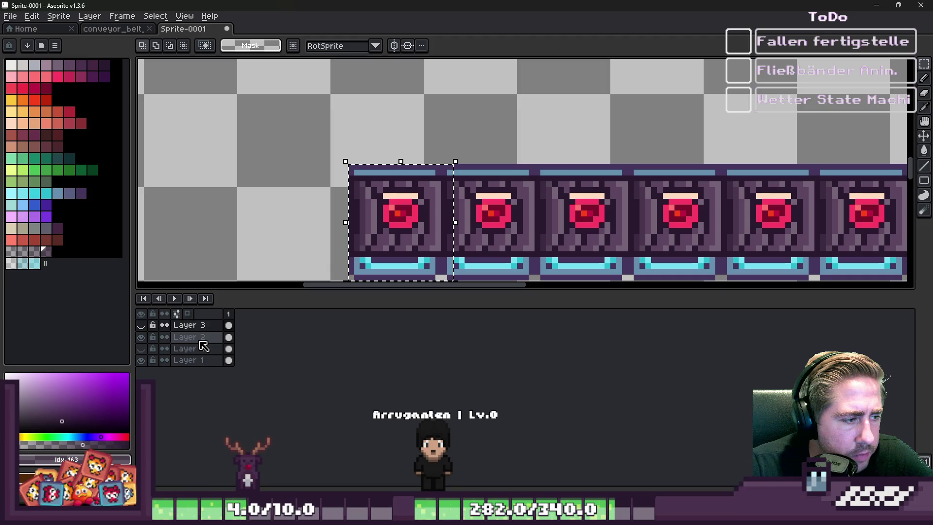
key(ctrl+d)
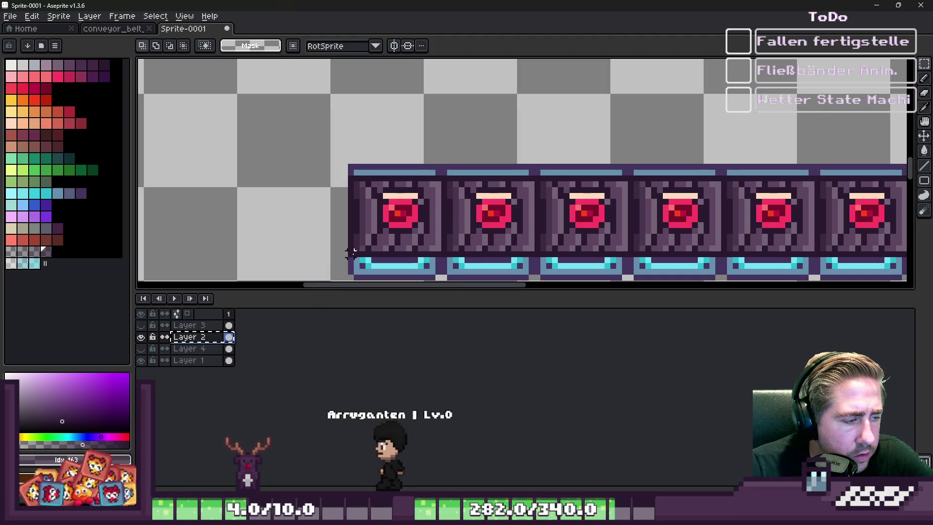
scroll(355, 189, down, 1)
drag(321, 138, 652, 262)
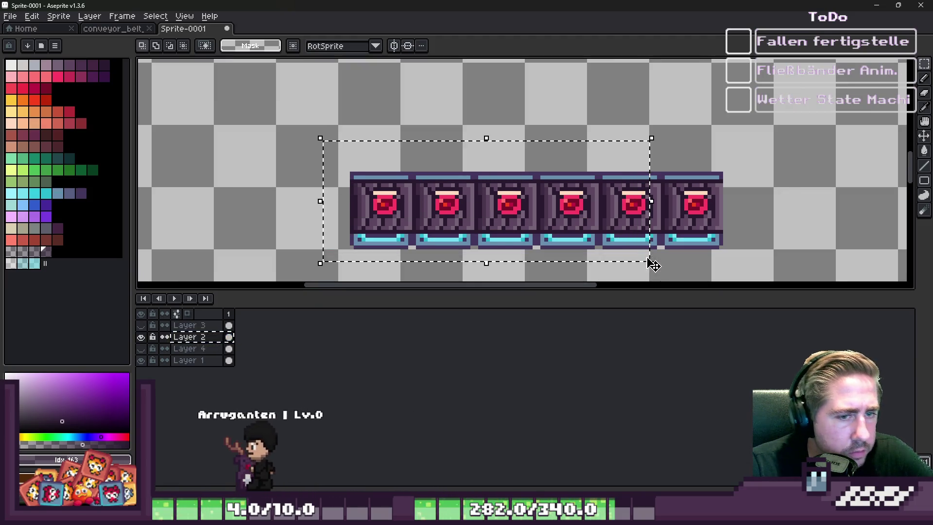
key(Delete)
drag(649, 172, 773, 255)
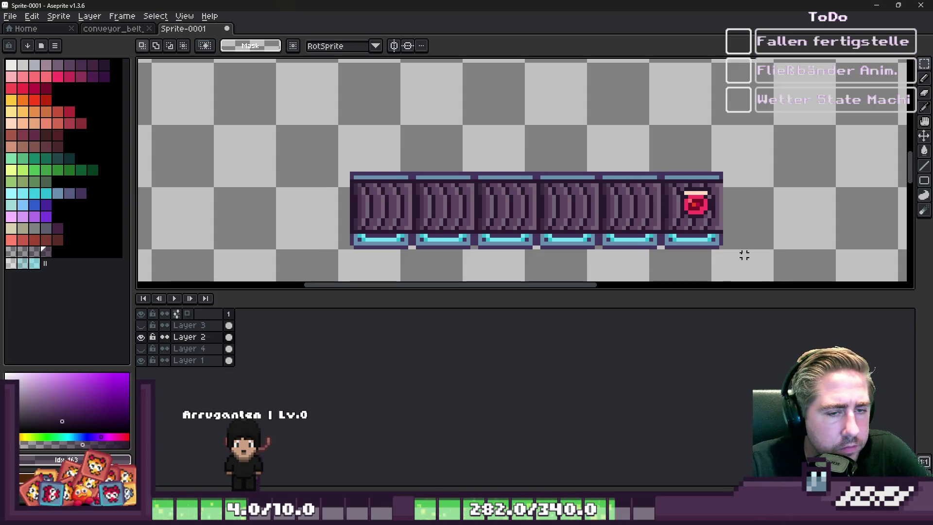
Step: Copy the last segment's red eye and place the pasted copy at the belt's left end
key(ctrl+d)
scroll(389, 198, up, 3)
scroll(292, 214, up, 1)
key(ctrl+v)
scroll(358, 183, down, 2)
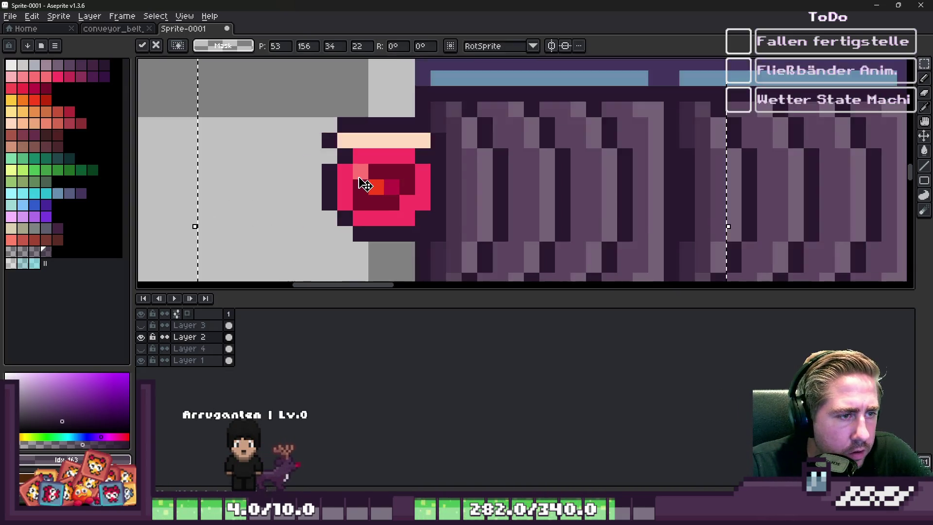
drag(368, 183, 383, 187)
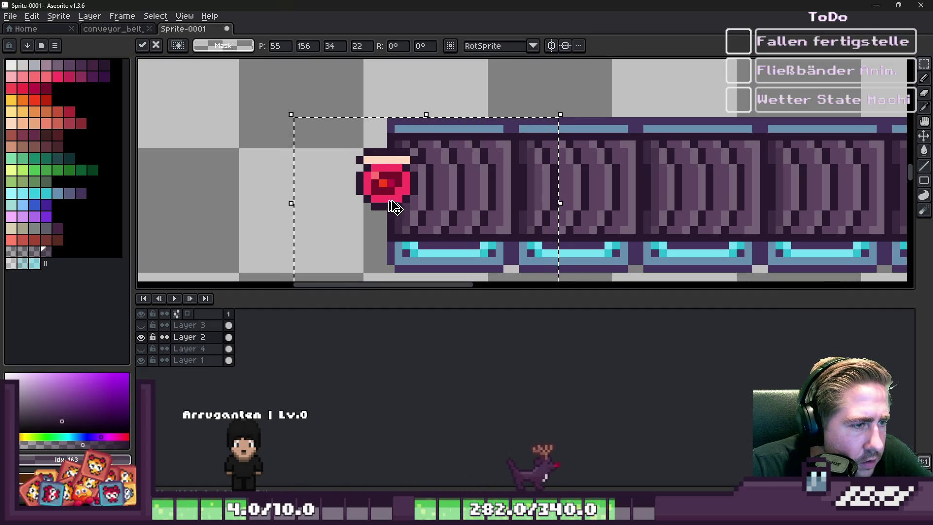
key(Return)
Step: Try a second eye copy further right, undo it, and clear the selection
scroll(408, 187, up, 2)
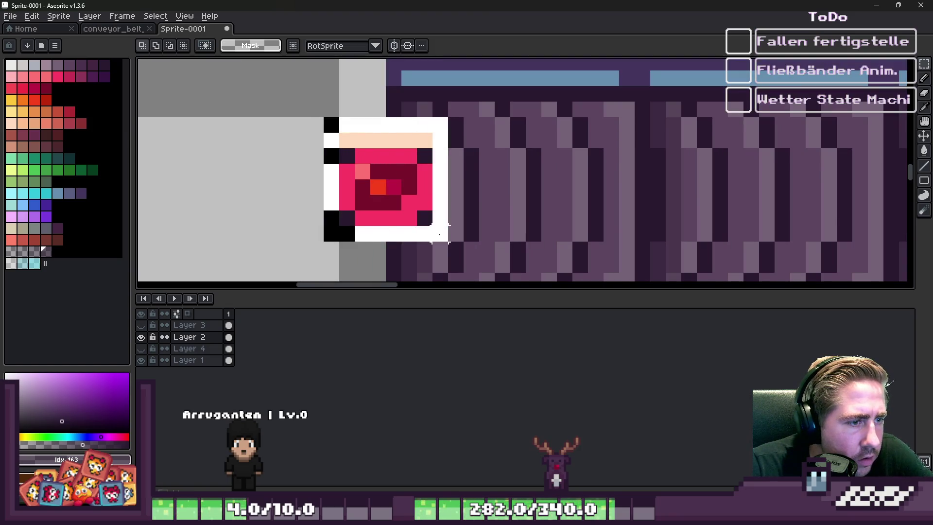
key(ctrl+c)
key(ctrl+v)
drag(343, 183, 601, 195)
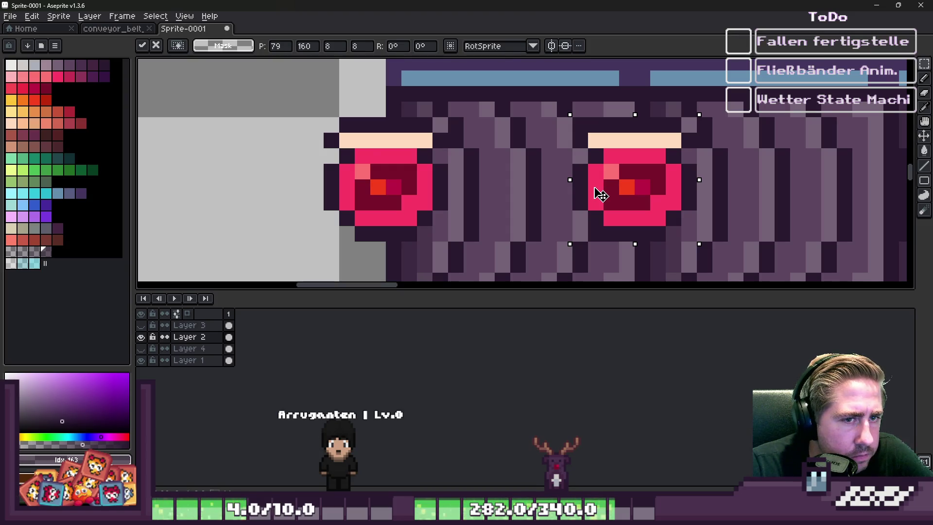
key(Return)
scroll(501, 153, down, 3)
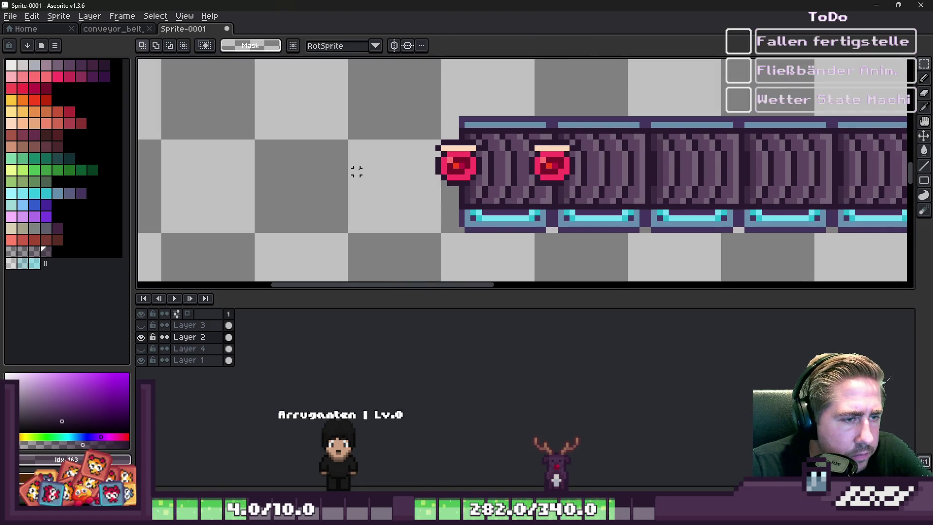
key(ctrl+z)
scroll(473, 187, up, 2)
key(ctrl+d)
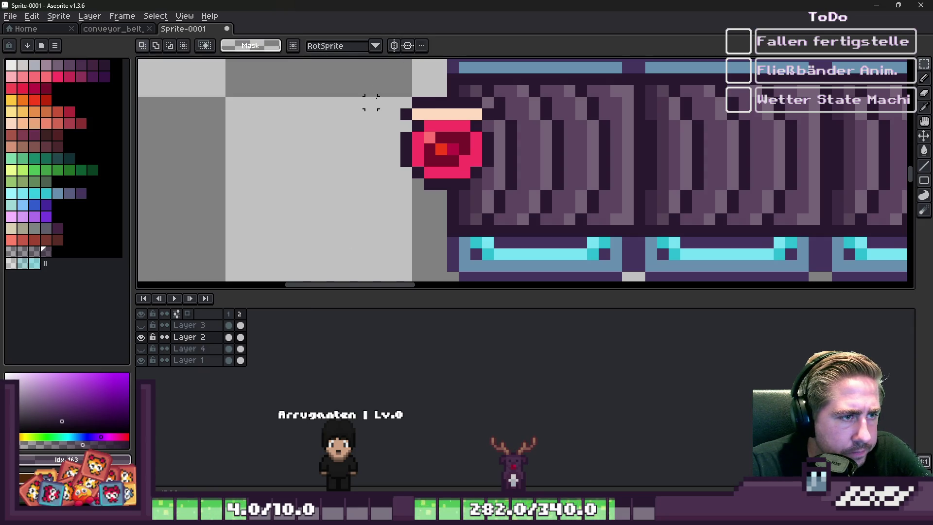
Step: Select the red eye and add frames up to 7, nudging it right each frame
drag(375, 95, 518, 223)
mouse_move(421, 146)
mouse_down()
mouse_move(445, 145)
mouse_move(433, 146)
mouse_up()
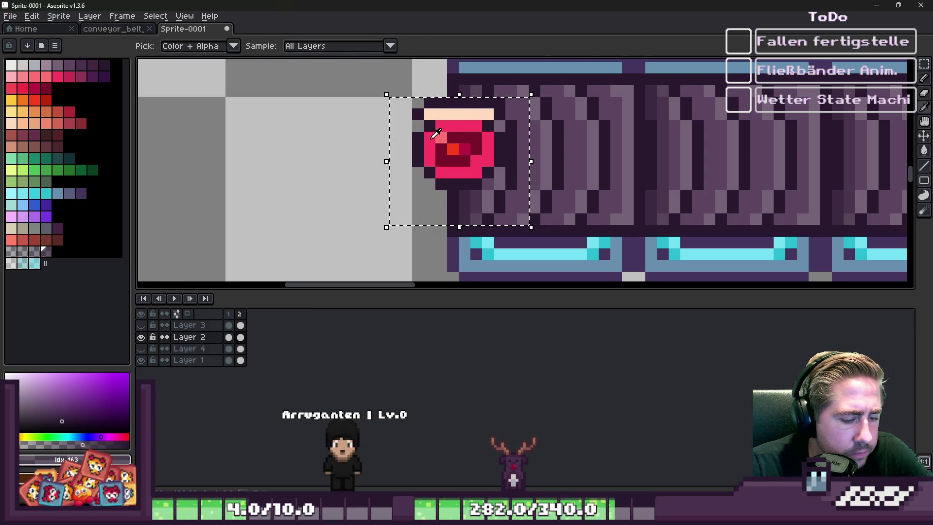
key(alt+n)
drag(444, 147, 507, 145)
key(alt+n)
key(alt+n)
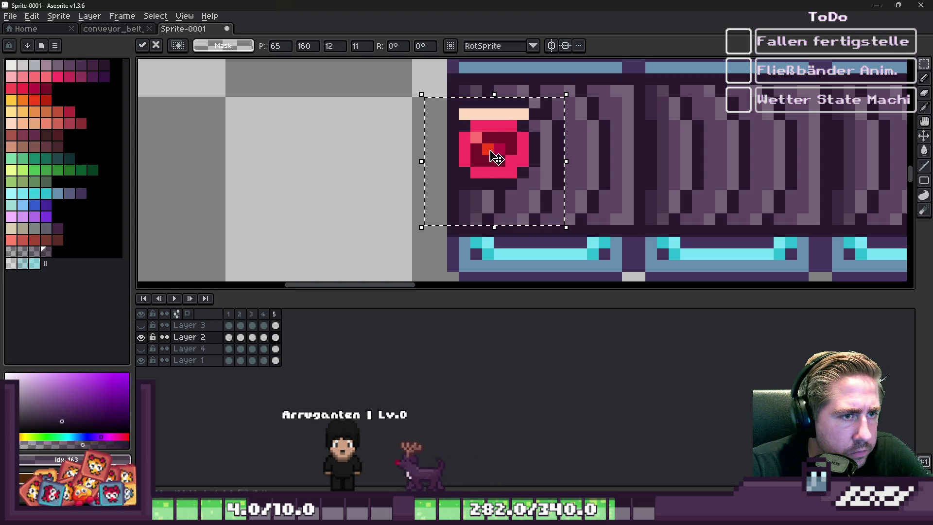
click(264, 314)
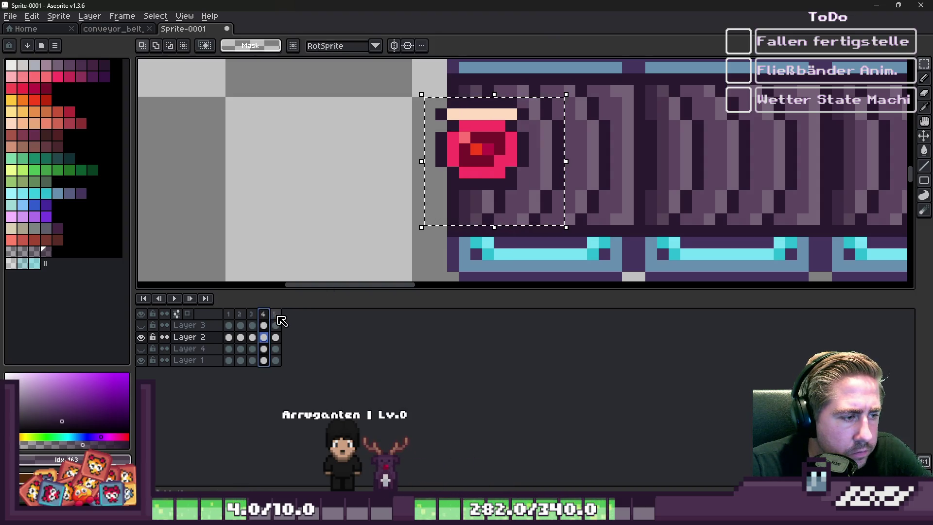
click(274, 314)
key(alt+n)
click(494, 169)
mouse_move(495, 169)
mouse_down()
mouse_move(538, 164)
mouse_move(547, 151)
mouse_move(577, 144)
mouse_move(593, 148)
mouse_up()
key(alt+n)
Step: Continue adding frames through 17 with the eye shifted right each time, then play the animation
key(alt+n)
key(alt+n)
click(544, 160)
key(alt+n)
click(567, 149)
key(alt+n)
key(alt+n)
click(588, 146)
key(alt+n)
click(589, 149)
key(alt+n)
click(590, 146)
key(alt+shift+n)
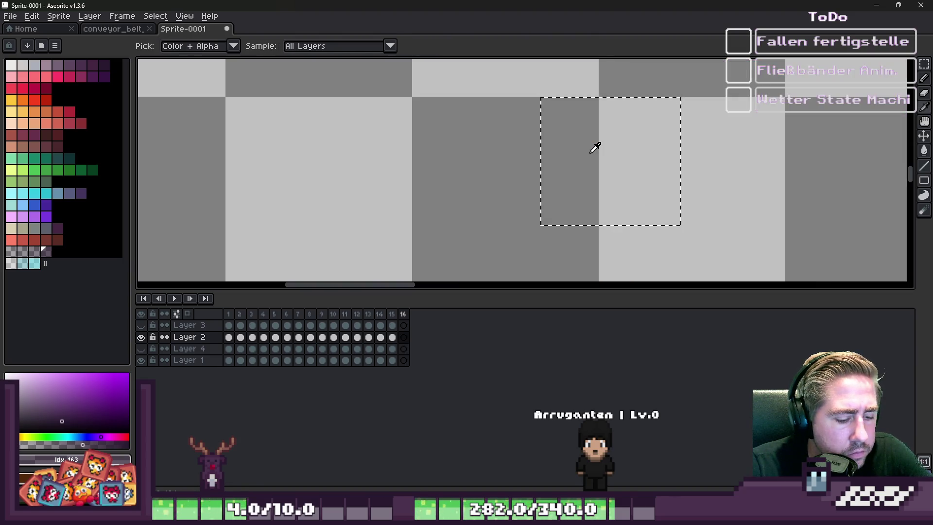
key(ctrl+z)
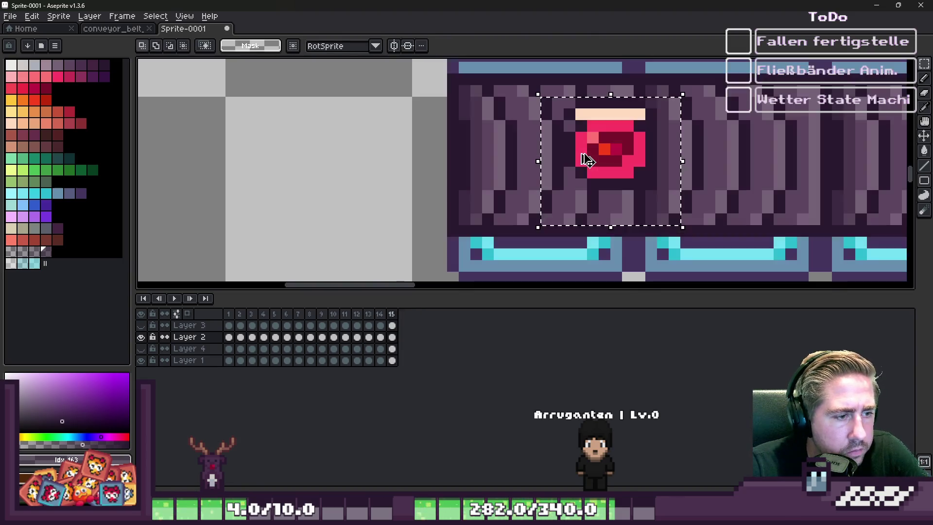
key(alt+n)
drag(587, 161, 621, 149)
key(alt+n)
click(174, 298)
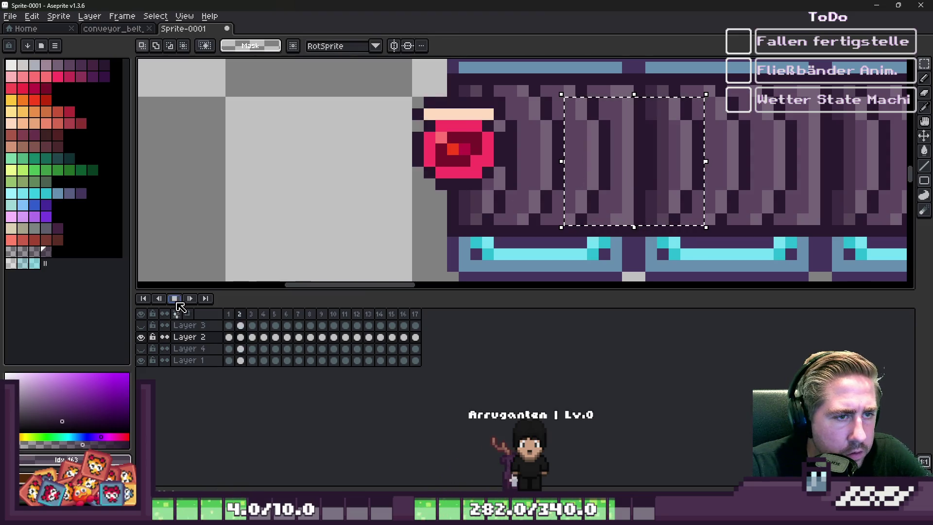
Step: Stop playback and step through the 17 frames to check the eye's motion, ending on frame 6
scroll(287, 210, down, 3)
scroll(277, 217, up, 2)
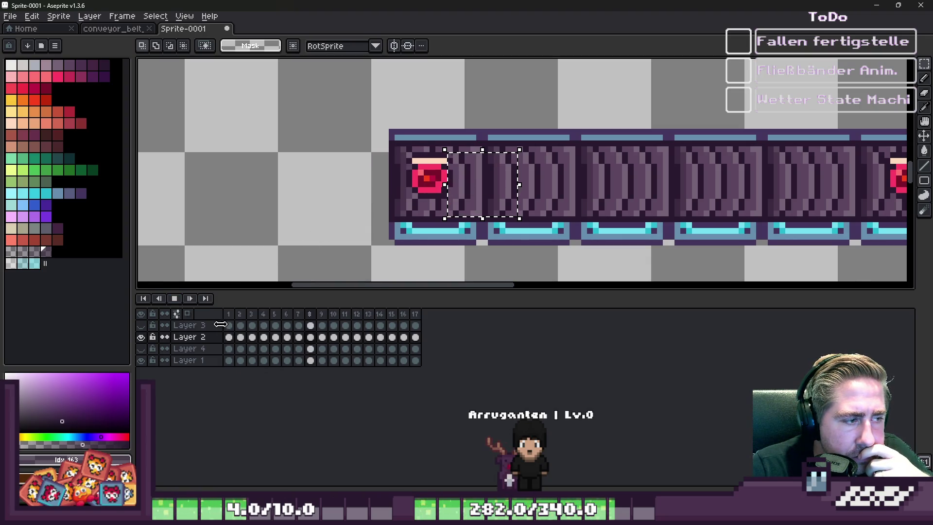
click(181, 298)
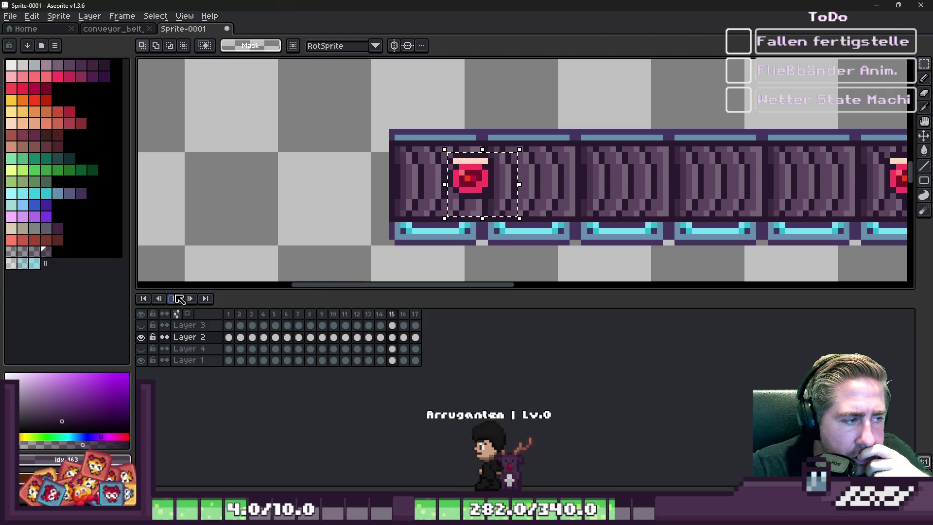
click(231, 316)
key(Right)
key(Right)
key(Right)
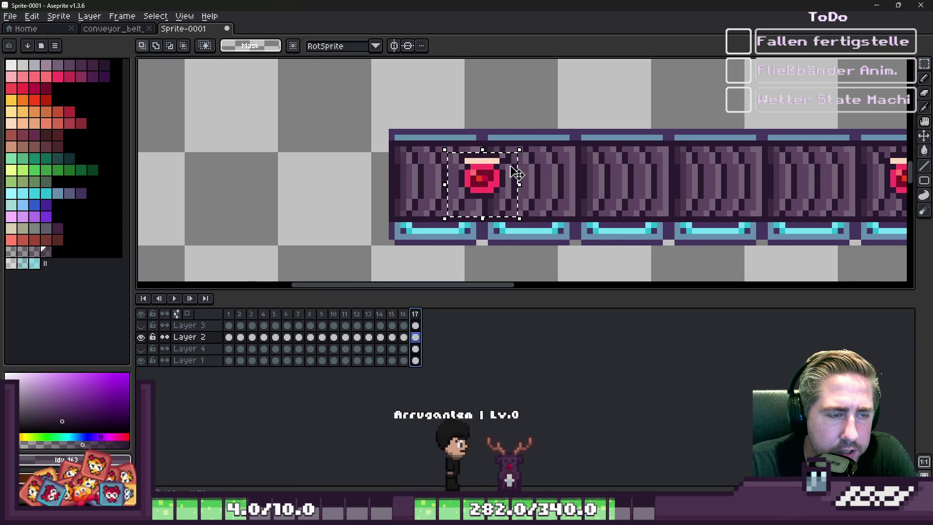
key(Return)
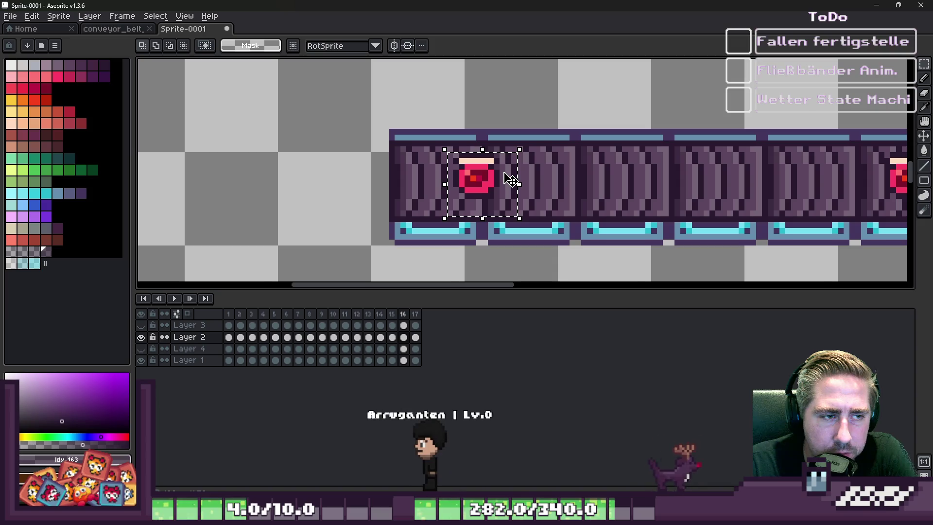
key(Left)
key(Left)
key(Left)
key(Left)
key(Left)
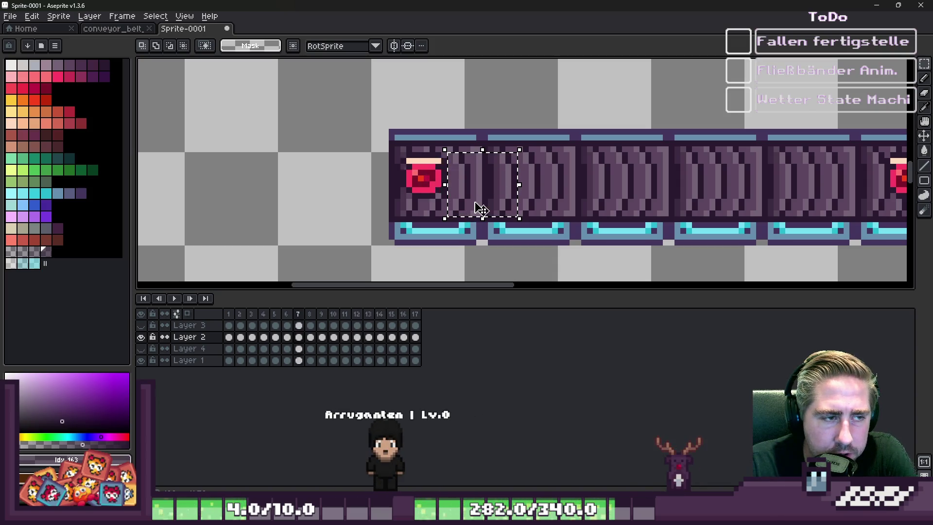
key(Right)
key(Right)
key(Right)
key(Right)
key(Right)
key(Right)
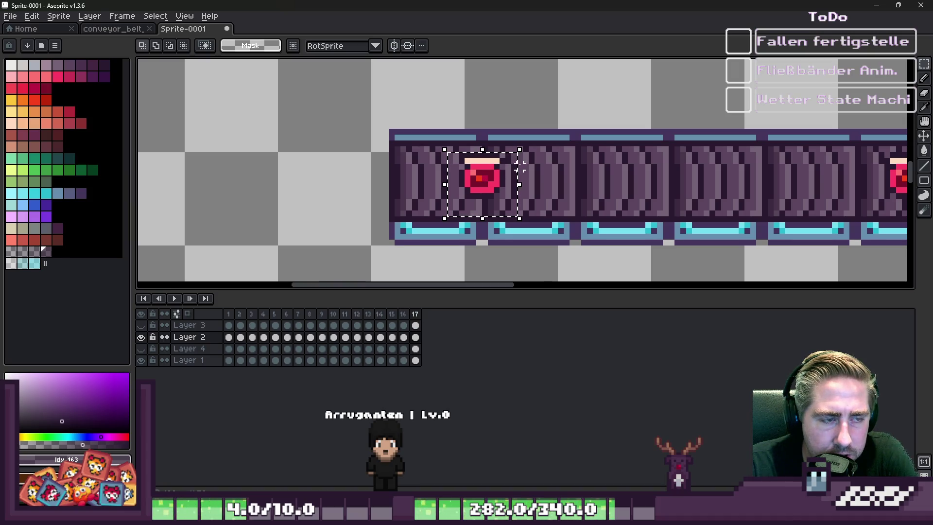
key(Right)
key(Right)
key(Right)
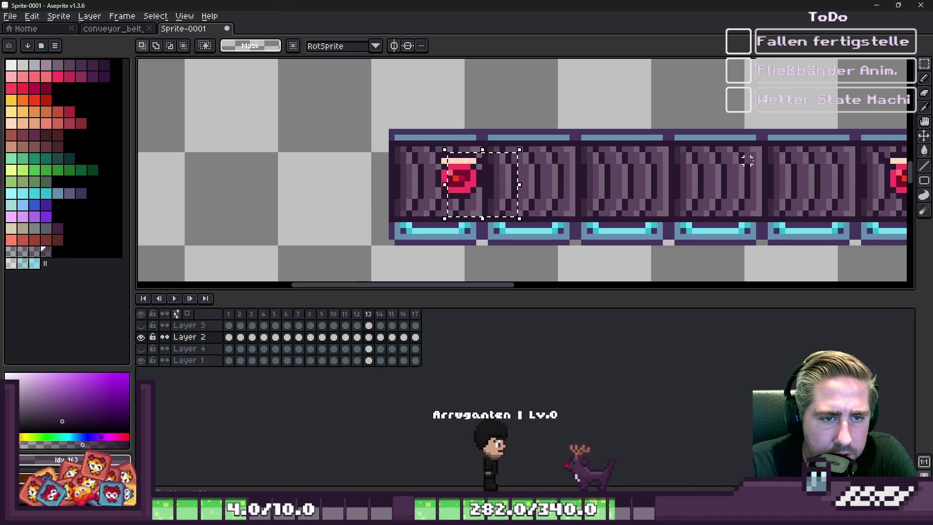
key(Right)
key(Right)
key(Right)
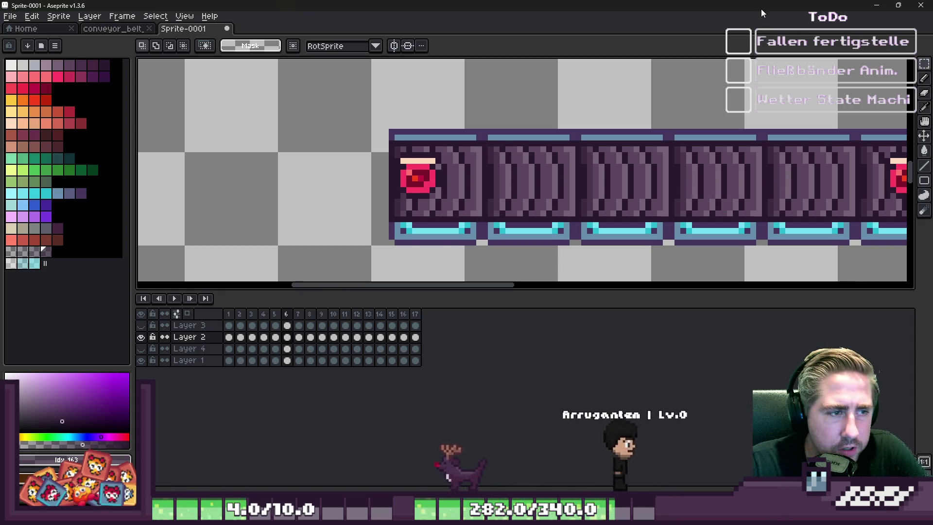
Step: Back in Godot, delete the stray 'n' on line 19 of ConveyorBelt.gd
key(alt+Tab)
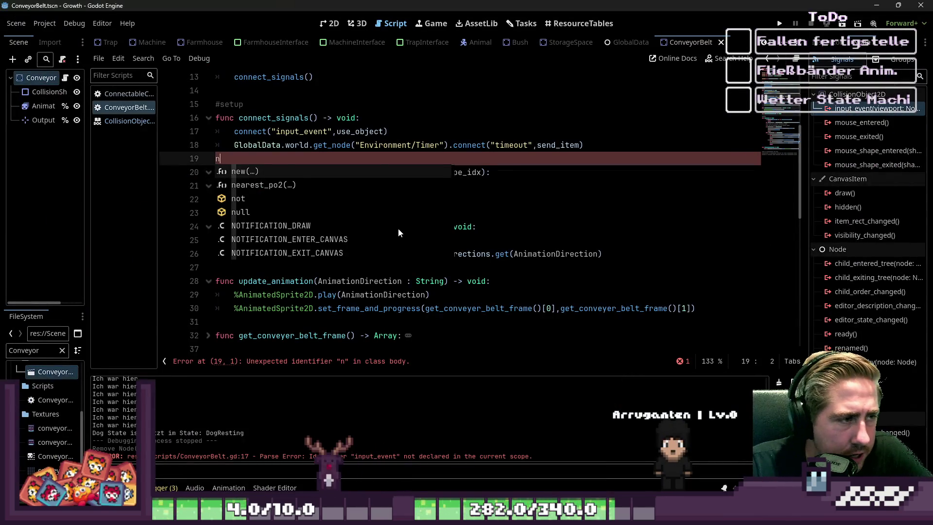
key(Escape)
key(shift+Up)
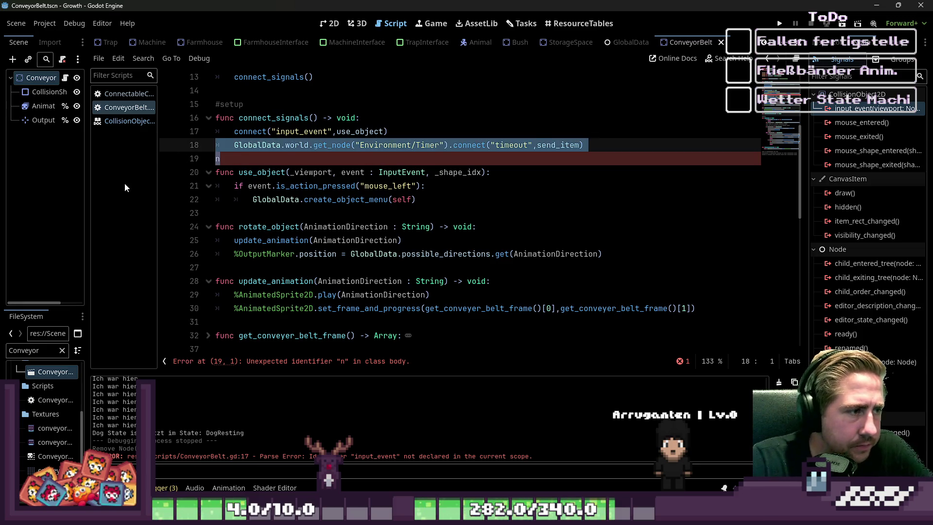
key(ctrl+z)
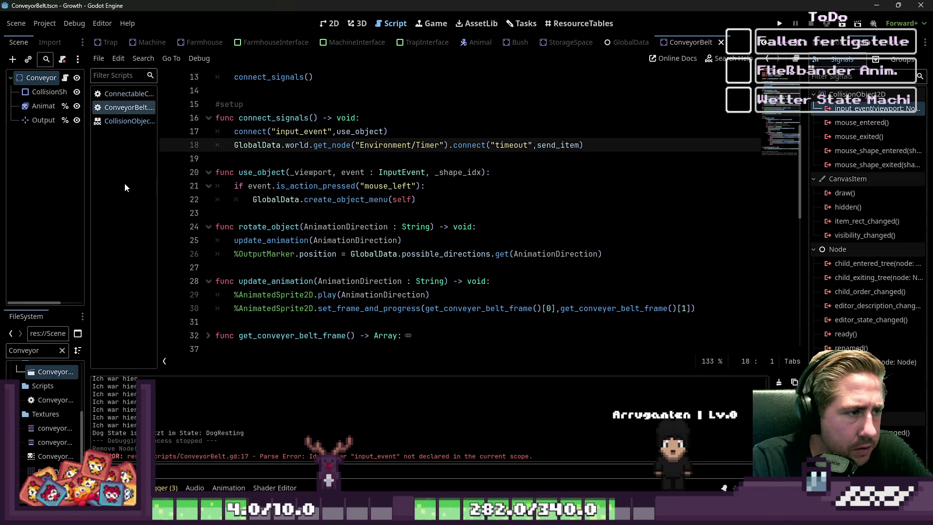
Step: Select the output_object.send_item() call on line 47 to copy it
key(ctrl+k)
key(Down)
key(Down)
key(Down)
key(Down)
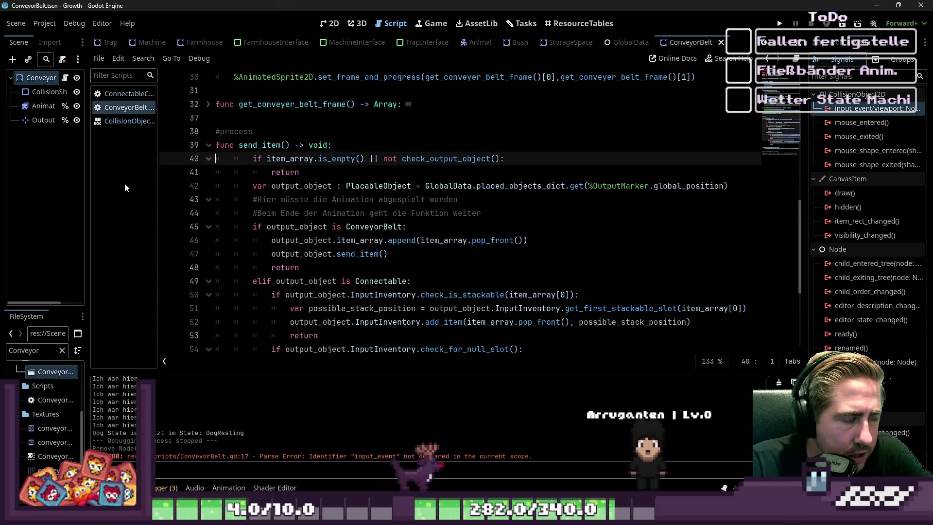
key(Up)
key(Up)
key(Up)
key(Down)
key(Down)
key(End)
key(Left)
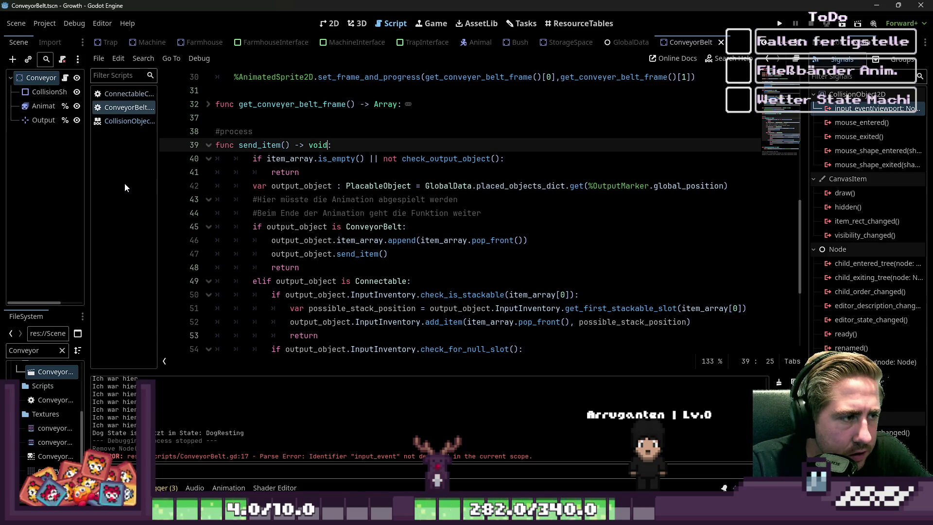
key(ctrl+Left)
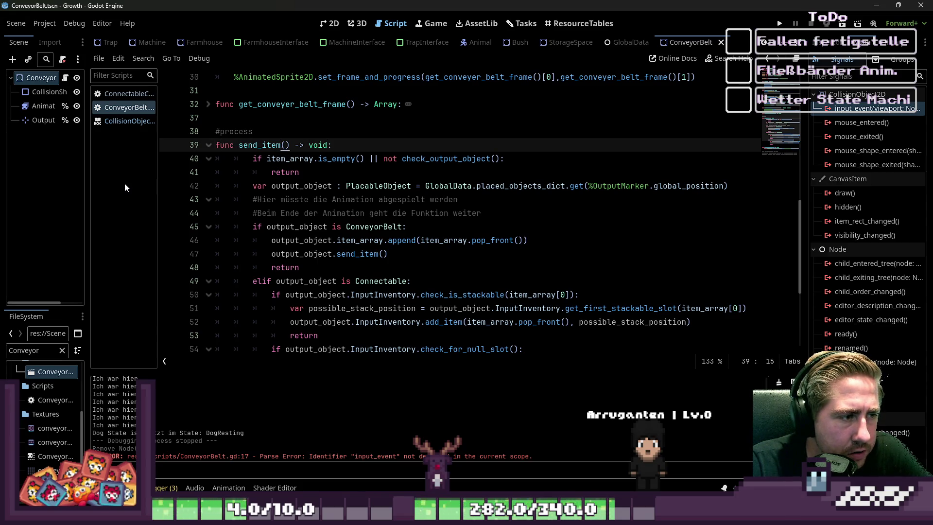
key(Down)
key(Down)
key(Down)
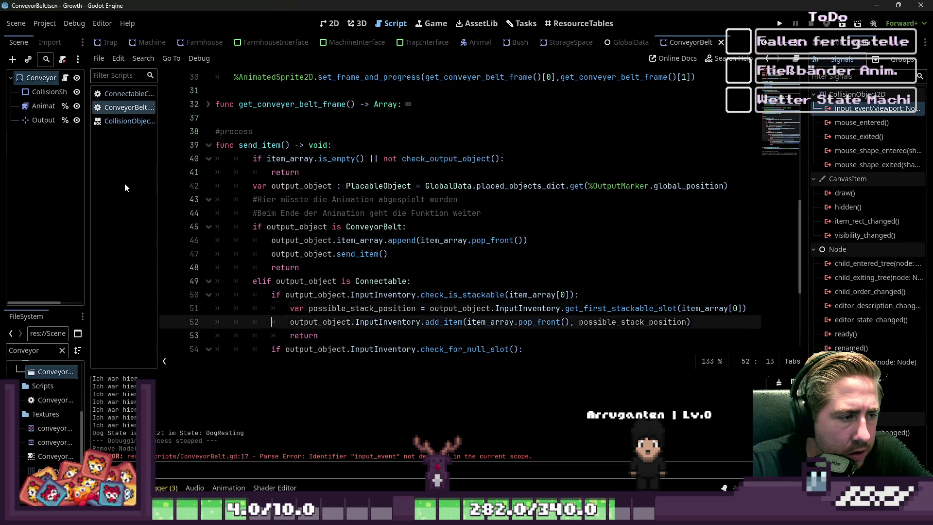
key(Up)
key(Up)
key(Up)
key(Down)
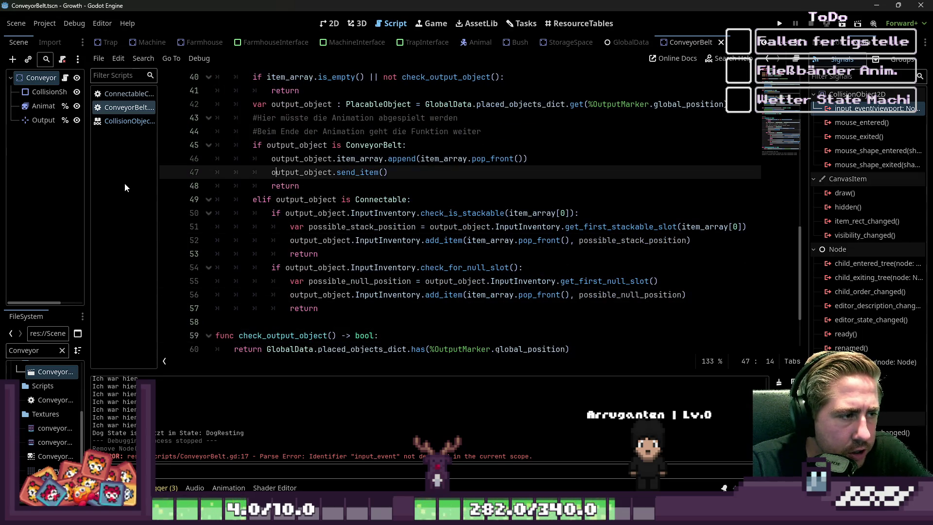
key(Home)
key(shift+End)
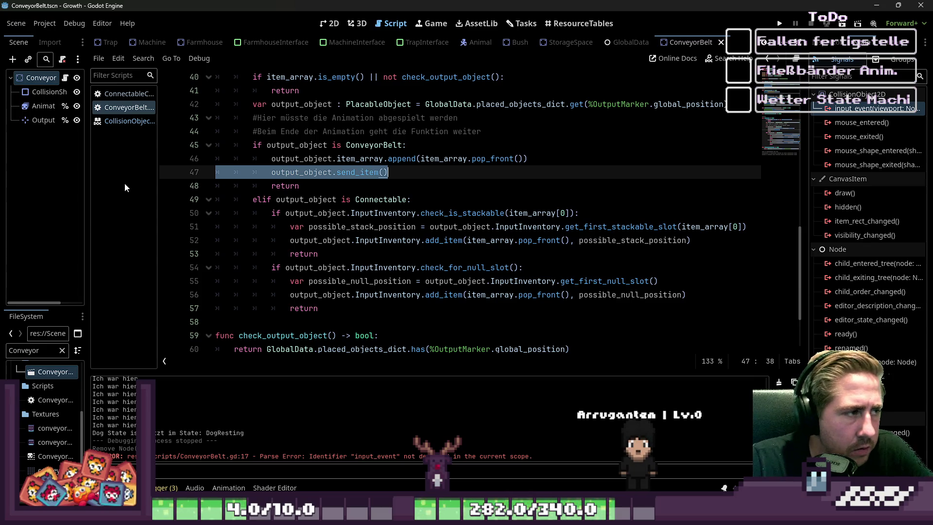
Step: Paste output_object.send_item() after item_array.append in the ConnectableC script, fixing its indentation
click(128, 94)
scroll(282, 223, down, 15)
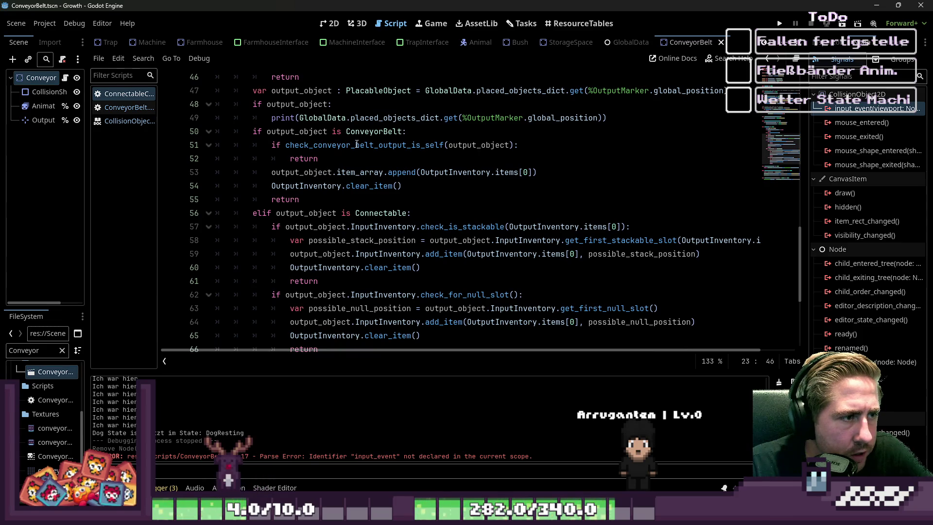
click(379, 133)
click(375, 178)
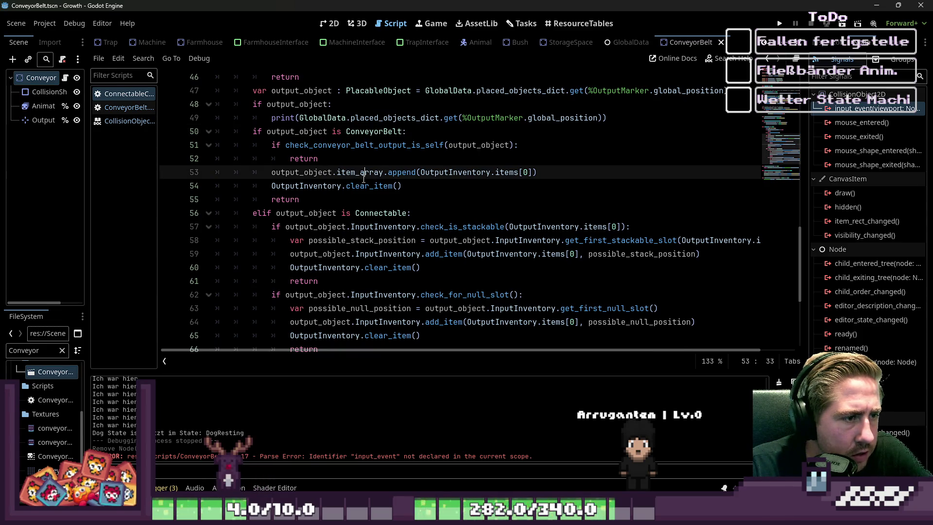
click(328, 187)
click(392, 186)
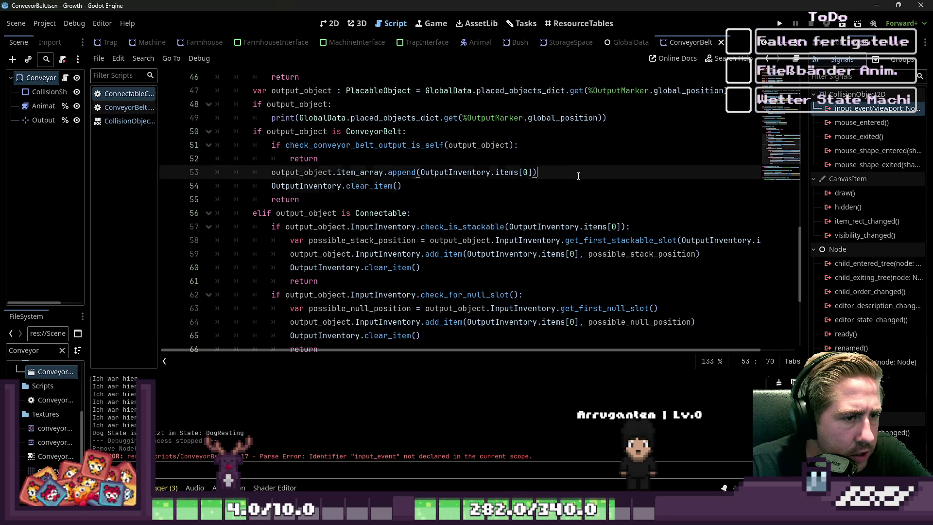
key(ctrl+shift+Return)
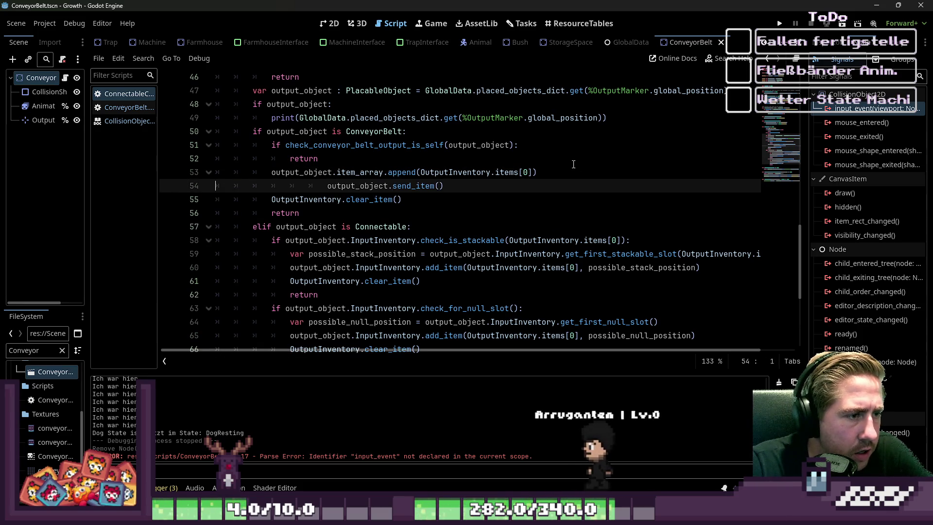
key(Home)
key(Home)
key(Delete)
key(Delete)
key(Delete)
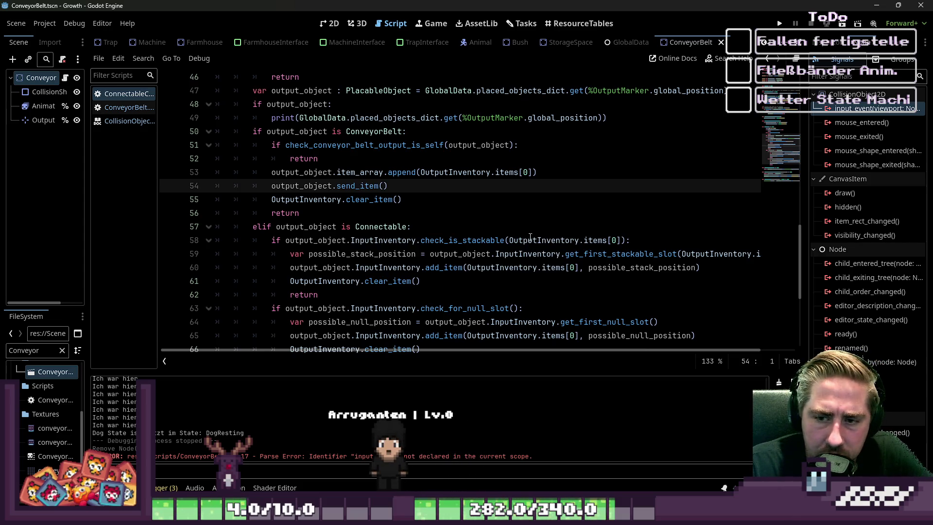
click(128, 107)
click(364, 199)
click(362, 185)
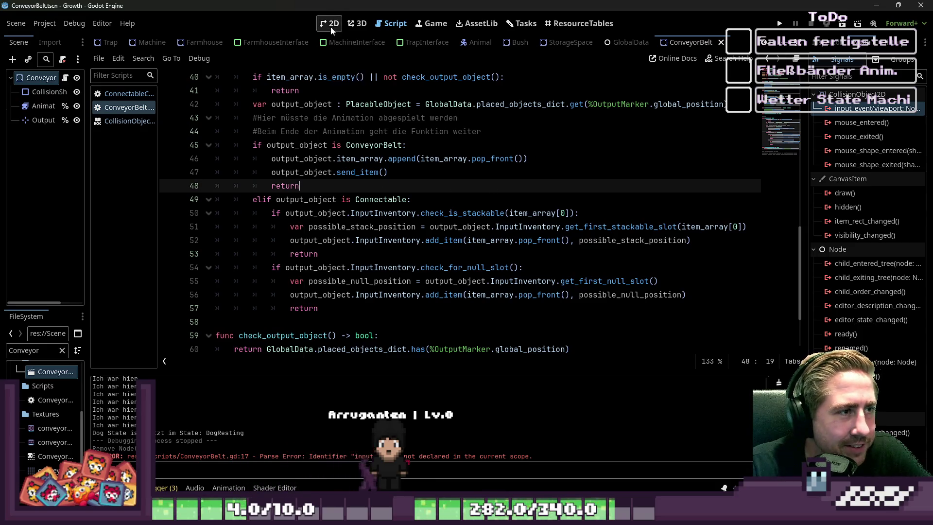
Step: Below check_output_object, write the header func create_item_for_animation() -> void:
scroll(335, 170, down, 2)
scroll(194, 146, up, 2)
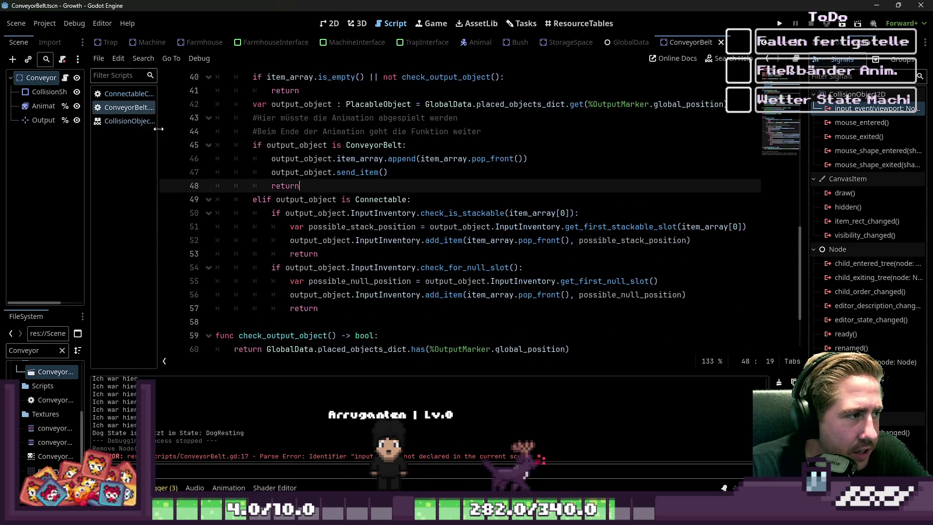
scroll(308, 339, down, 2)
click(239, 284)
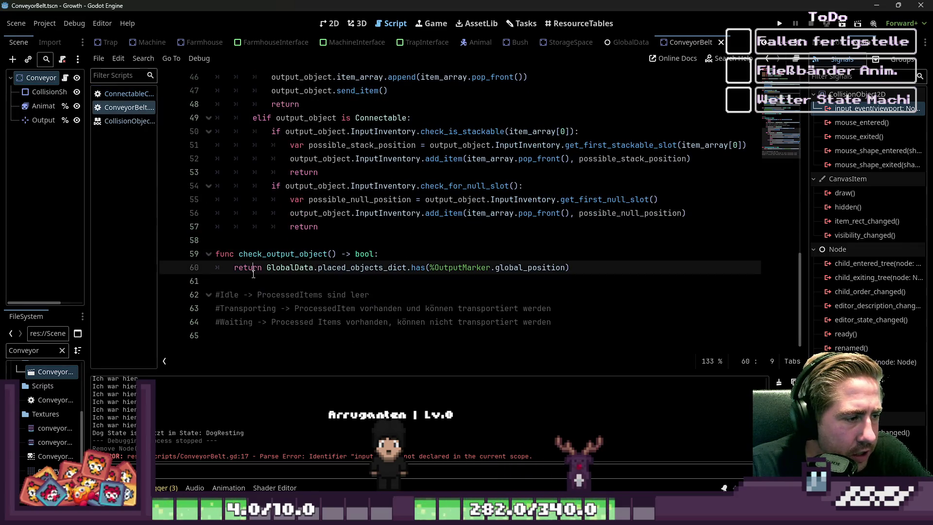
key(Return)
key(Return)
key(Up)
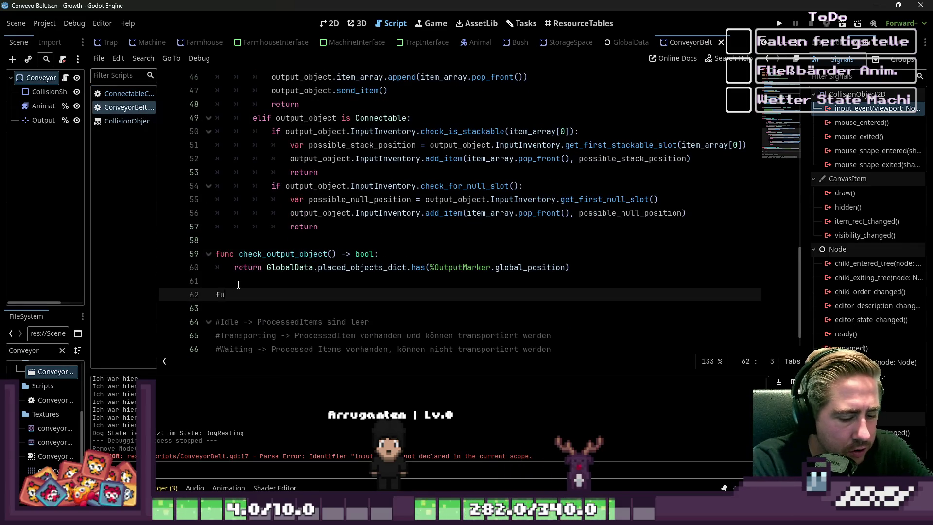
text(nc create_item_as)
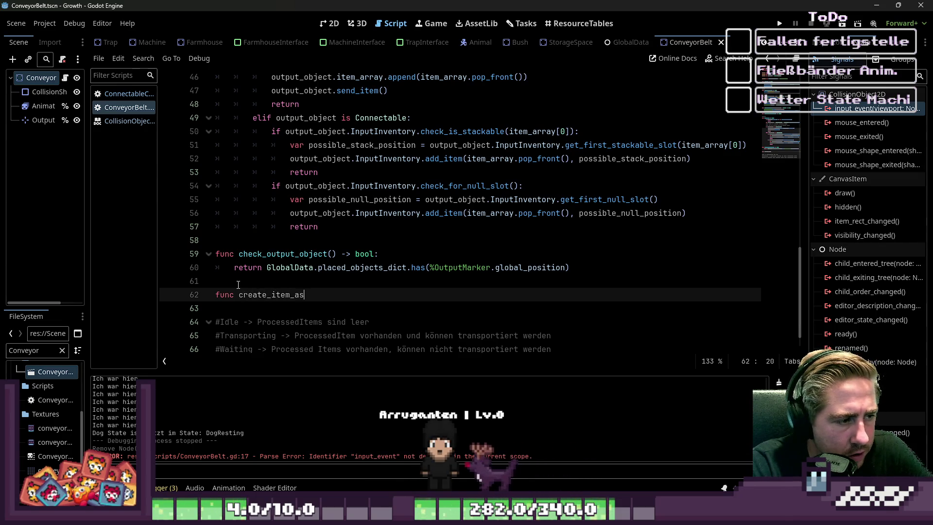
text(r_animation()
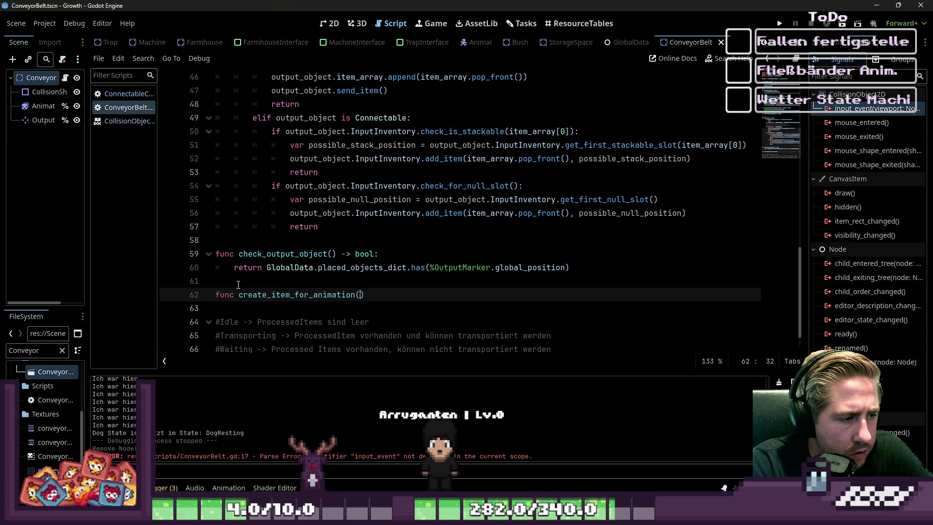
text(:)
key(Return)
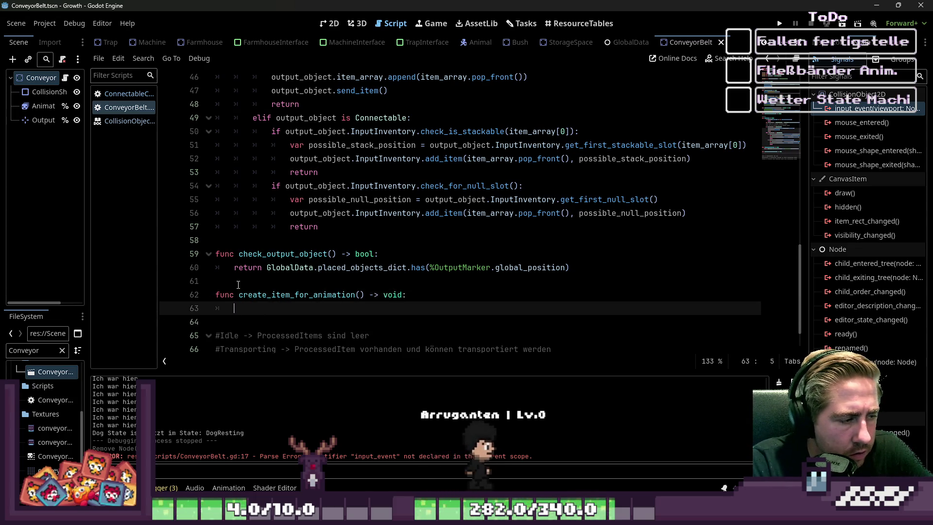
Step: Declare var new_item : Sprit2D = Sprite2D.new() in the function body
text(var new_item :)
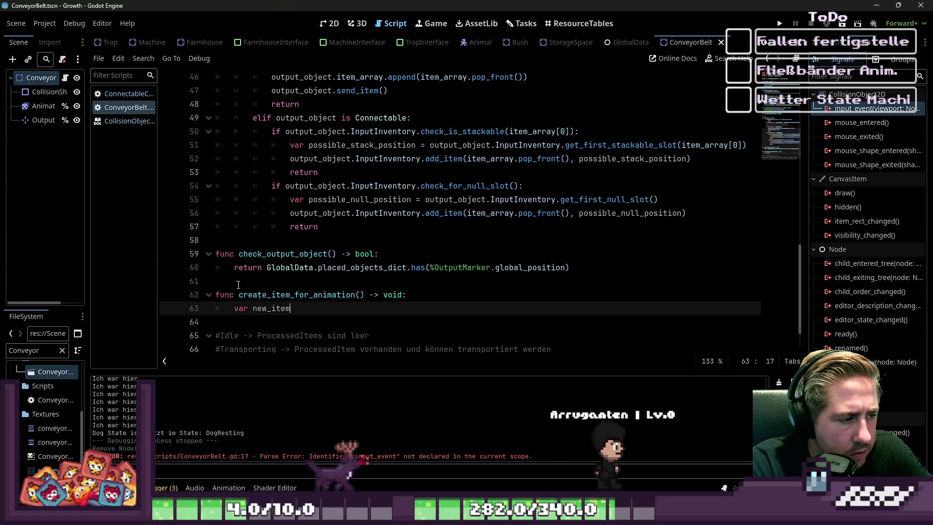
key(BackSpace)
key(BackSpace)
key(BackSpace)
text(prin)
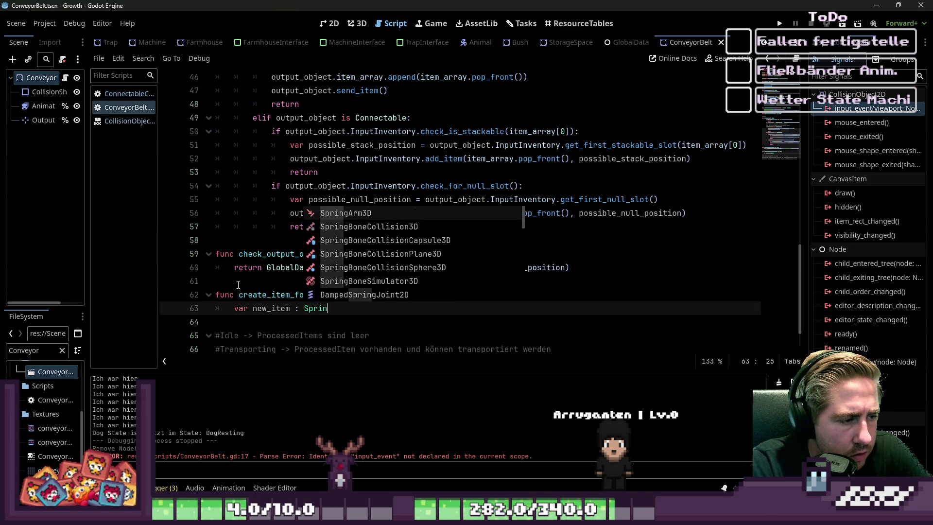
key(BackSpace)
text(t2D = )
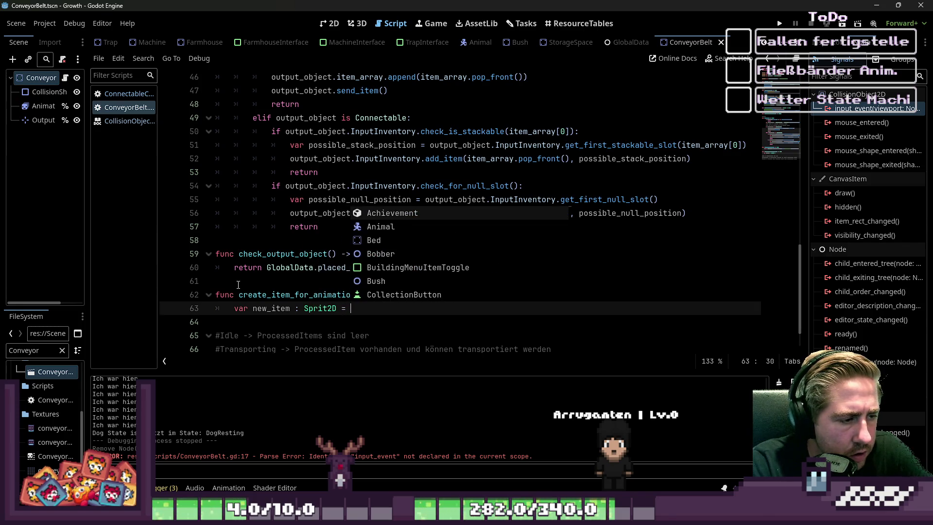
text(Sprit)
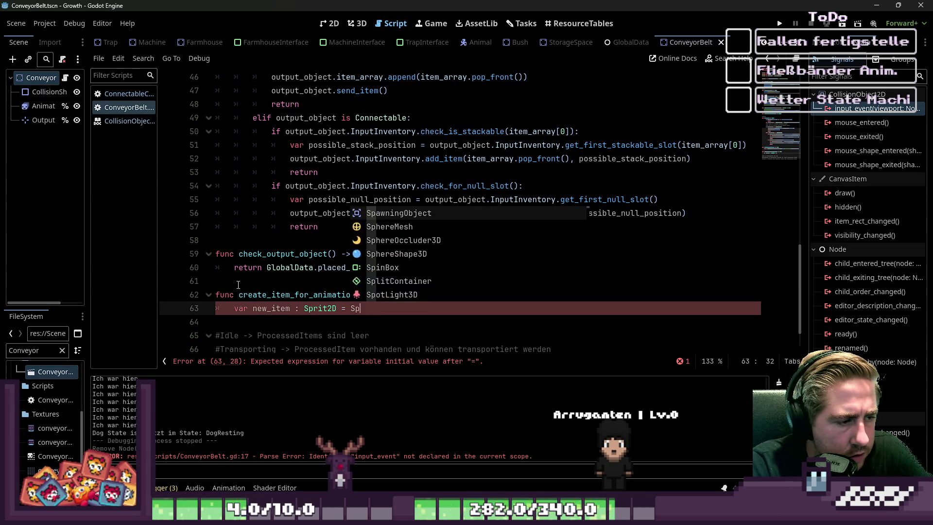
key(Return)
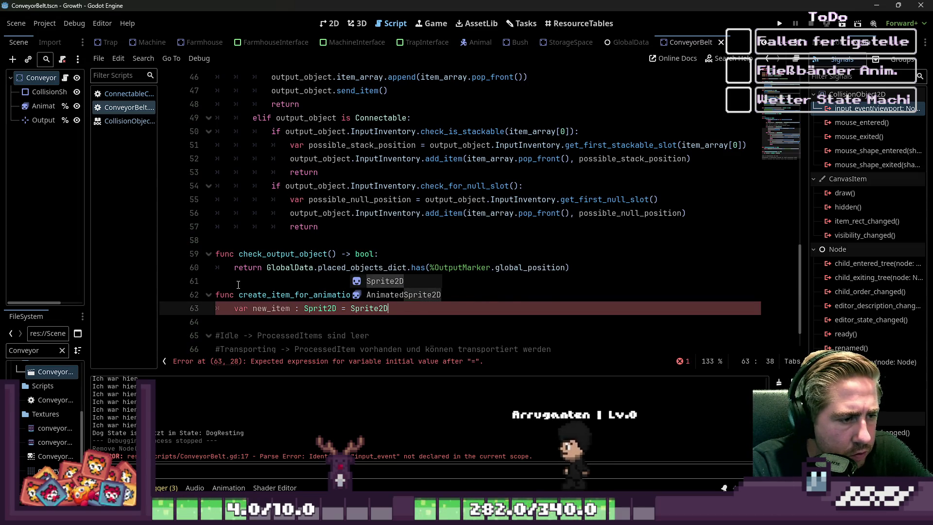
text(.new)
key(Return)
key(Return)
text(new)
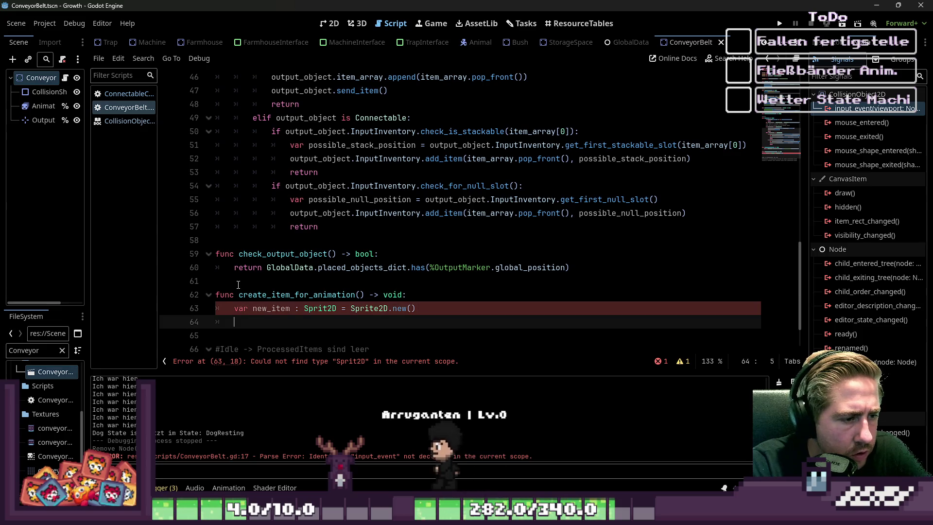
key(Return)
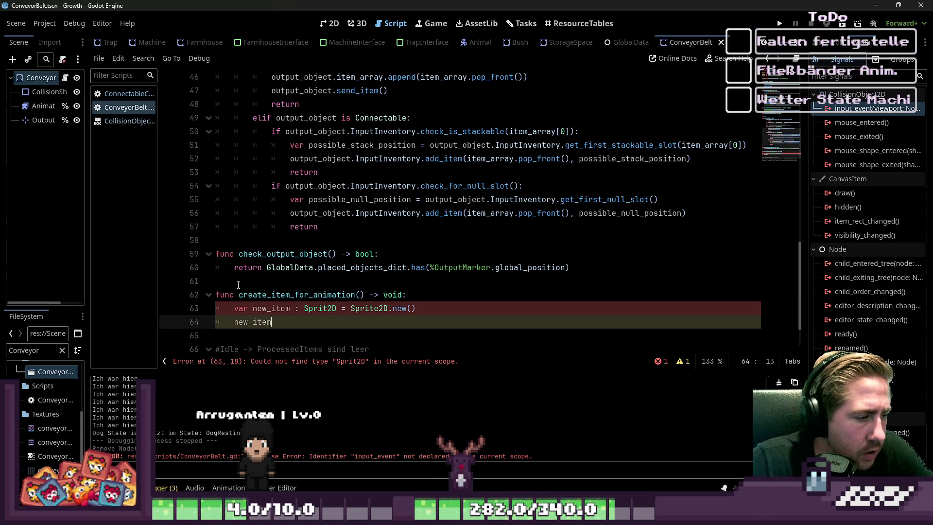
drag(364, 295, 239, 297)
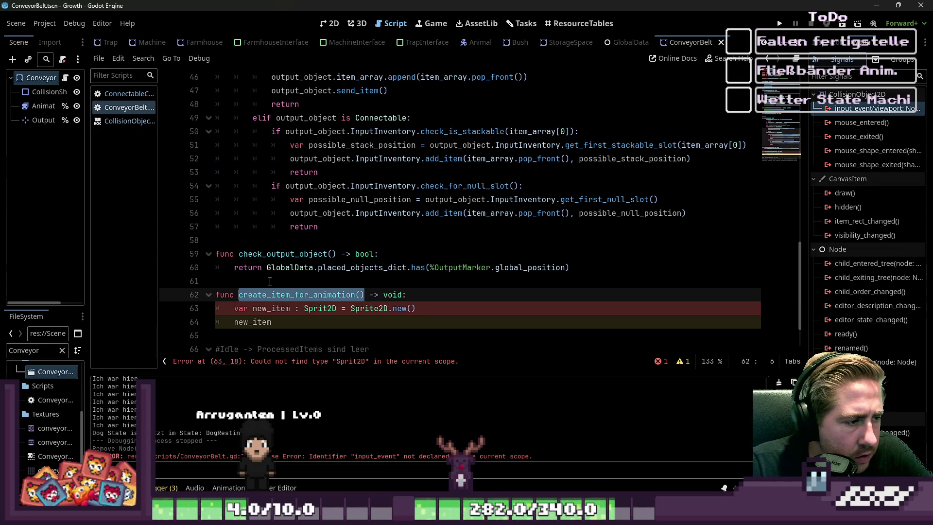
scroll(270, 282, up, 5)
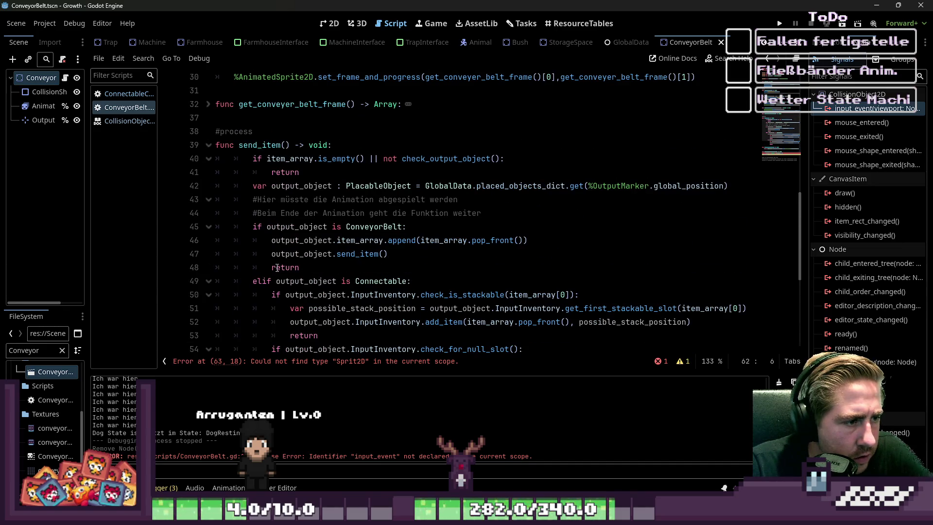
Step: Open a new line in send_item above the comments for the create_item_for_animation call
scroll(277, 268, down, 1)
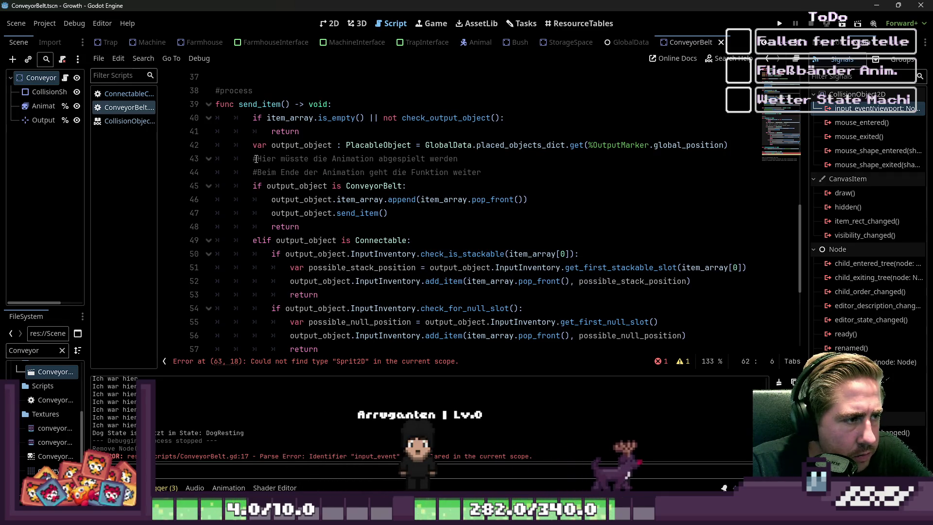
click(286, 158)
key(Return)
key(Up)
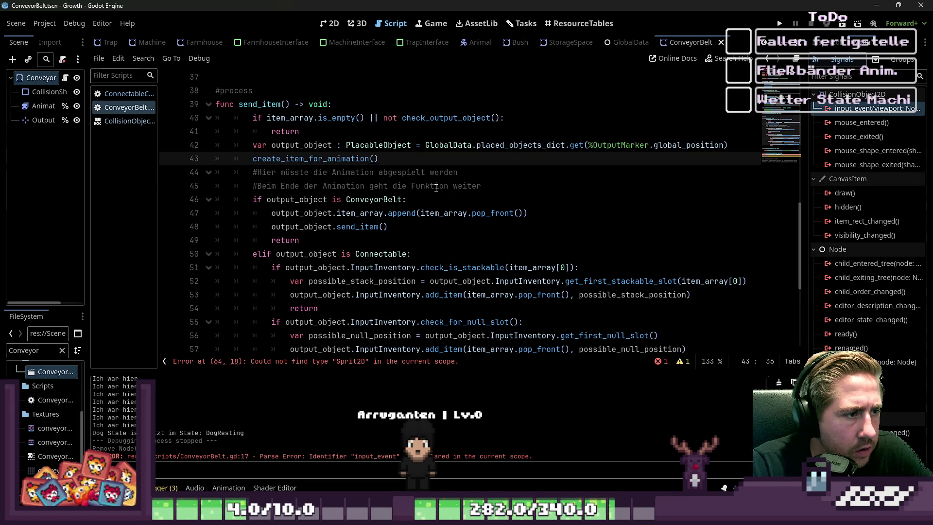
key(shift+Home)
key(shift+Home)
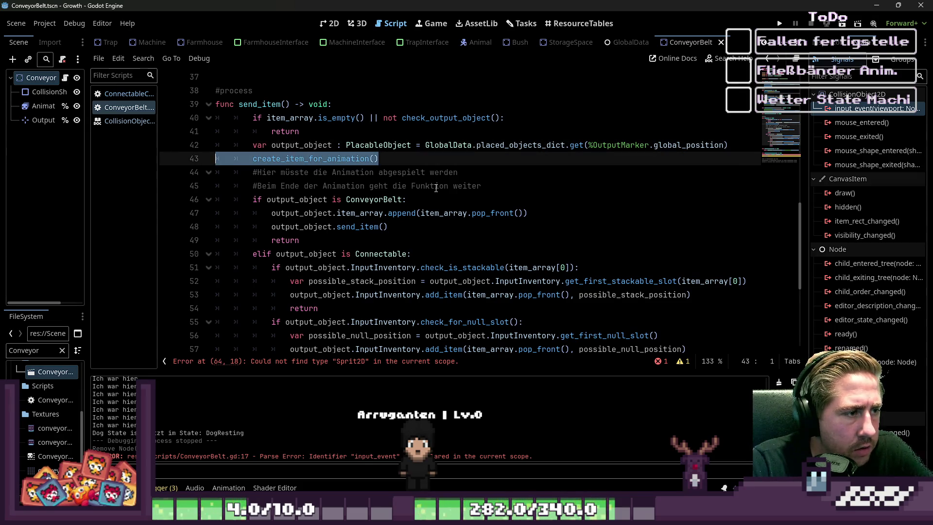
key(BackSpace)
key(BackSpace)
key(Down)
key(Down)
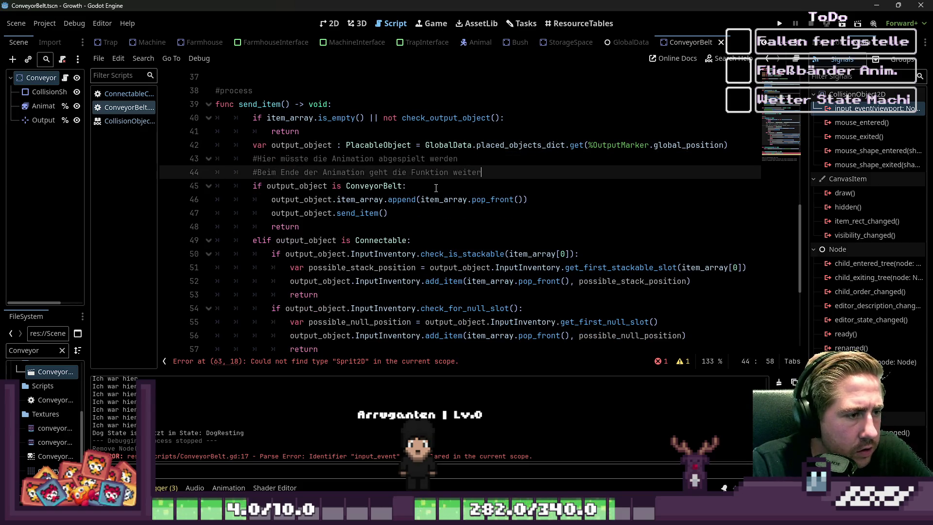
key(Return)
key(Return)
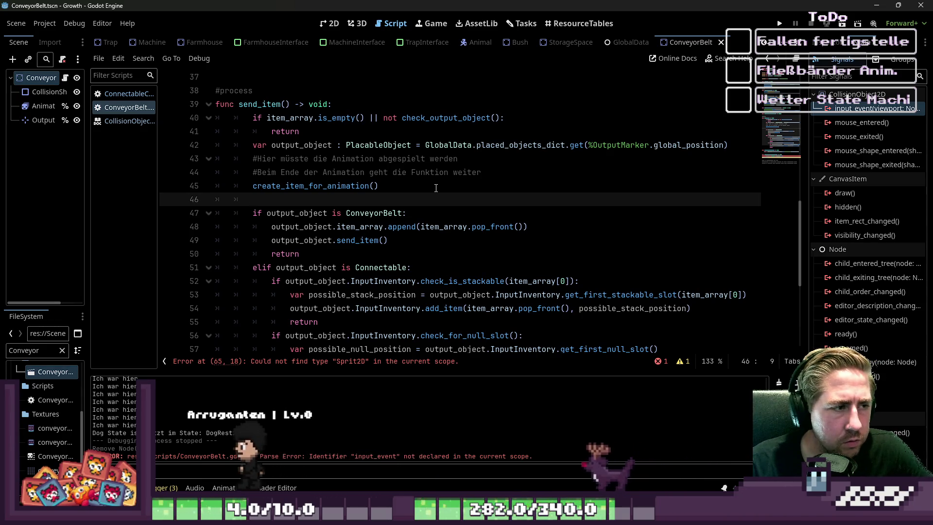
key(ctrl+shift+k)
key(ctrl+shift+k)
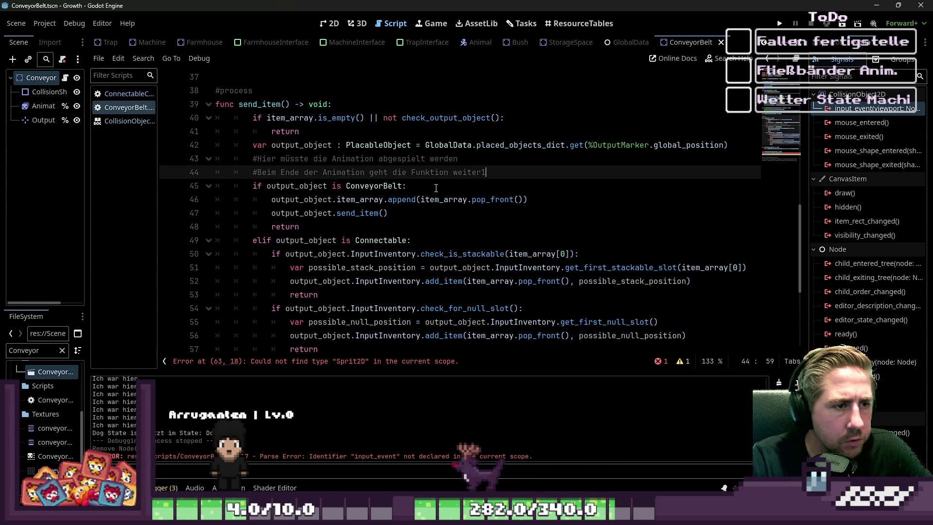
key(Up)
key(ctrl+Left)
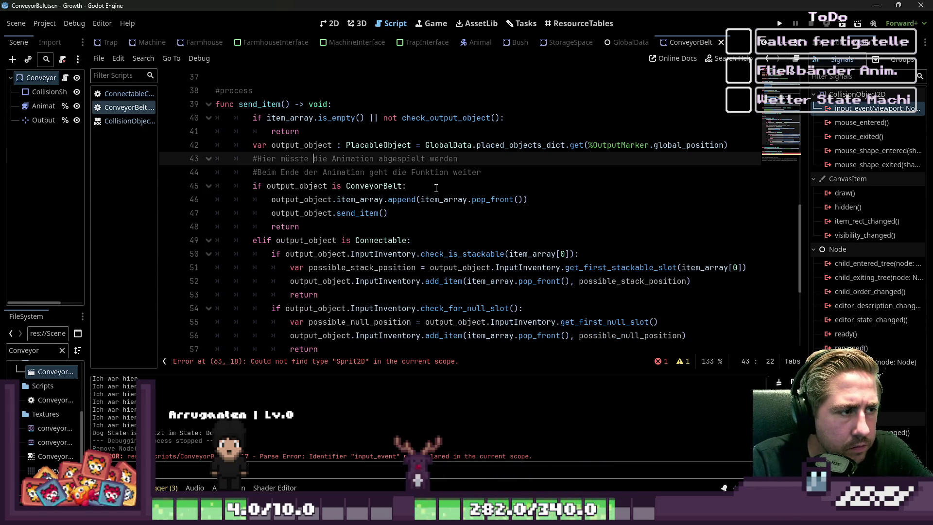
key(Return)
key(Up)
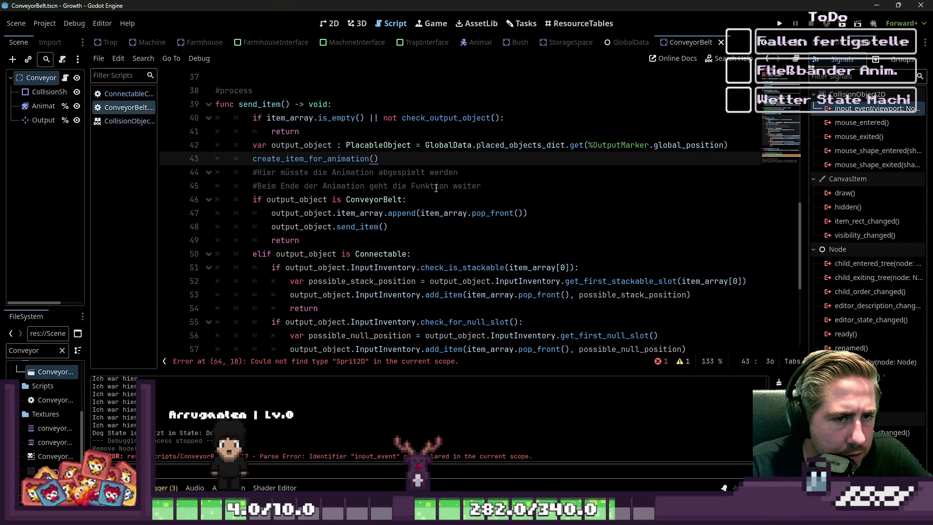
key(Up)
key(ctrl+Right)
key(ctrl+Right)
key(ctrl+Right)
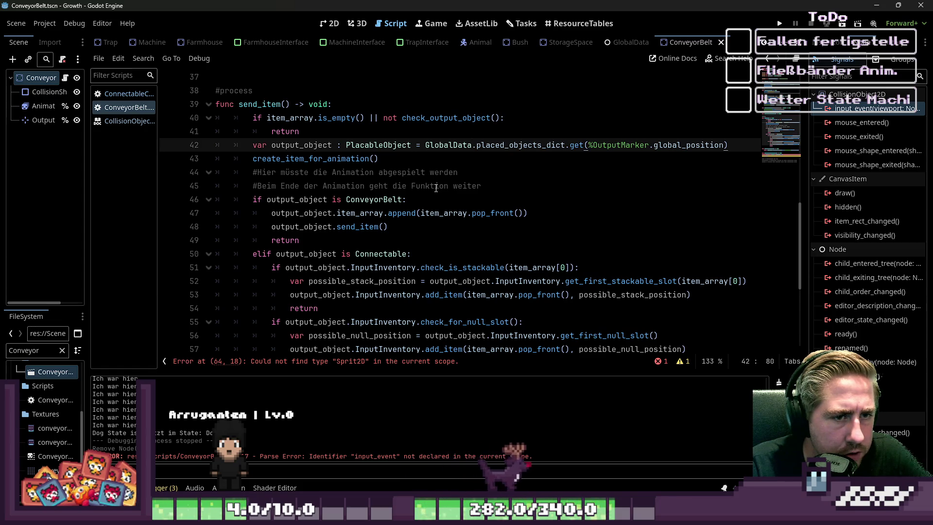
key(Home)
key(ctrl+Right)
key(ctrl+Right)
key(ctrl+shift+Left)
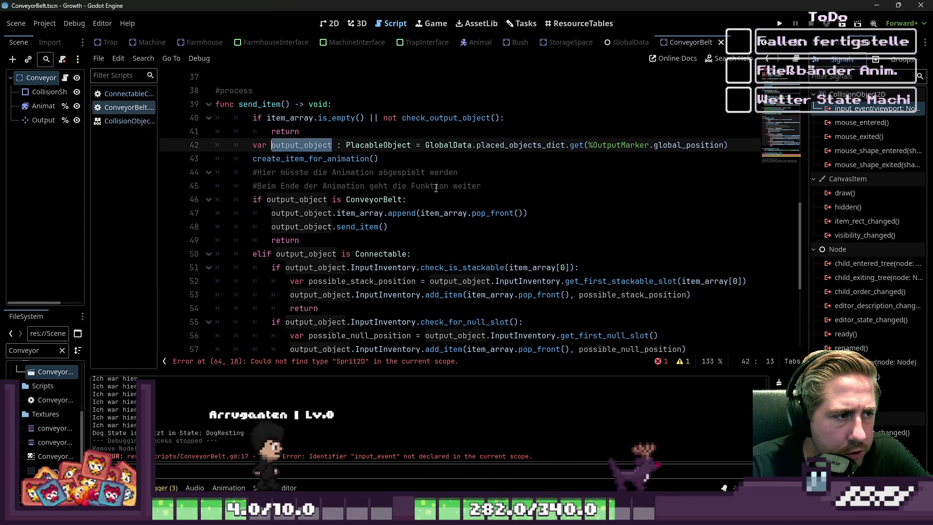
key(Down)
key(Home)
key(Home)
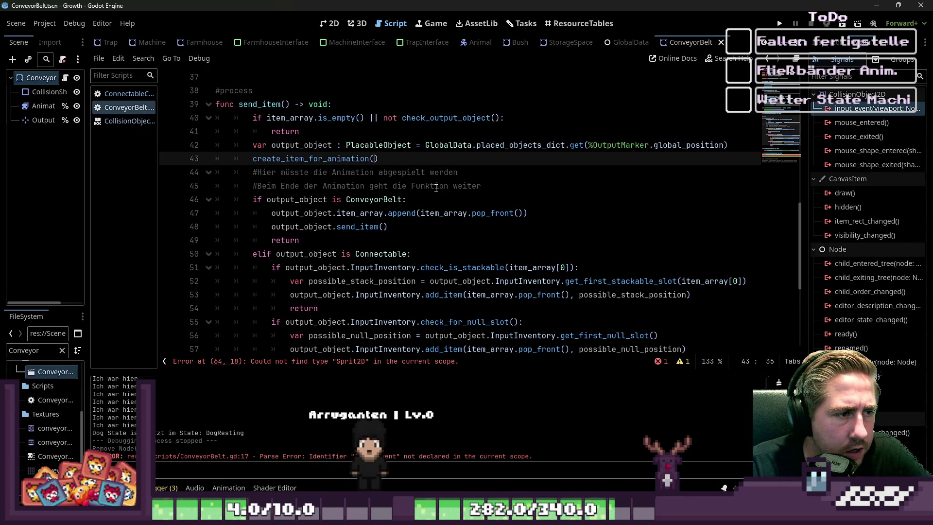
Step: Pass item_array[0].world_sprite as the create_item_for_animation call's argument
key(Down)
key(Down)
key(Down)
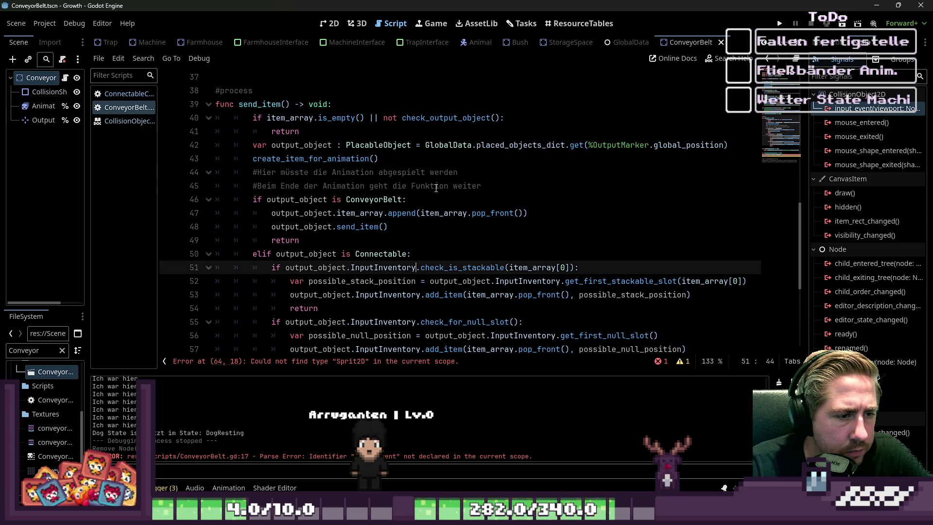
key(Left)
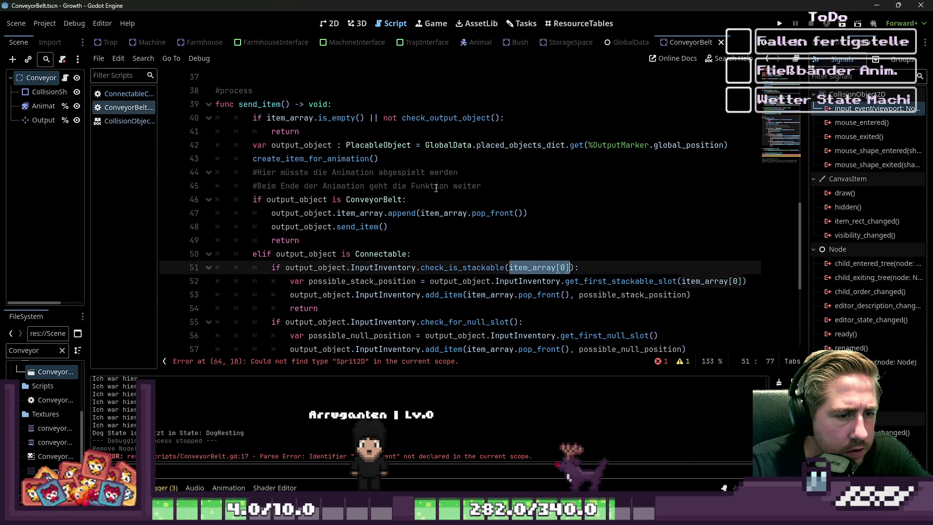
key(Up)
key(Up)
key(Up)
key(Up)
key(Up)
key(End)
key(Left)
text(item_array[0]-)
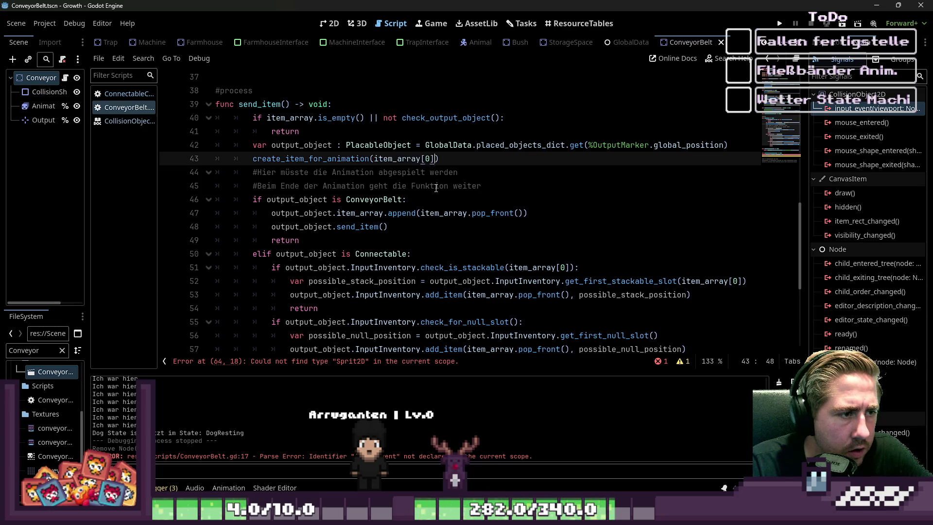
key(BackSpace)
text(.wol)
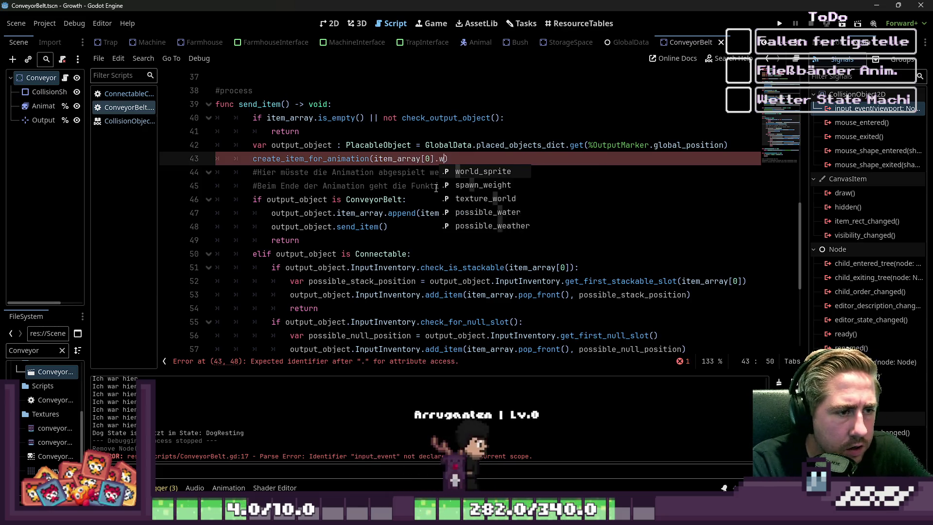
key(Return)
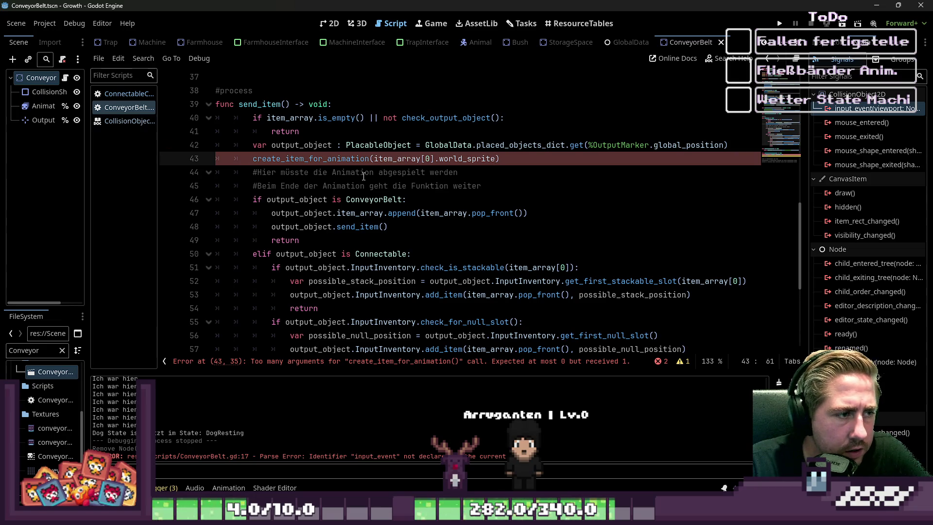
Step: Give the create_item_for_animation definition an ItemTexture : Texture2D parameter
ctrl+click(313, 159)
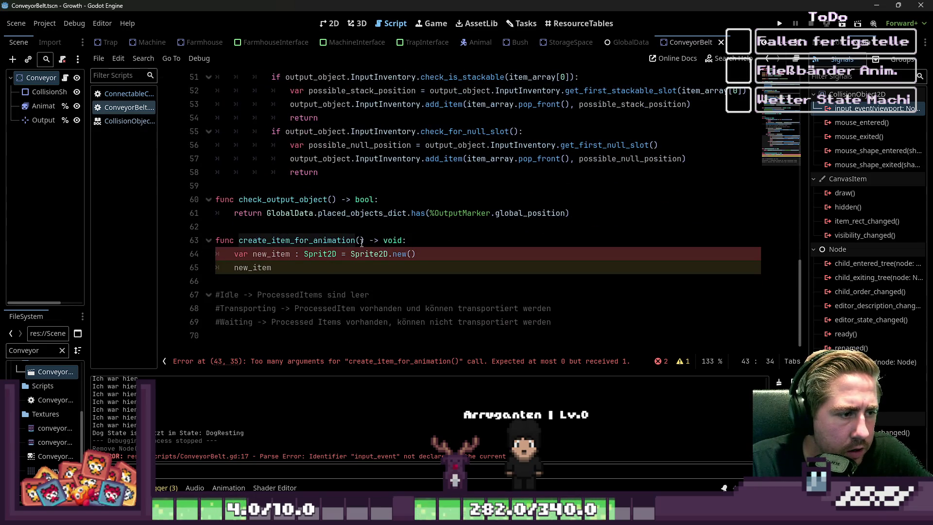
click(361, 242)
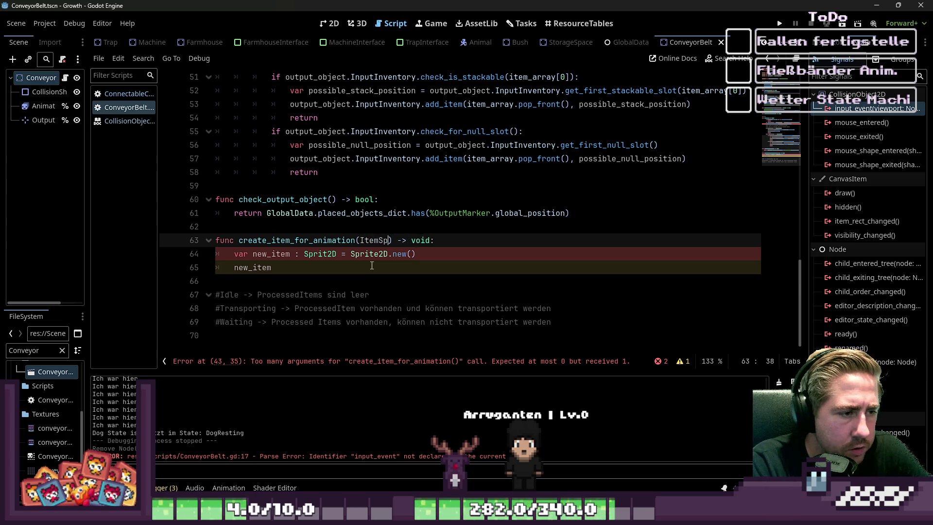
key(BackSpace)
key(BackSpace)
key(BackSpace)
text(Texture : )
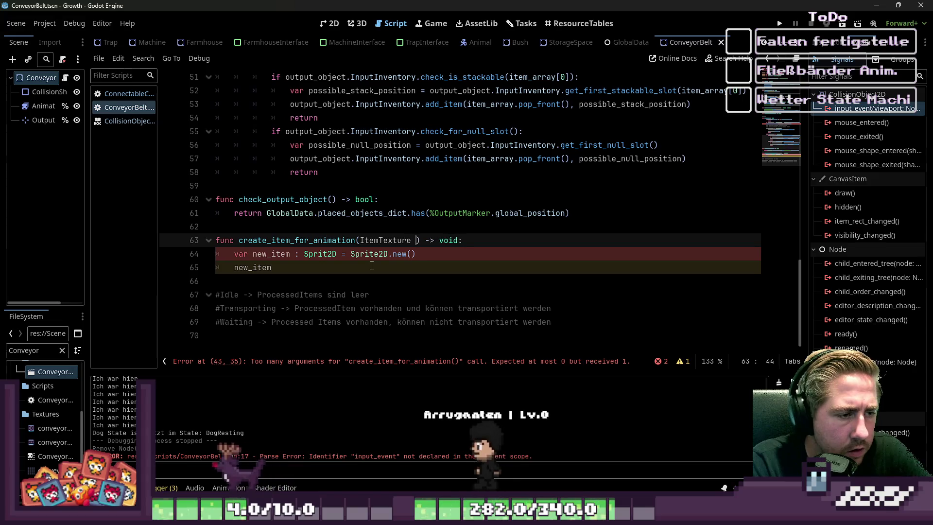
text(Texture)
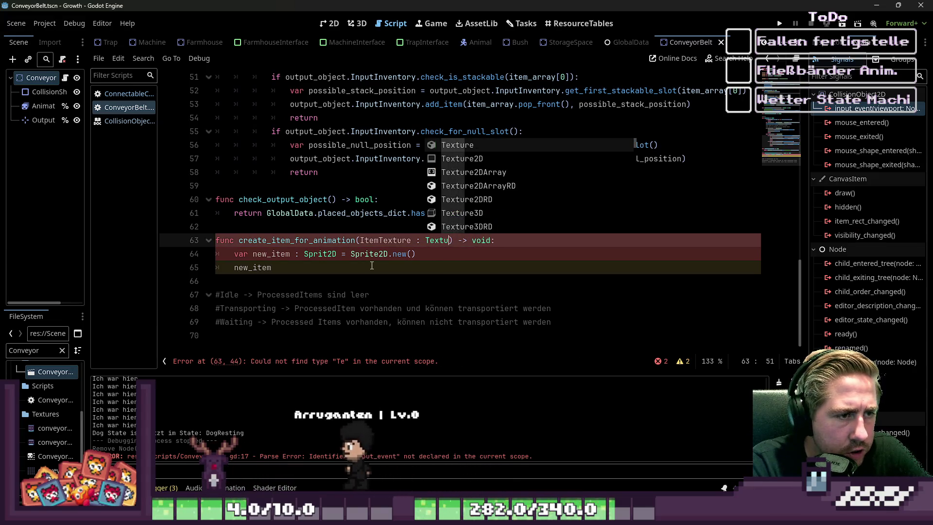
text(2D)
key(ctrl+Left)
key(ctrl+Left)
key(ctrl+Left)
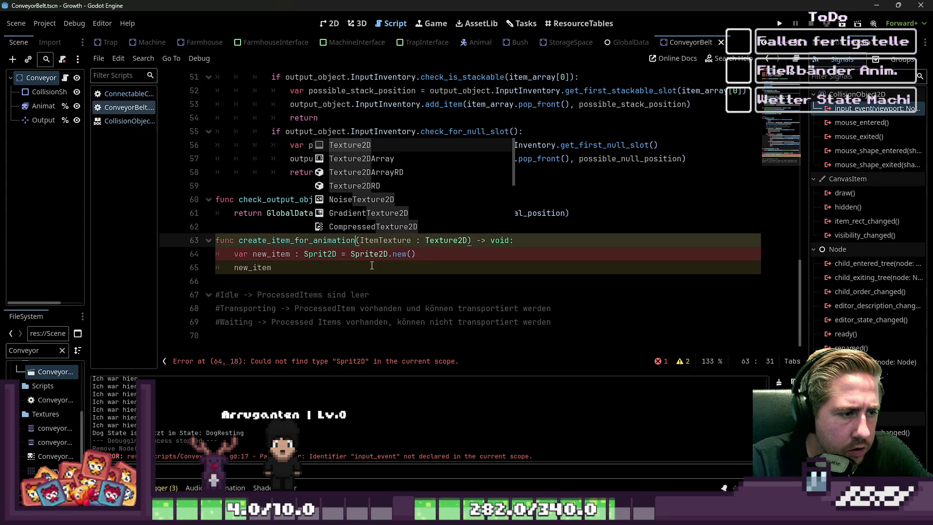
key(ctrl+shift+Right)
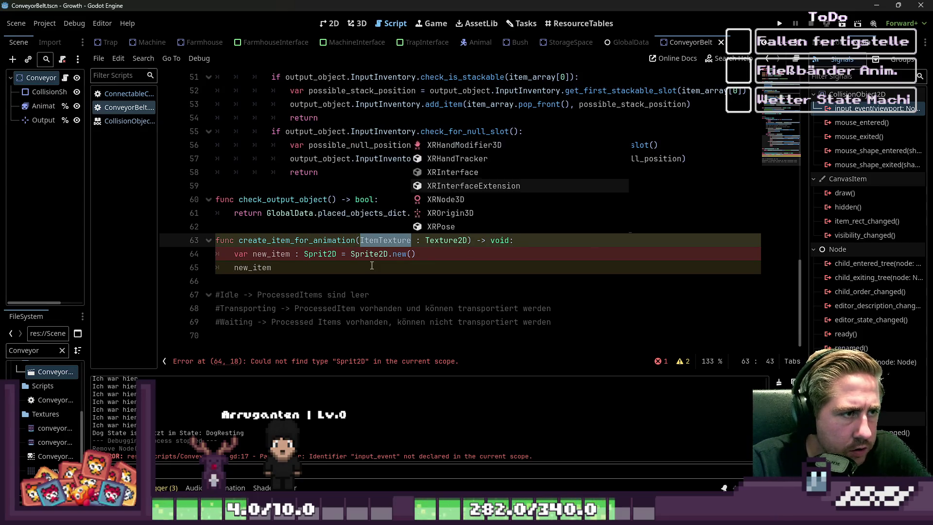
Step: Add new_item.texture = ItemTexture in create_item_for_animation
scroll(371, 265, up, 1)
scroll(372, 265, up, 5)
click(374, 226)
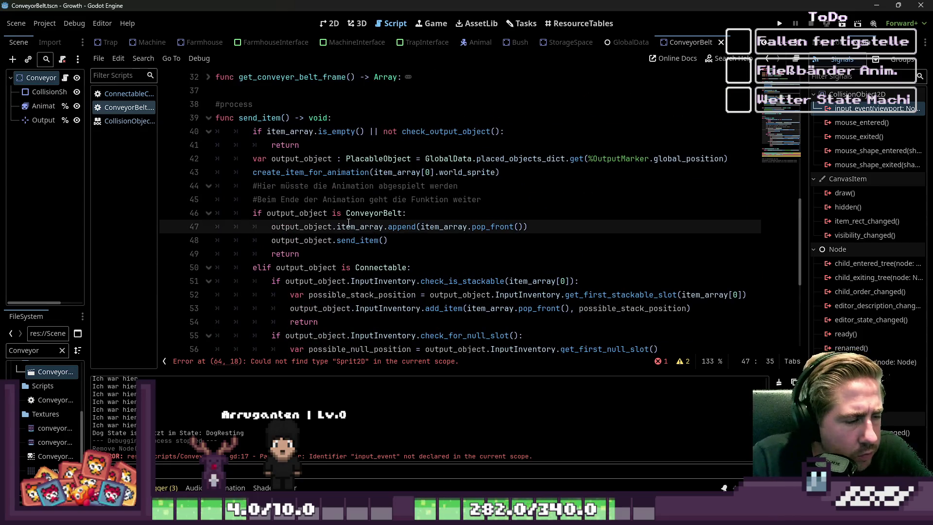
click(396, 172)
double_click(444, 173)
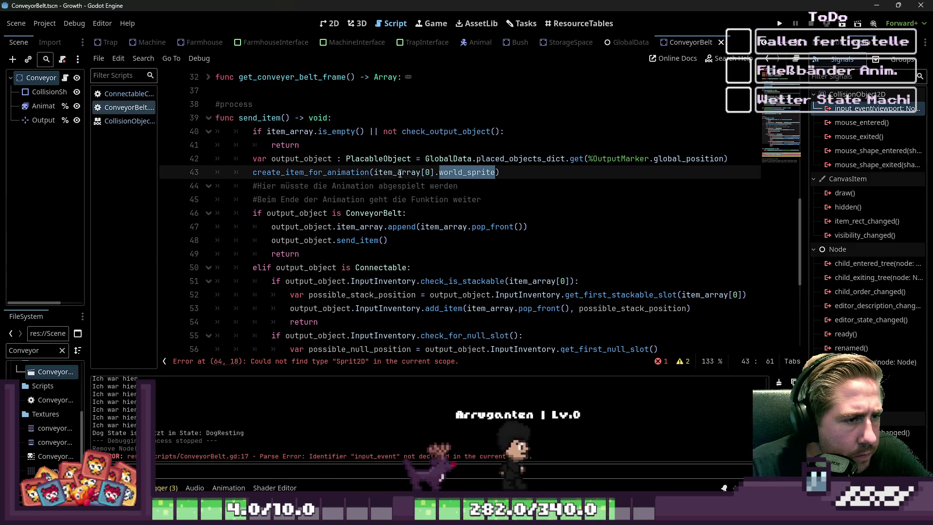
scroll(384, 243, down, 5)
text(new_item.)
click(368, 306)
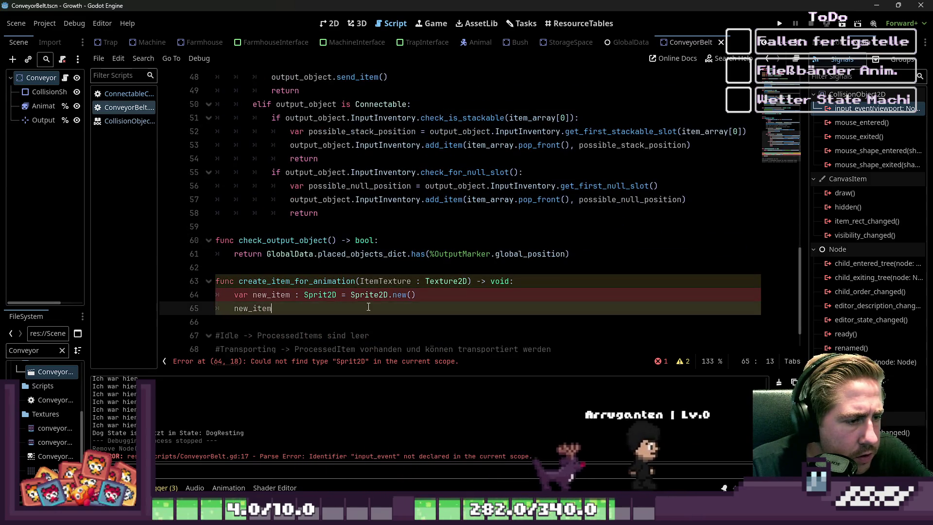
text(.t)
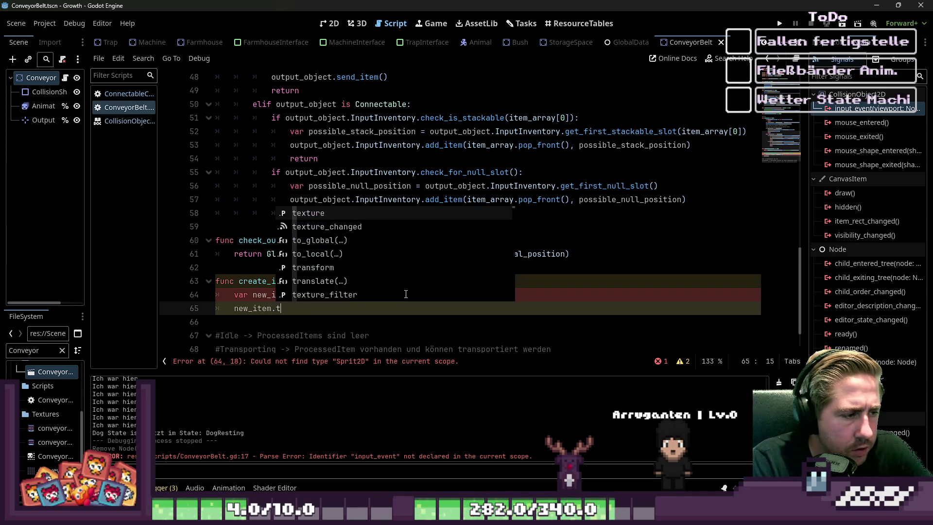
text(exture = ItemTexture)
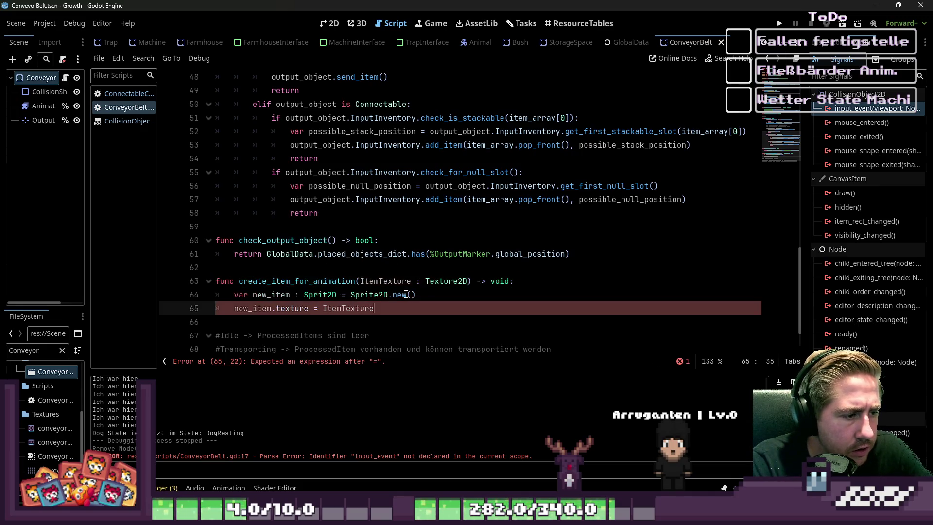
key(Return)
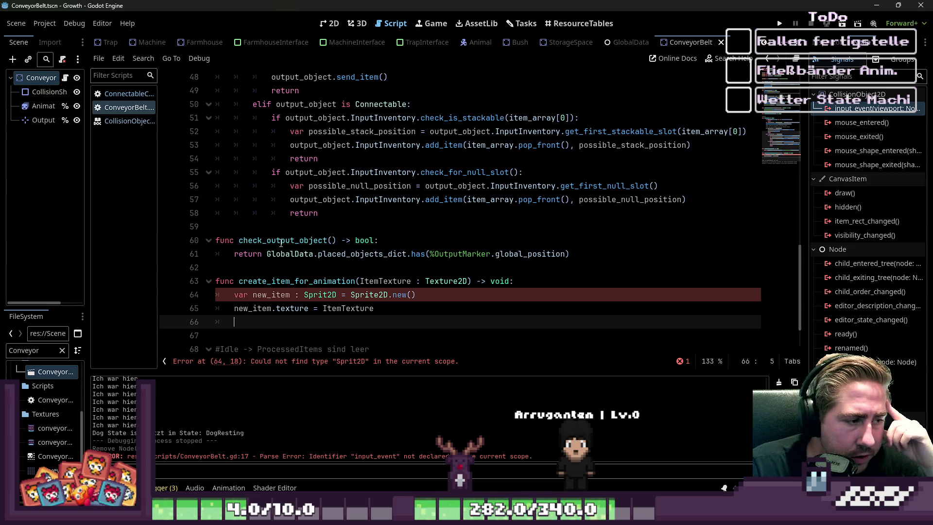
Step: Fix the Sprit2D typo to Sprite2D, begin a new_item.position line, and save
click(281, 295)
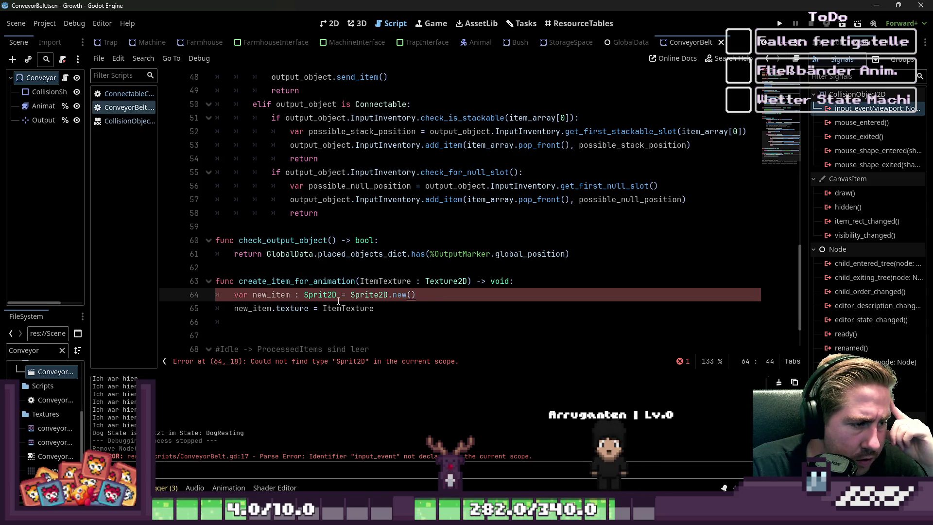
text(e)
key(Down)
key(Down)
key(Down)
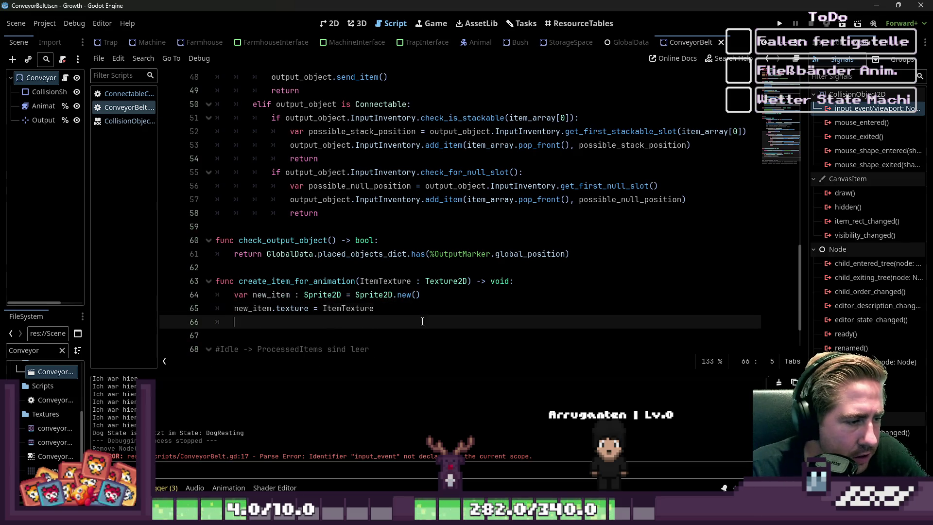
key(Up)
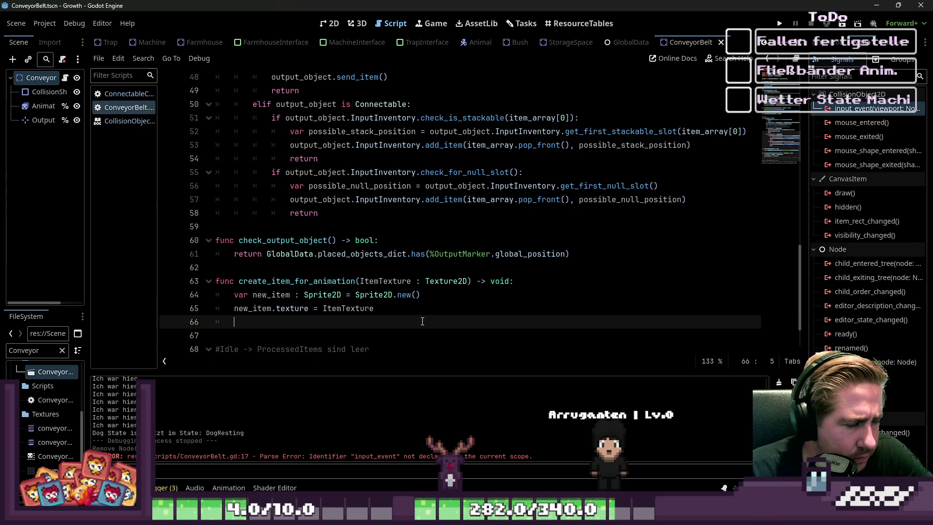
key(Tab)
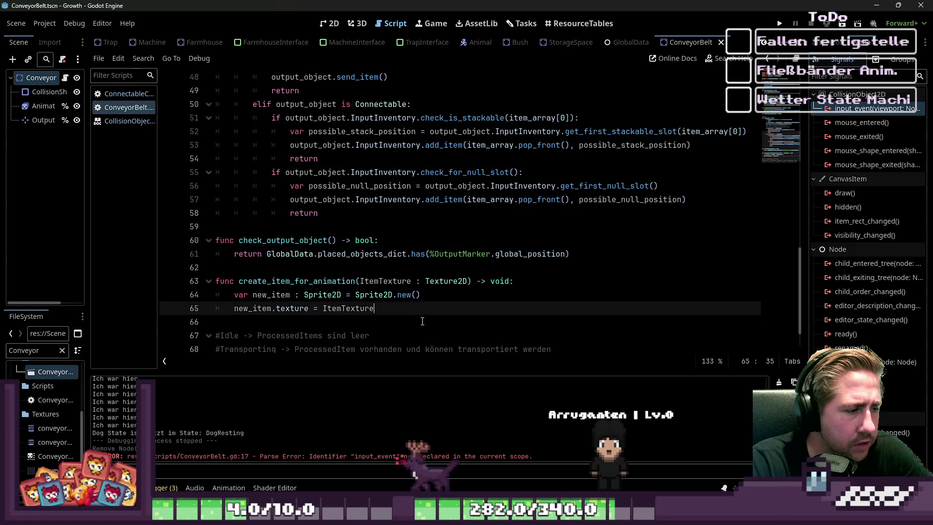
text(new_item.positio)
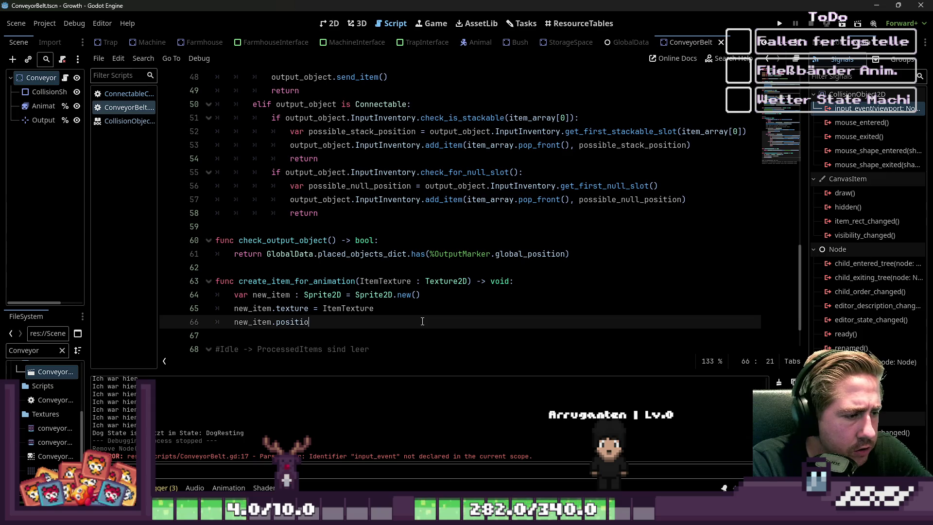
text(n)
key(ctrl+s)
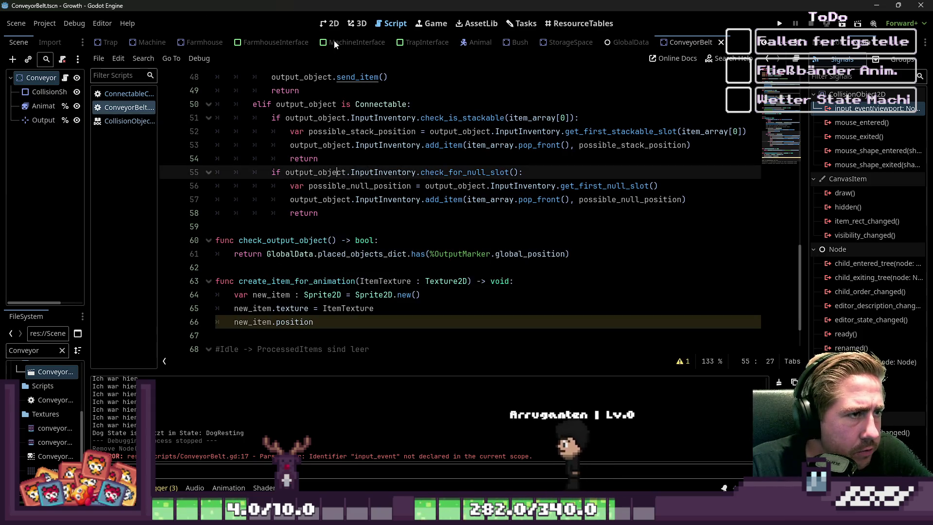
click(329, 23)
Step: Zoom the conveyor belt canvas, clear the FileSystem filter, and bring up Create New Node
scroll(486, 253, down, 2)
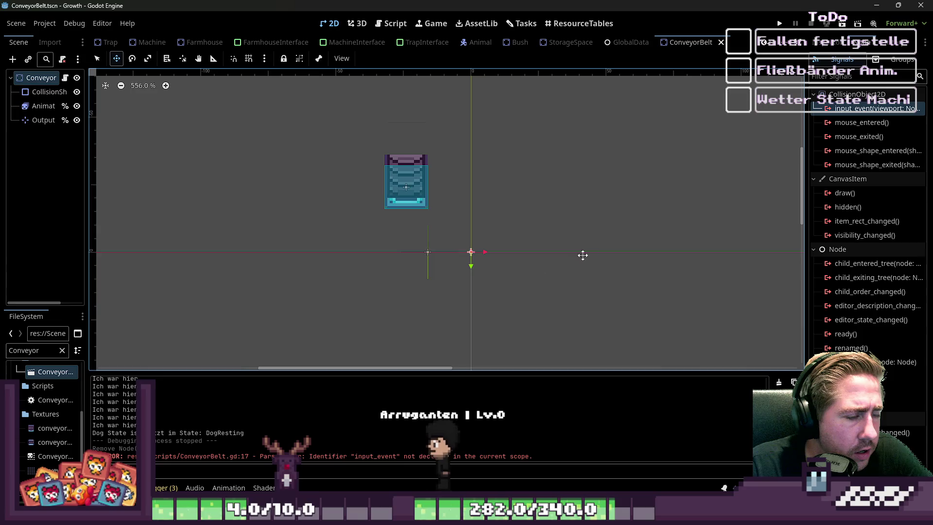
scroll(431, 245, down, 1)
scroll(382, 222, up, 1)
scroll(442, 200, up, 3)
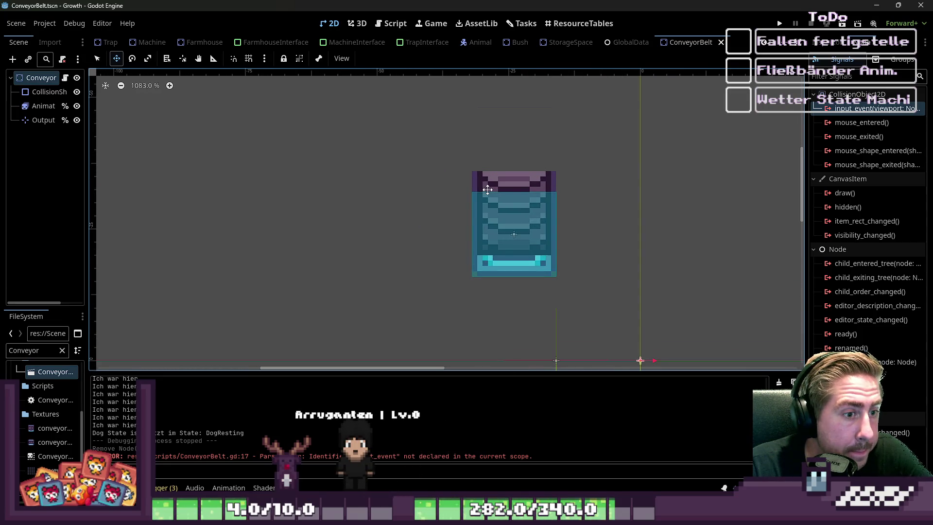
scroll(487, 189, down, 1)
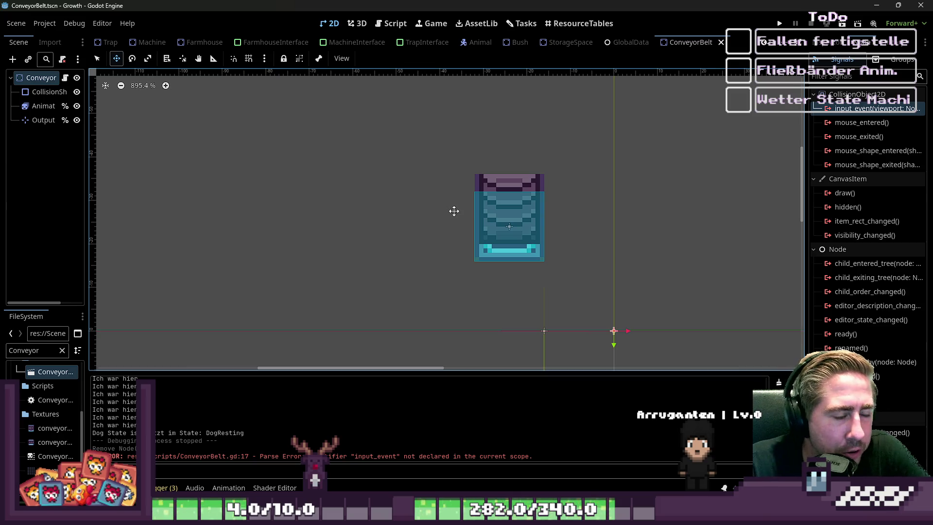
click(30, 351)
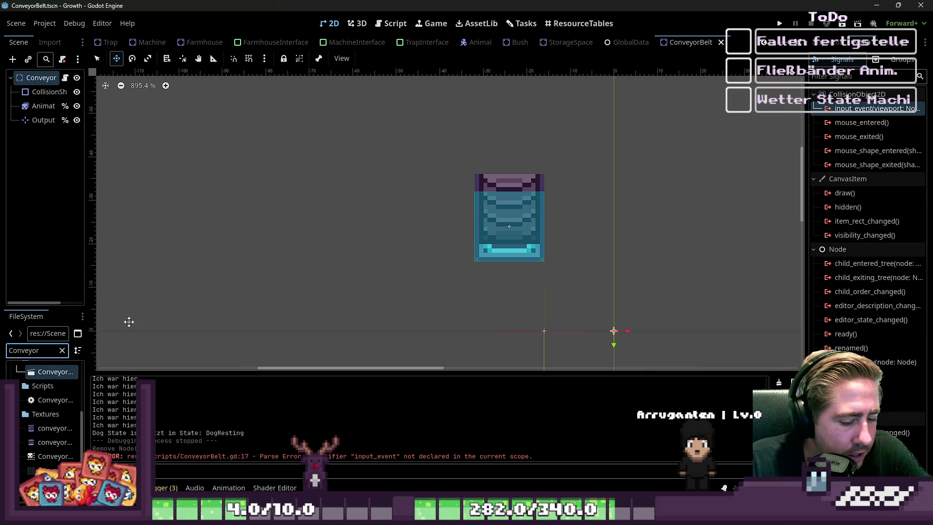
text(Sprit2D)
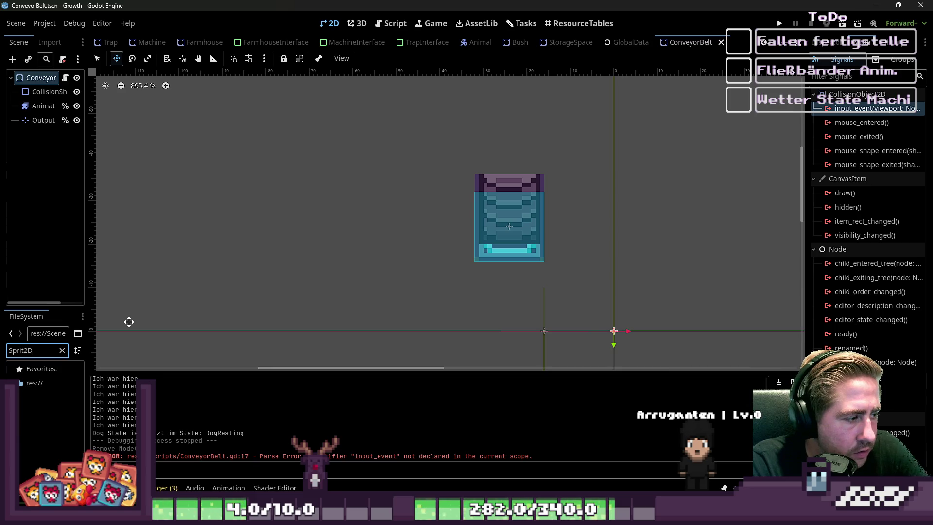
key(BackSpace)
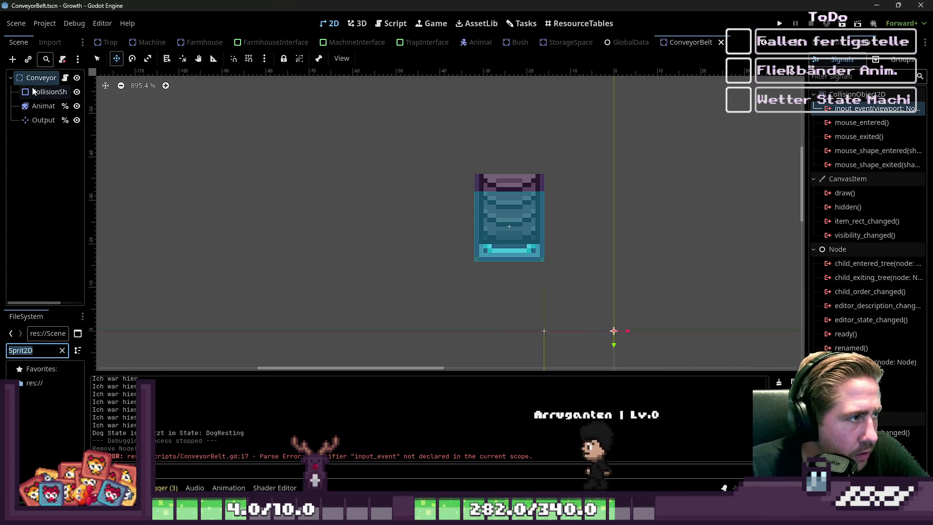
click(12, 61)
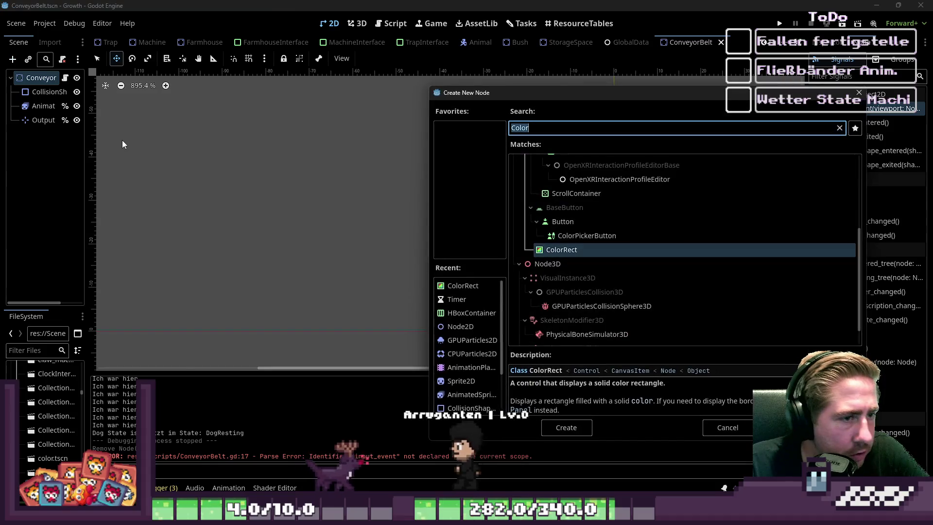
Step: Add a Marker2D and a Node2D node to the ConveyorBelt scene
text(Marker)
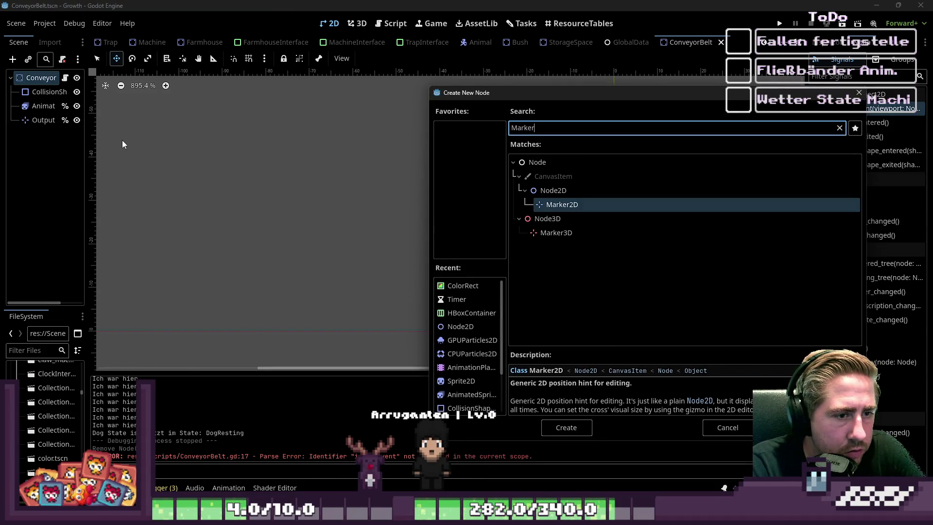
key(Return)
mouse_move(588, 338)
mouse_down()
mouse_move(475, 290)
mouse_move(428, 299)
mouse_move(475, 246)
mouse_move(492, 260)
mouse_up()
scroll(491, 271, up, 5)
scroll(498, 316, down, 3)
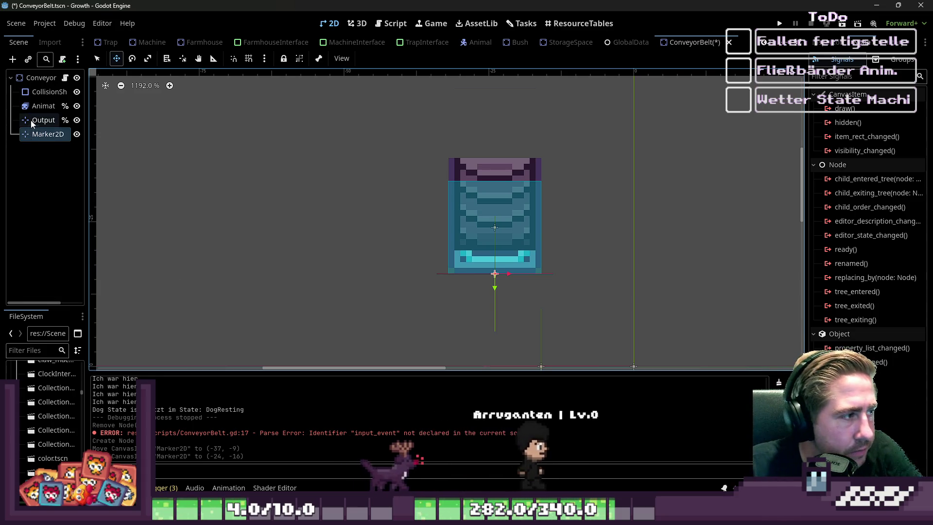
click(13, 59)
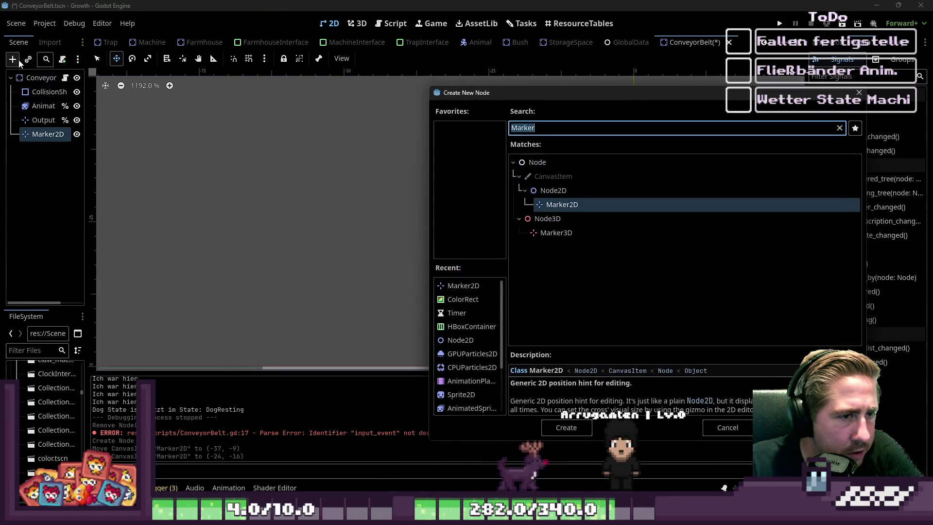
text(Node2)
key(Return)
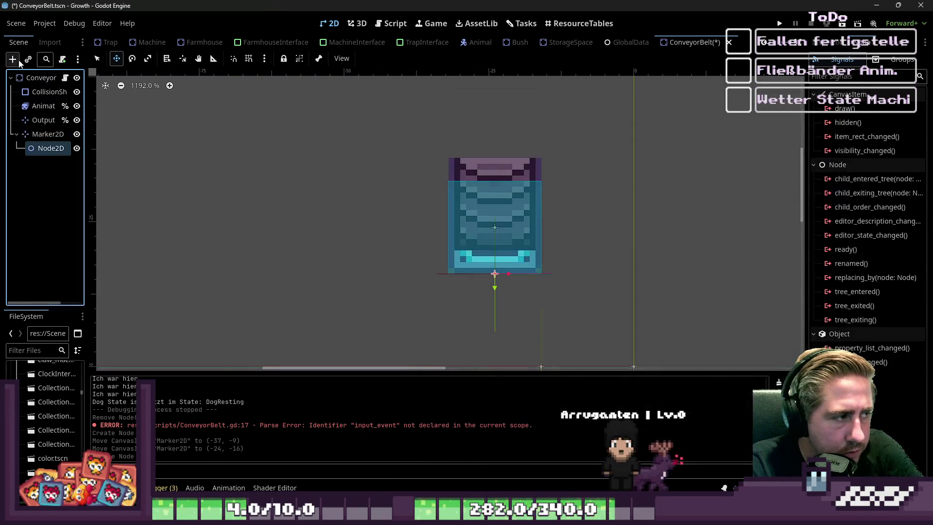
Step: Put the marker under Node2D and position the group at the conveyor's centre
click(47, 134)
scroll(325, 212, down, 4)
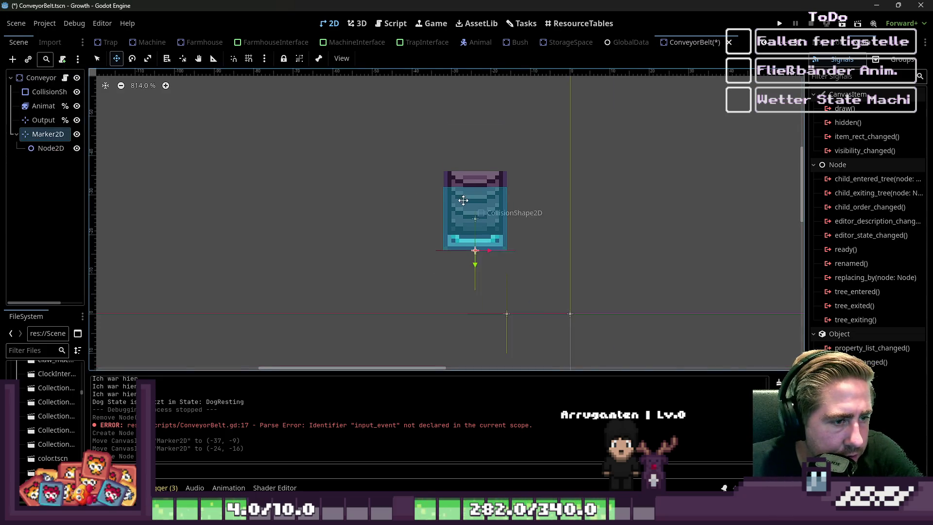
scroll(230, 202, up, 1)
drag(39, 147, 41, 135)
mouse_move(330, 174)
mouse_down()
mouse_move(267, 152)
mouse_move(260, 162)
mouse_up()
key(ctrl+z)
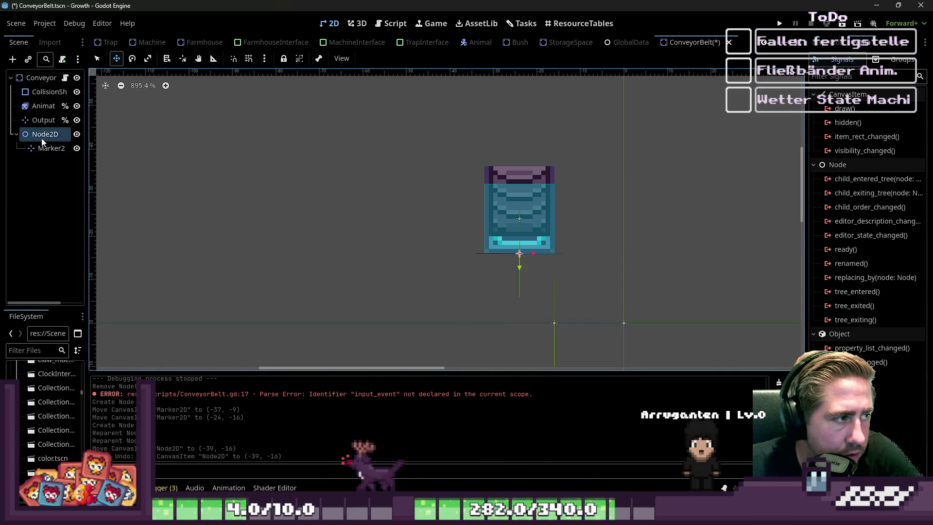
drag(431, 253, 271, 198)
key(ctrl+z)
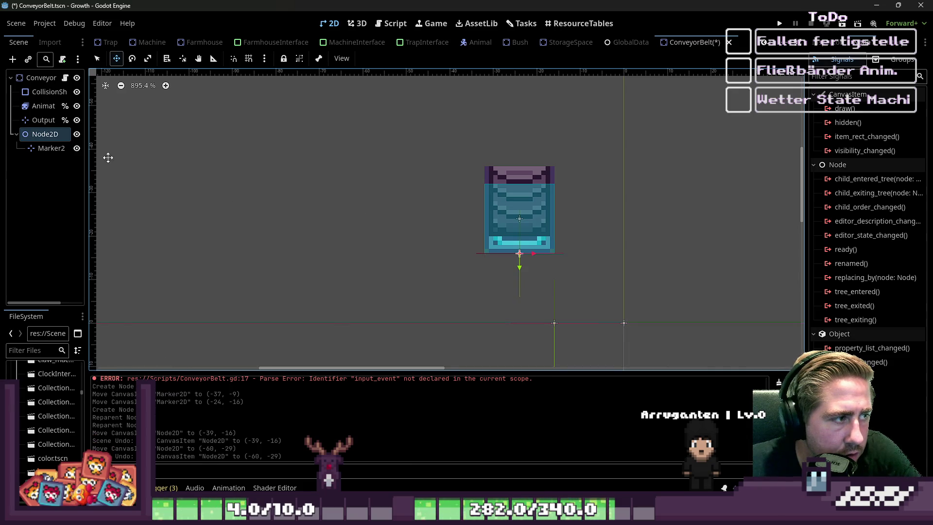
click(76, 148)
drag(431, 208, 431, 208)
scroll(478, 201, up, 3)
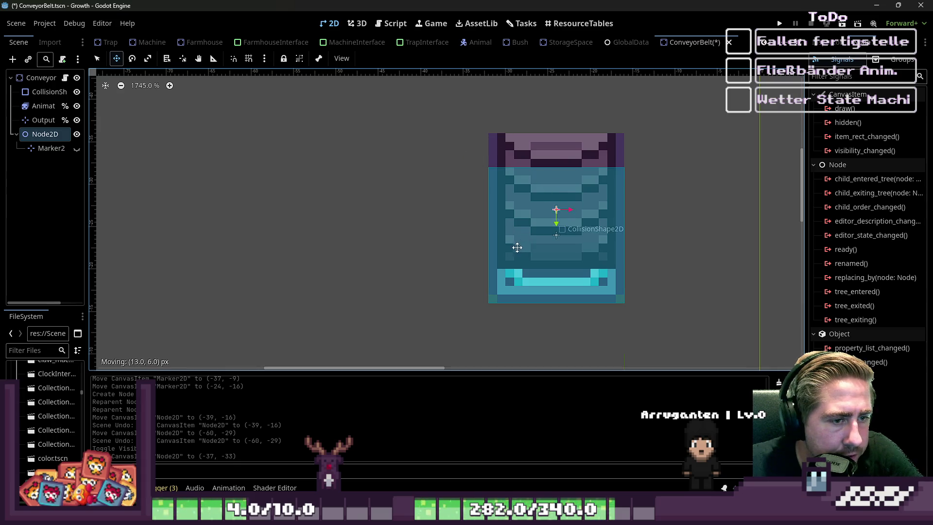
drag(519, 247, 518, 248)
scroll(462, 175, down, 3)
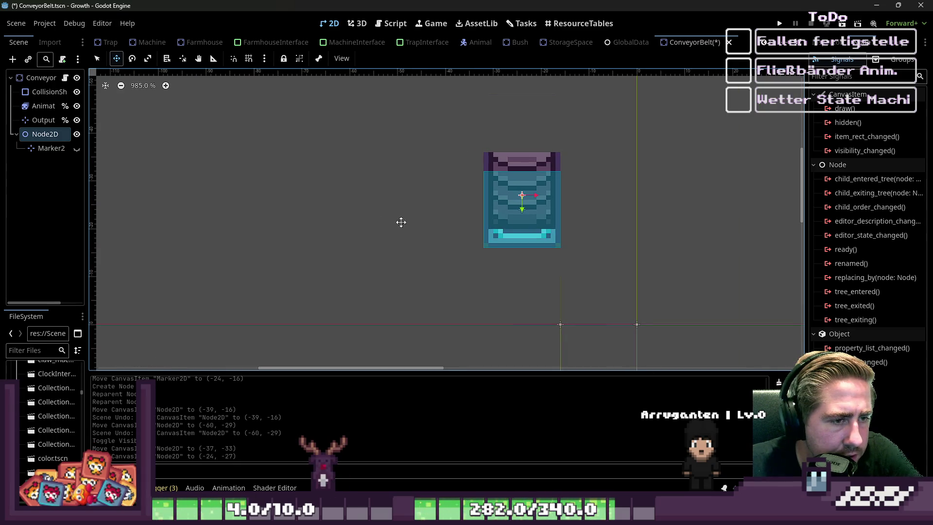
click(77, 148)
Step: Place the marker at the bottom edge (0, 11) and a duplicate at the top (0, -9)
click(49, 149)
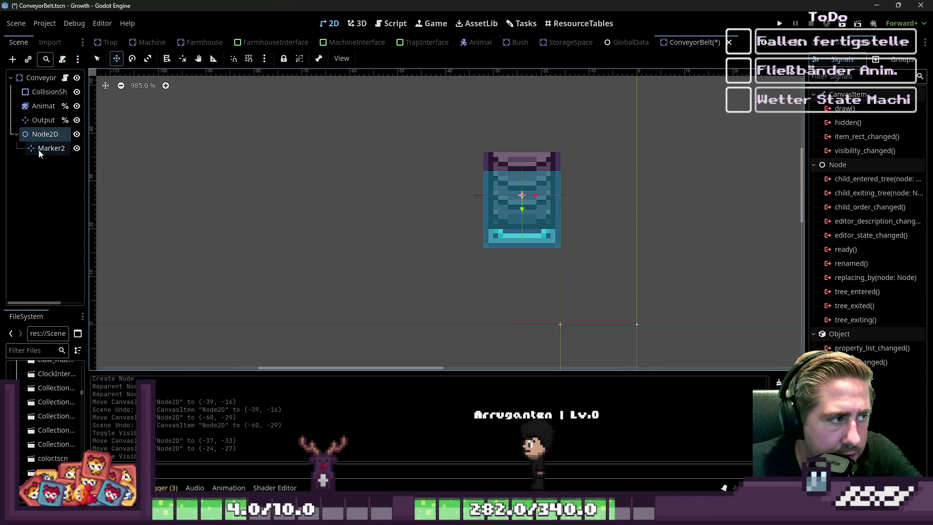
mouse_move(508, 206)
mouse_down()
mouse_move(497, 230)
mouse_move(516, 245)
mouse_move(506, 256)
mouse_up()
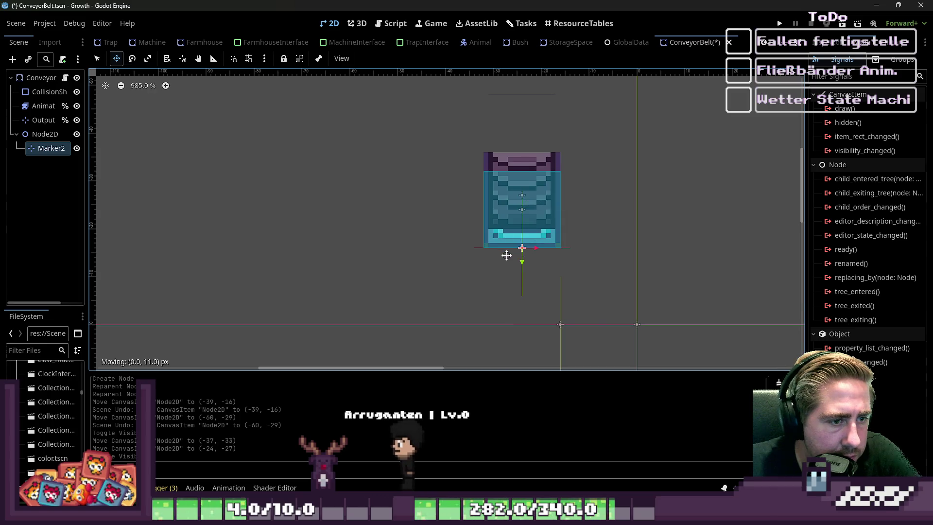
scroll(454, 219, up, 2)
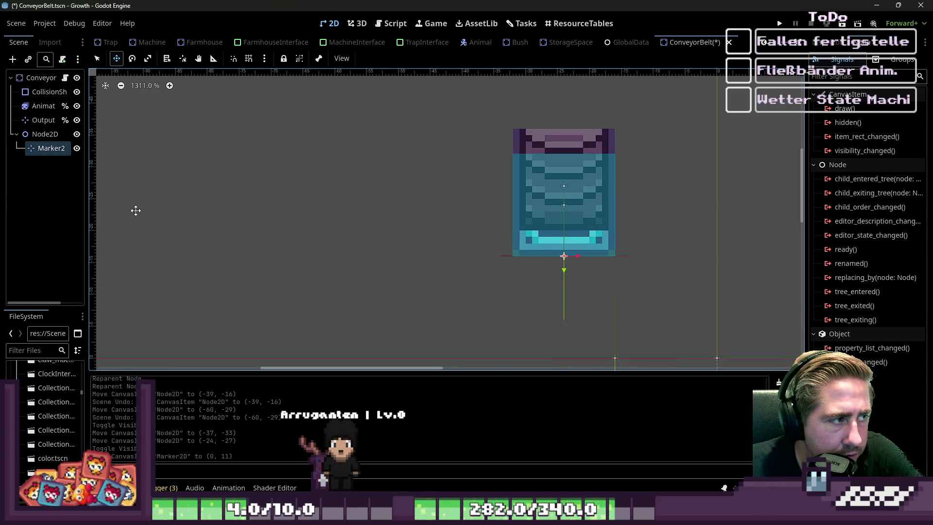
key(ctrl+d)
drag(526, 143, 526, 144)
click(49, 149)
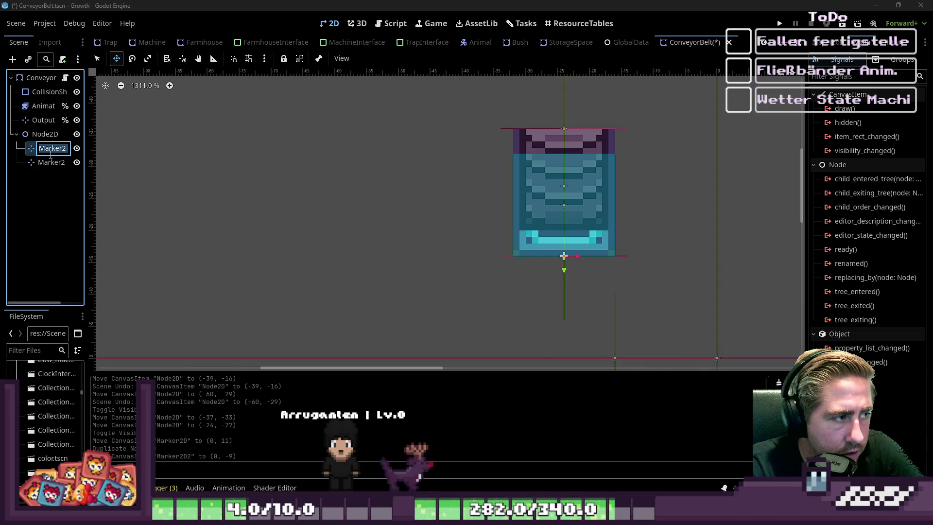
Step: Name the markers End and Start, order Start first, and rename the group ItemAnimationGrp
text(En)
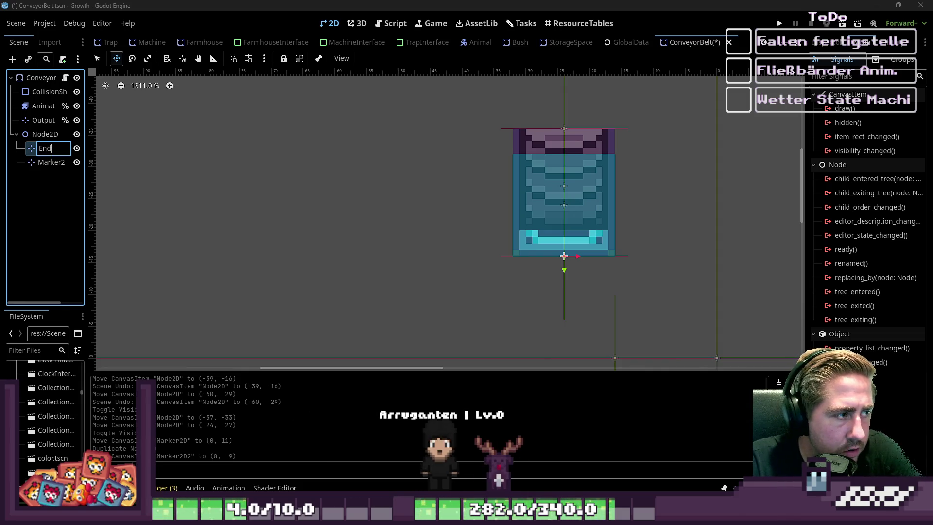
text(d)
key(Return)
key(Down)
key(F2)
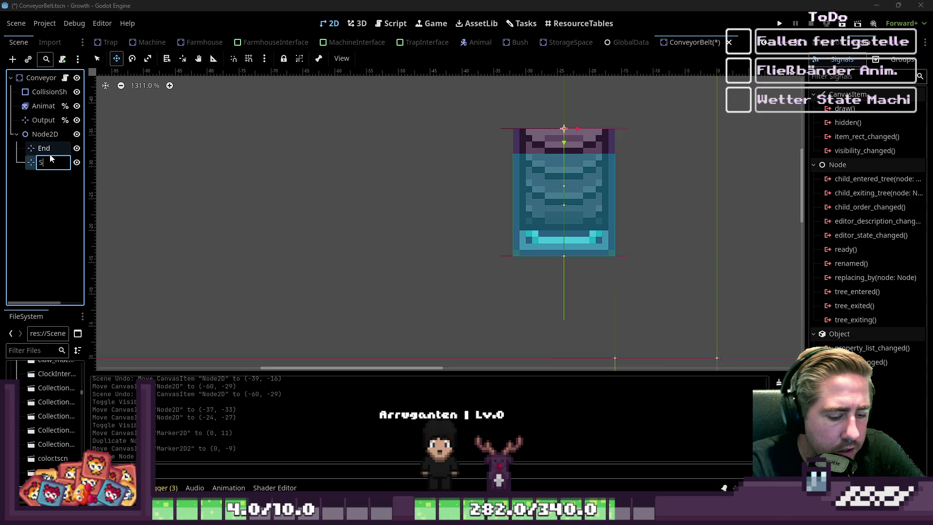
key(Return)
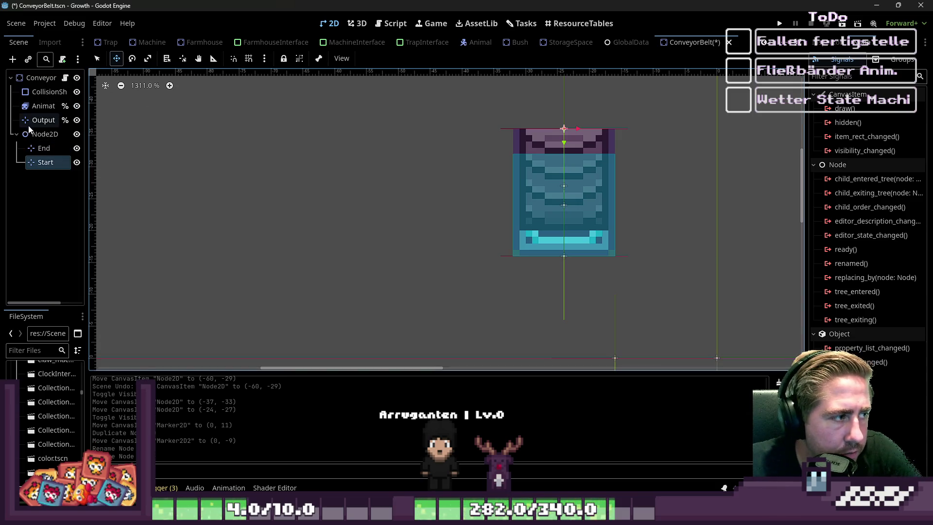
drag(36, 165, 38, 145)
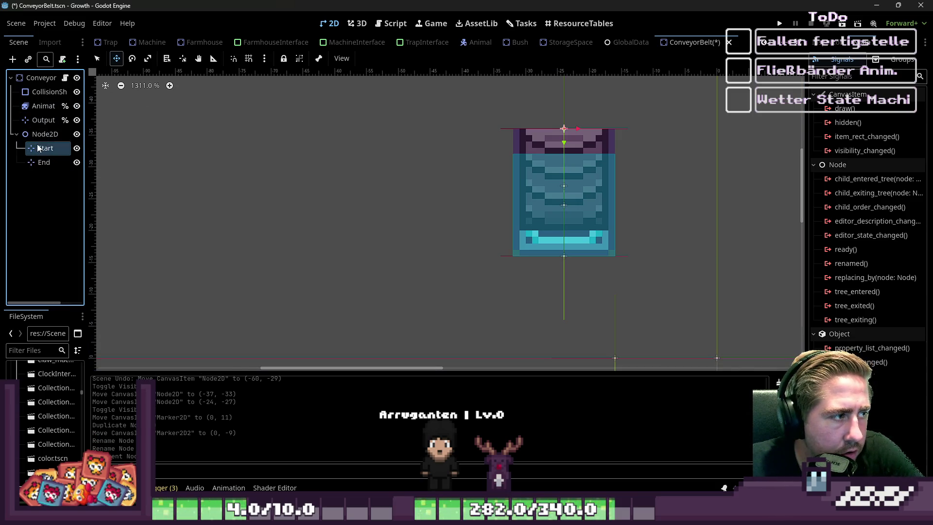
double_click(39, 139)
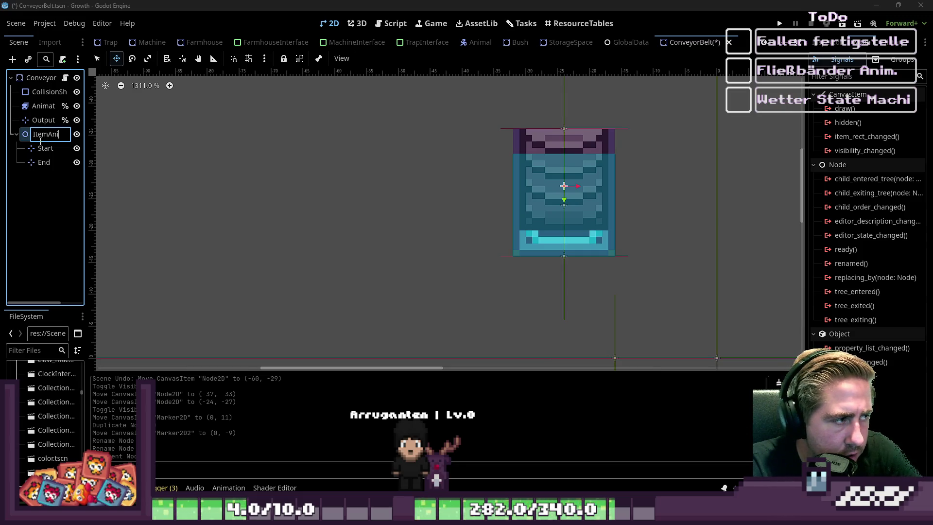
key(Return)
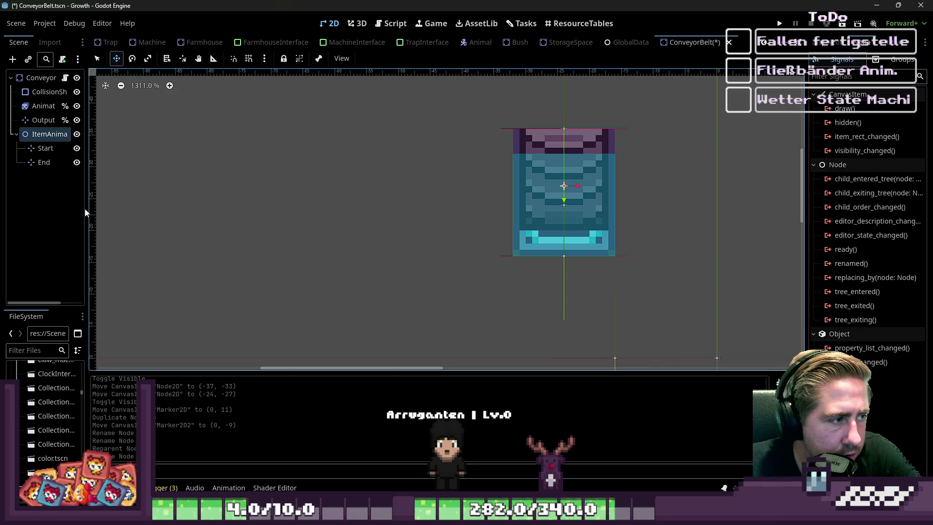
Step: Set ItemAnimationGrp's rotation to 90°, then to 180°
drag(89, 210, 145, 205)
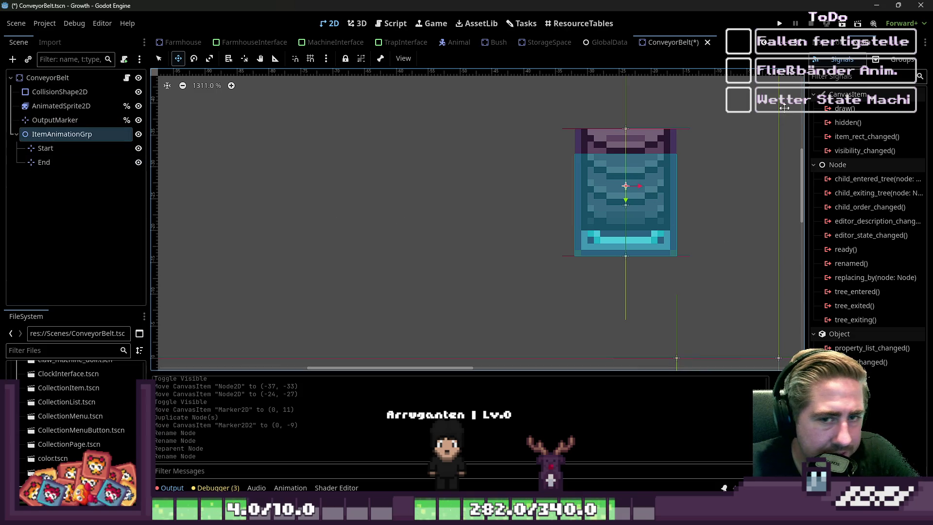
click(835, 45)
click(844, 121)
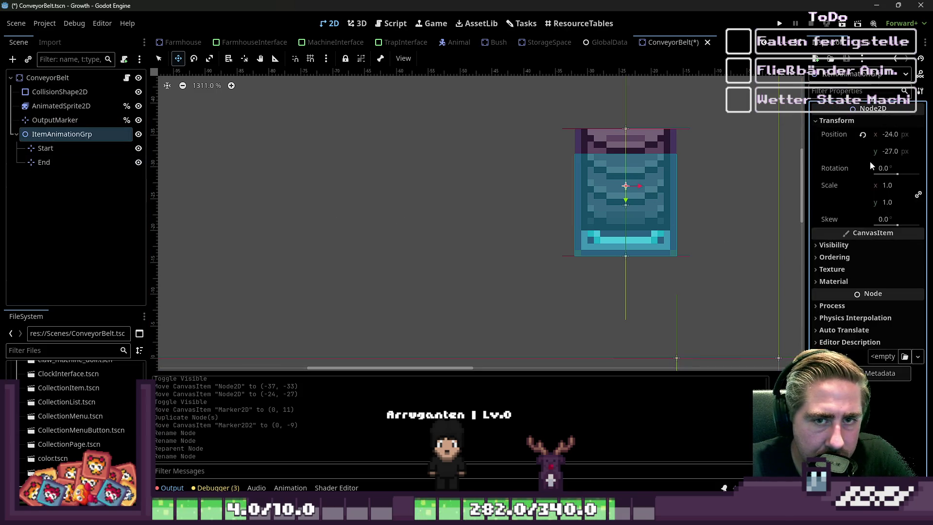
click(883, 168)
key(Return)
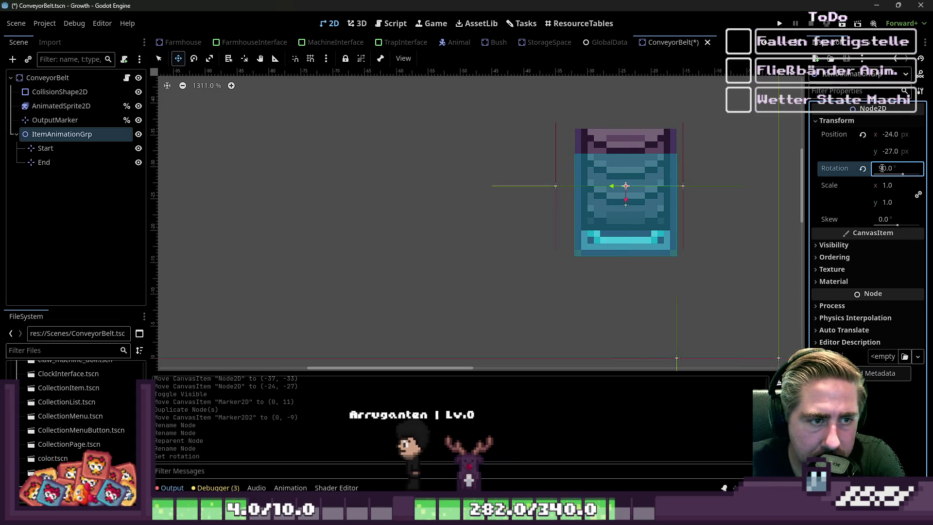
text(180)
key(Return)
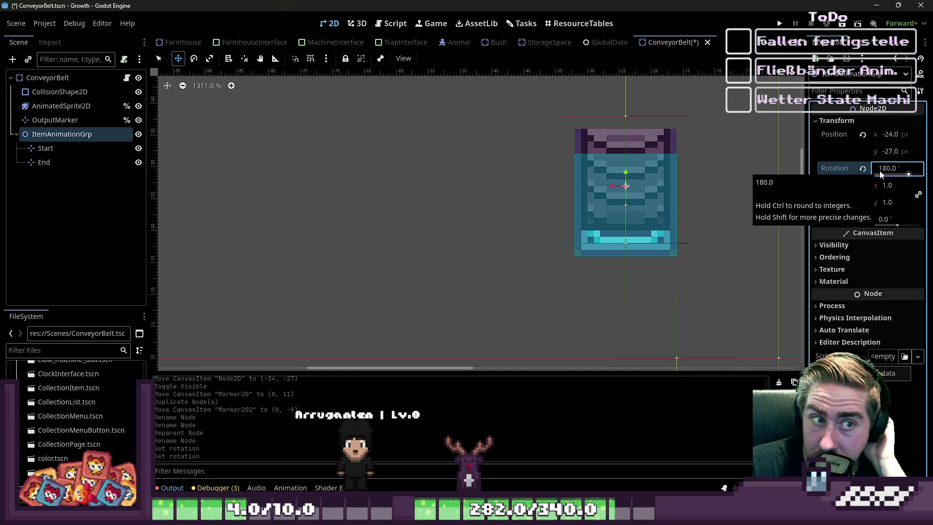
Step: Reset the group's rotation and nudge the End marker up to (0, 7)
click(863, 169)
scroll(731, 199, up, 2)
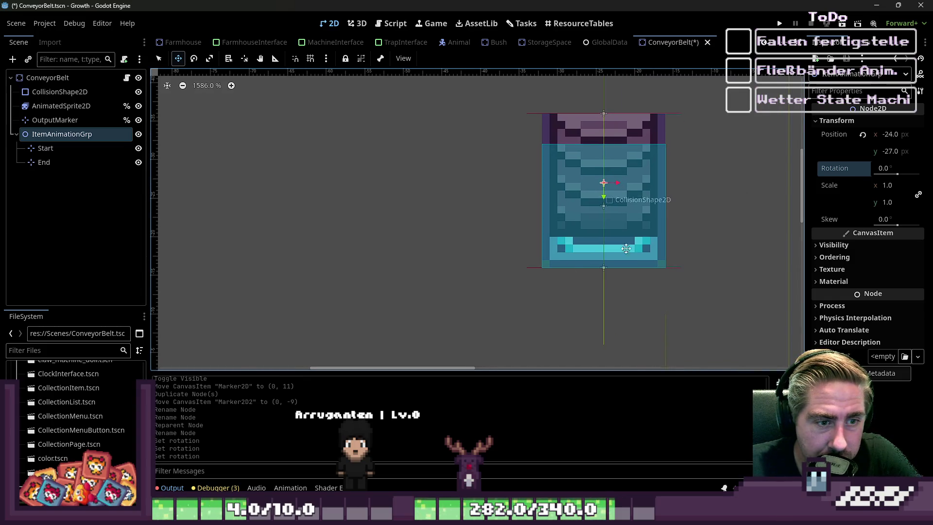
click(29, 158)
drag(535, 277, 527, 255)
Step: Try rotations 90°, 180° and 270° on ItemAnimationGrp, then reset it to 0° and collapse it
click(62, 134)
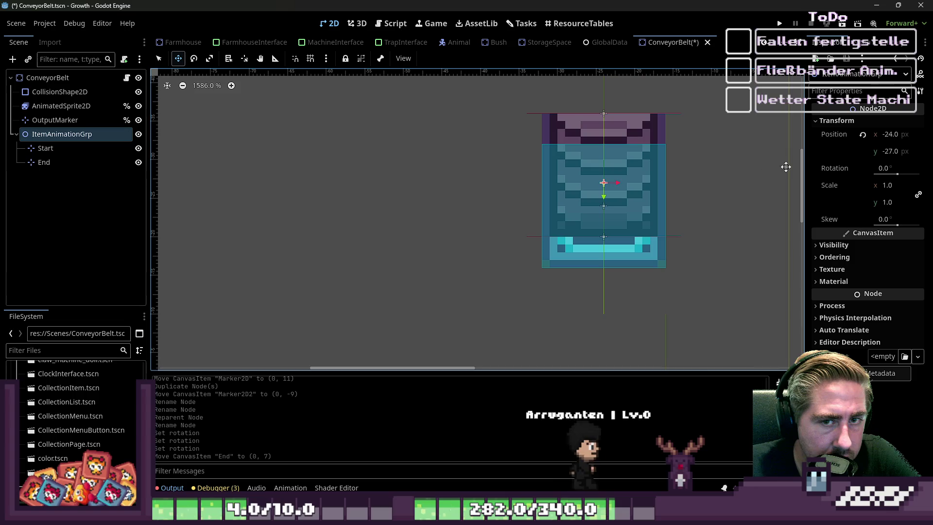
click(876, 167)
text(70)
key(Return)
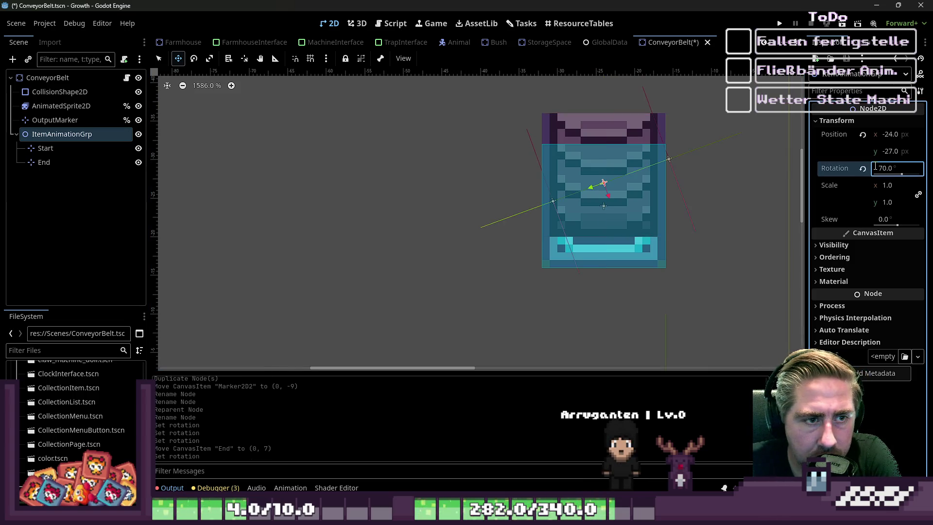
text(90)
key(Return)
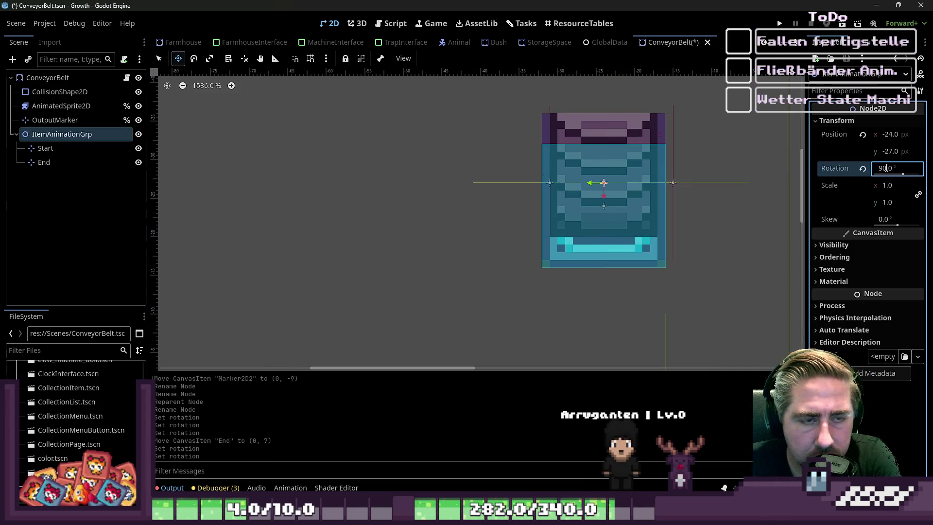
click(880, 168)
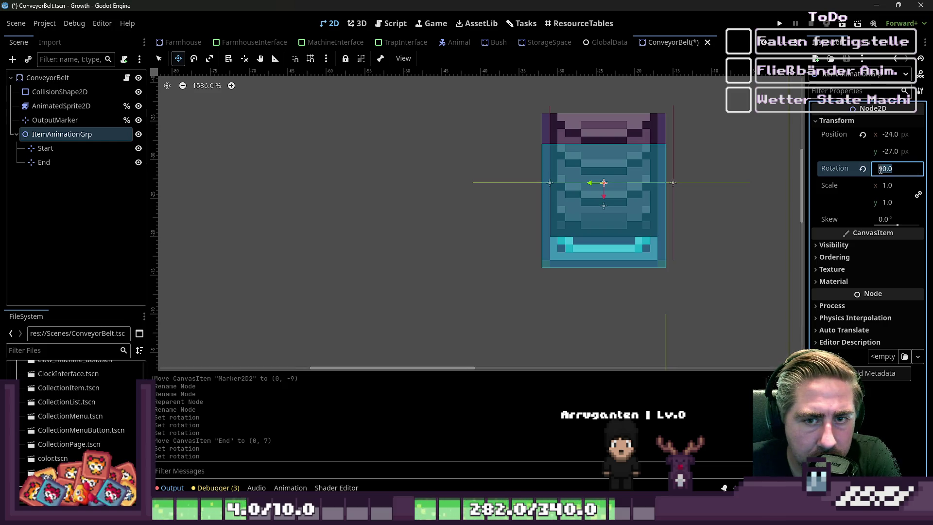
text(180)
key(Return)
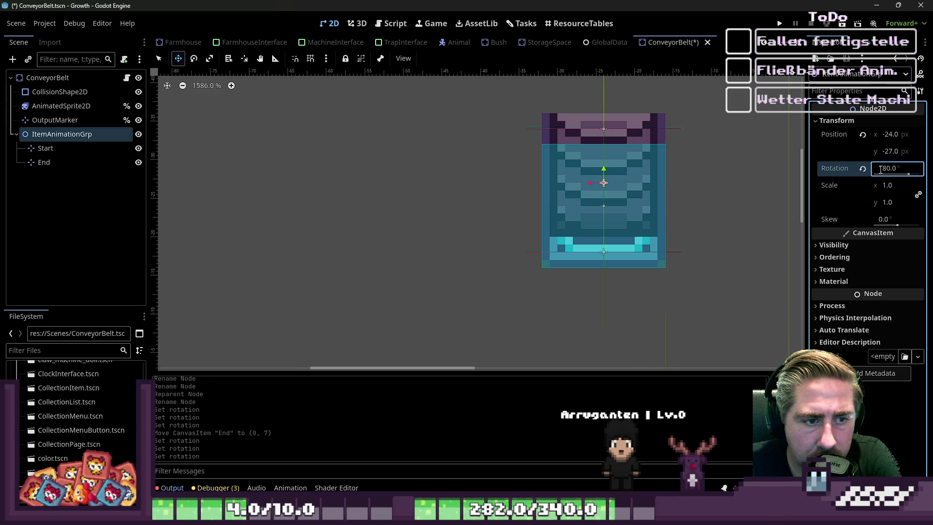
text(70)
key(Return)
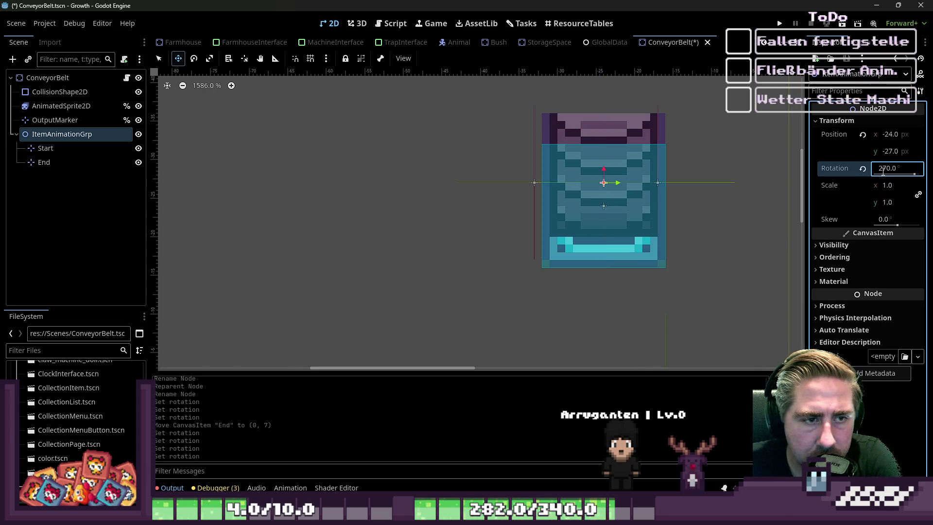
click(862, 168)
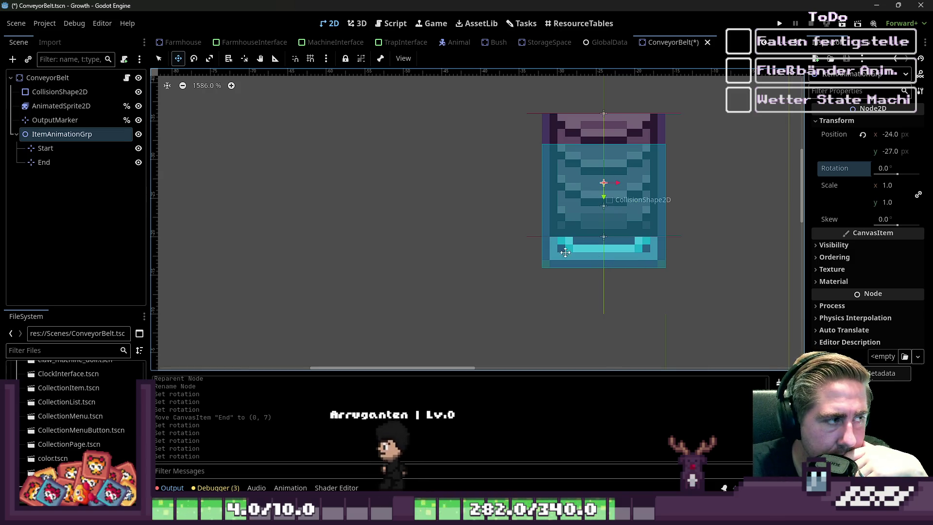
scroll(490, 234, down, 3)
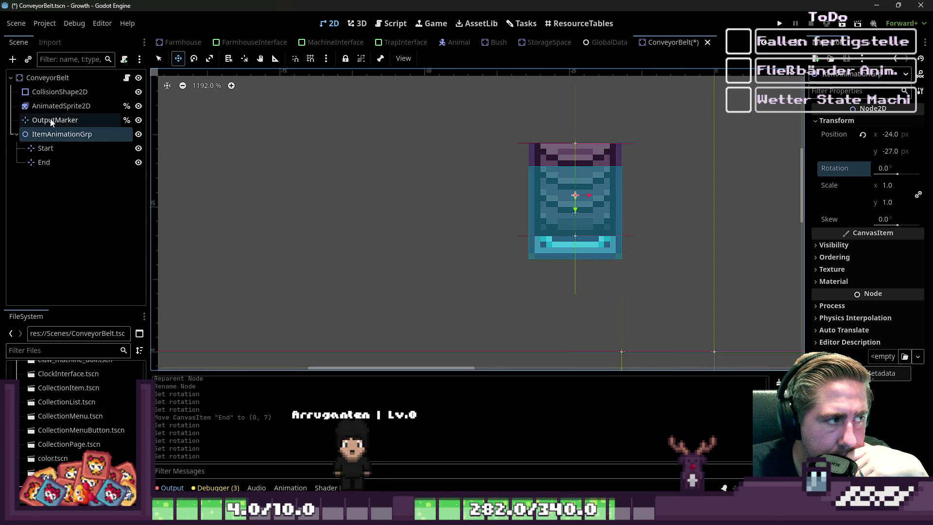
click(14, 135)
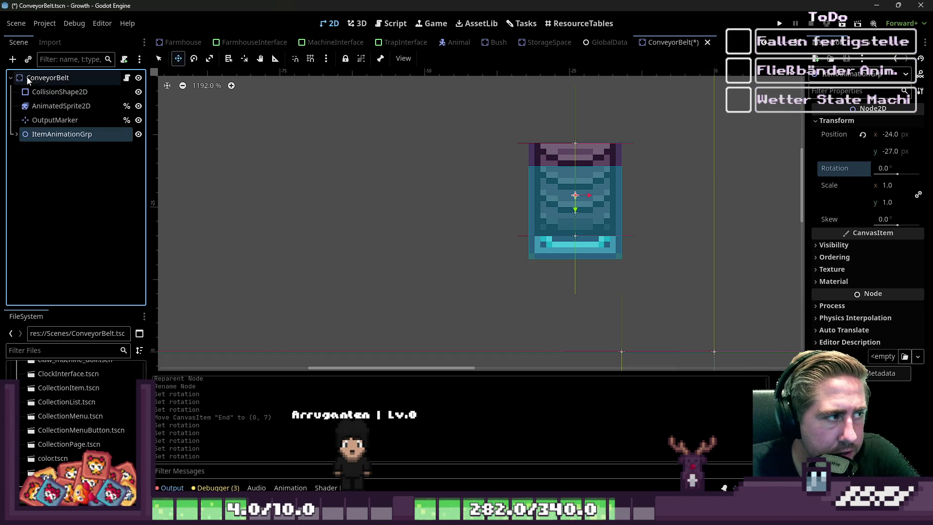
Step: Add a Sprite2D node under ItemAnimationGrp
click(13, 60)
text(Sop)
key(BackSpace)
key(BackSpace)
text(prti)
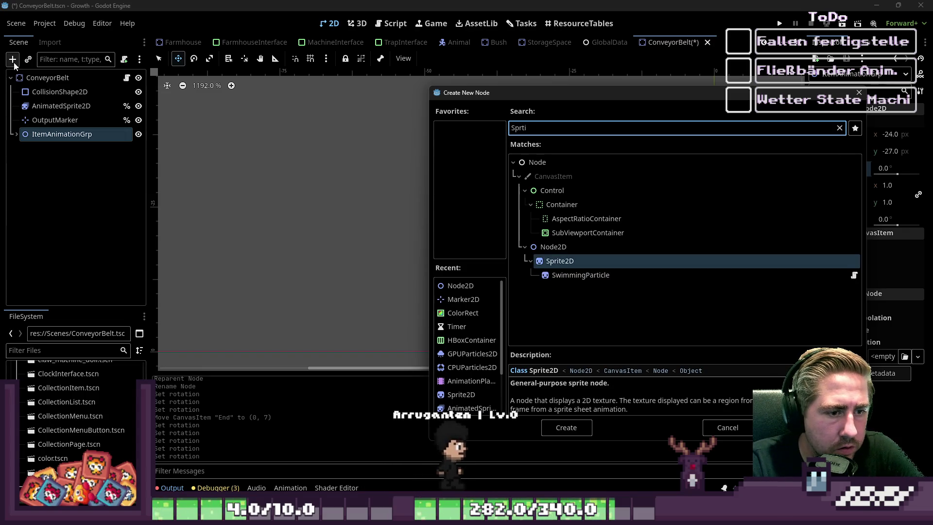
key(BackSpace)
key(BackSpace)
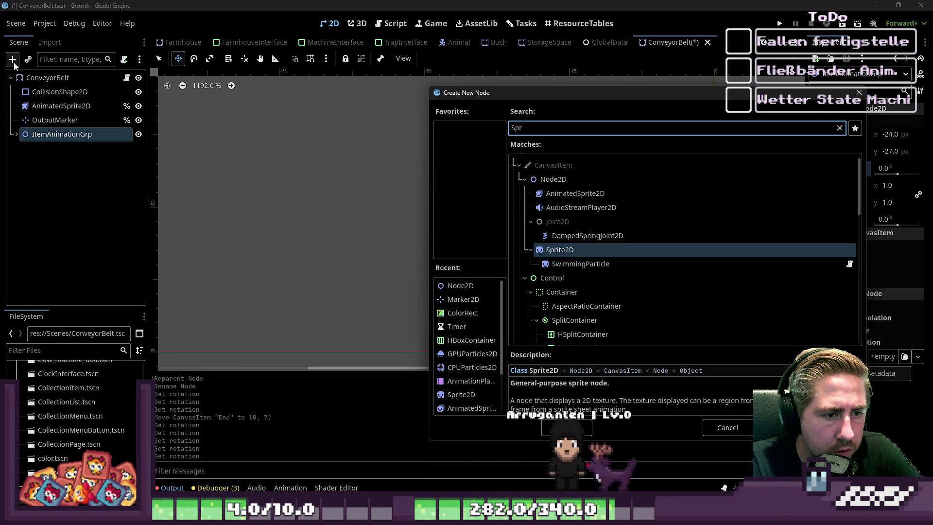
key(Return)
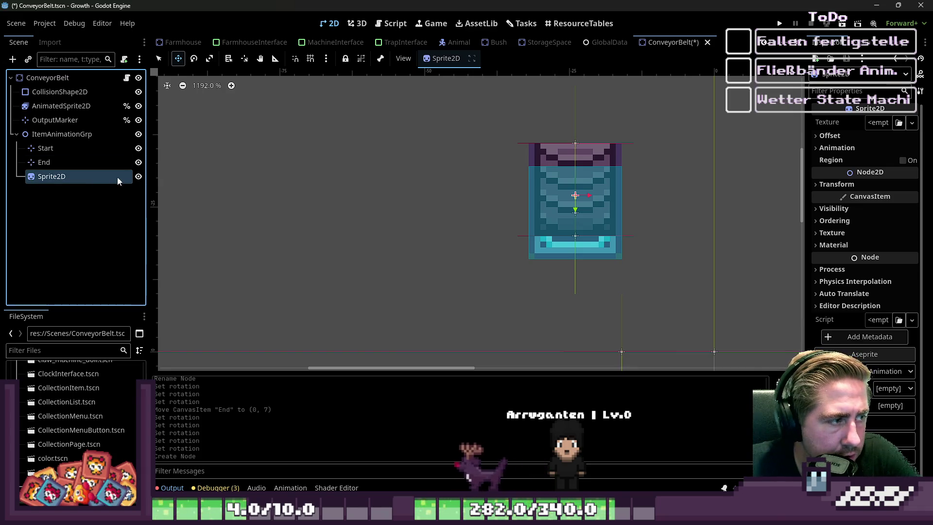
Step: Give the Sprite2D the apple_sprite_world.png texture and move it to (0, -9) on the belt
click(54, 350)
text(ap)
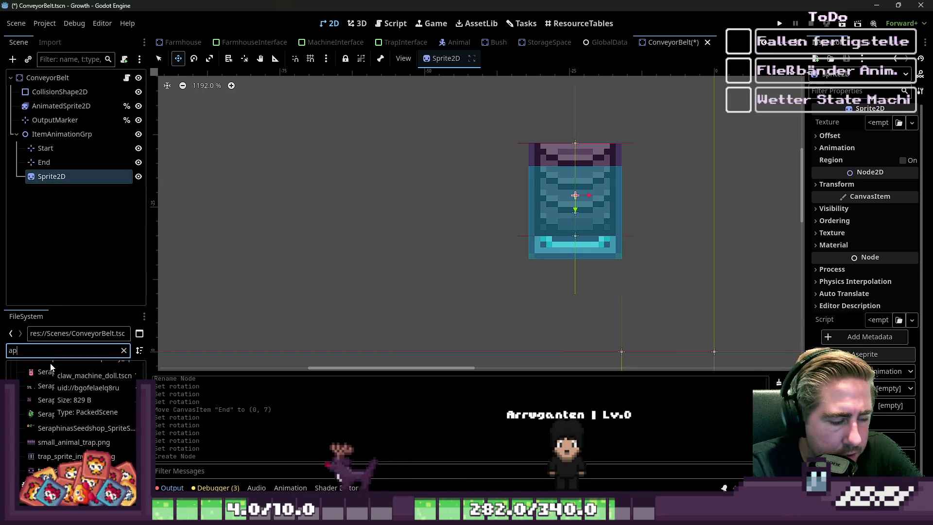
text(ple)
scroll(40, 438, down, 5)
click(39, 464)
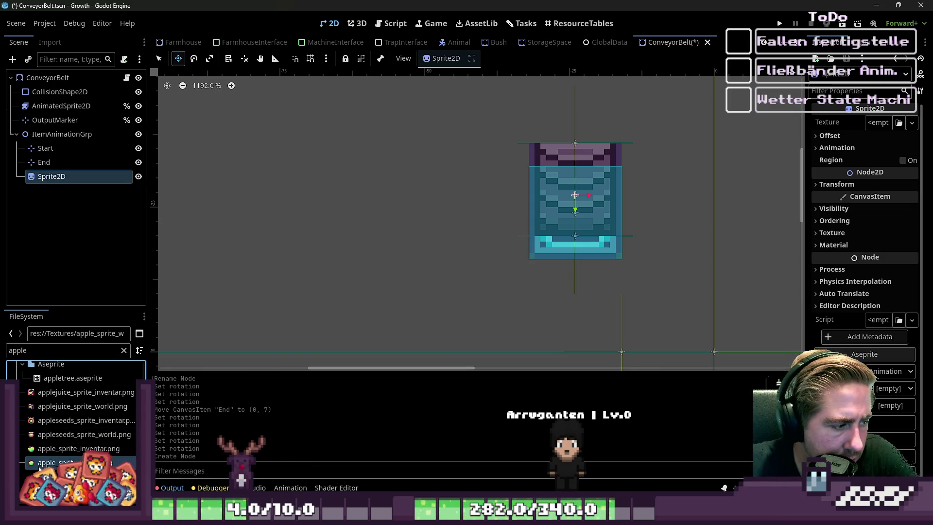
mouse_move(39, 467)
mouse_down()
mouse_move(14, 176)
mouse_move(61, 182)
mouse_up()
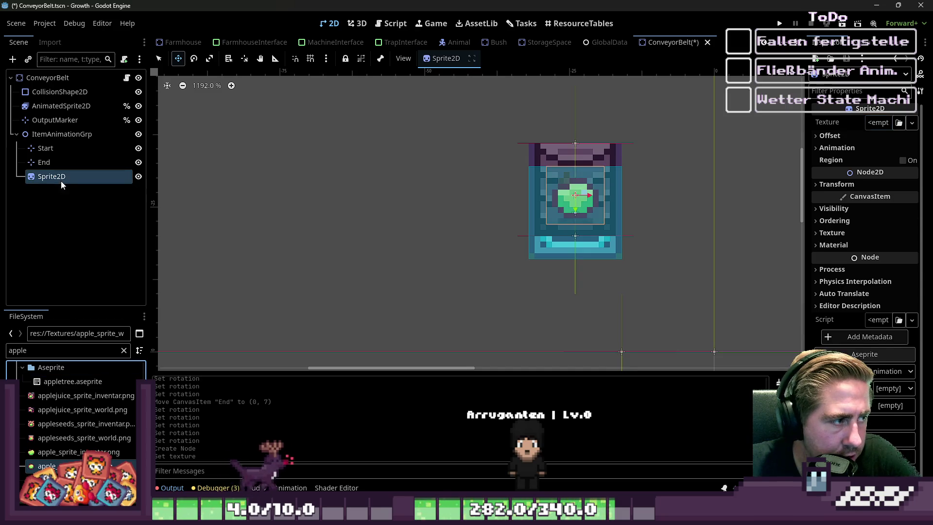
scroll(561, 194, up, 3)
mouse_move(550, 211)
mouse_down()
mouse_move(550, 139)
mouse_move(561, 146)
mouse_move(559, 246)
mouse_move(558, 132)
mouse_move(567, 242)
mouse_up()
scroll(560, 150, down, 2)
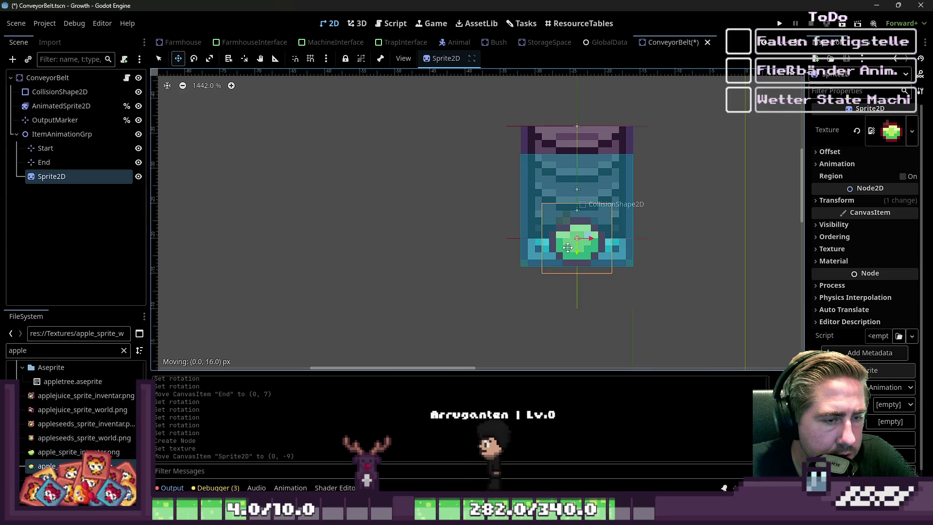
Step: Switch the conveyor belt's AnimatedSprite2D to the Left animation in SpriteFrames
click(64, 138)
click(81, 107)
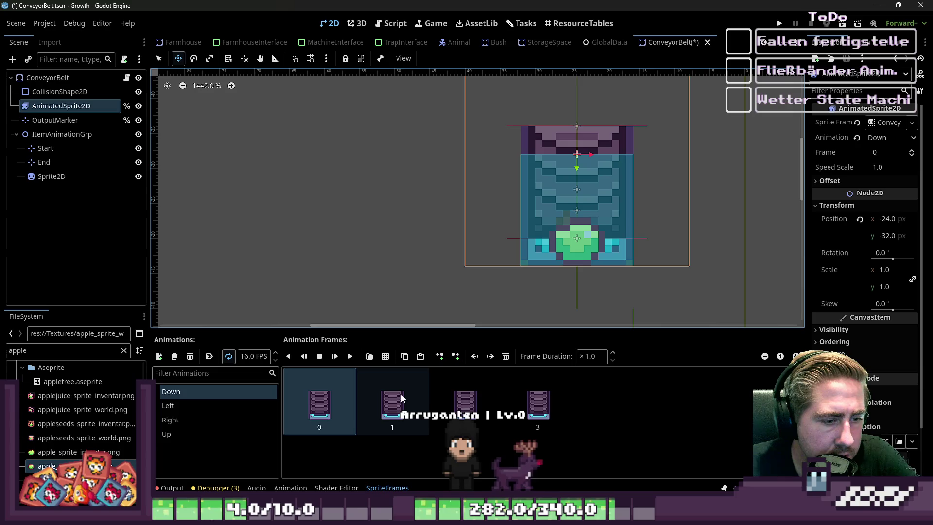
click(177, 408)
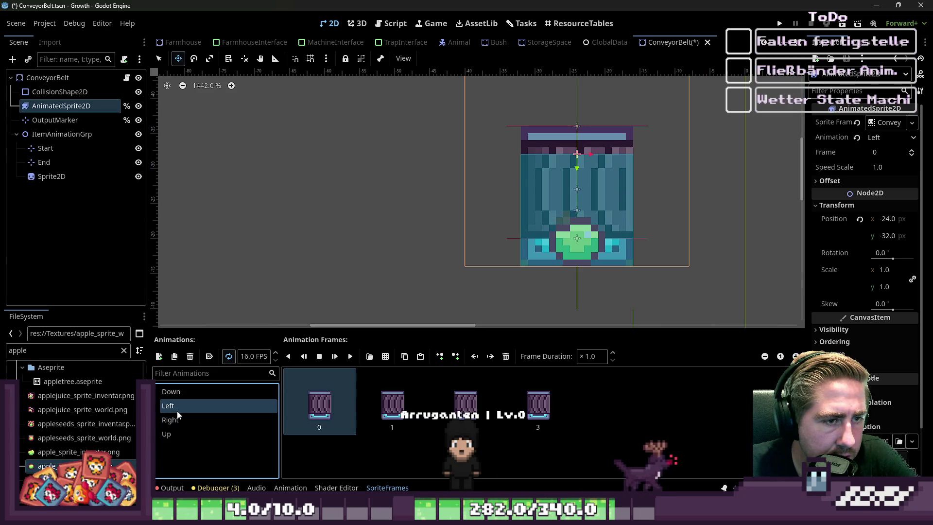
Step: Rotate ItemAnimationGrp to 90° and move the apple Sprite2D directly under ConveyorBelt
click(51, 135)
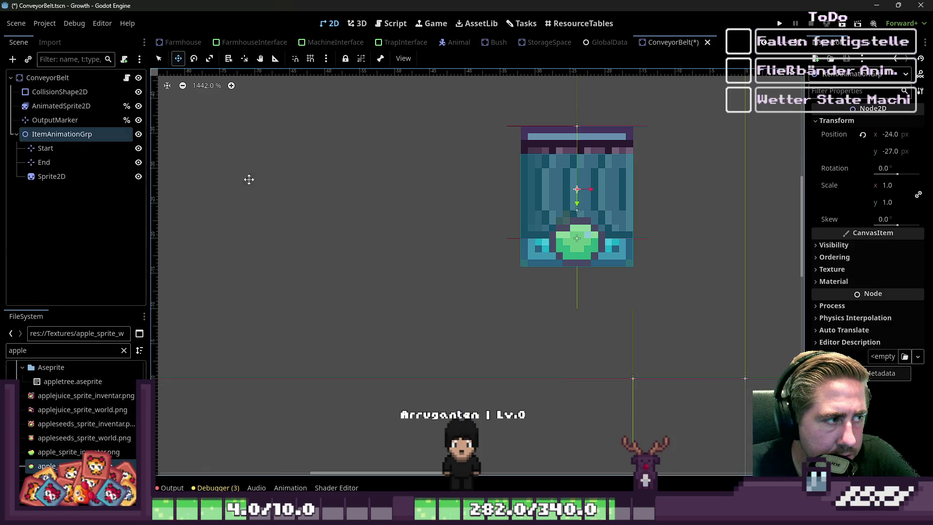
click(883, 168)
key(Return)
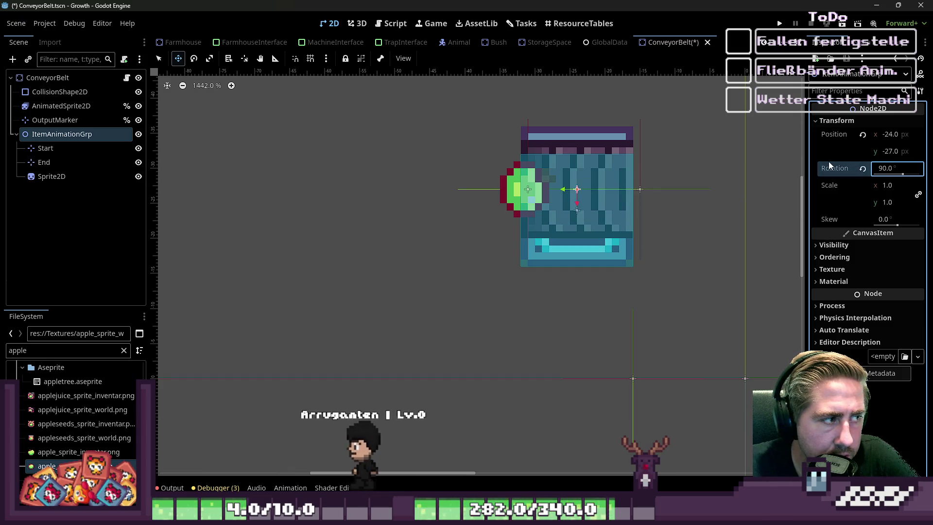
drag(51, 176, 56, 78)
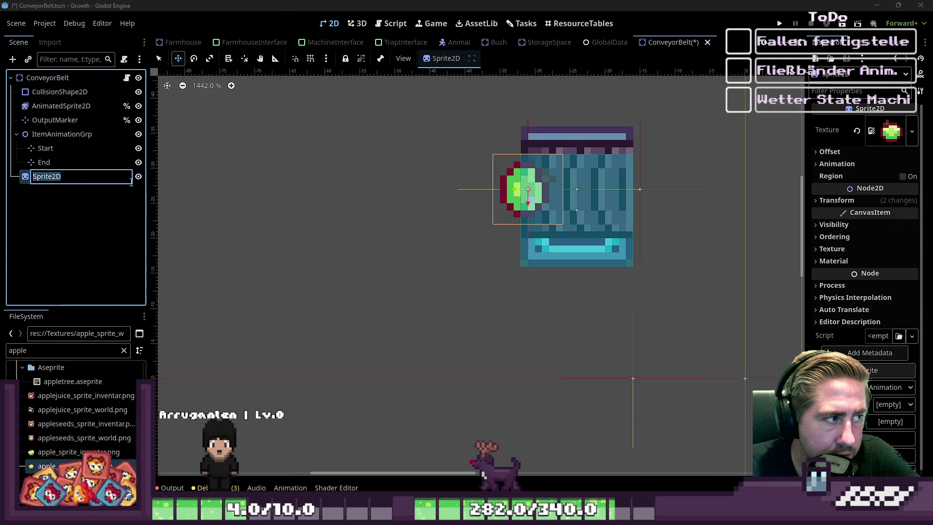
Step: Reset the apple's rotation to 0, slide it to the belt's right end, and check the Start and End markers
click(832, 200)
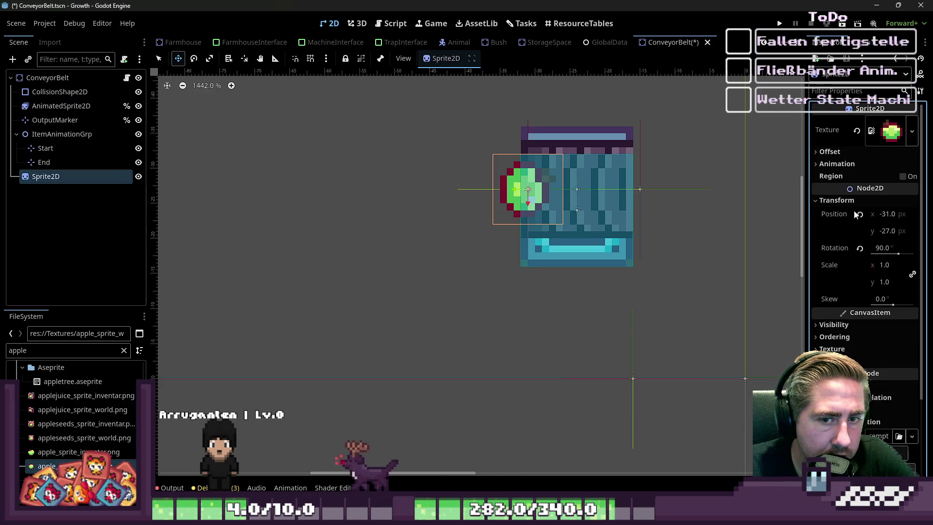
click(860, 215)
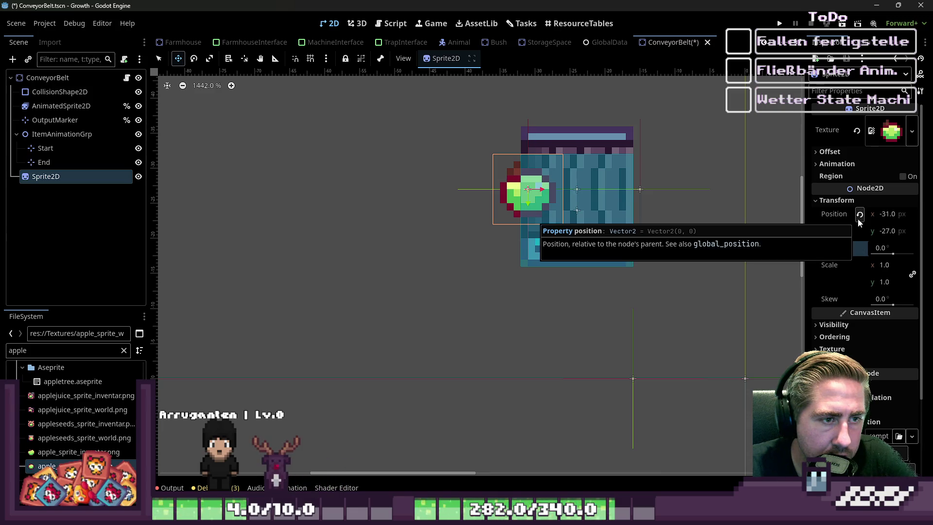
mouse_move(495, 198)
mouse_down()
mouse_move(603, 206)
mouse_move(595, 207)
mouse_up()
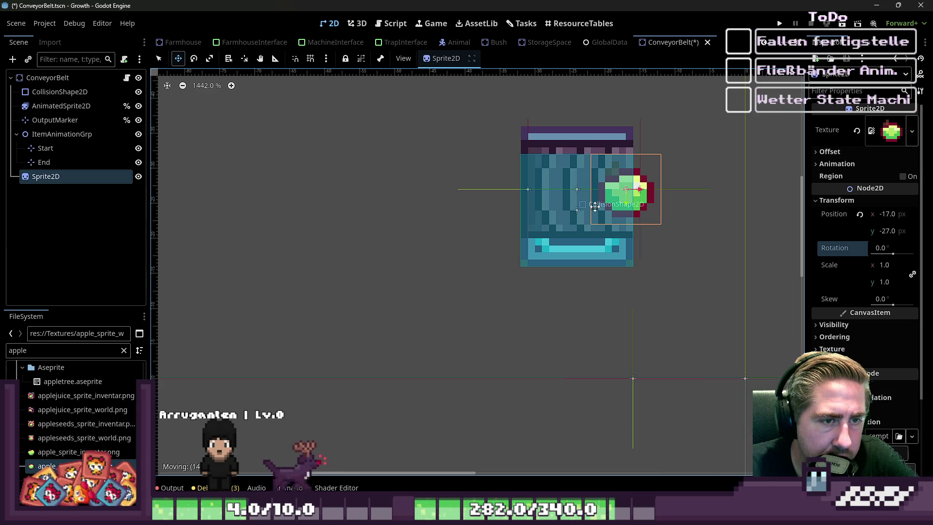
click(78, 153)
scroll(641, 146, up, 6)
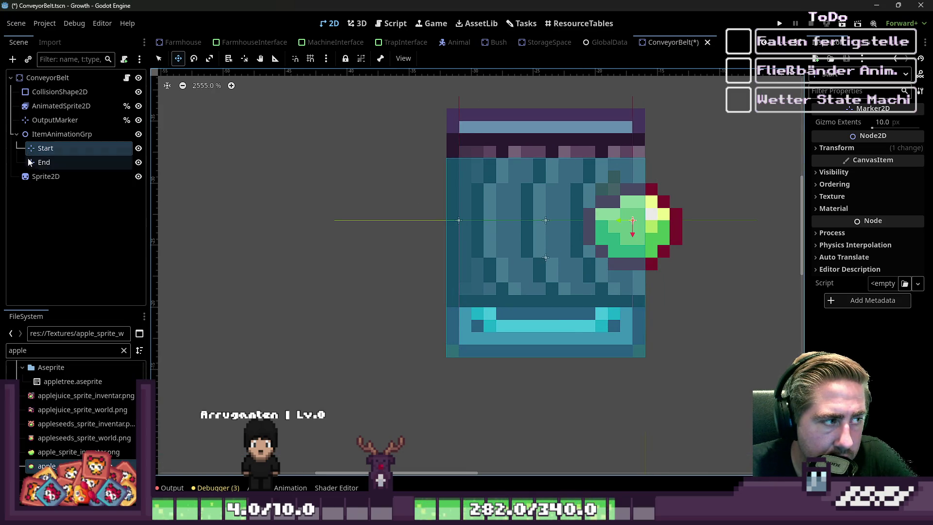
click(39, 176)
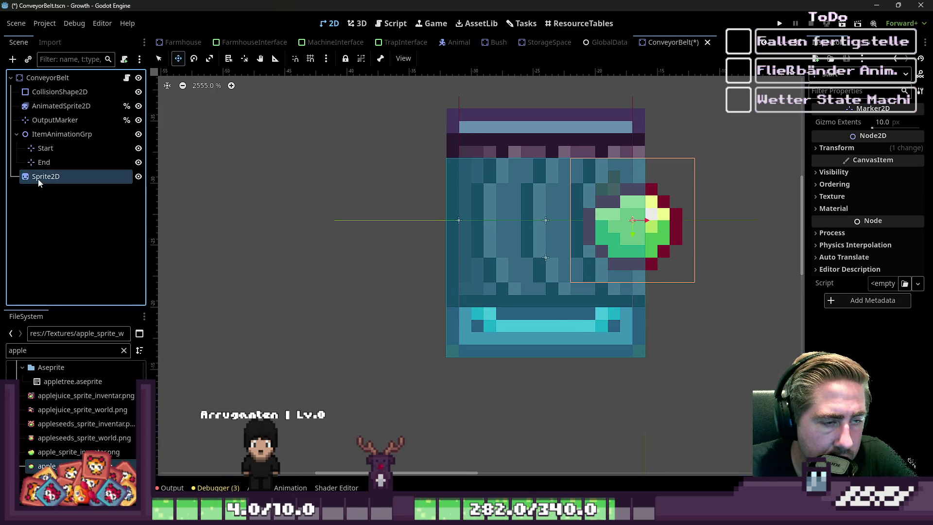
click(65, 151)
click(61, 165)
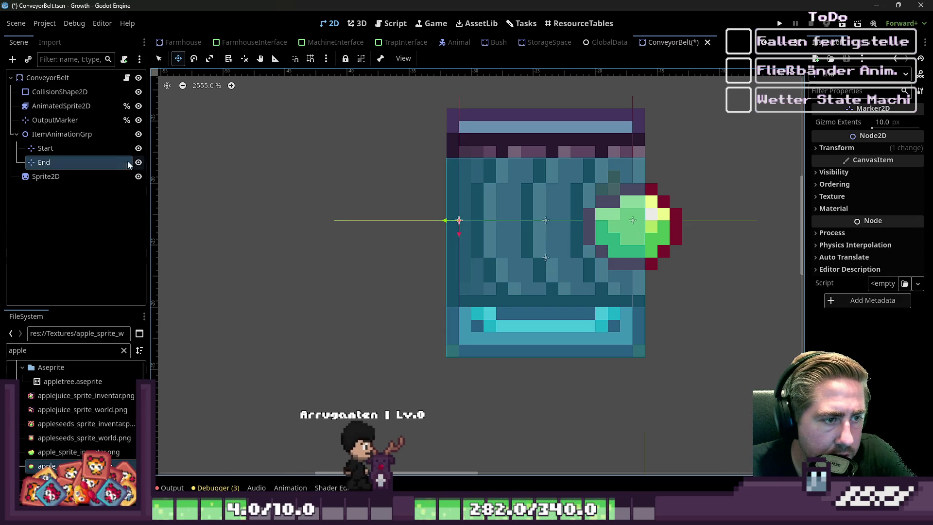
Step: Duplicate the belt's AnimatedSprite2D and move the copy 17 px to the left
click(75, 108)
key(ctrl+d)
scroll(521, 242, down, 3)
mouse_move(520, 242)
mouse_down()
mouse_move(493, 254)
mouse_move(402, 252)
mouse_move(443, 265)
mouse_move(415, 264)
mouse_move(440, 263)
mouse_up()
scroll(439, 246, up, 3)
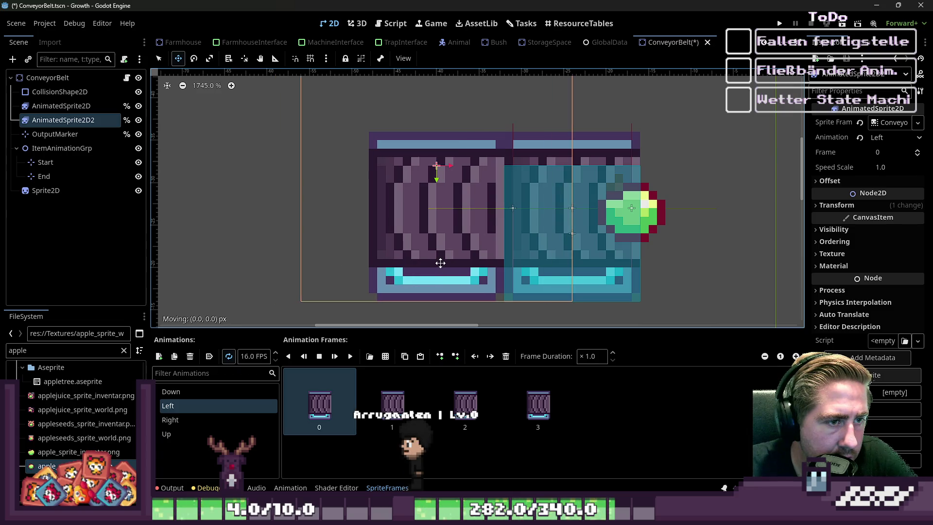
Step: Drag the apple Sprite2D left across the belt to x -33
click(66, 177)
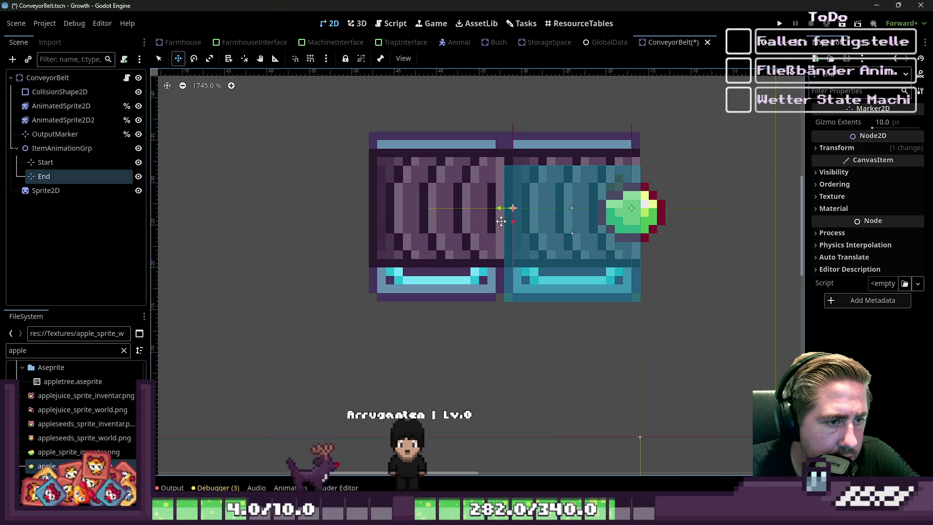
click(617, 225)
scroll(683, 199, up, 2)
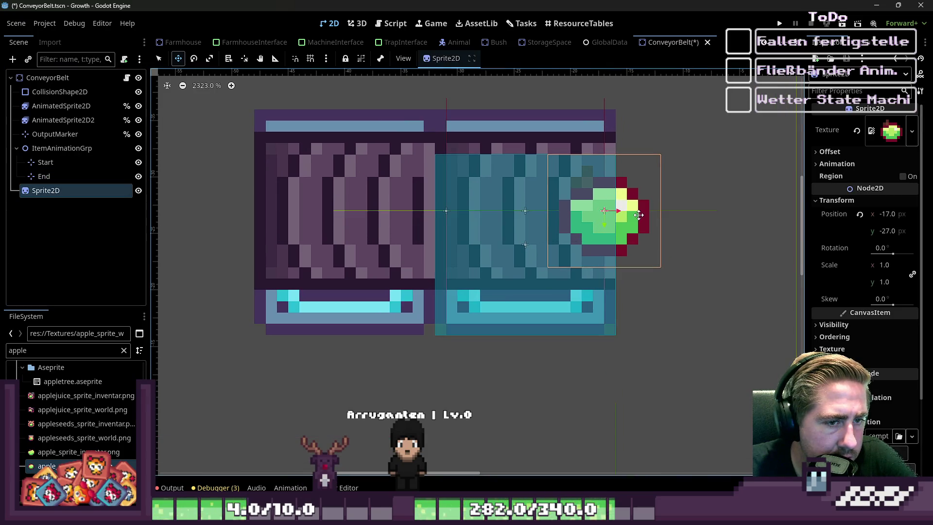
drag(637, 215, 460, 216)
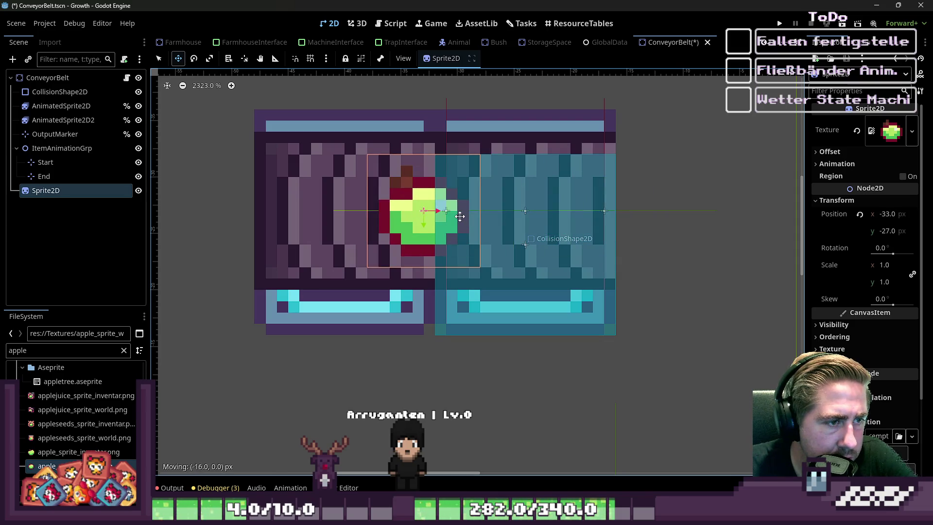
Step: Nudge the End marker further left and compare it with the apple's position
click(55, 177)
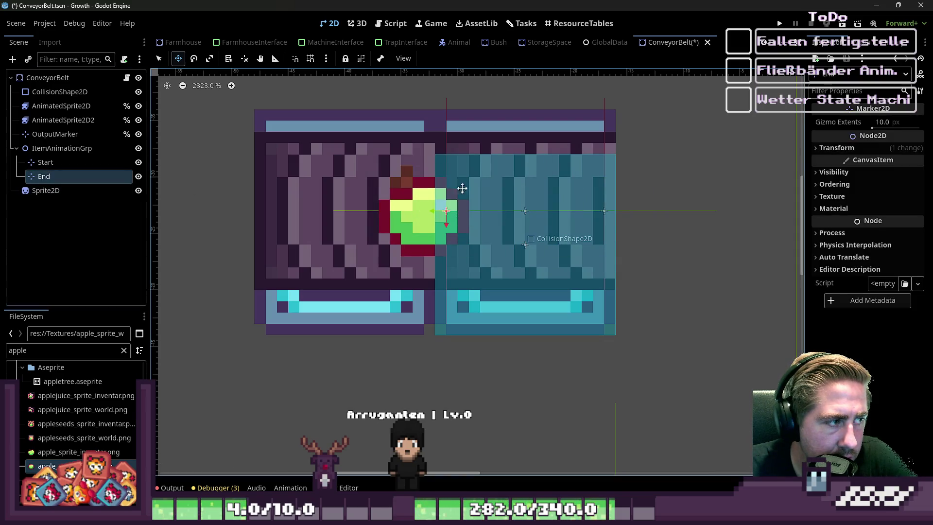
mouse_move(507, 181)
mouse_down()
mouse_move(485, 188)
mouse_move(495, 190)
mouse_up()
click(53, 190)
click(49, 178)
click(51, 191)
click(52, 177)
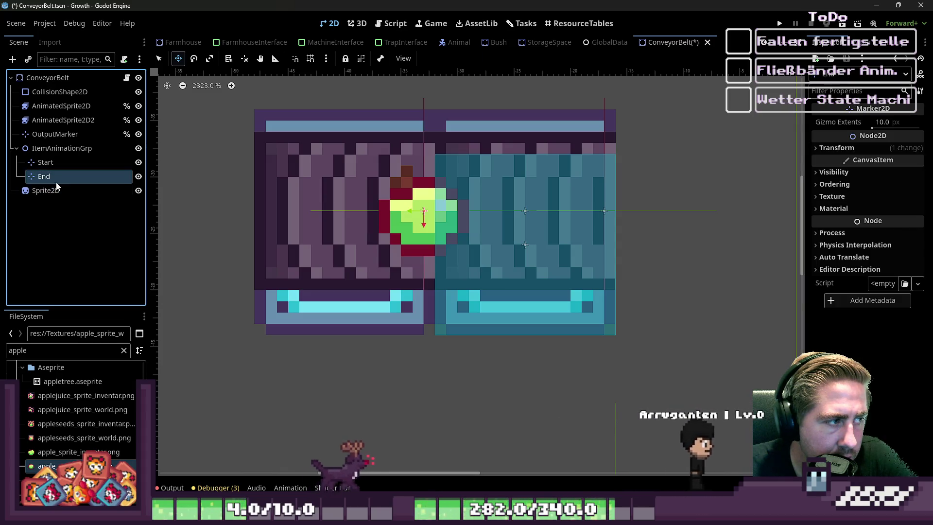
Step: Hide the apple Sprite2D on the canvas
click(75, 190)
click(139, 191)
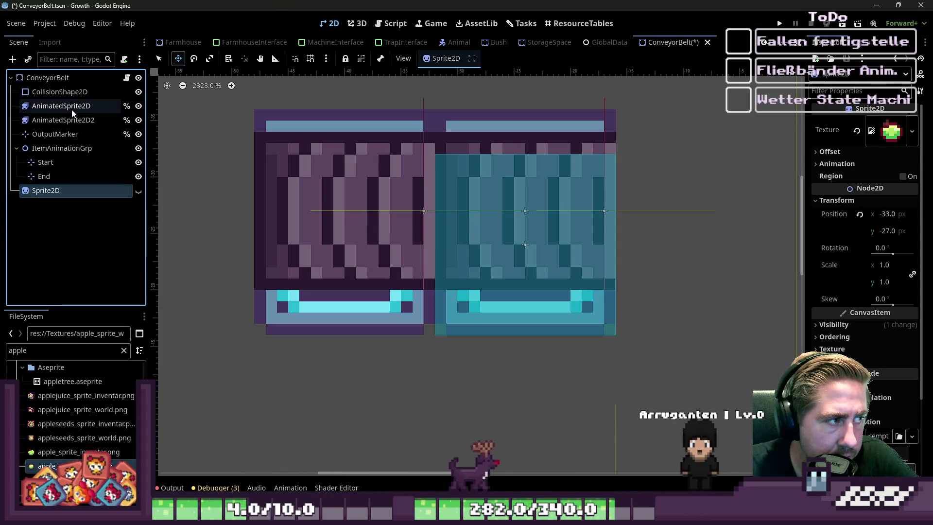
click(68, 107)
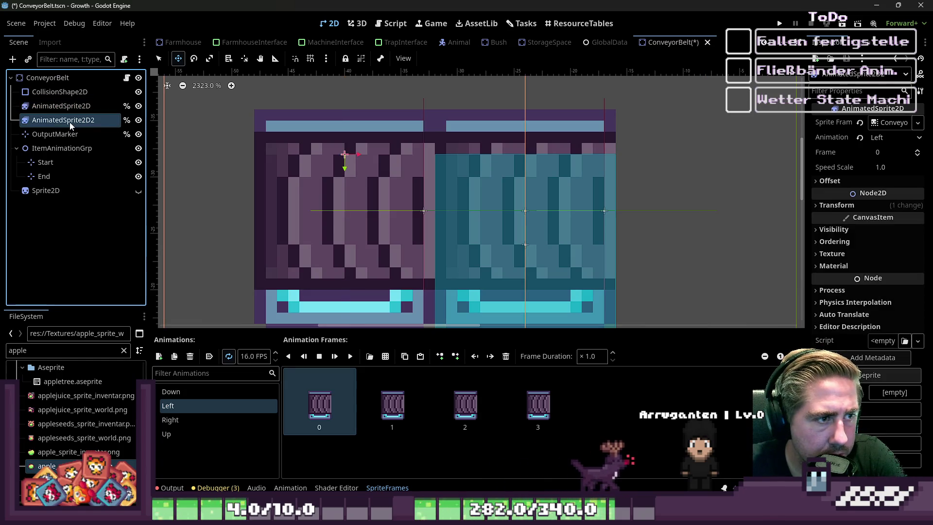
Step: Delete the duplicate belt tile AnimatedSprite2D2
key(Delete)
key(Return)
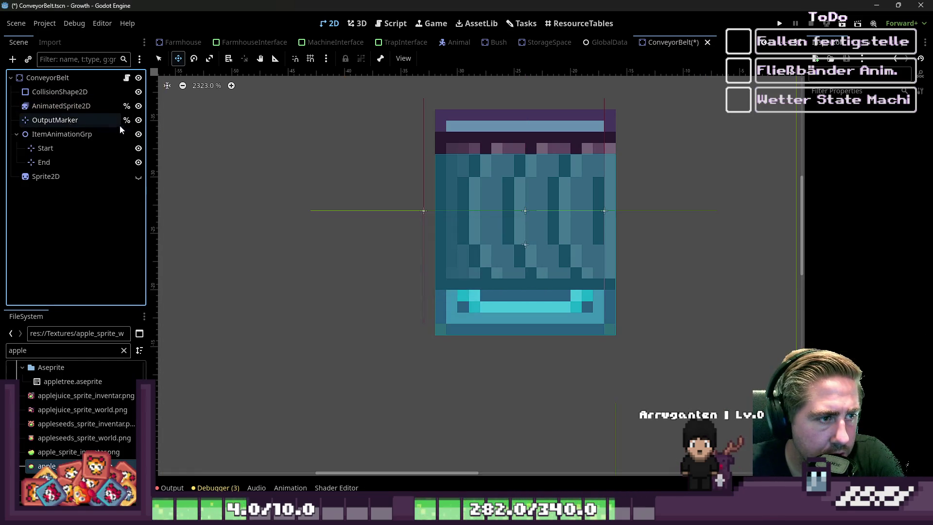
click(139, 176)
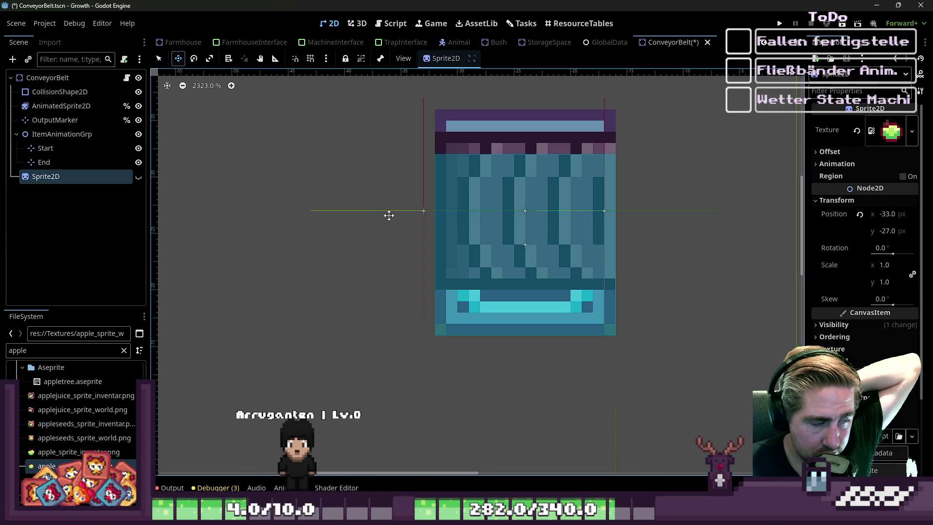
Step: Reset ItemAnimationGrp's rotation to 0 and set the belt animation to Down
click(78, 136)
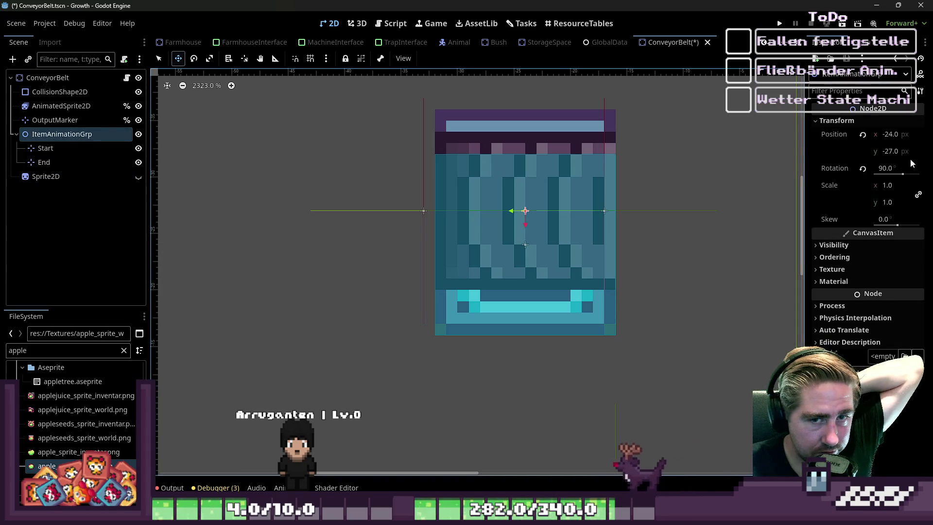
click(879, 169)
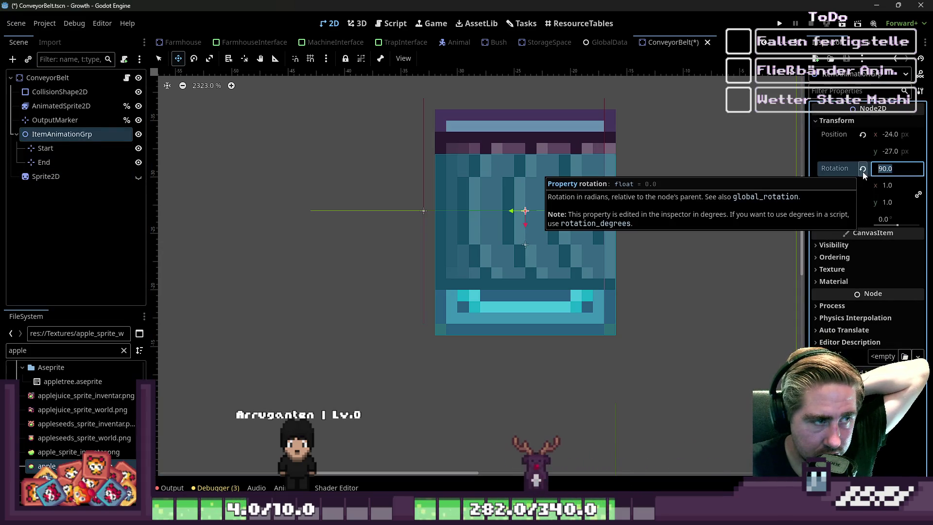
click(863, 169)
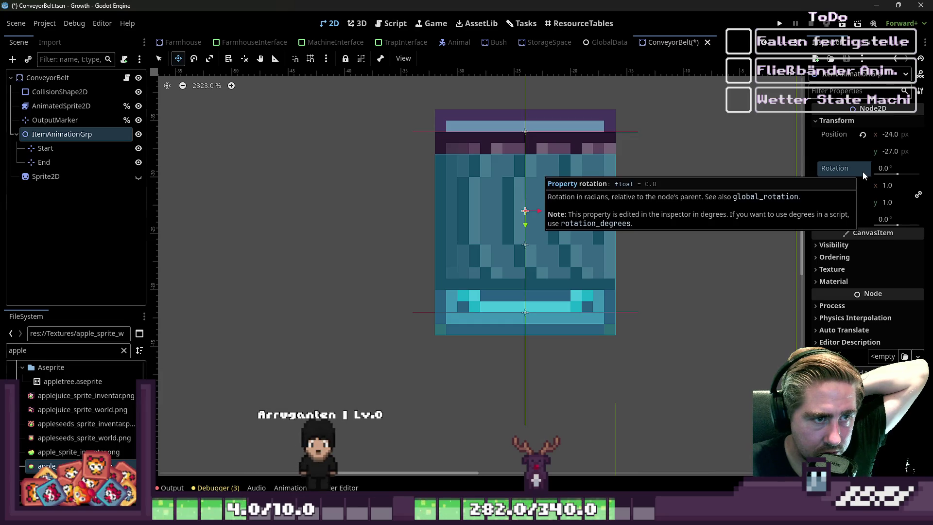
click(66, 106)
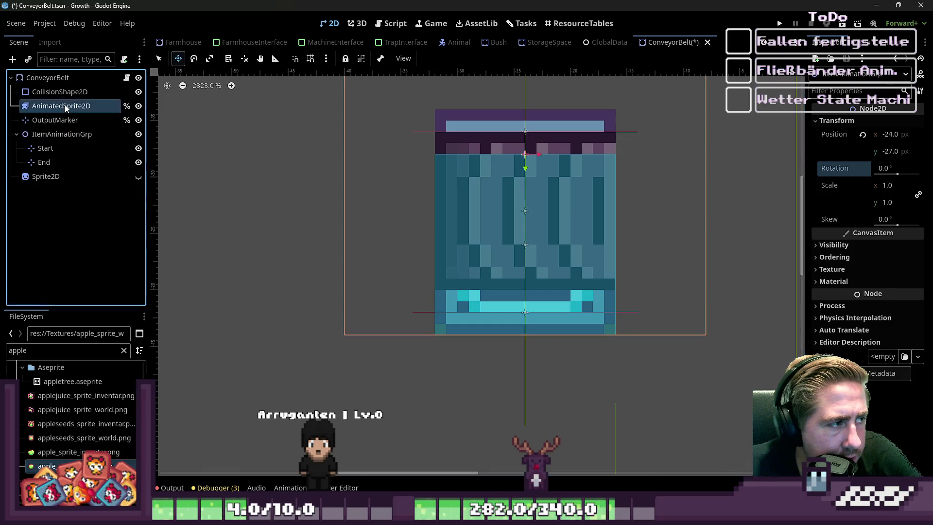
scroll(678, 200, down, 1)
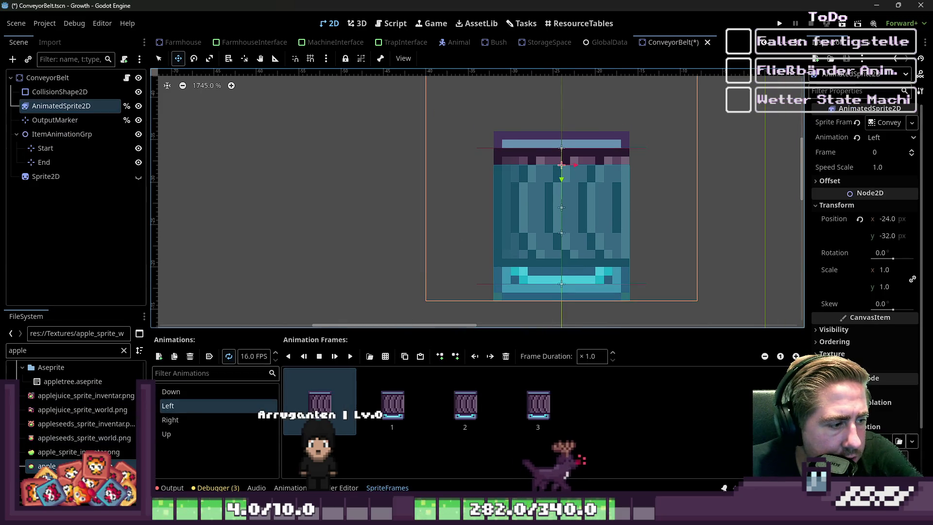
click(171, 391)
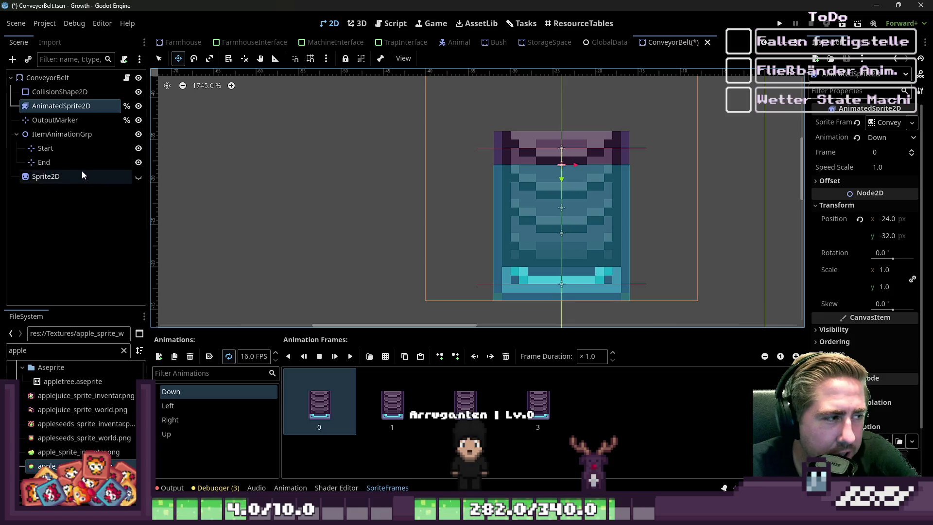
Step: Make the apple Sprite2D visible again and delete it from the scene
click(72, 136)
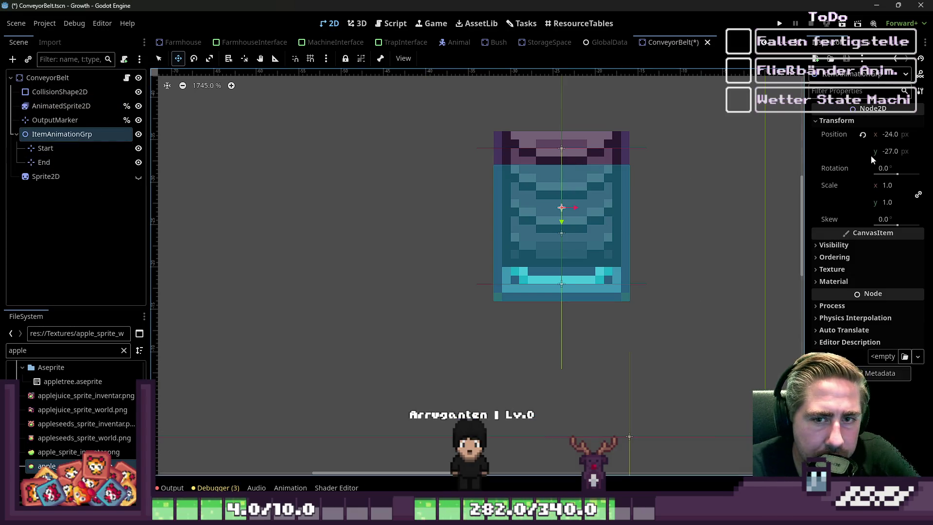
click(67, 178)
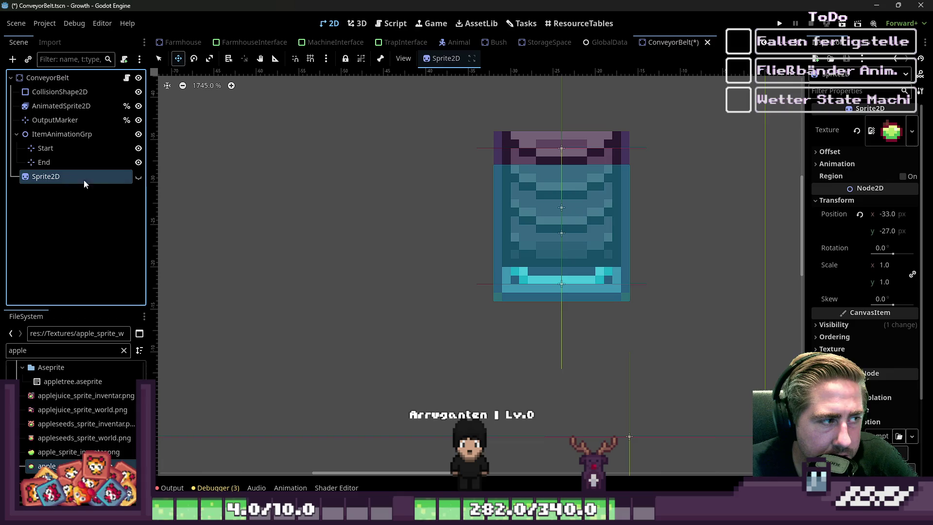
click(139, 177)
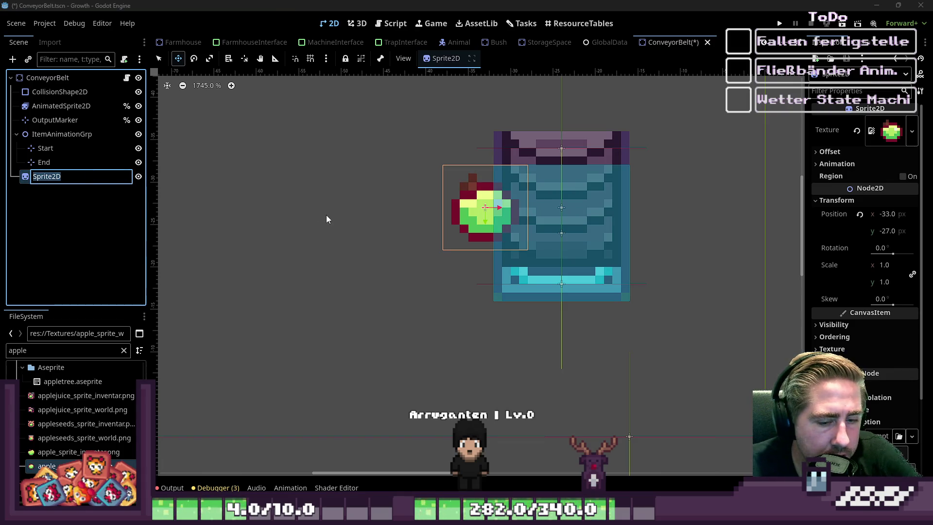
key(Escape)
key(Delete)
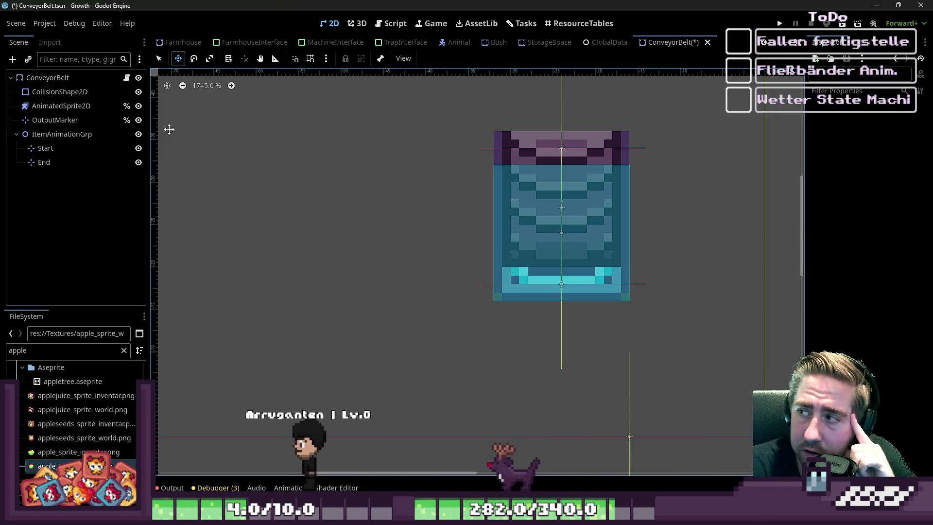
click(392, 24)
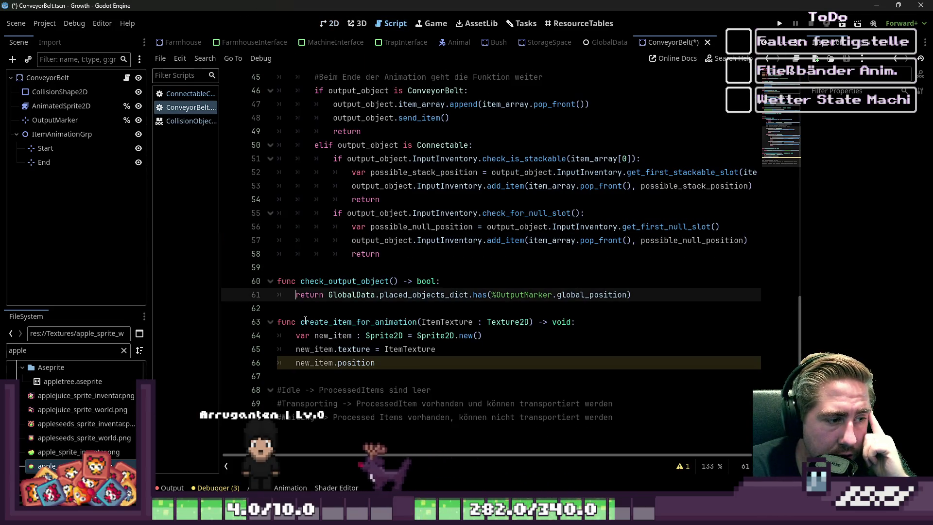
Step: Delete the unfinished new_item.position line at line 66 of the ConveyorBelt script
click(413, 360)
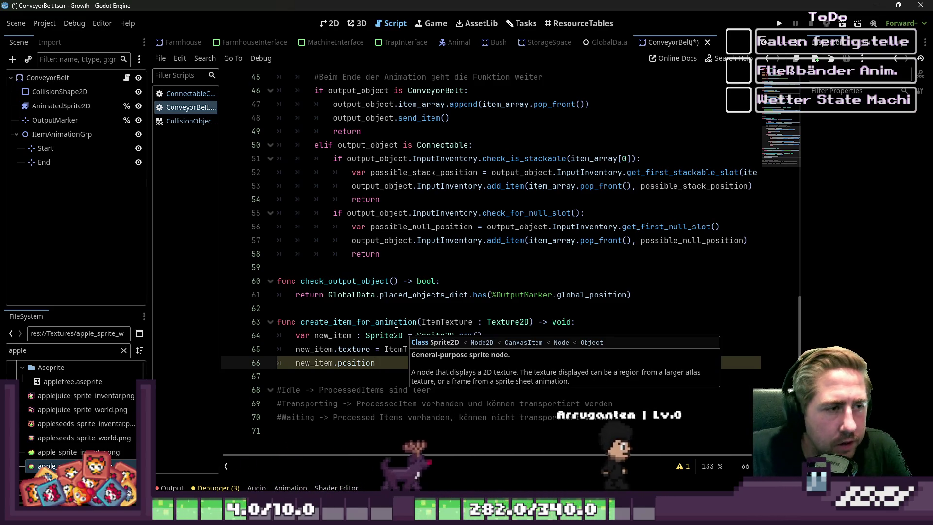
scroll(413, 292, up, 4)
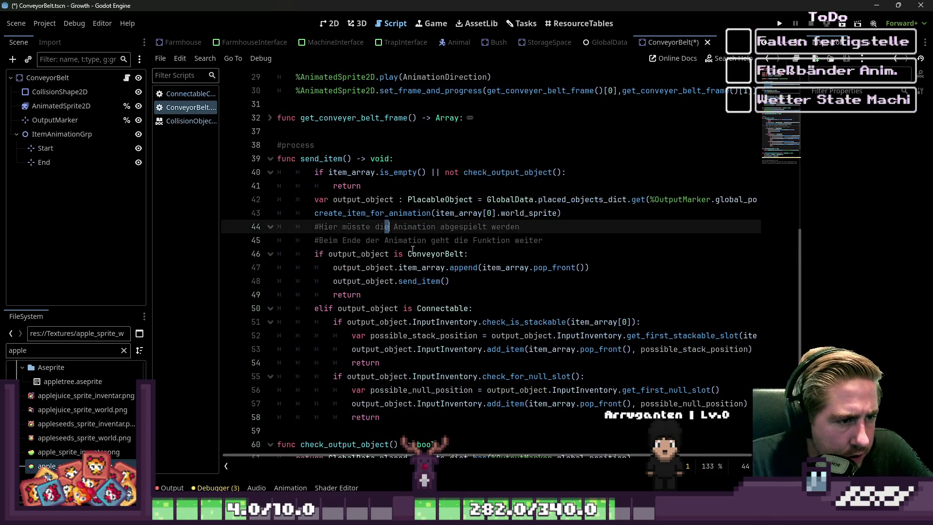
scroll(432, 263, down, 4)
click(395, 360)
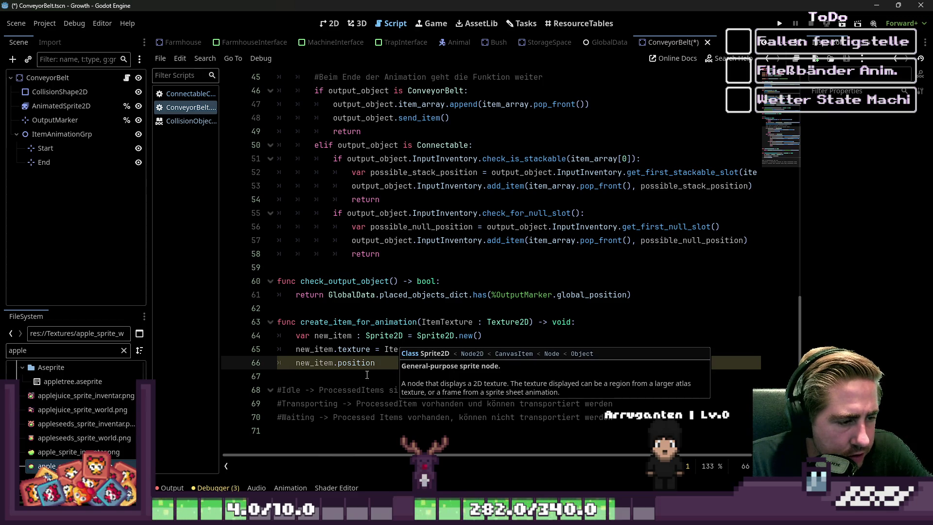
key(ctrl+shift+Left)
key(ctrl+shift+Left)
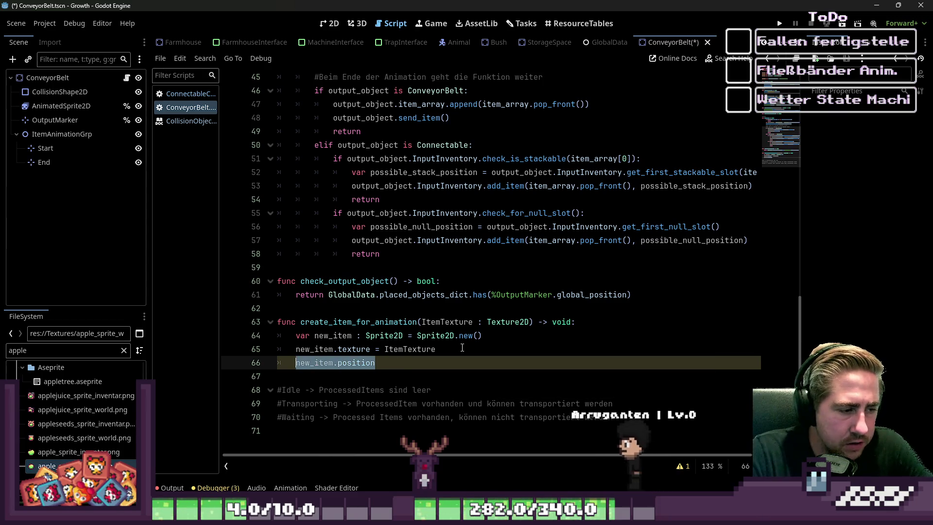
key(BackSpace)
Step: Declare new_item_tween: Tween = create_tween() on a new line
key(Return)
text(var )
text(tween)
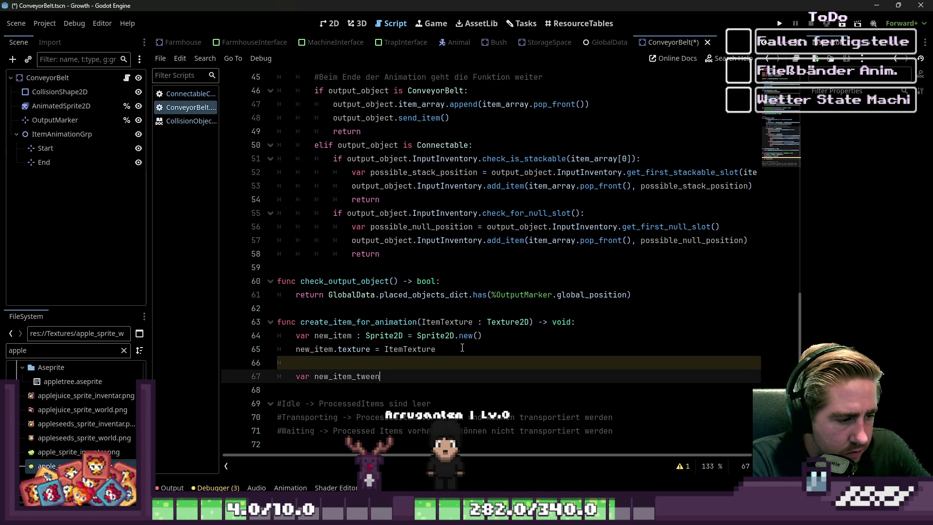
text(=)
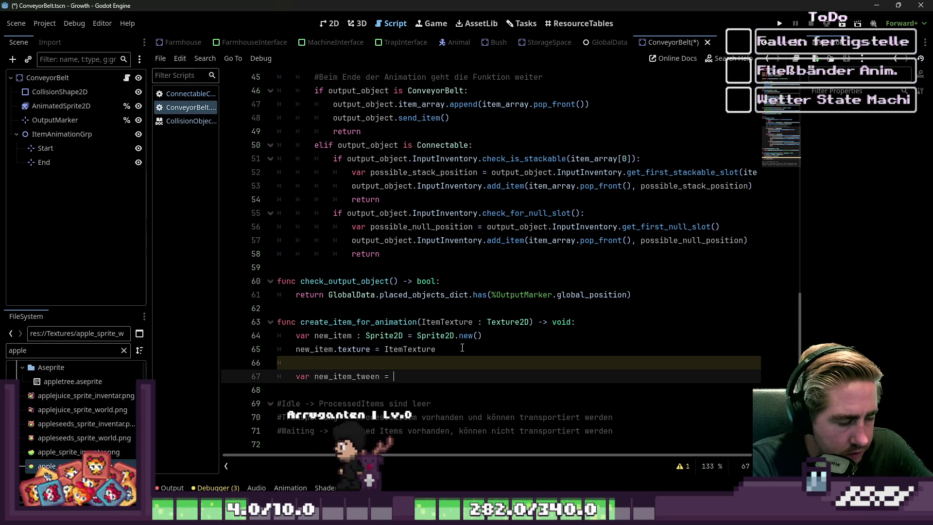
key(BackSpace)
key(BackSpace)
text(: Tween = T)
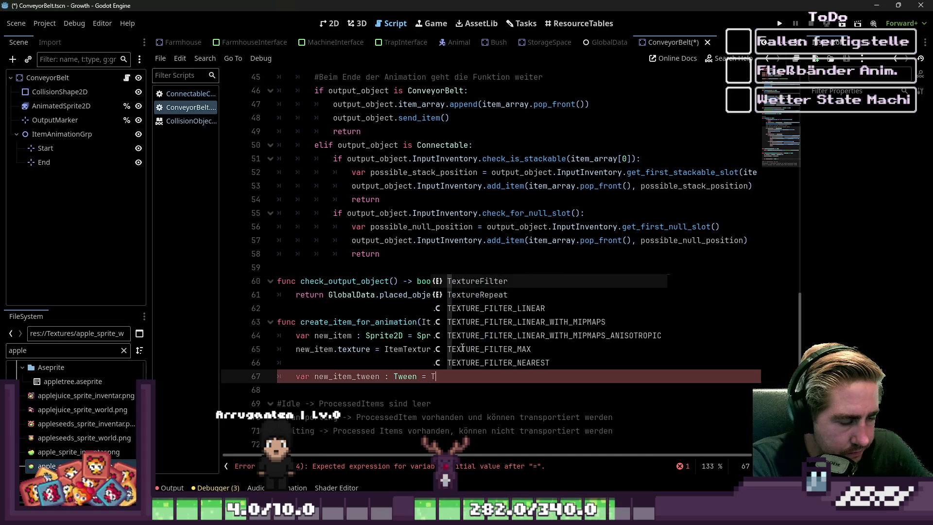
key(BackSpace)
text(create)
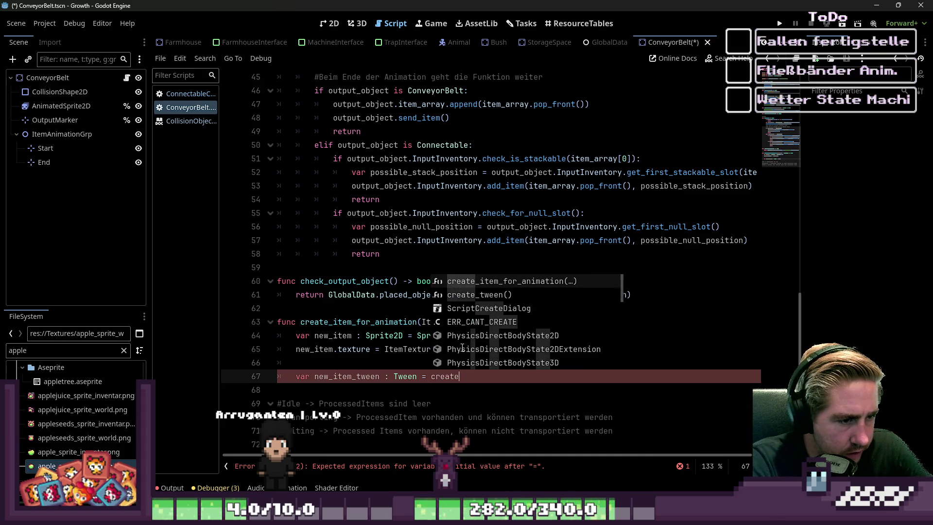
key(Down)
key(Return)
Step: Begin a new_item_tween.tween_property() call on the next line
key(Return)
text(new)
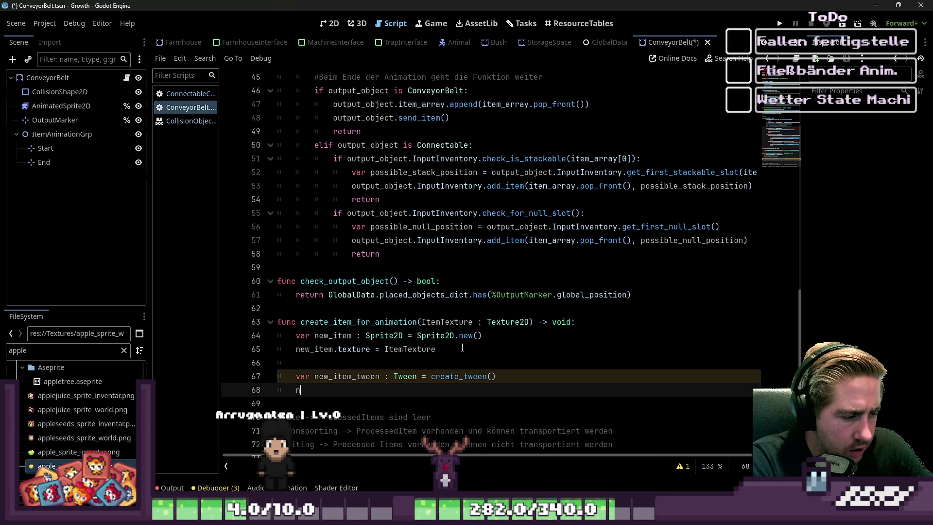
key(Return)
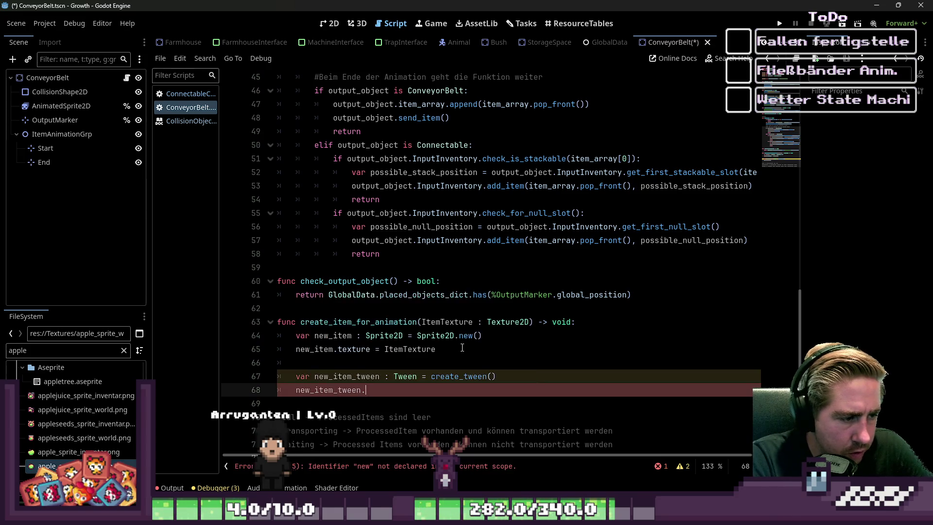
text(.pro)
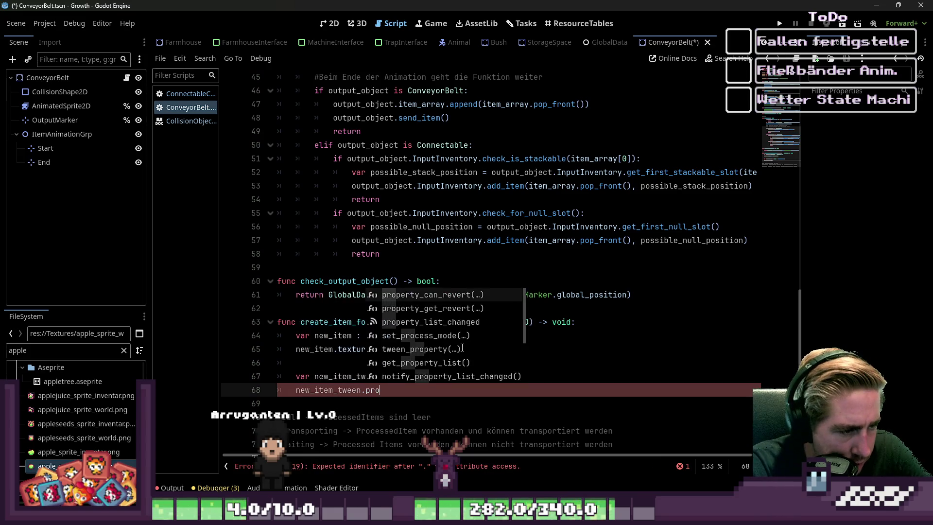
text(per)
key(Down)
key(Down)
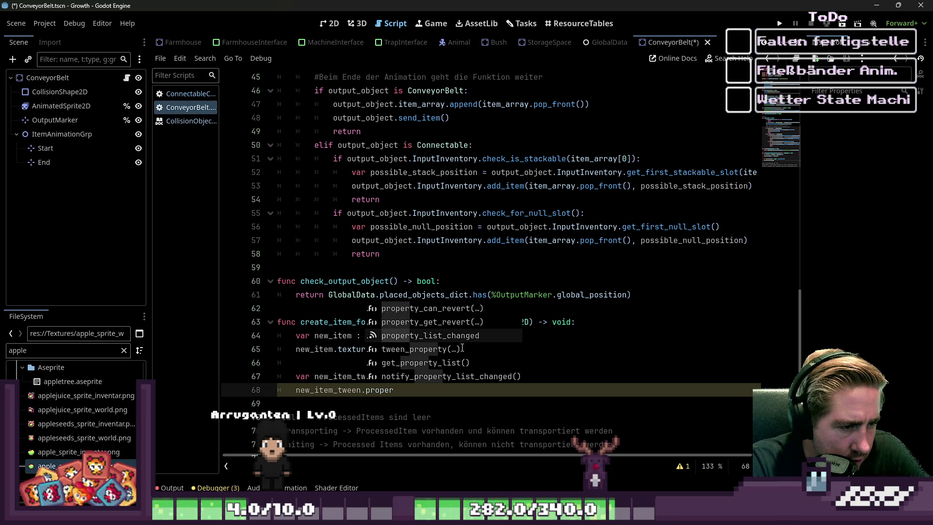
key(Down)
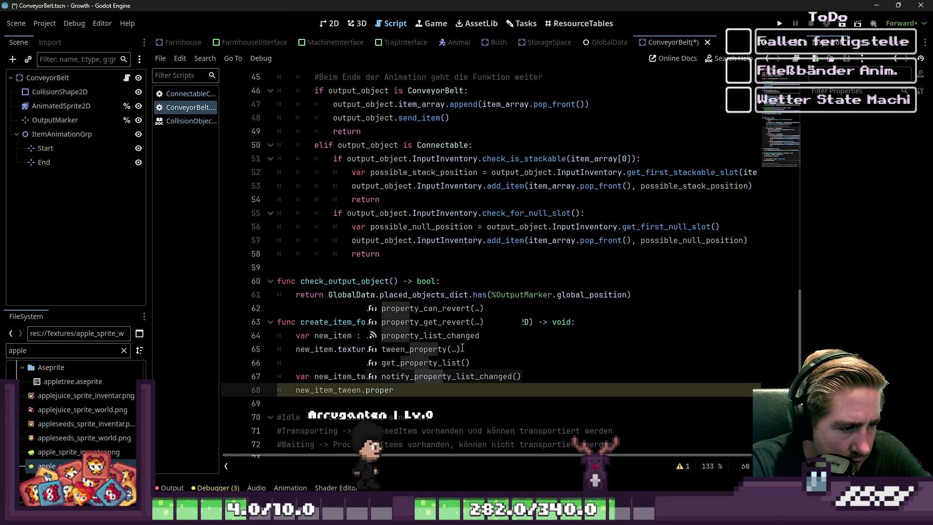
key(ctrl+BackSpace)
text(twe)
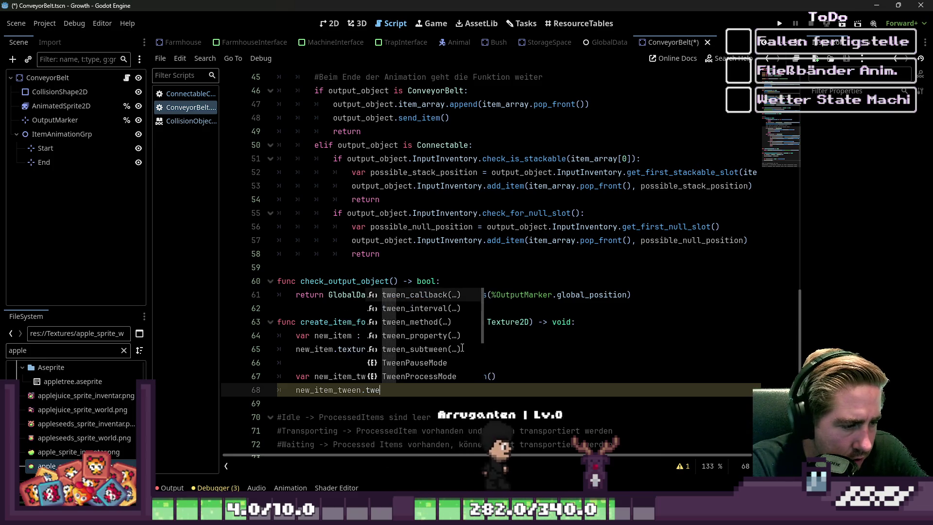
text(en_)
key(Down)
key(Down)
key(Down)
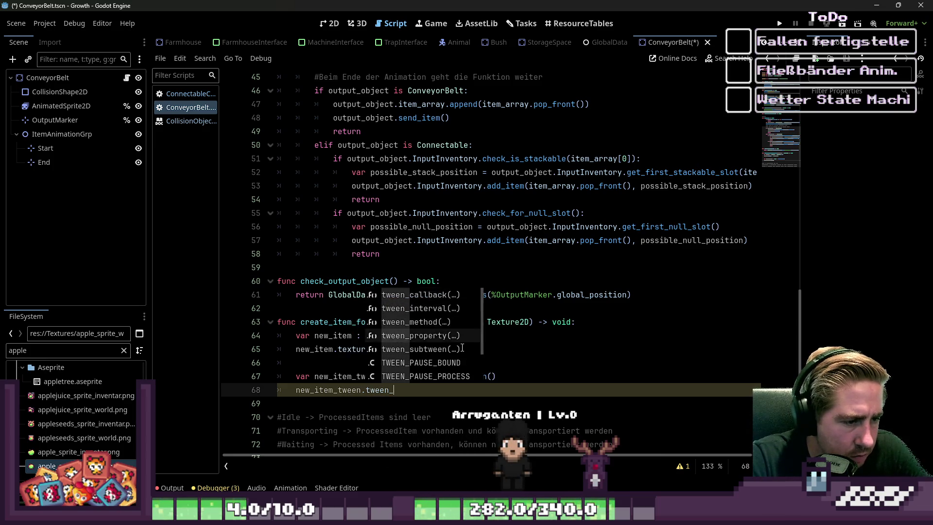
key(Return)
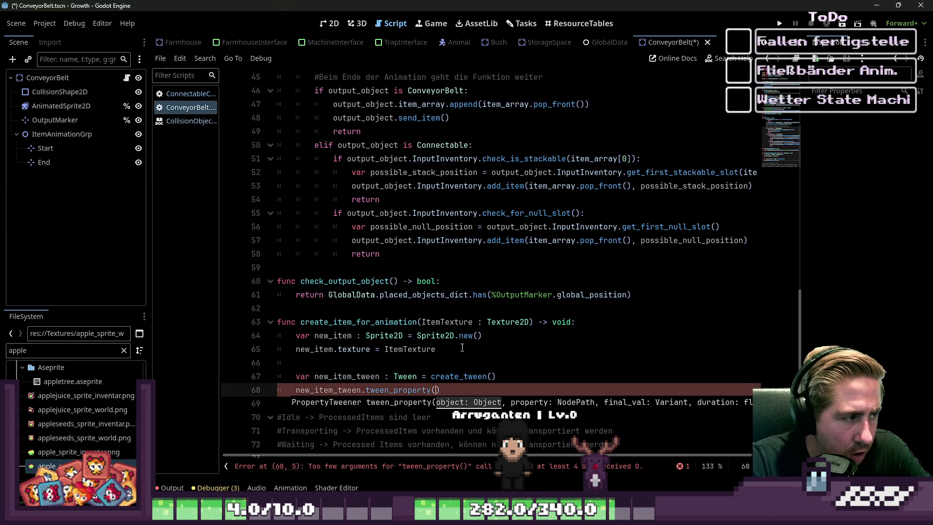
key(Up)
key(Up)
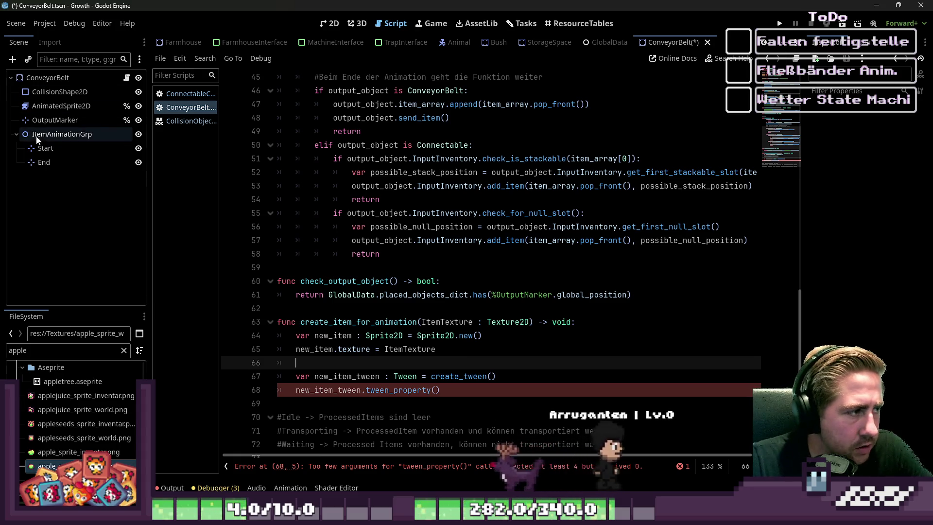
click(14, 137)
click(24, 78)
Step: Create a Node2D under the ConveyorBelt root through Add Child Node and name it ItemGrp
click(13, 59)
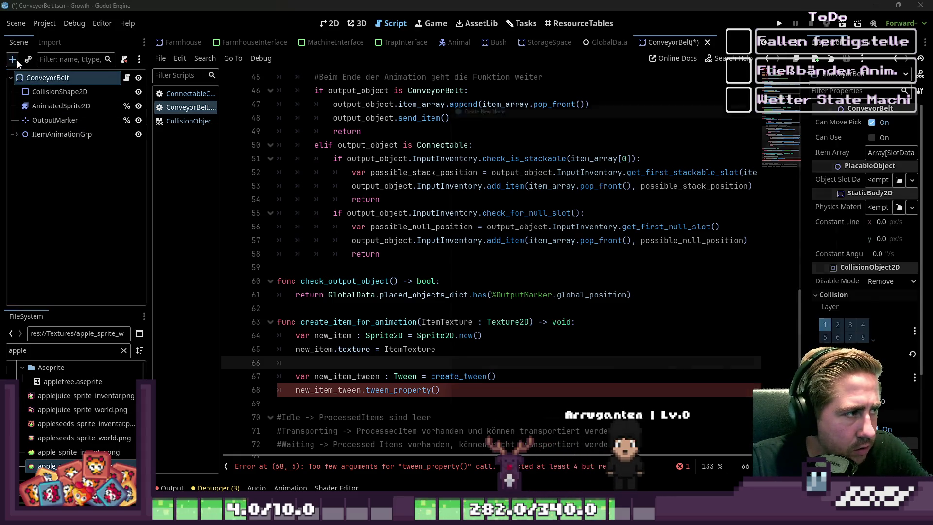
text(Item)
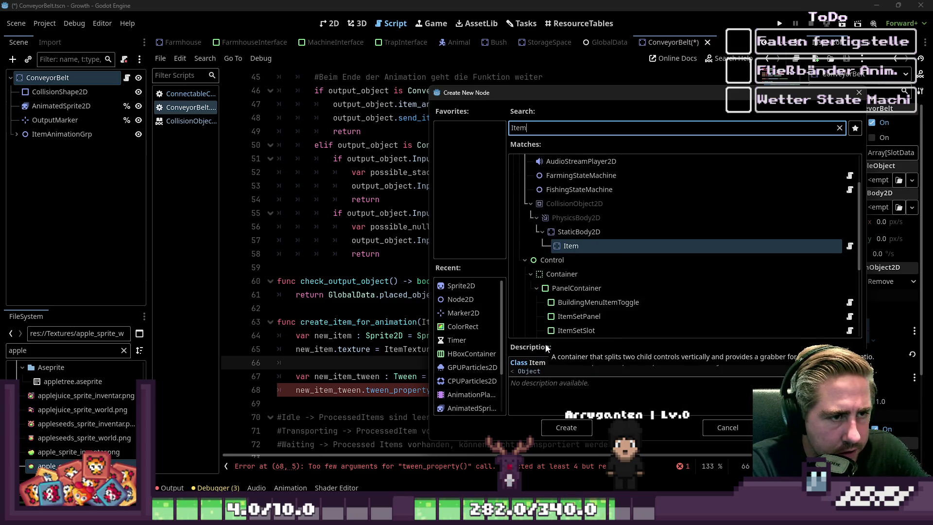
text(Grp)
key(ctrl+a)
text(Node2)
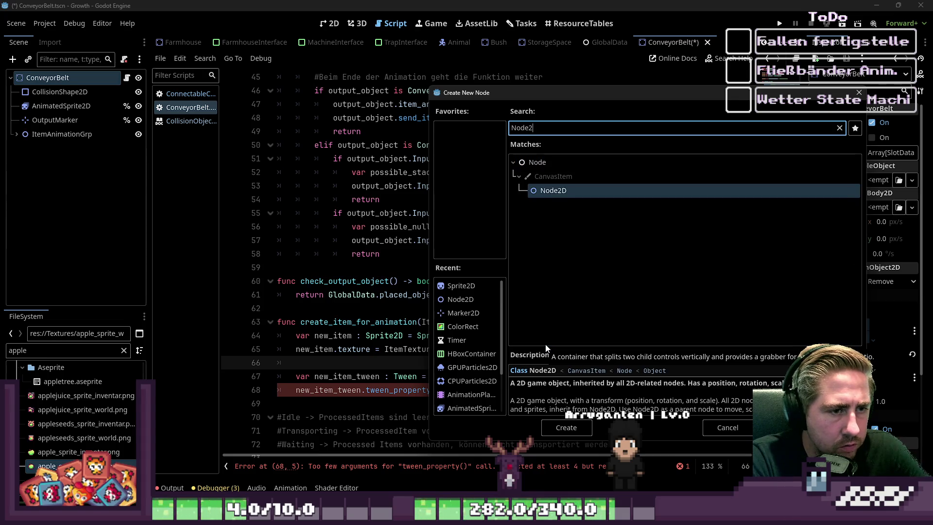
key(Return)
text(ItemGrp)
key(Return)
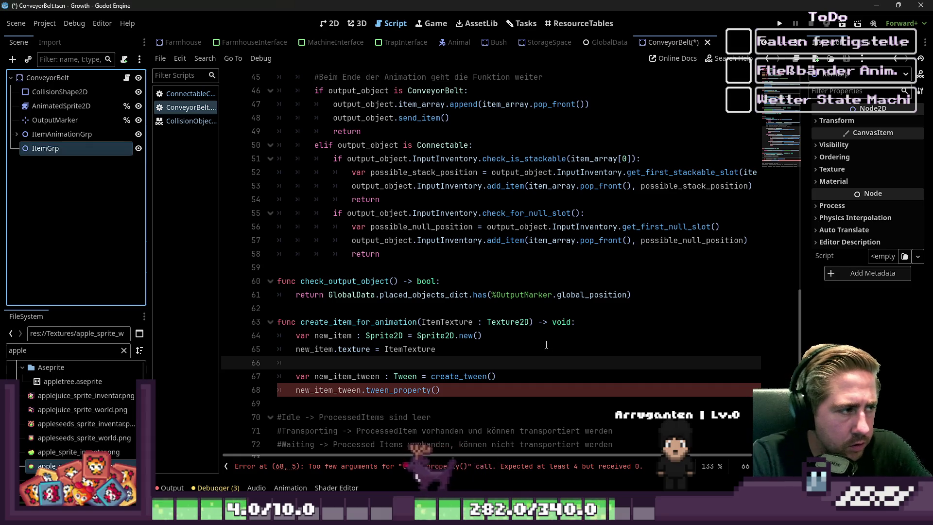
click(363, 390)
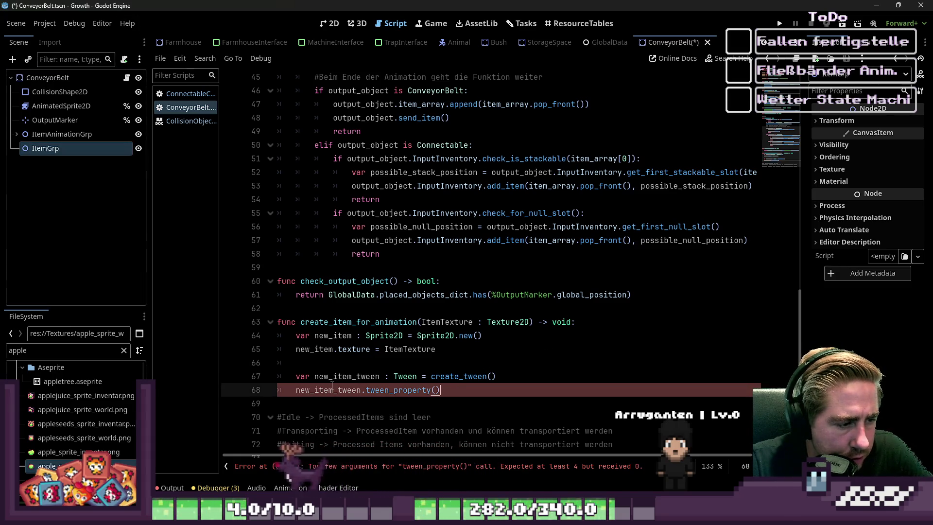
Step: Insert a new line 66 and begin writing new_item.position =
click(385, 362)
key(Return)
click(385, 360)
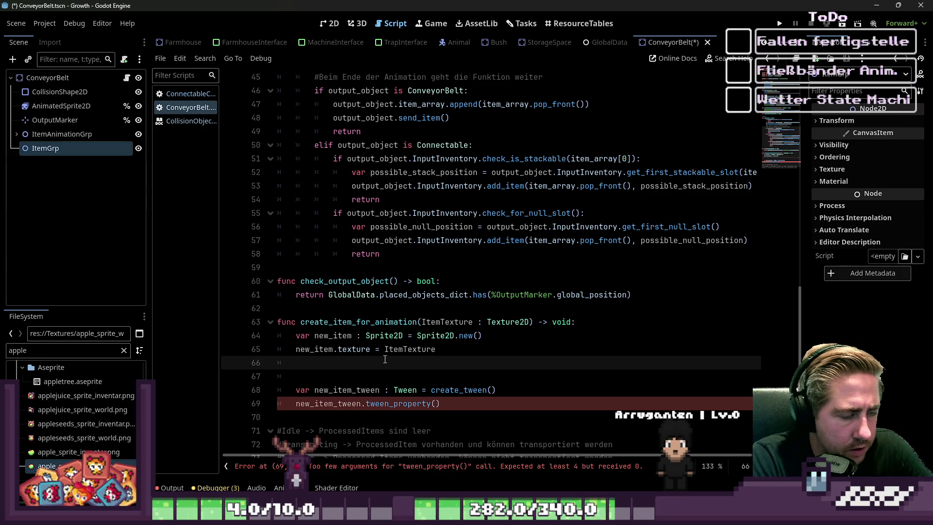
text(new)
key(Escape)
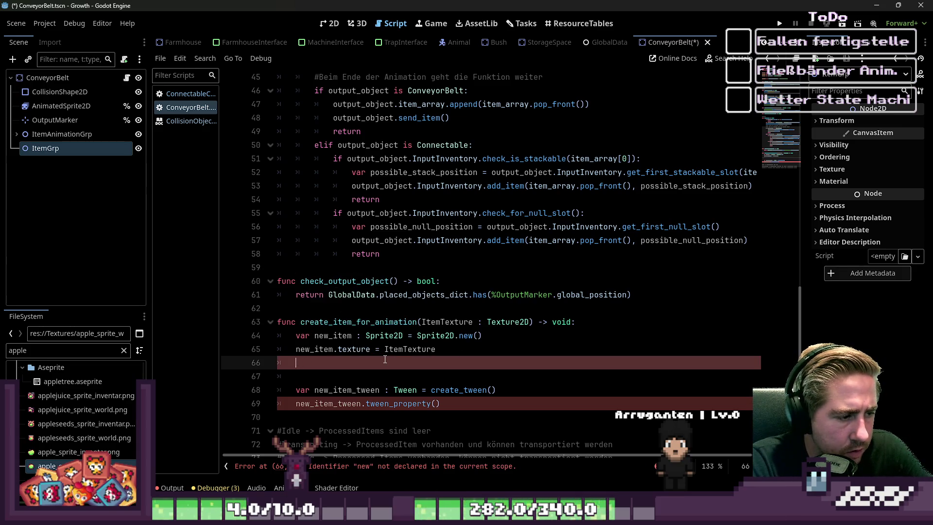
text(_it)
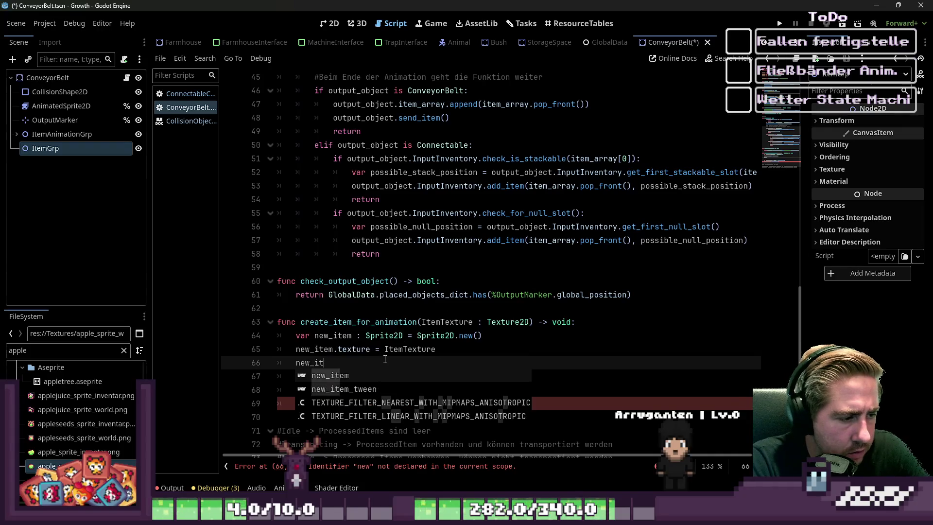
text(em.position =)
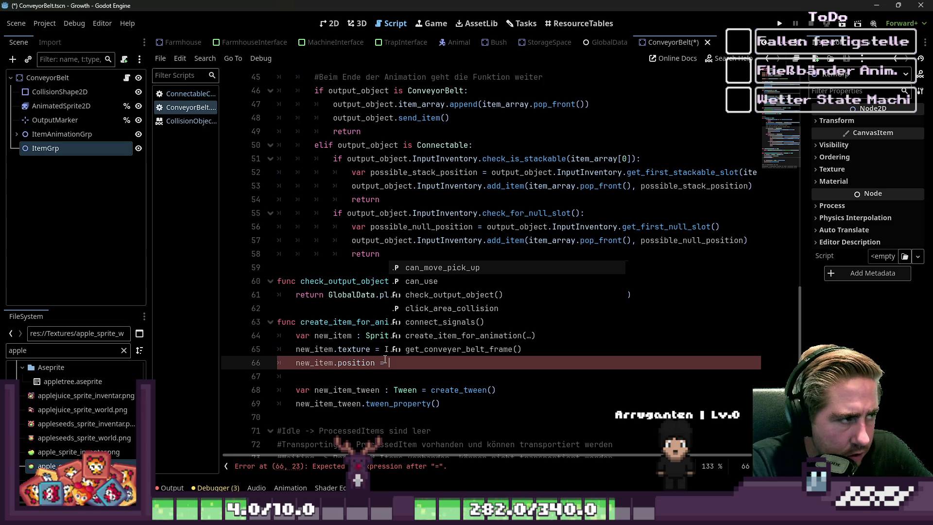
Step: Enable Access as Unique Name for both the Start and End markers
click(16, 134)
click(53, 148)
ctrl+click(56, 159)
right_click(56, 159)
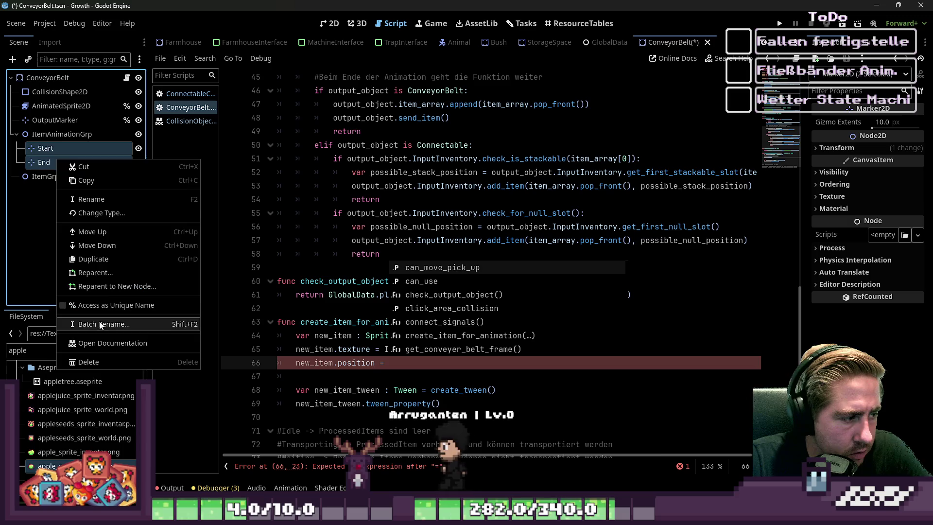
click(92, 306)
Step: Complete new_item.position = %Start.position and add %ItemGrp.add_child(new_item) below it
click(448, 362)
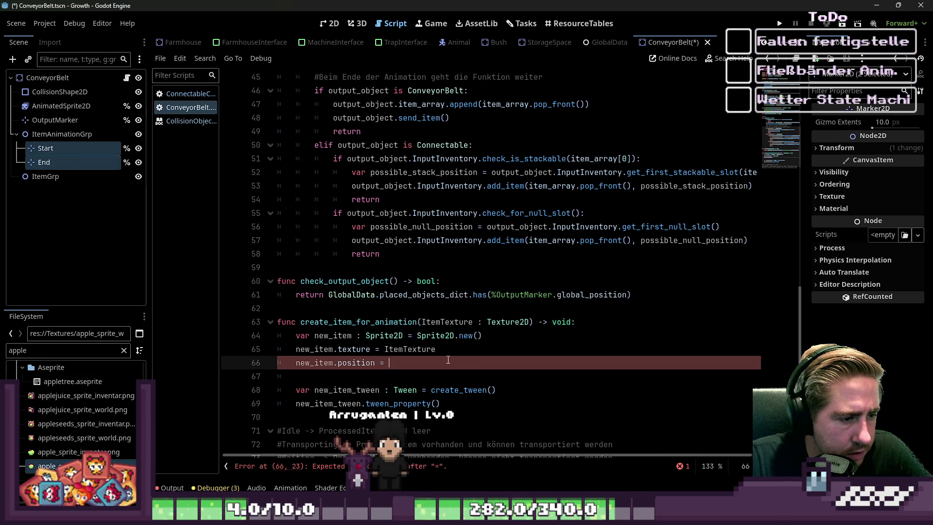
text(%Start.posi)
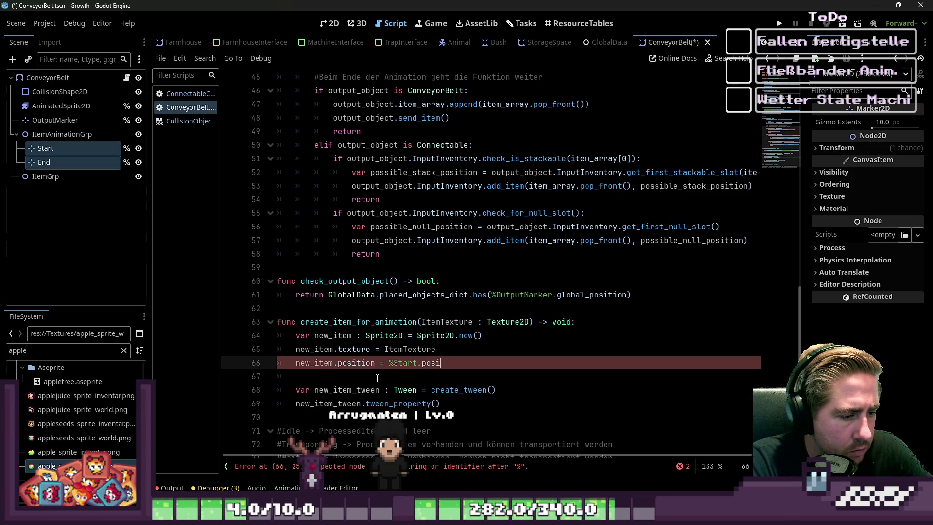
key(Escape)
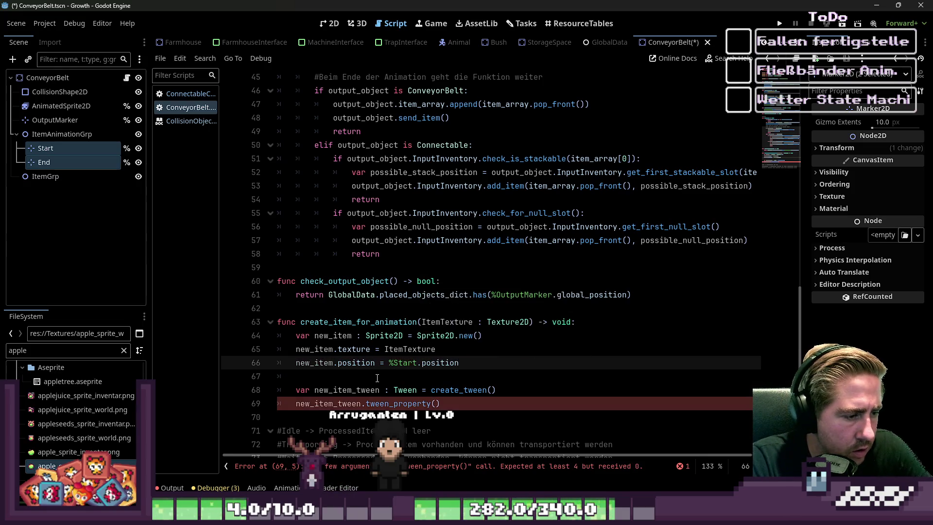
key(Down)
key(Return)
key(Up)
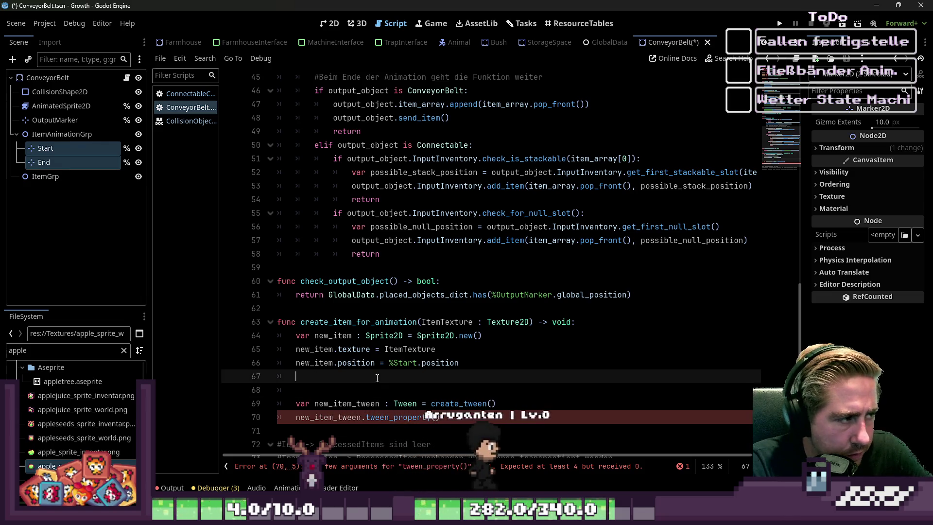
text(%Item)
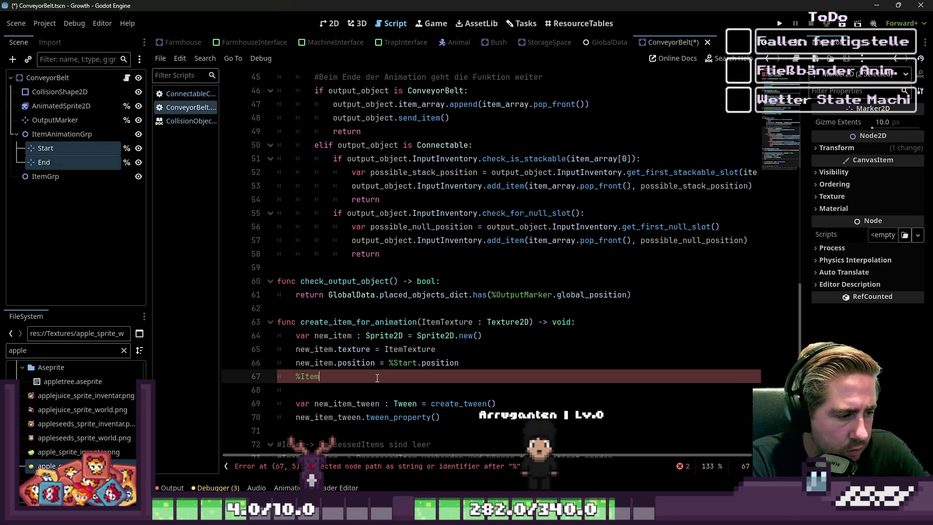
text(Grp.add_chgi)
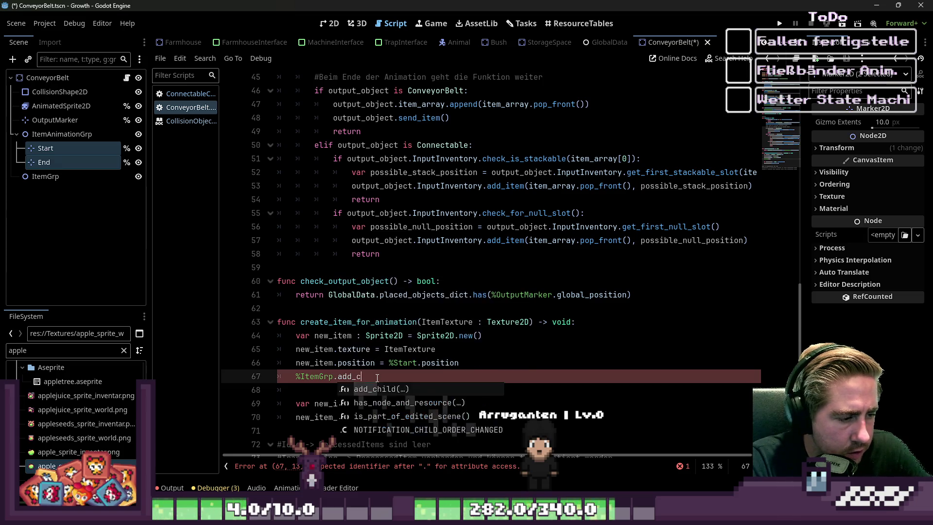
key(BackSpace)
key(BackSpace)
text(ild()
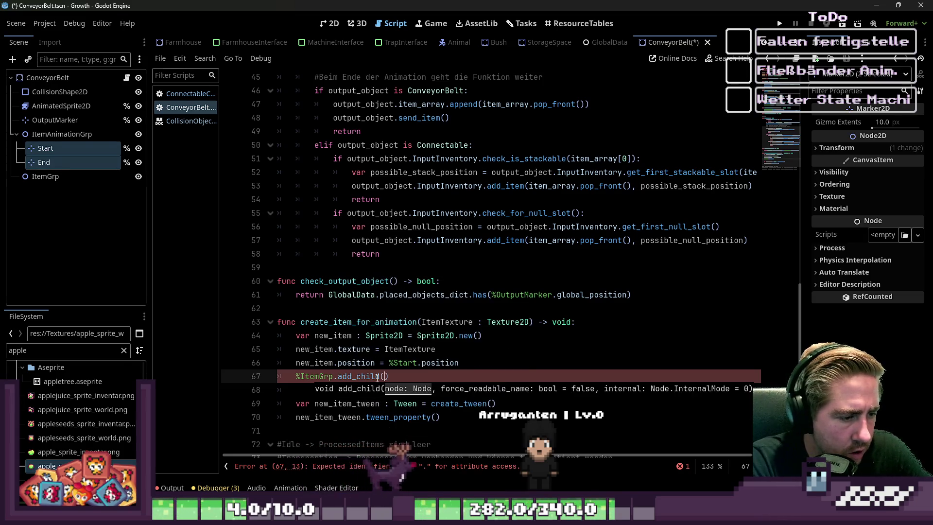
key(BackSpace)
key(BackSpace)
key(BackSpace)
text(new_item)
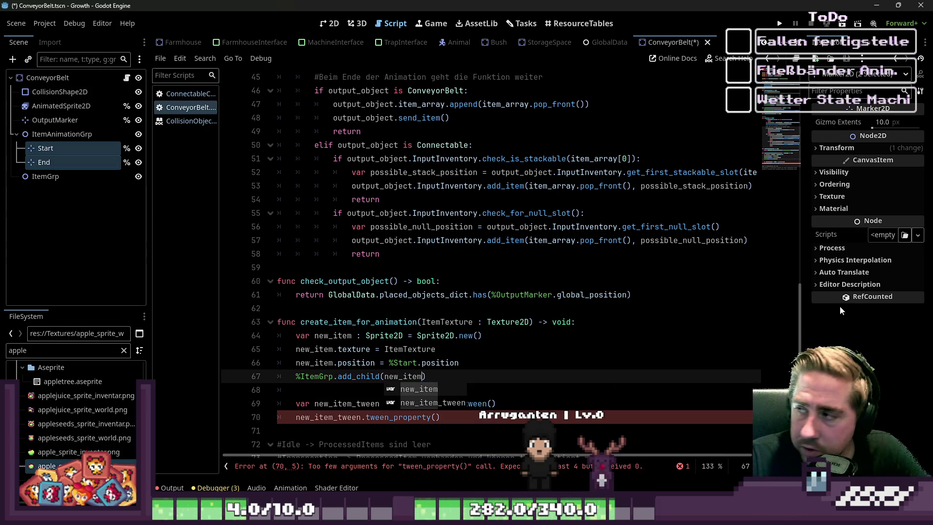
Step: Give the ItemGrp node a unique name through renaming in the Scene tree
click(45, 176)
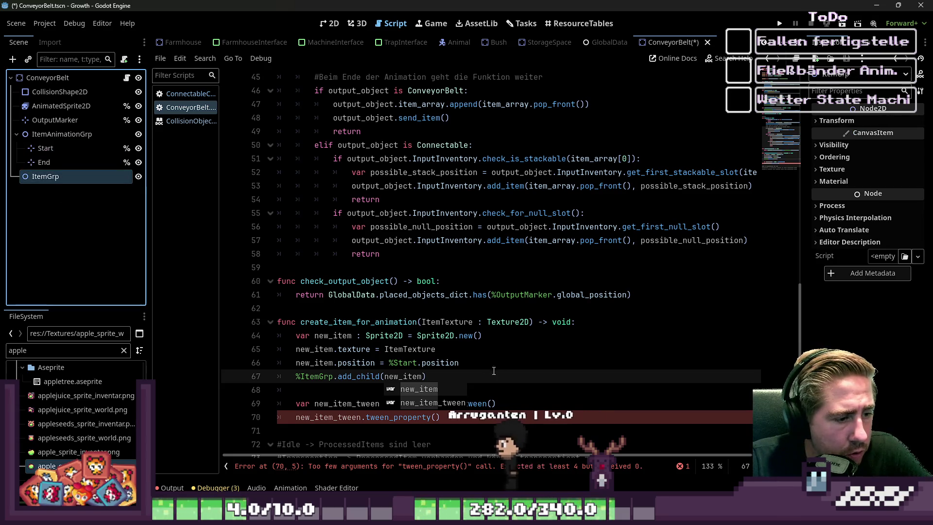
scroll(382, 322, down, 2)
click(437, 334)
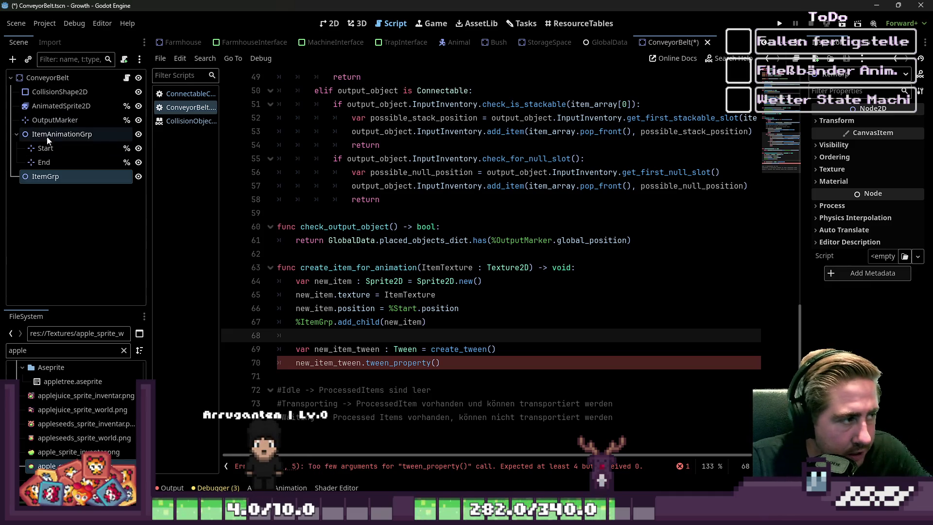
click(16, 134)
double_click(41, 148)
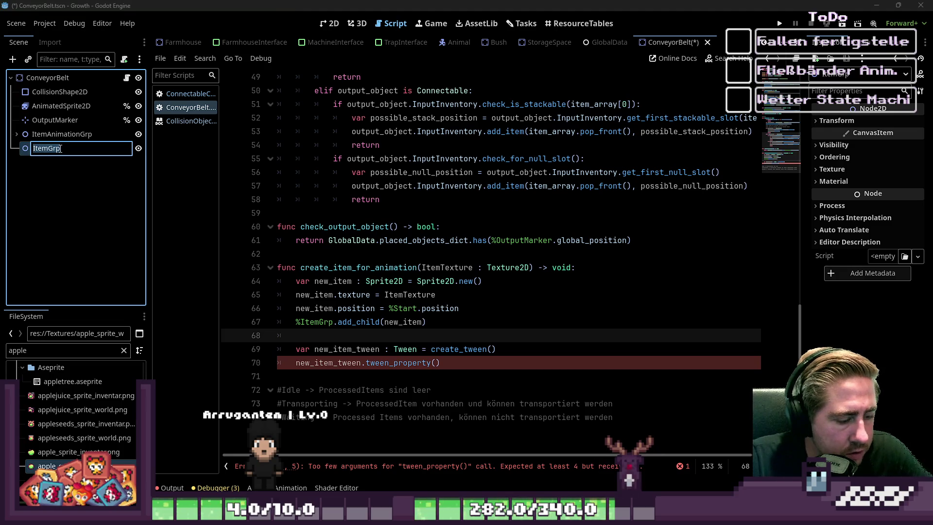
key(Return)
click(437, 363)
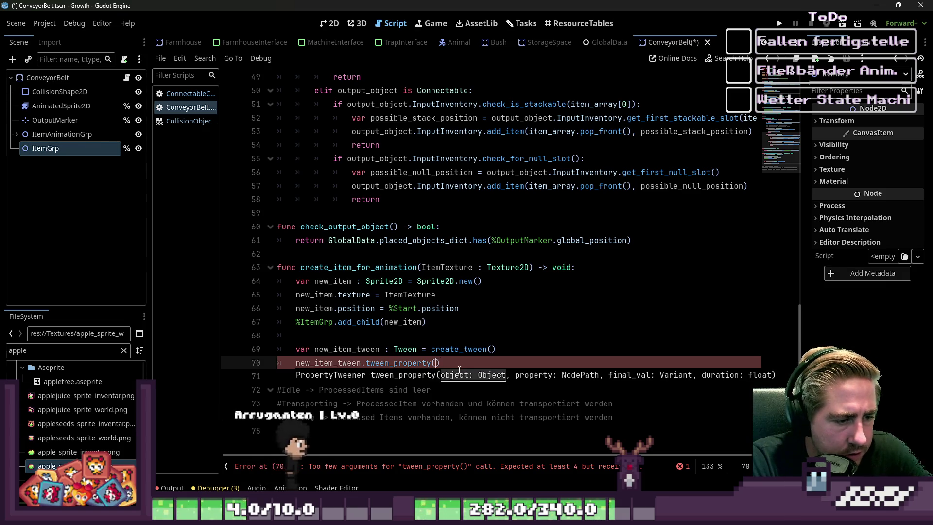
Step: Fill in tween_property(new_item, "position", %End.position, 0.5) and start a new line below
text(new_item)
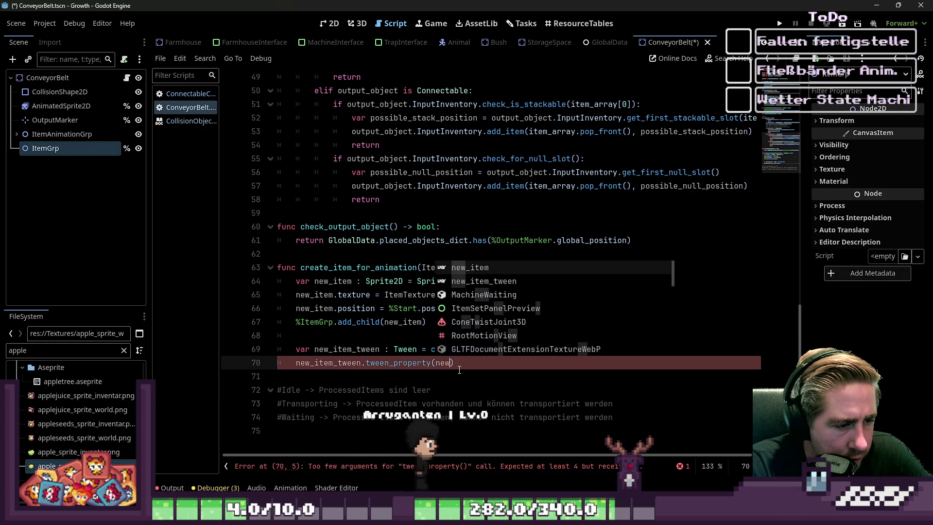
text(,)
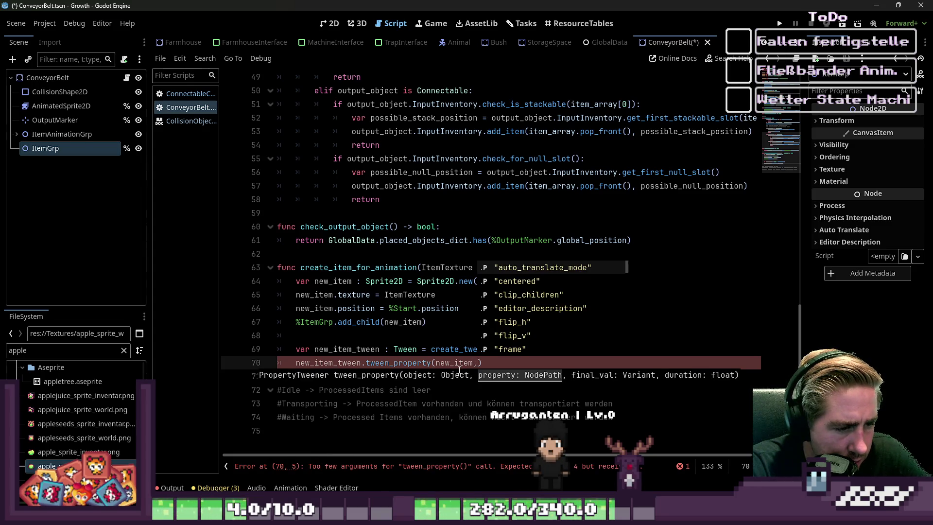
key(BackSpace)
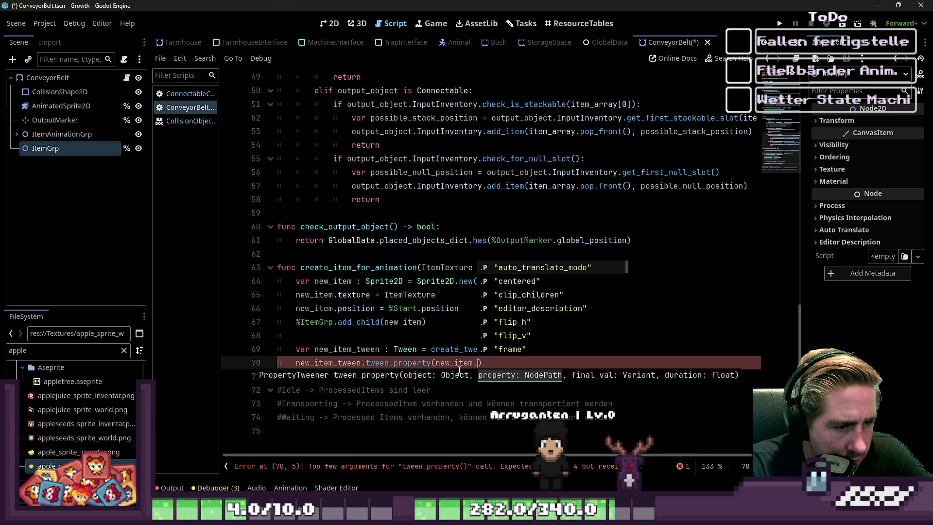
key(BackSpace)
text("po)
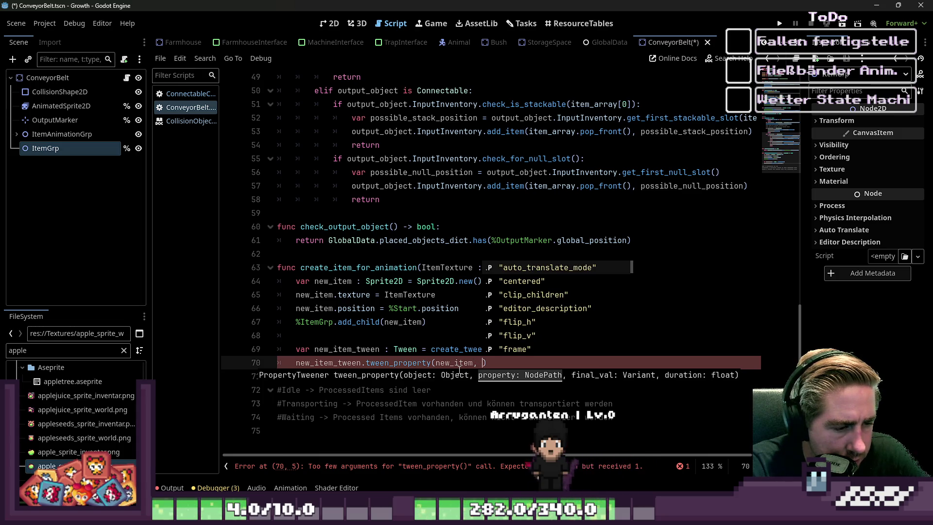
text(sition)
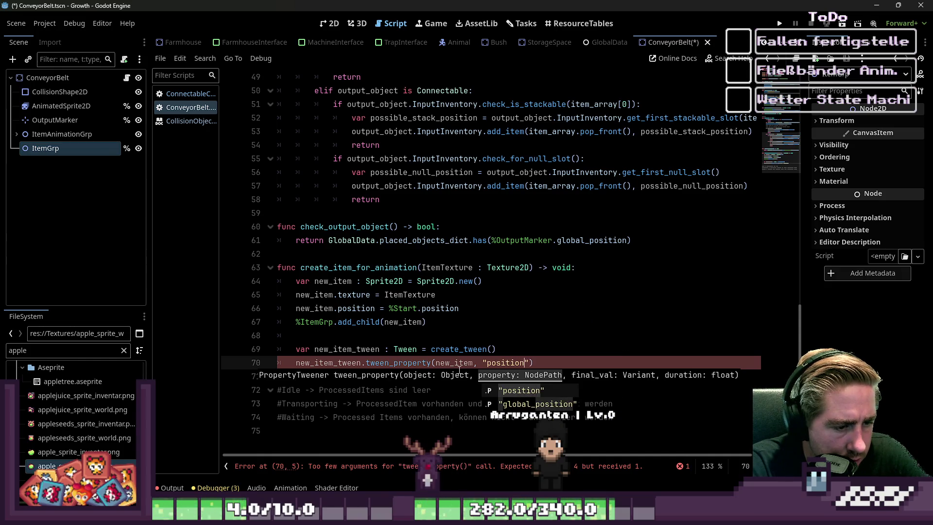
key(Return)
text(,)
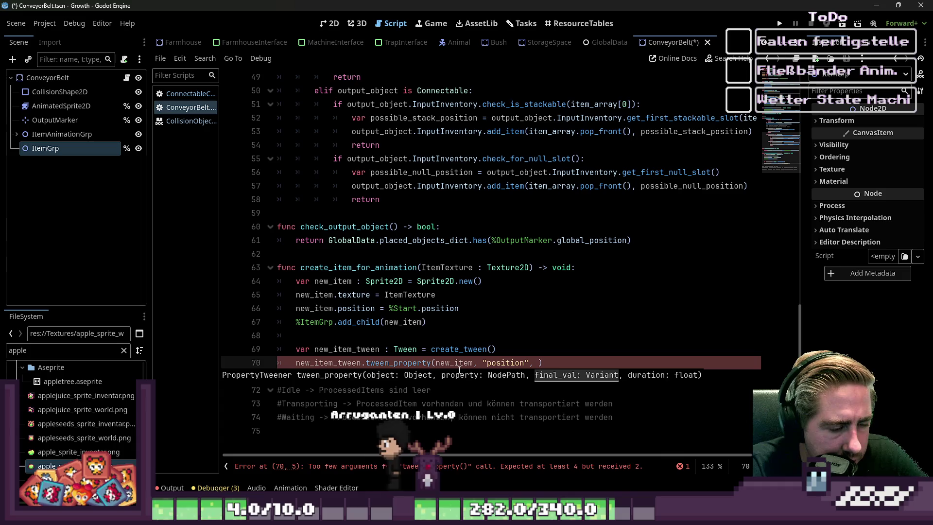
text( %)
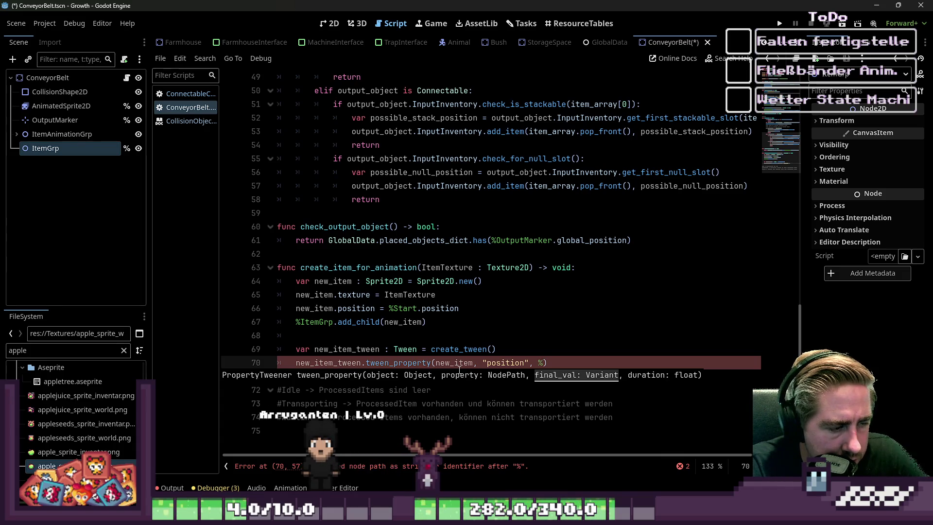
text(End.posi)
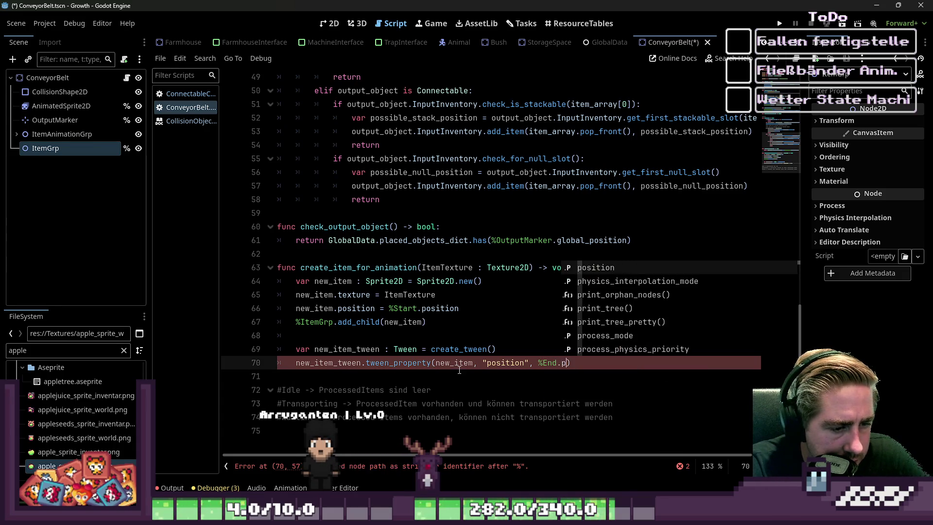
text(tion, 0)
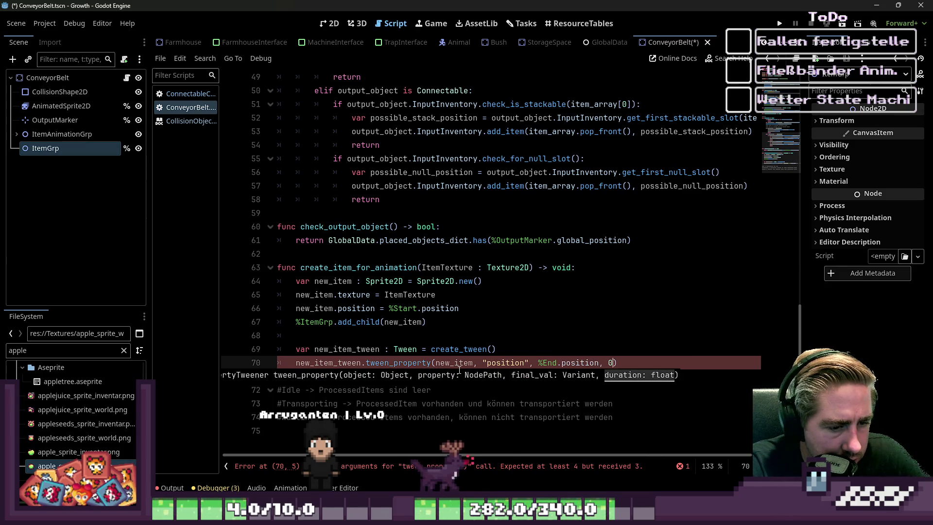
key(BackSpace)
text(1)
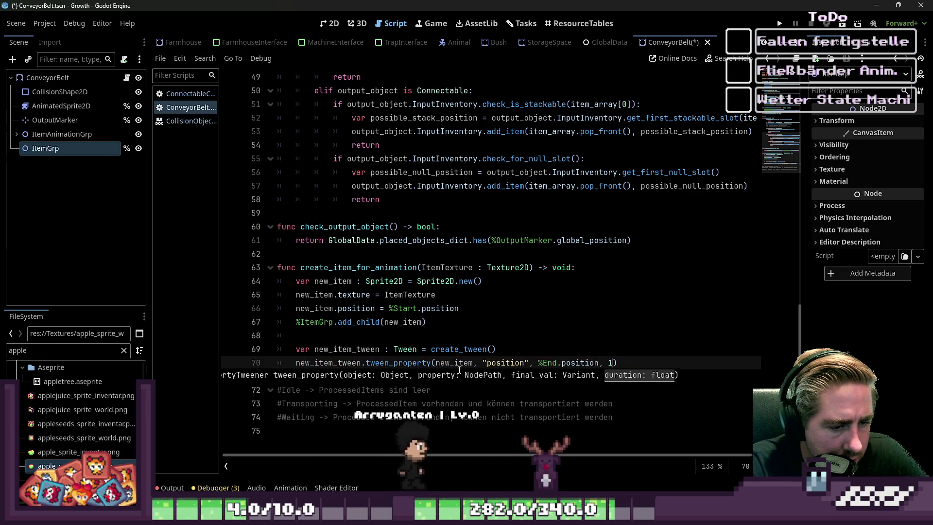
key(BackSpace)
text(0.5)
key(End)
key(Return)
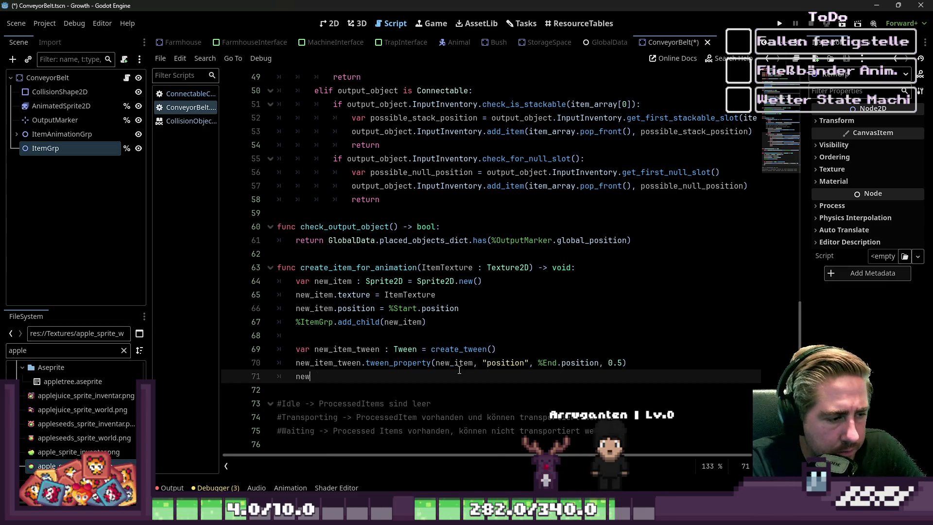
Step: On line 71, write new_item_tween and choose its finished signal
text(_item.)
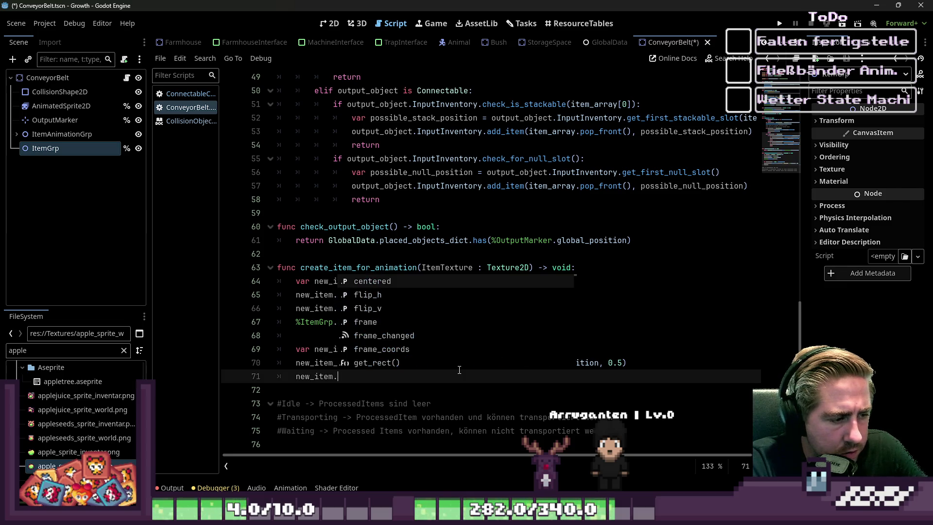
key(BackSpace)
text(_twee)
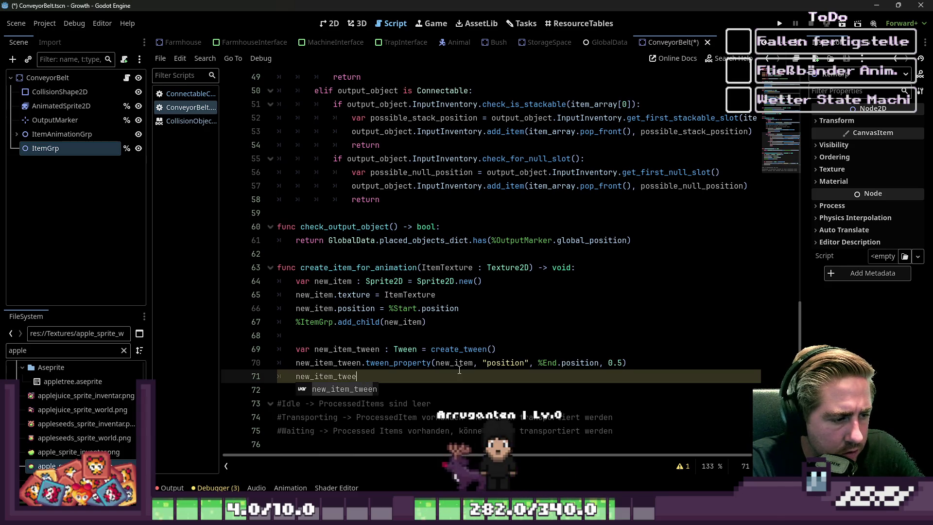
text(n.)
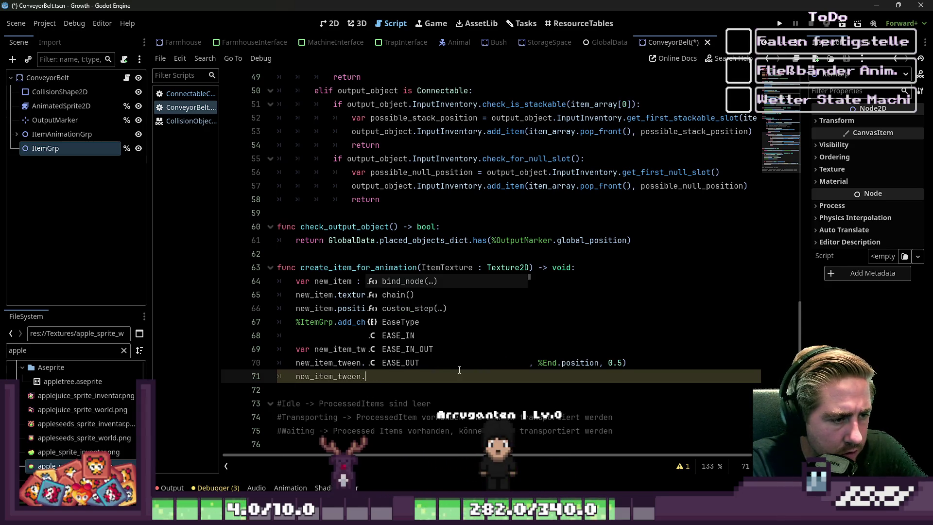
text(con)
key(Return)
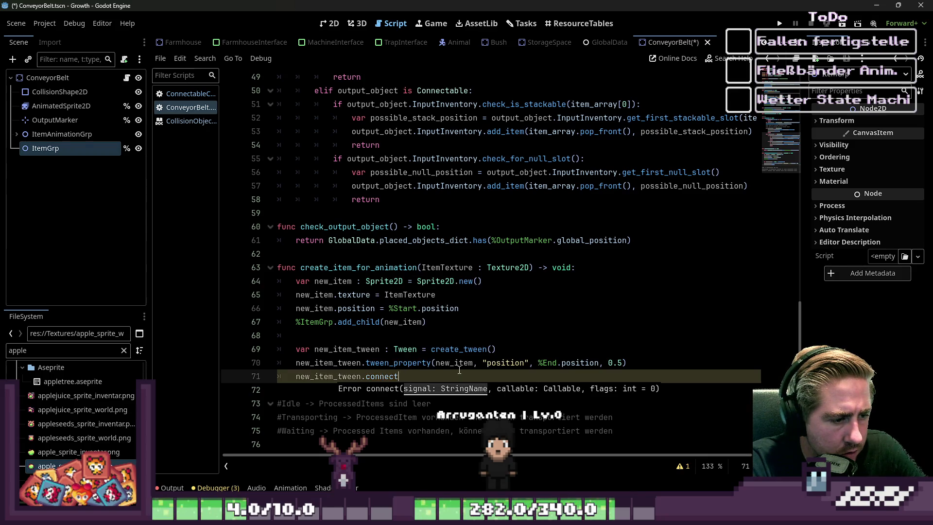
key(BackSpace)
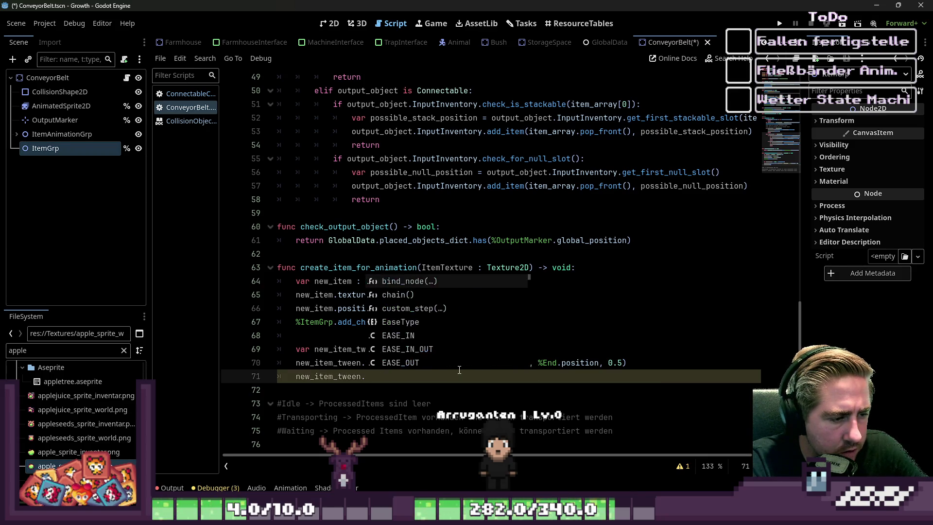
scroll(457, 327, down, 4)
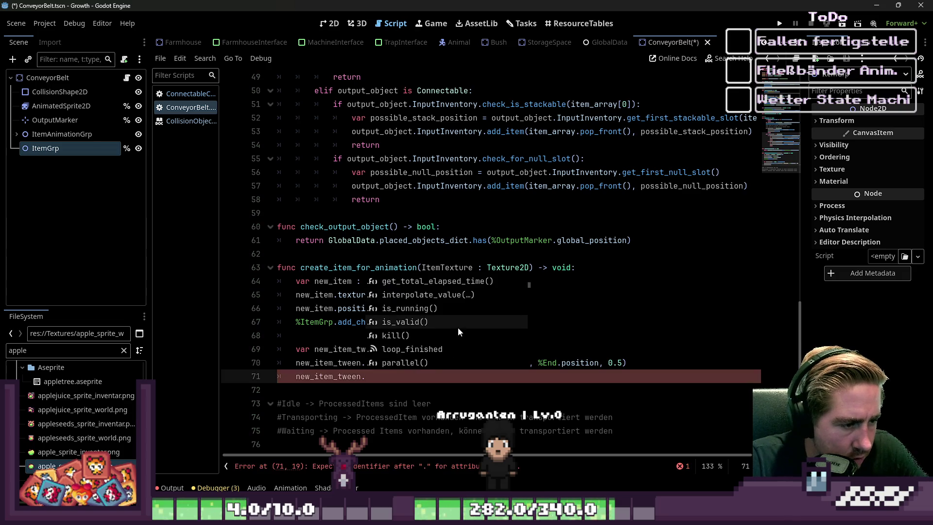
double_click(433, 294)
text(finished.)
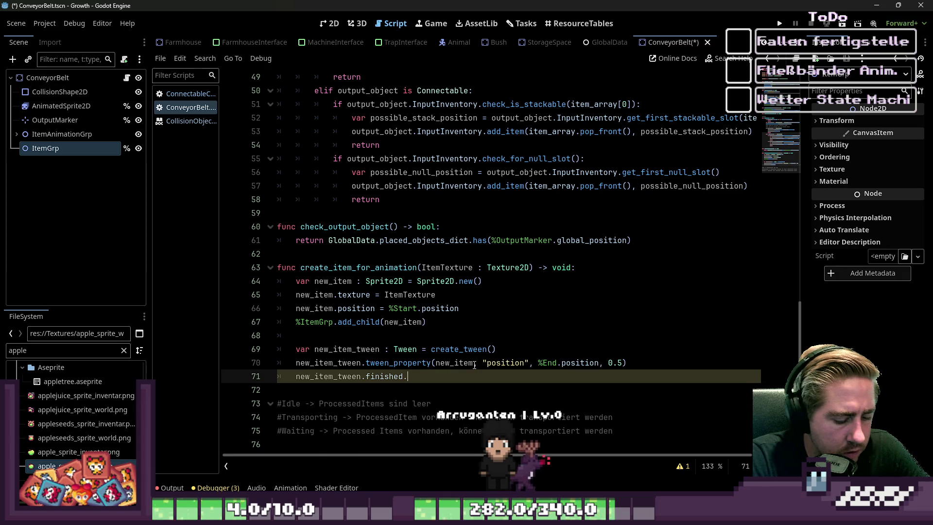
Step: Complete line 71 as new_item_tween.finished.emit()
text(co)
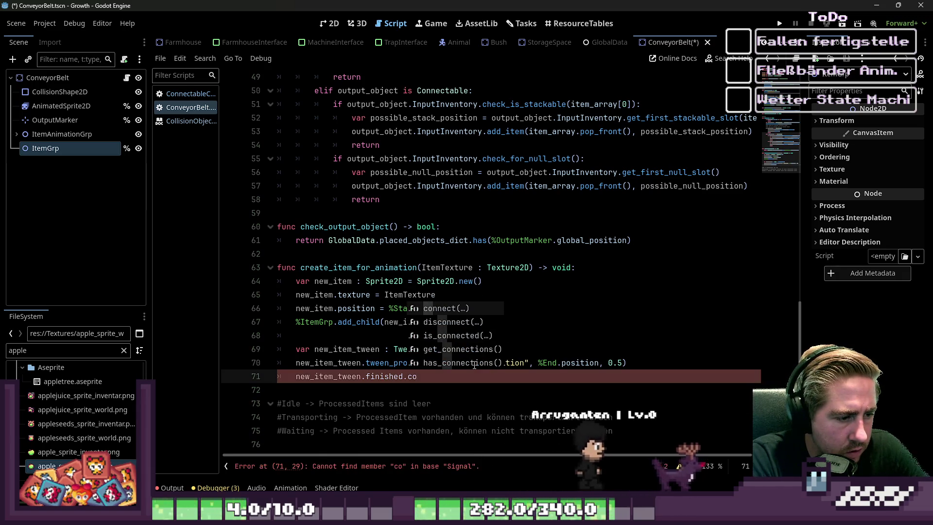
key(BackSpace)
key(BackSpace)
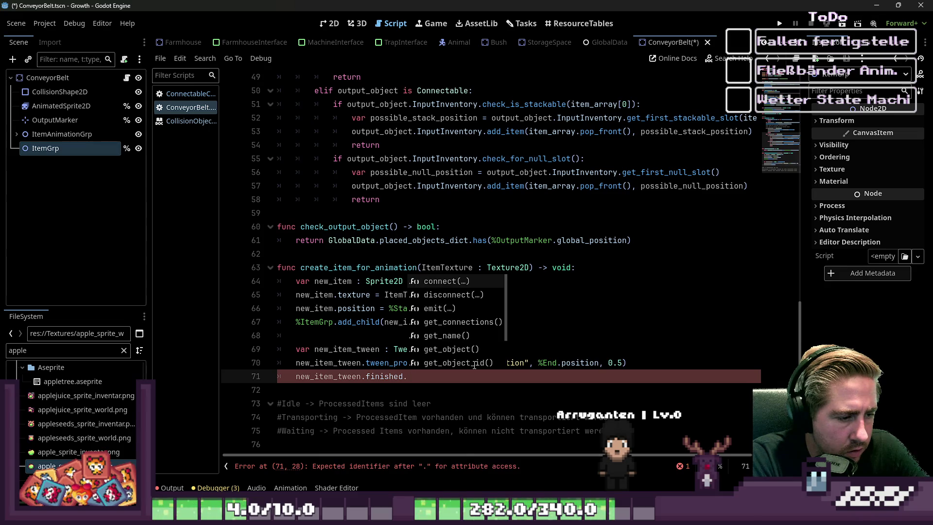
text(em)
key(Return)
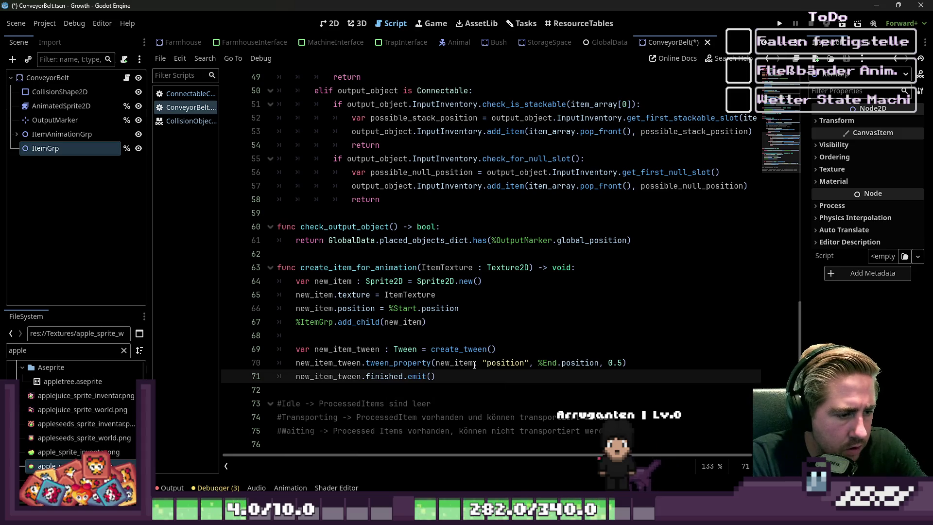
key(Down)
click(372, 377)
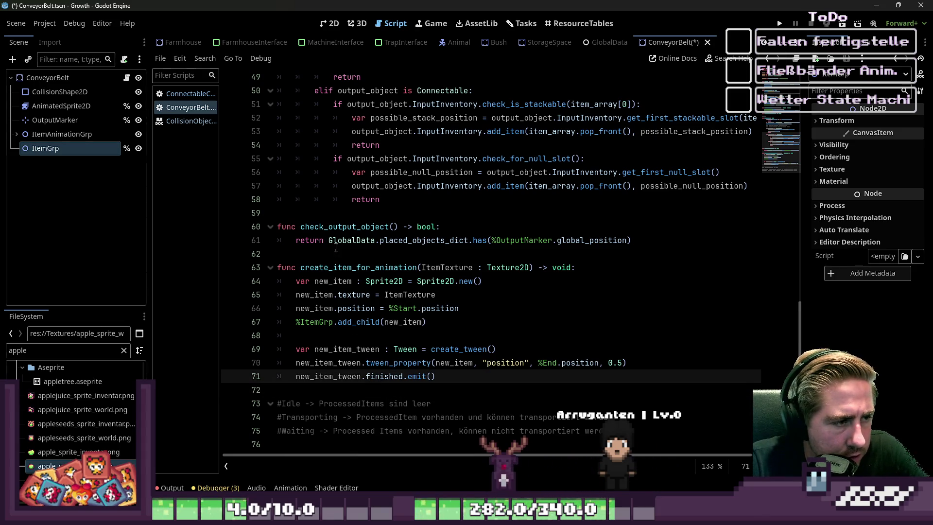
double_click(335, 227)
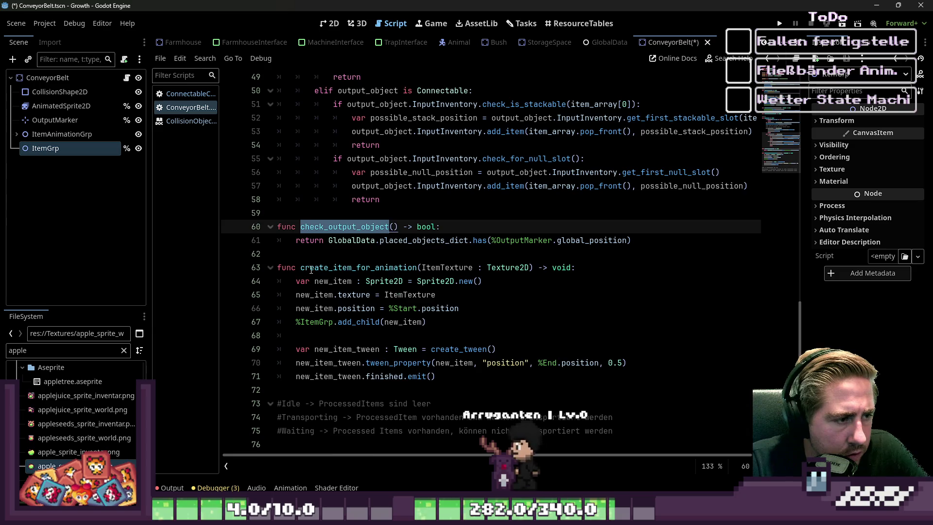
Step: Prefix the create_item_for_animation call on line 43 of send_item with await
scroll(311, 270, up, 1)
double_click(340, 308)
scroll(372, 196, up, 1)
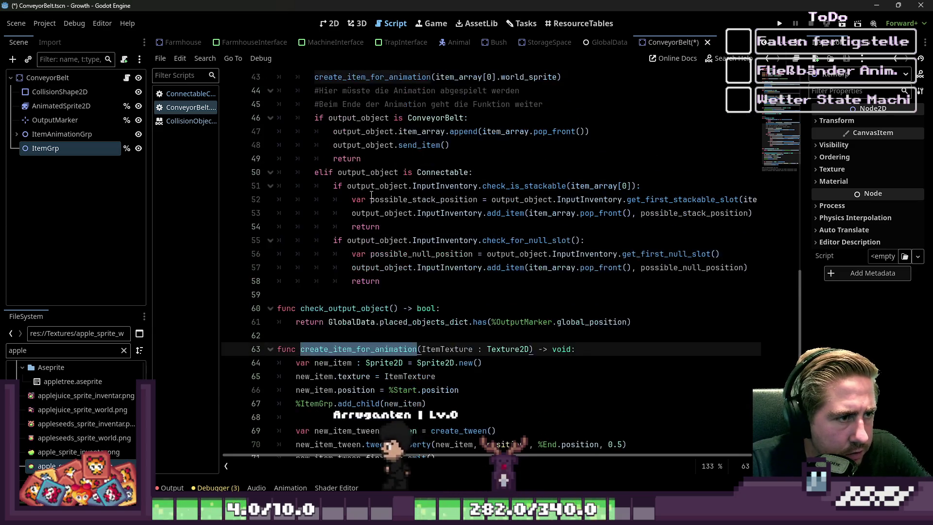
scroll(371, 195, up, 2)
click(372, 159)
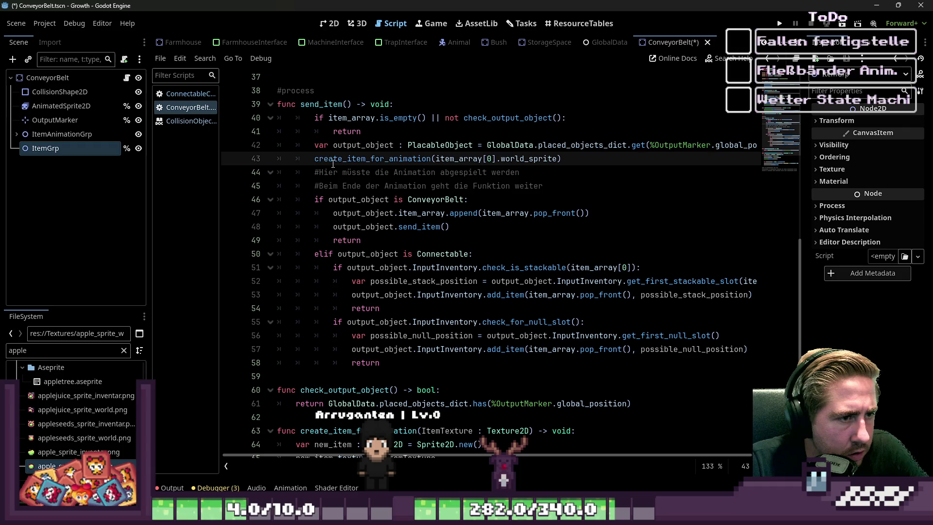
text(await)
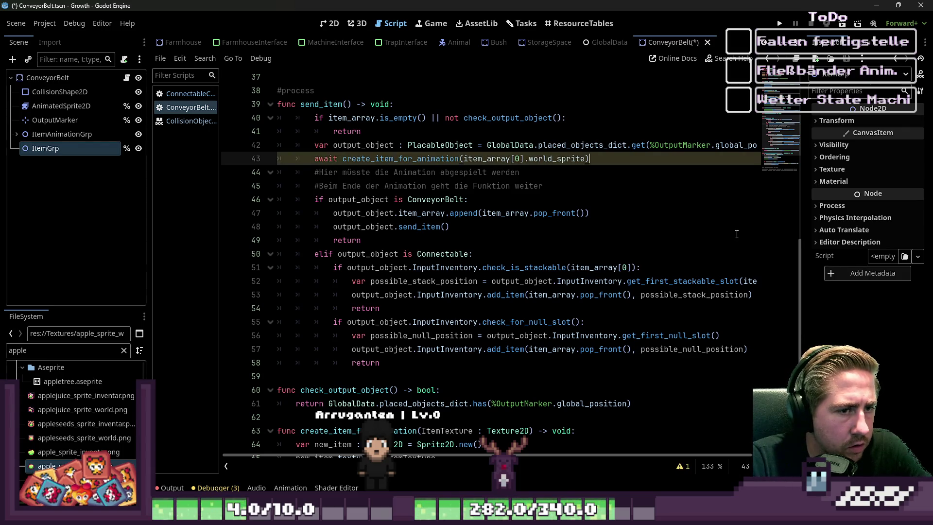
Step: Delete the two placeholder comment lines below the awaited call
key(Down)
key(shift+Down)
key(shift+End)
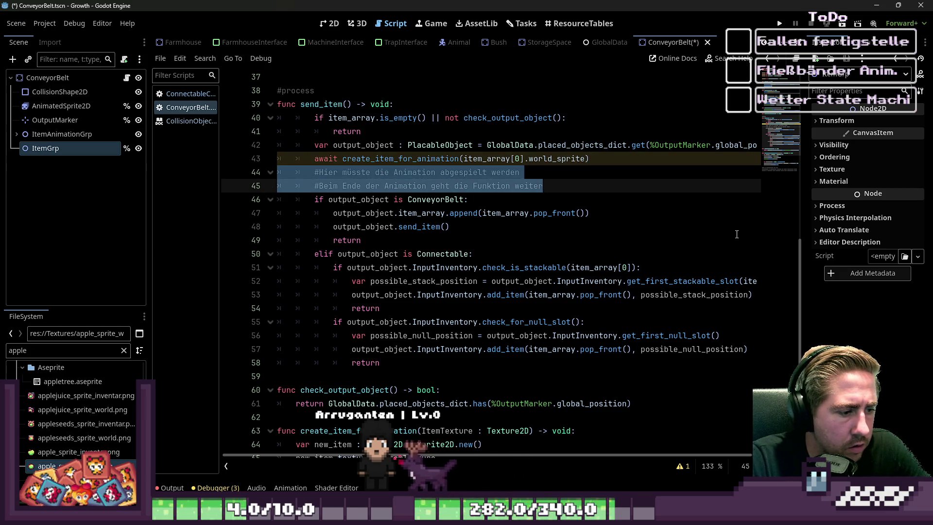
key(BackSpace)
key(BackSpace)
Step: Display the redundant-await warning reported for line 43 in the warnings panel
key(Down)
key(Home)
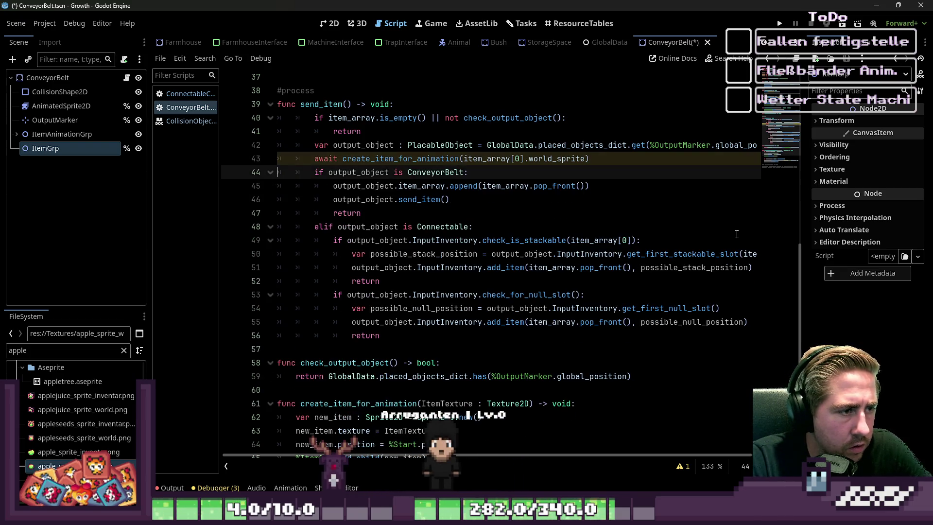
key(Up)
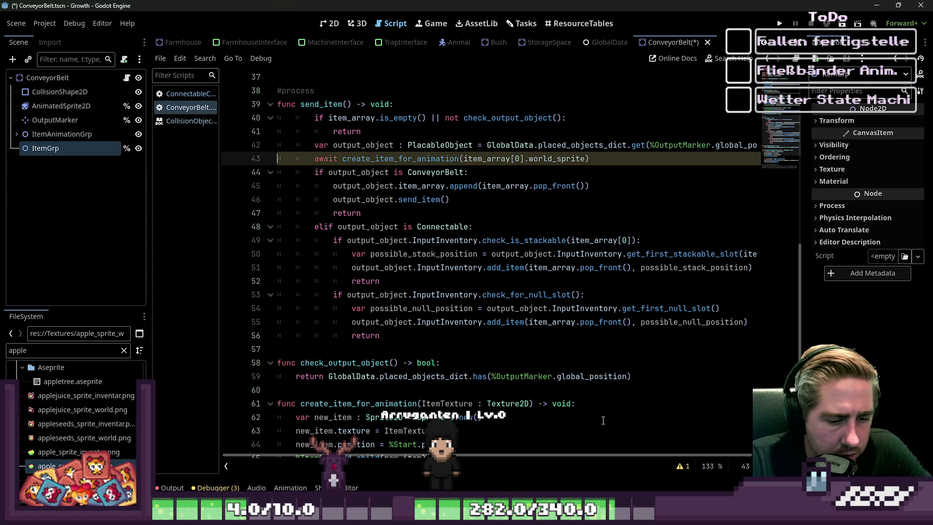
click(685, 467)
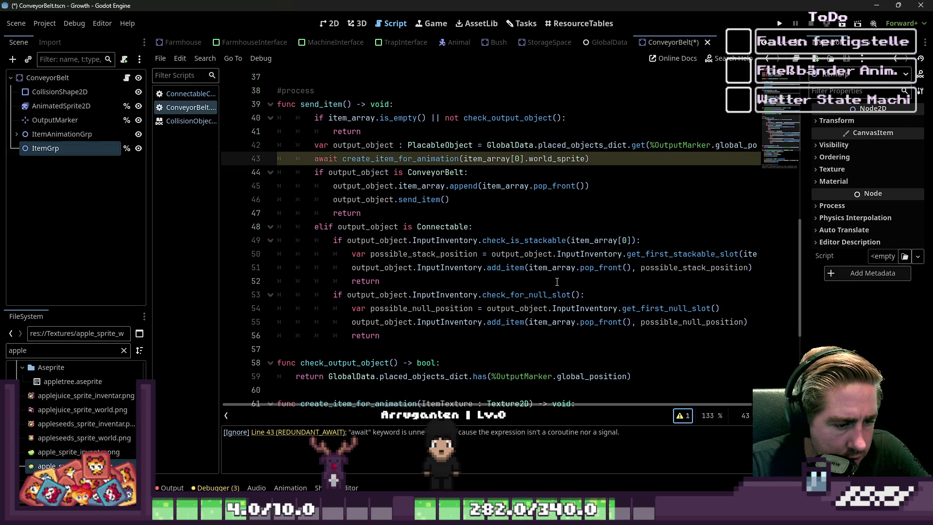
scroll(556, 282, down, 2)
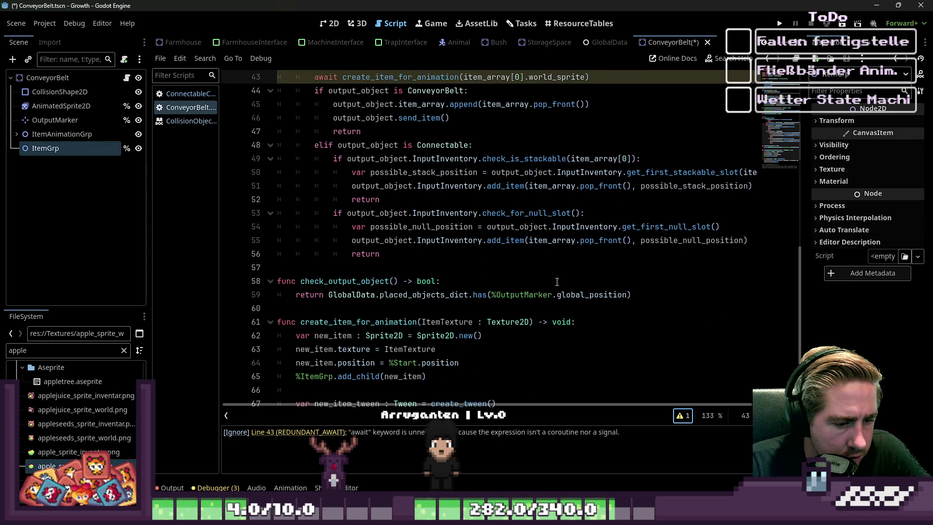
scroll(557, 282, down, 3)
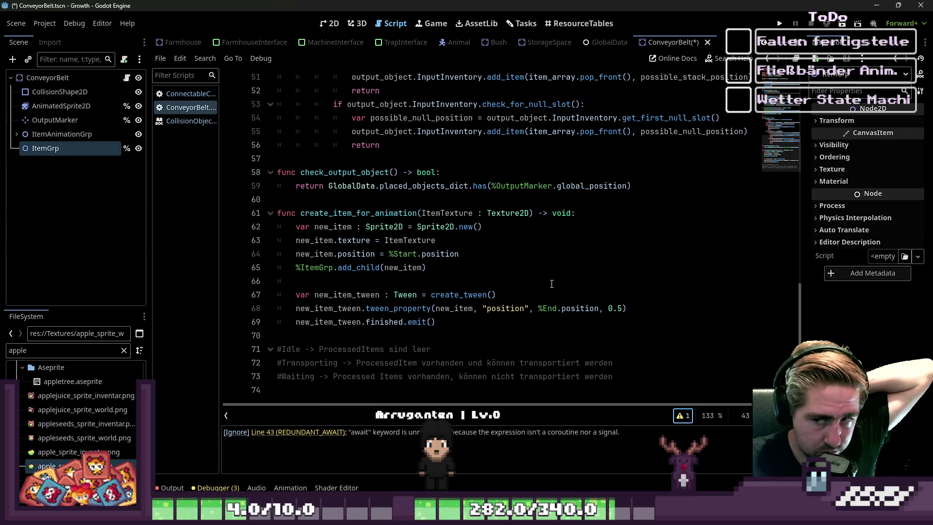
drag(436, 321, 278, 325)
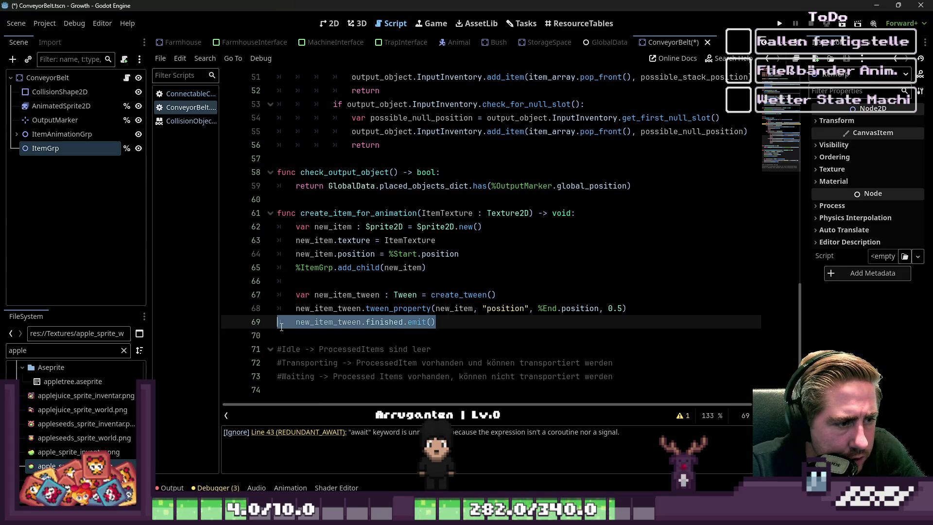
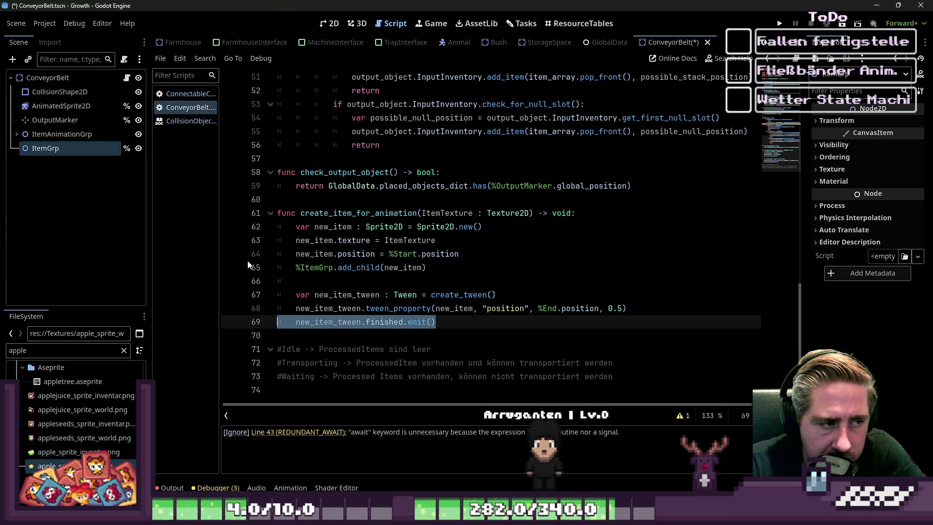
Step: Replace the finished.emit() call on line 69 with 'await new_item_tween.finished'
click(301, 324)
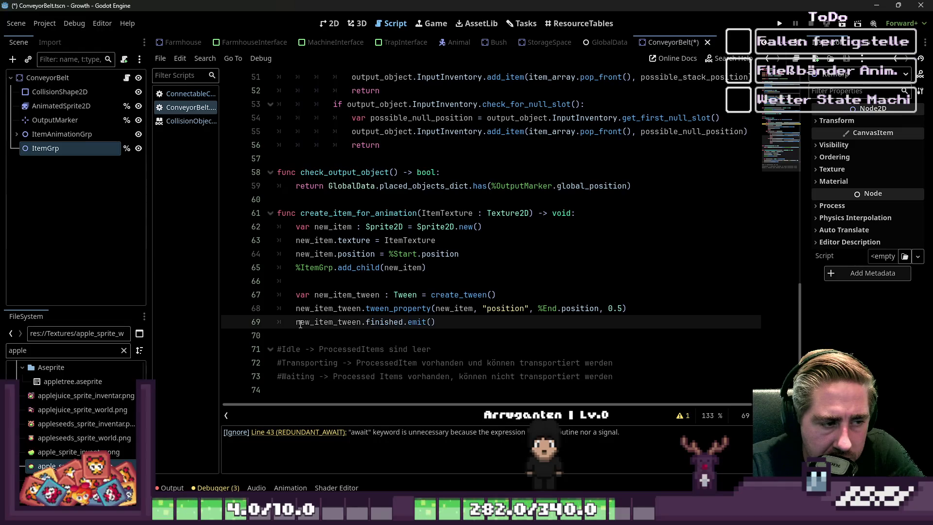
drag(295, 324, 423, 326)
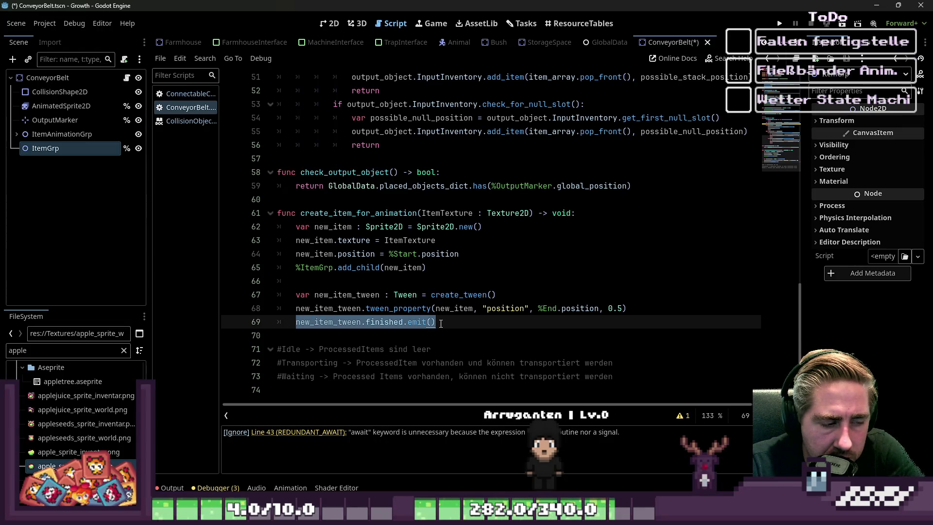
text(await)
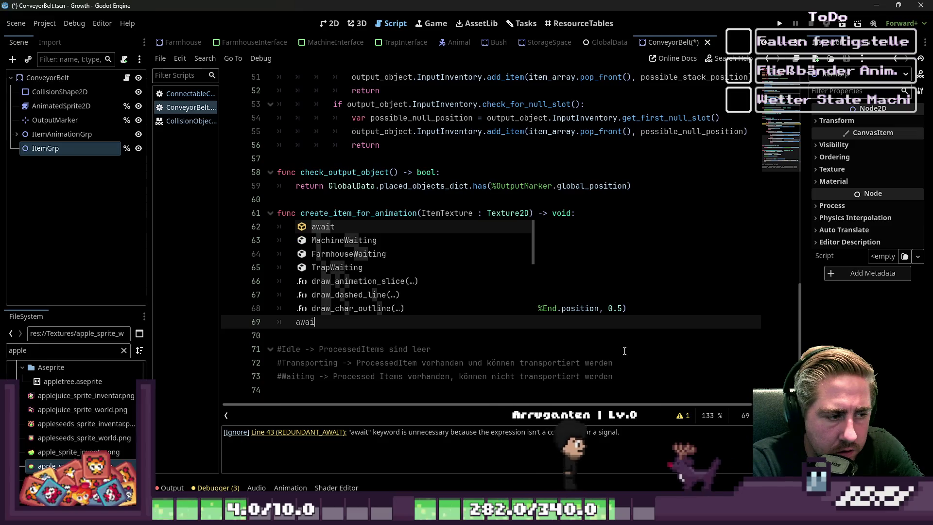
key(Escape)
text( new_item_tw)
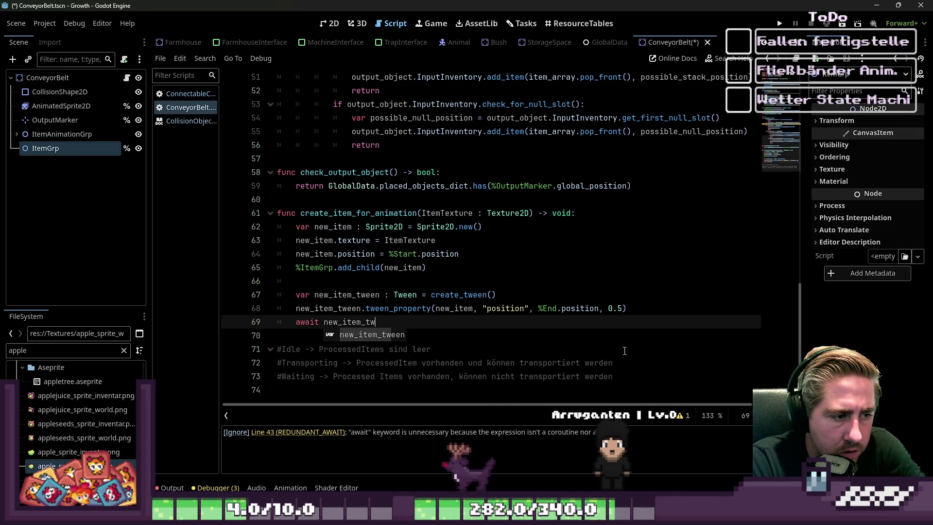
key(Return)
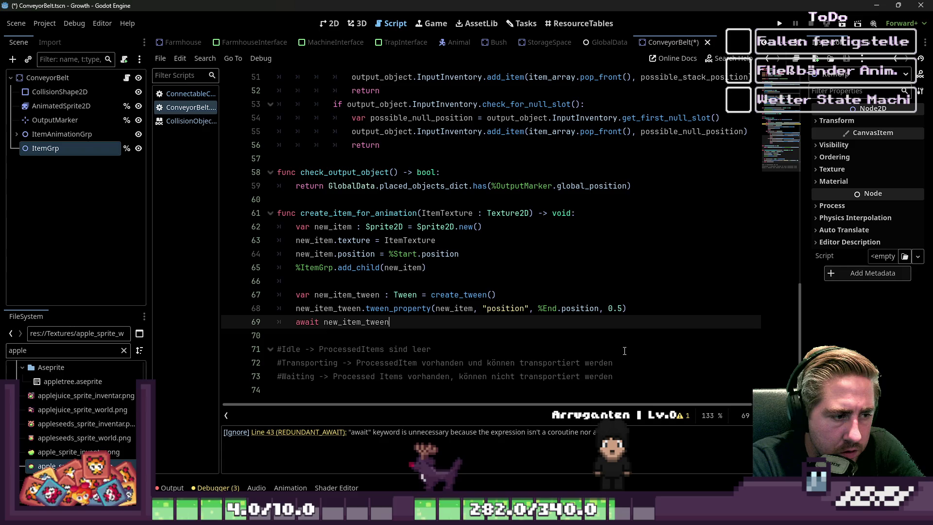
click(614, 228)
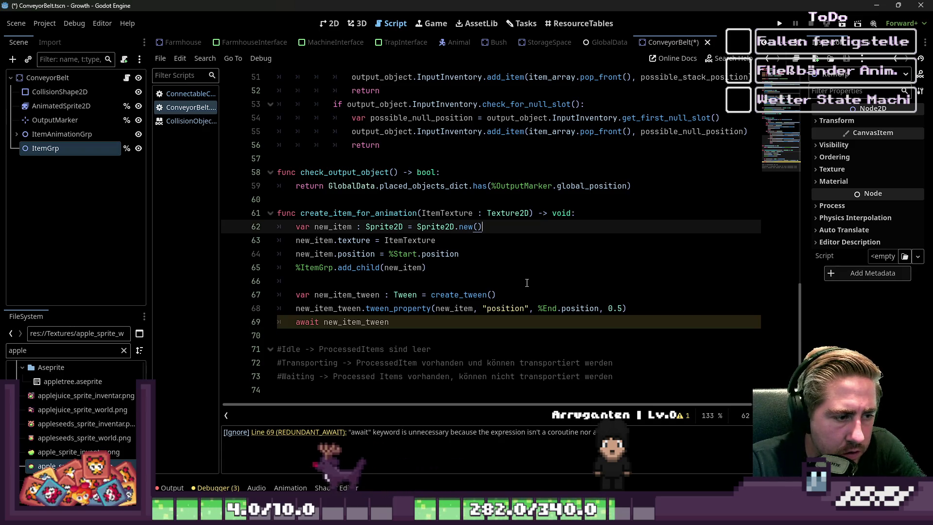
click(408, 320)
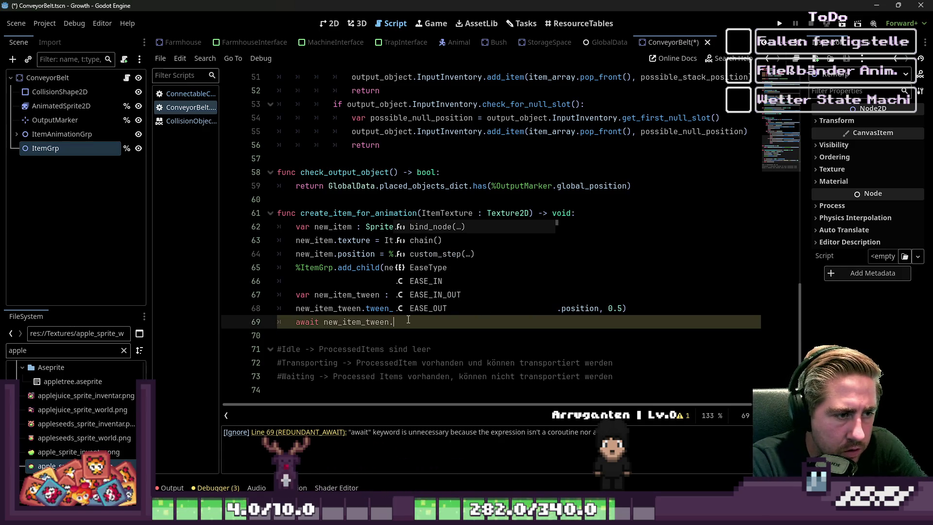
scroll(408, 319, up, 1)
text(fi)
key(Return)
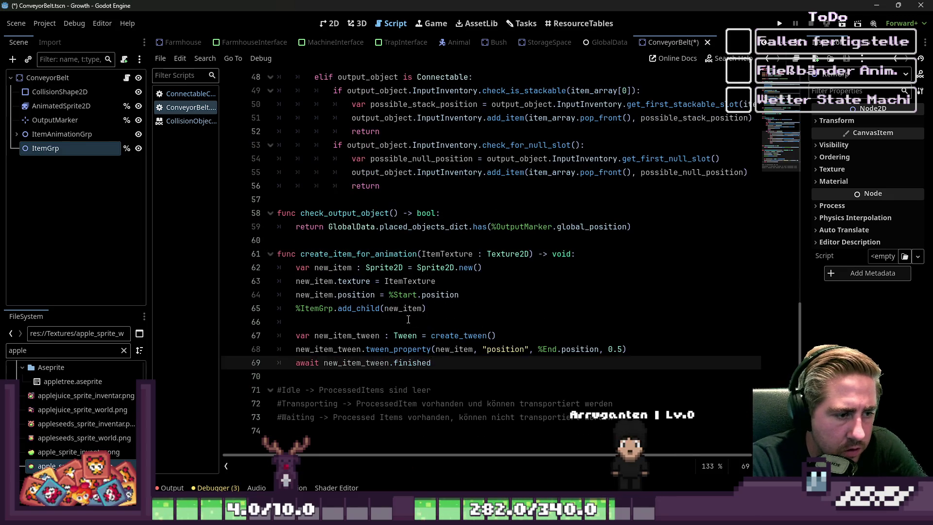
Step: Insert a blank line after the await call on line 43
click(408, 320)
scroll(413, 291, up, 6)
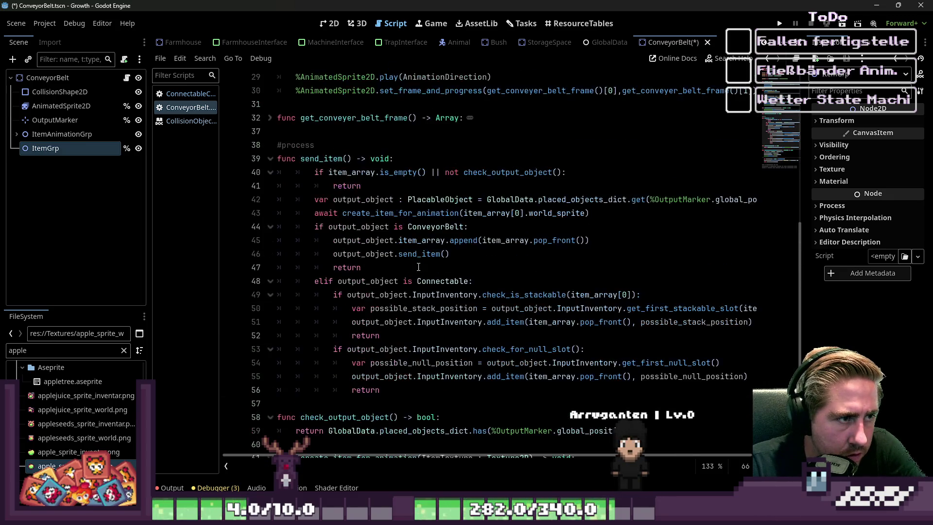
click(339, 214)
scroll(389, 212, down, 1)
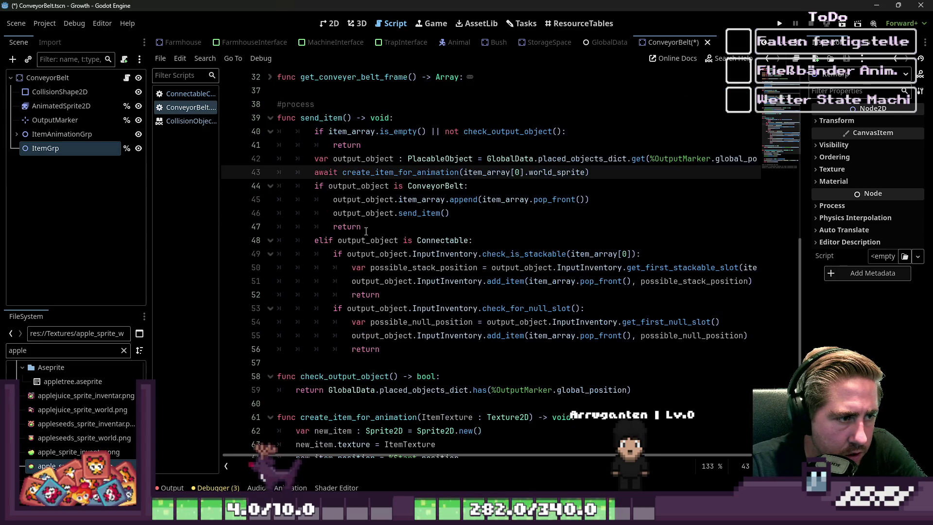
key(Return)
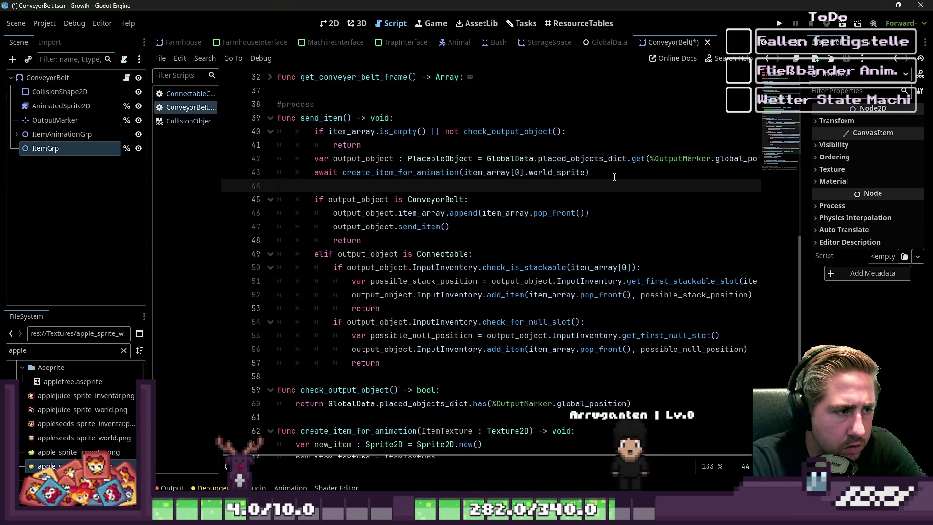
Step: Save the ConveyorBelt script with Ctrl+S and run the project to test it
scroll(552, 246, down, 5)
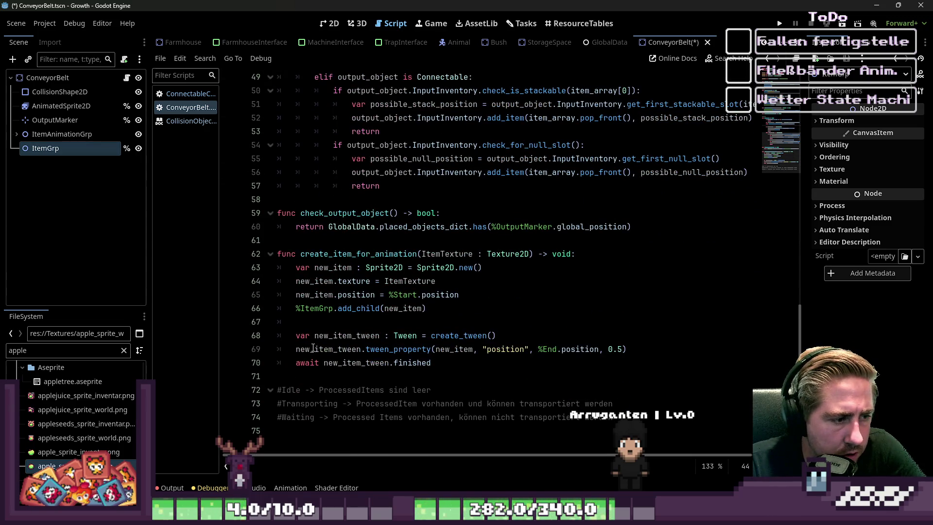
click(310, 362)
key(ctrl+s)
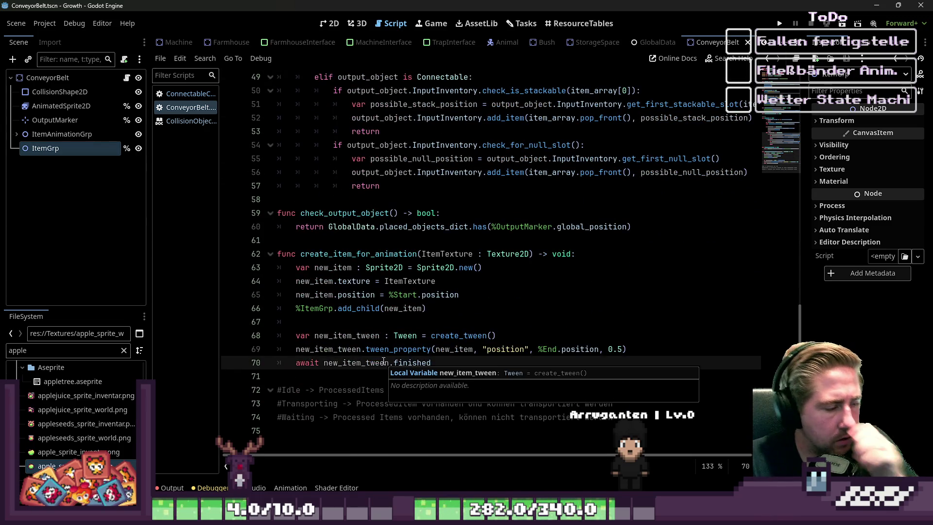
scroll(471, 313, up, 2)
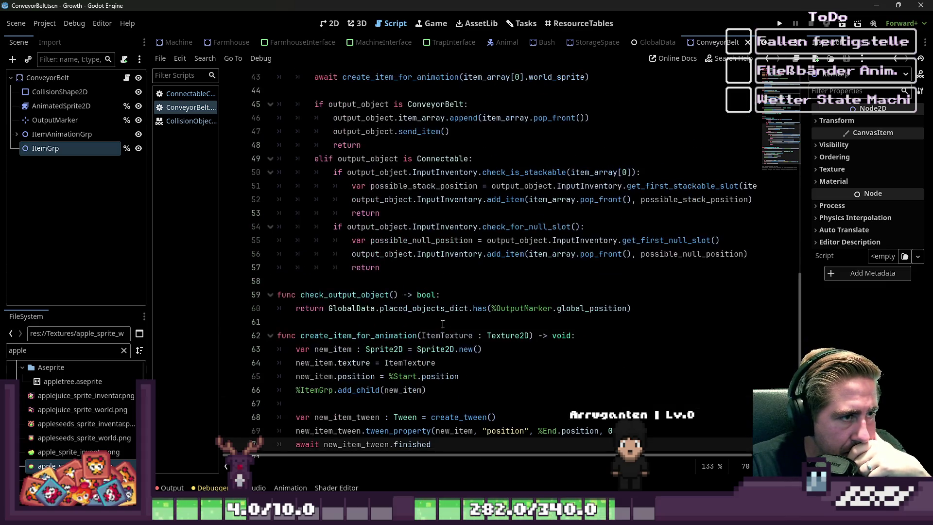
click(469, 322)
click(778, 24)
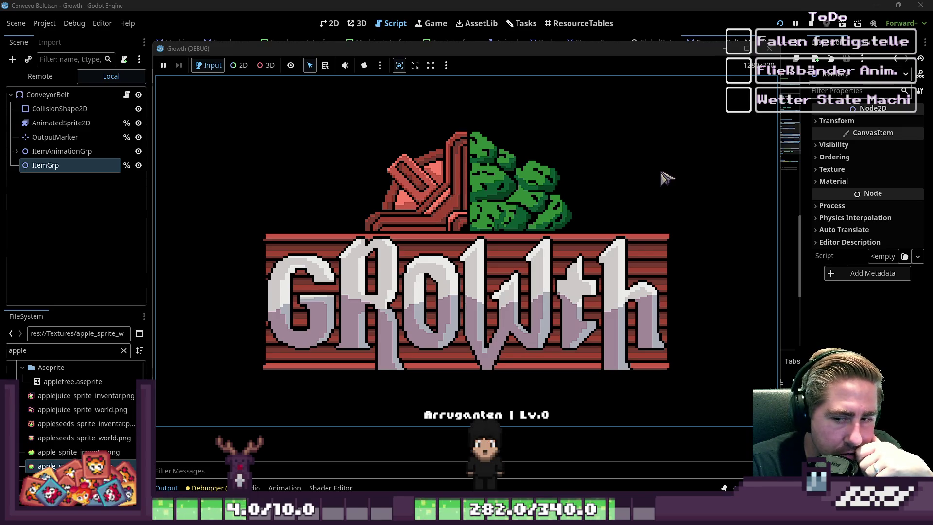
Step: Stop the running game, select ConveyorBelt and expand ItemAnimationGrp to reveal Start and End
click(795, 23)
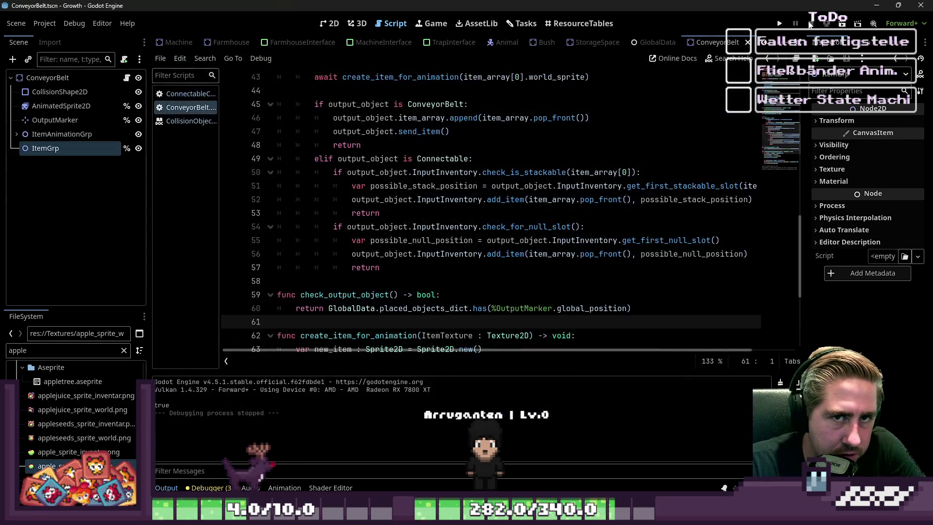
click(75, 80)
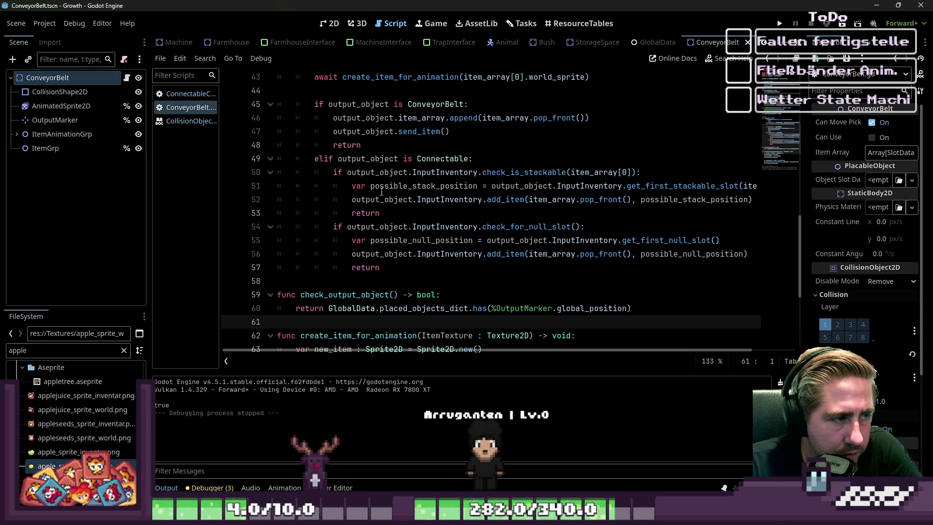
scroll(397, 193, down, 5)
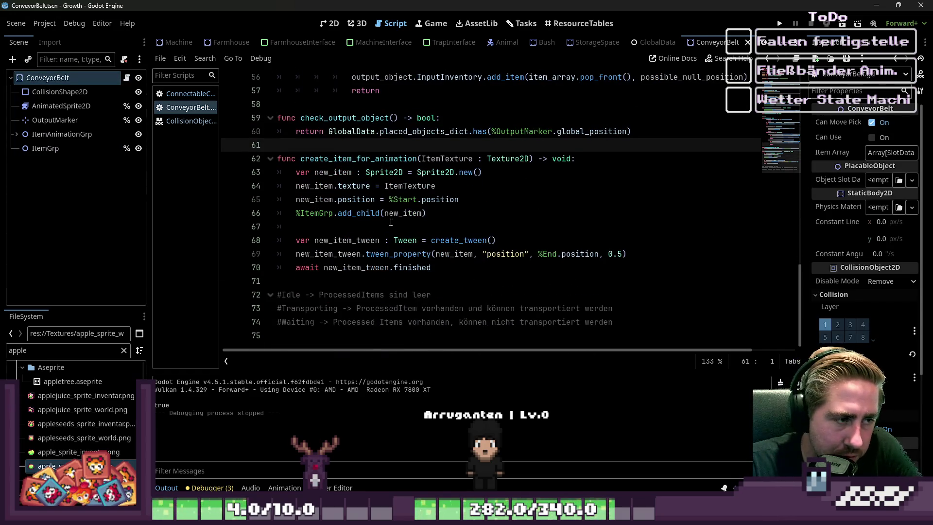
scroll(390, 220, up, 4)
click(16, 135)
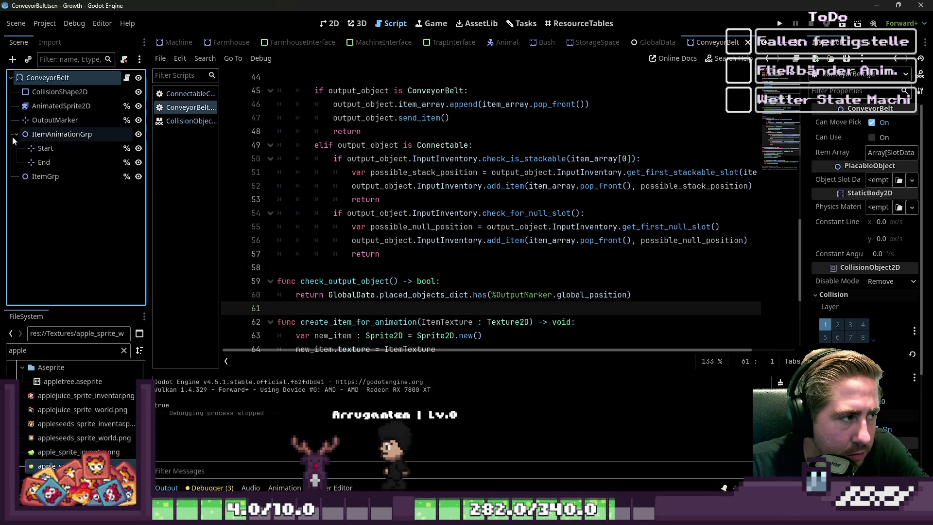
Step: Add a ColorRect child node under both the Start and End markers
click(42, 149)
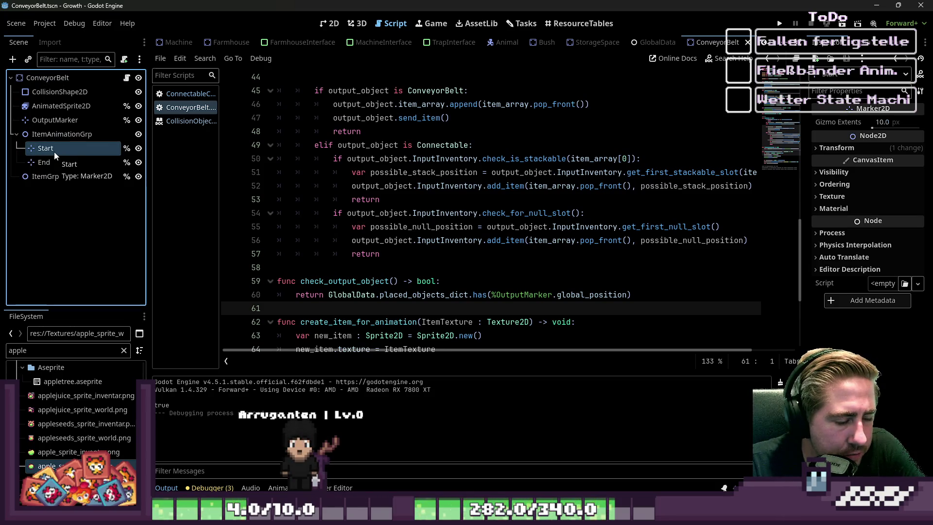
key(ctrl+a)
click(467, 327)
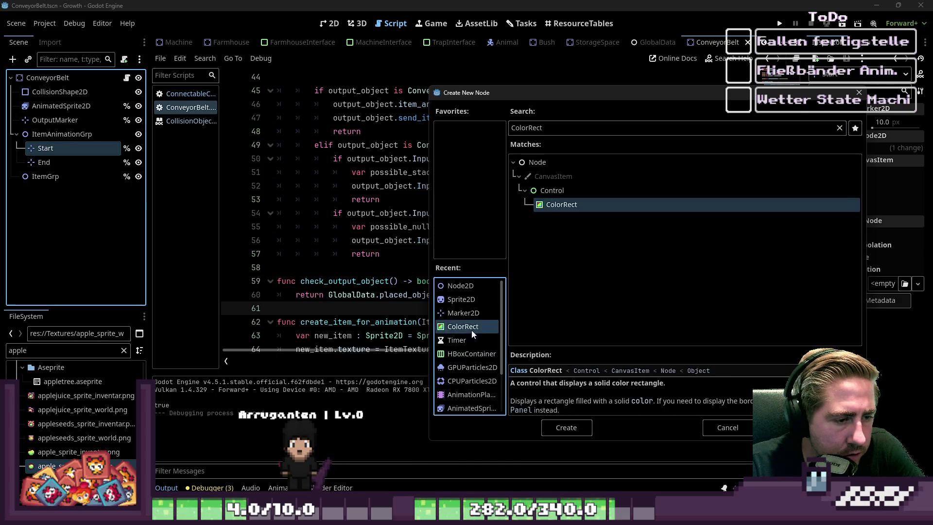
double_click(470, 327)
click(48, 176)
key(ctrl+a)
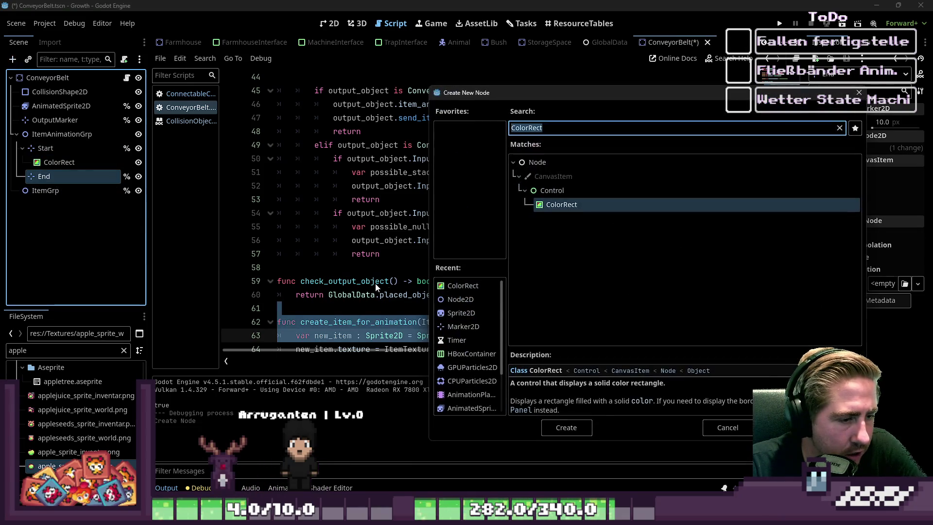
double_click(561, 205)
Step: Set the ColorRects' size to 4×4 in Layout > Transform and view the scene in 2D
click(60, 164)
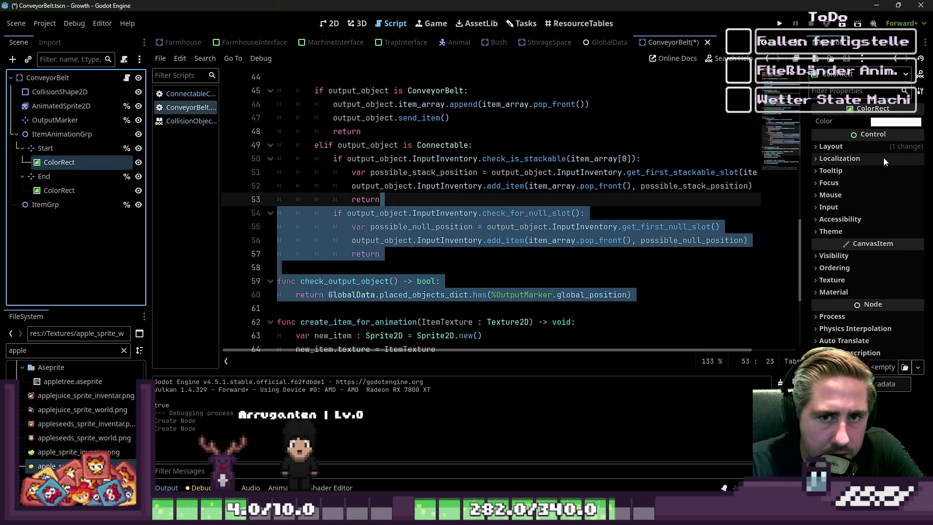
click(862, 147)
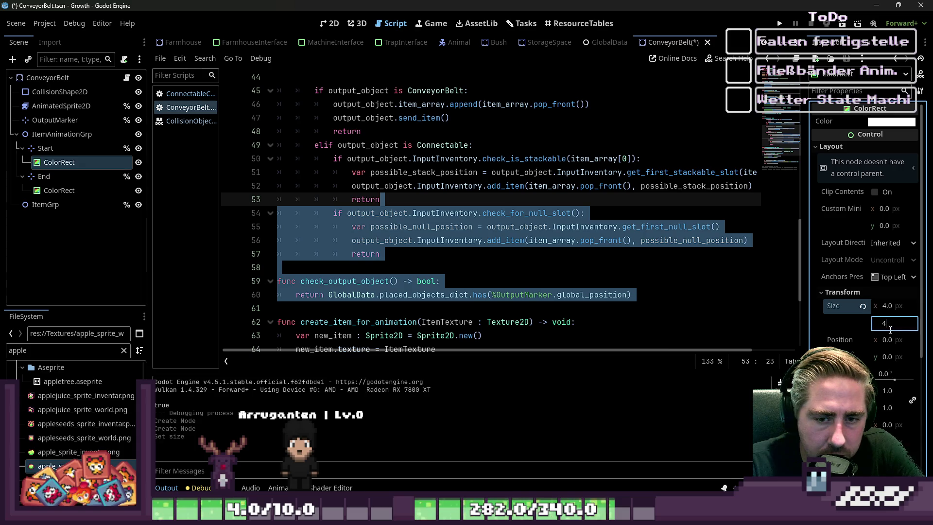
click(58, 190)
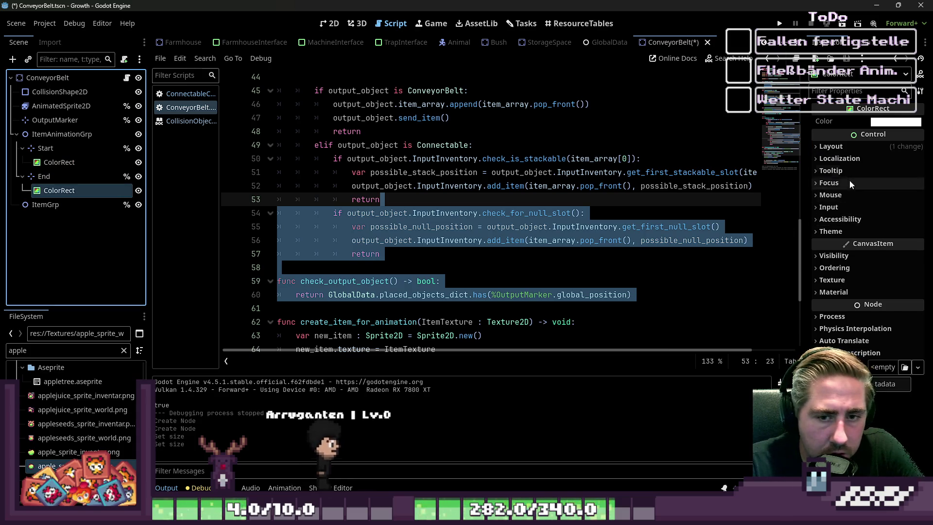
click(858, 148)
click(865, 307)
click(864, 308)
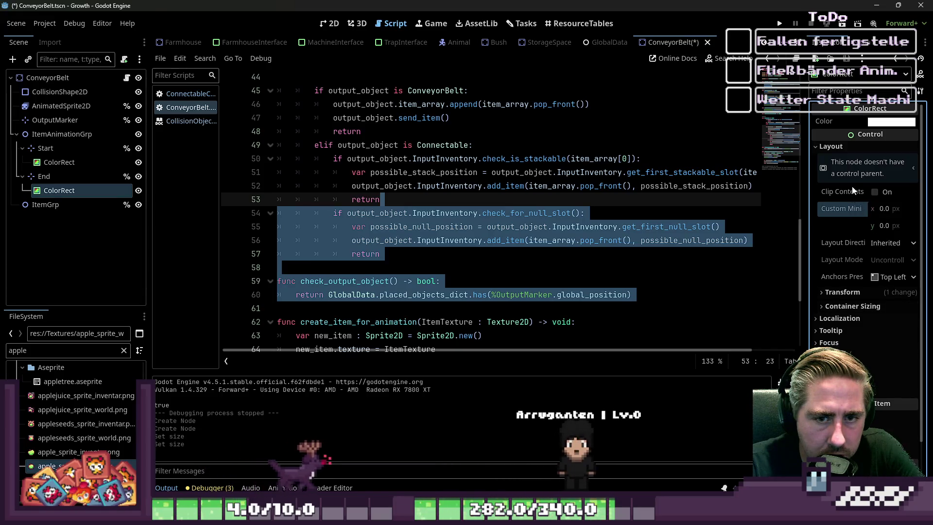
click(843, 292)
click(890, 322)
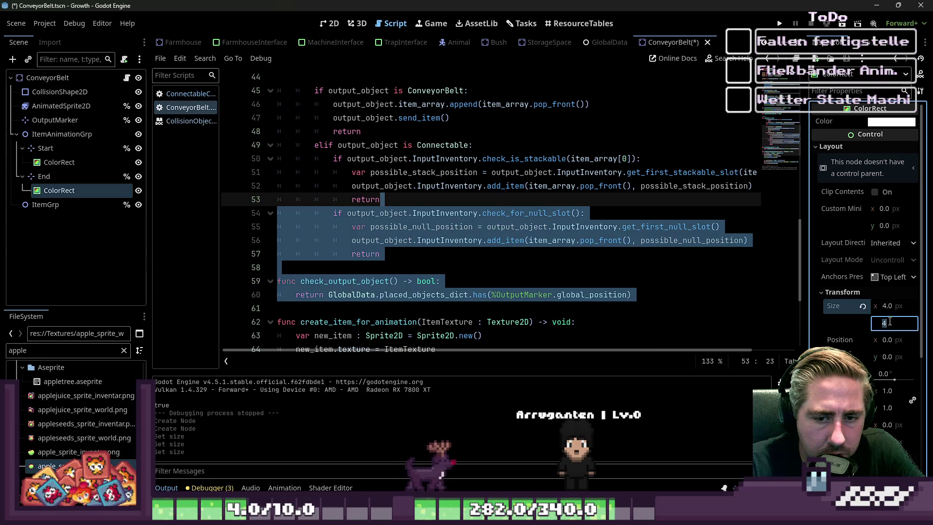
key(ctrl+F1)
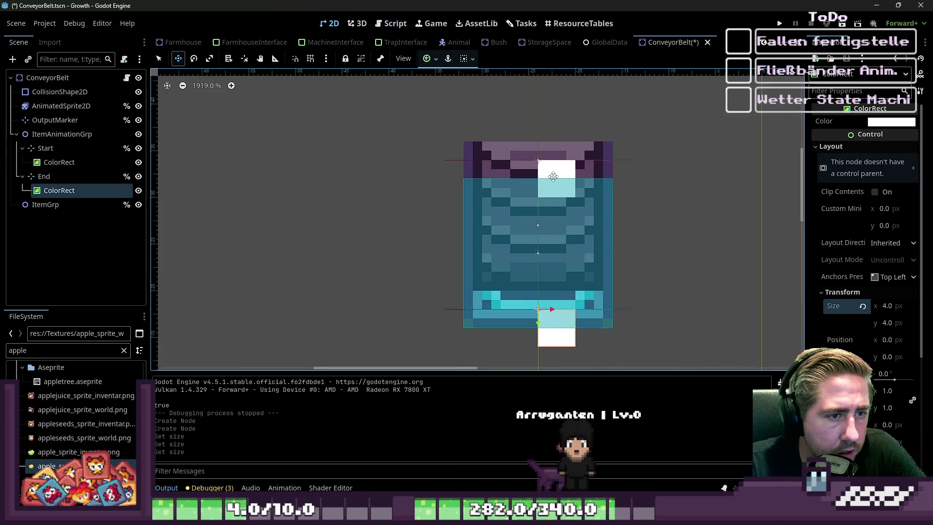
Step: Drag the Start and End squares to position -2, -2 so each centres on its marker
click(129, 161)
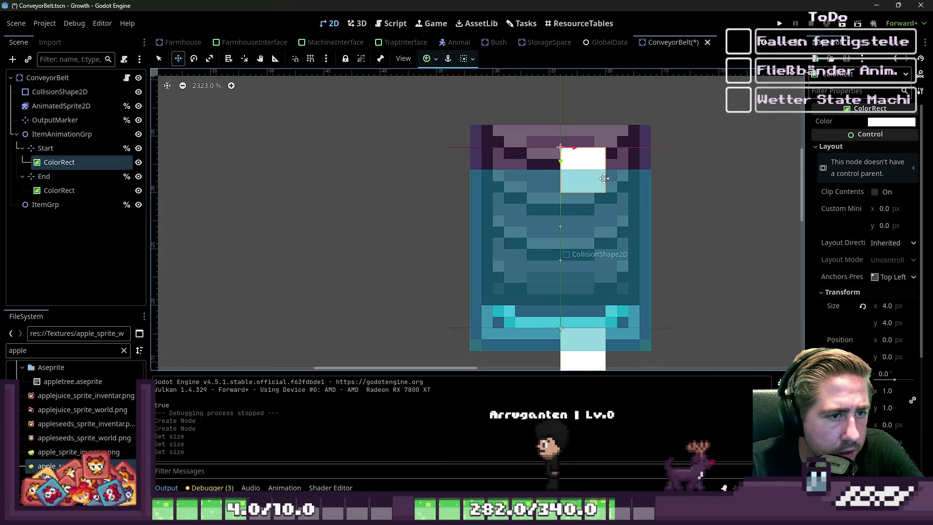
drag(603, 180, 581, 156)
click(112, 191)
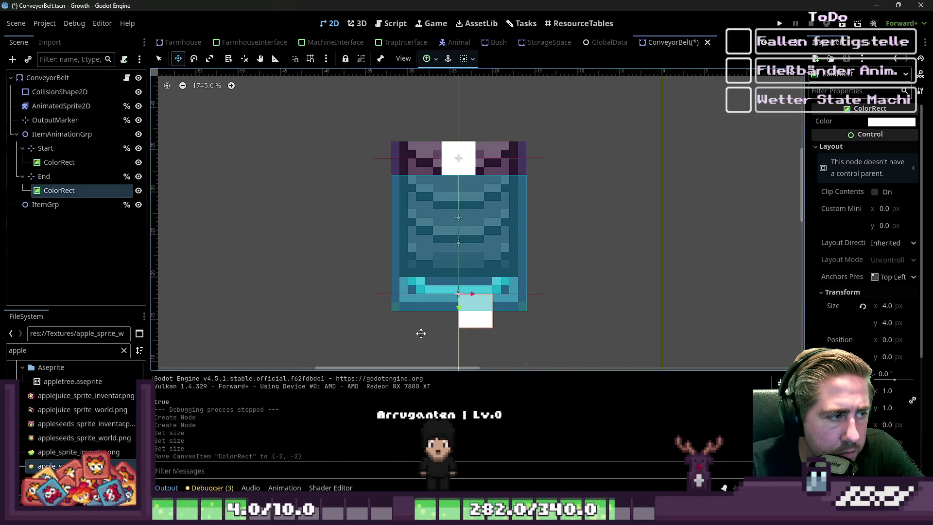
scroll(421, 333, up, 2)
drag(486, 308, 471, 277)
scroll(239, 262, down, 1)
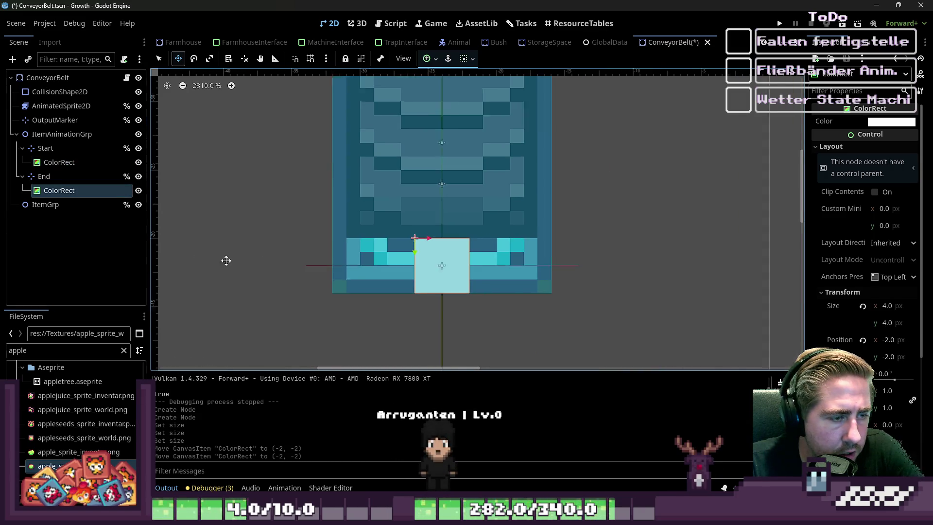
Step: Select ItemAnimationGrp and return to the ConveyorBelt script
click(62, 134)
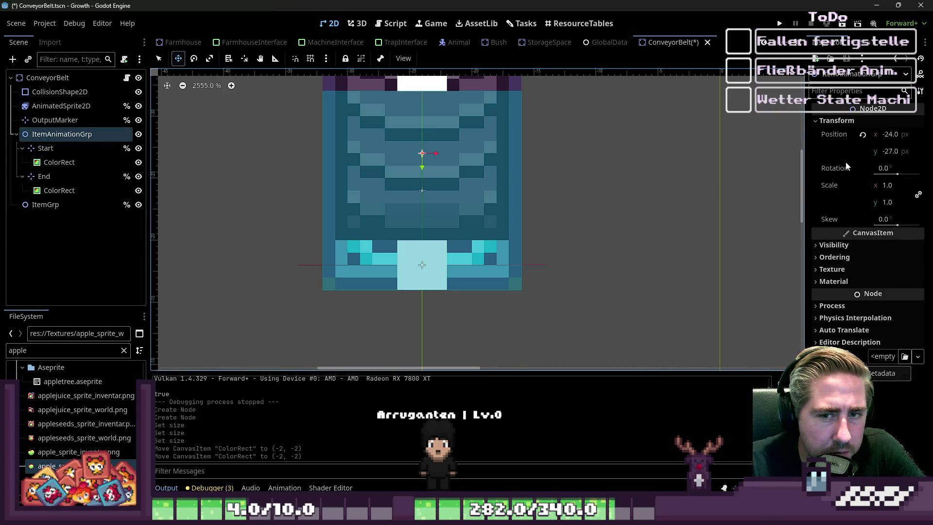
scroll(599, 204, down, 2)
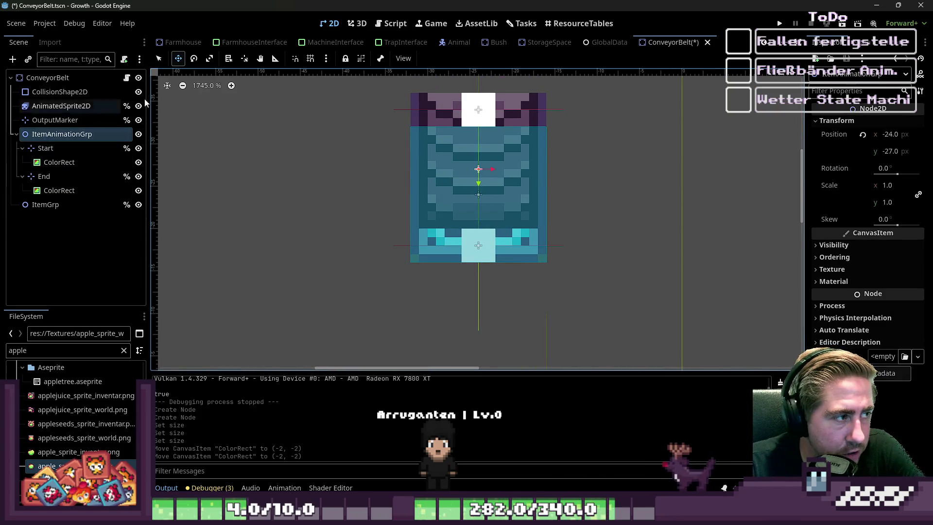
click(394, 25)
click(455, 229)
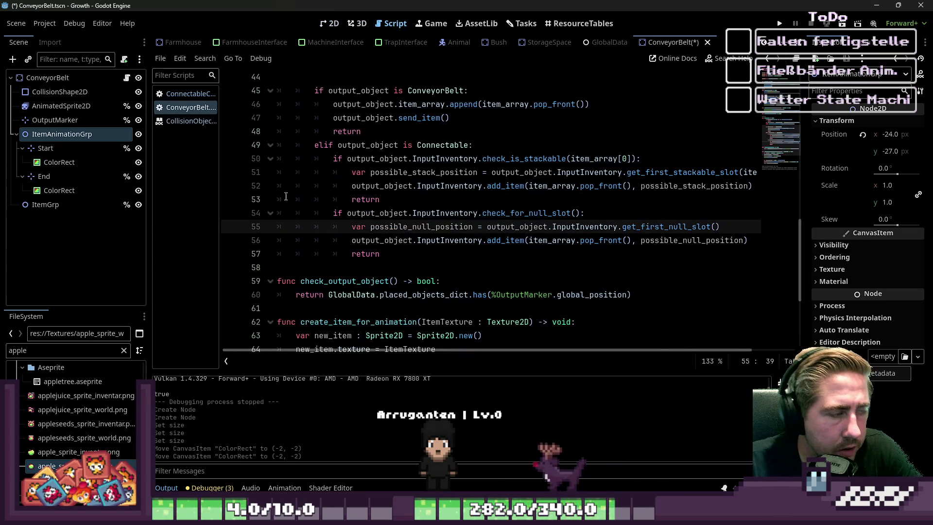
scroll(351, 203, down, 4)
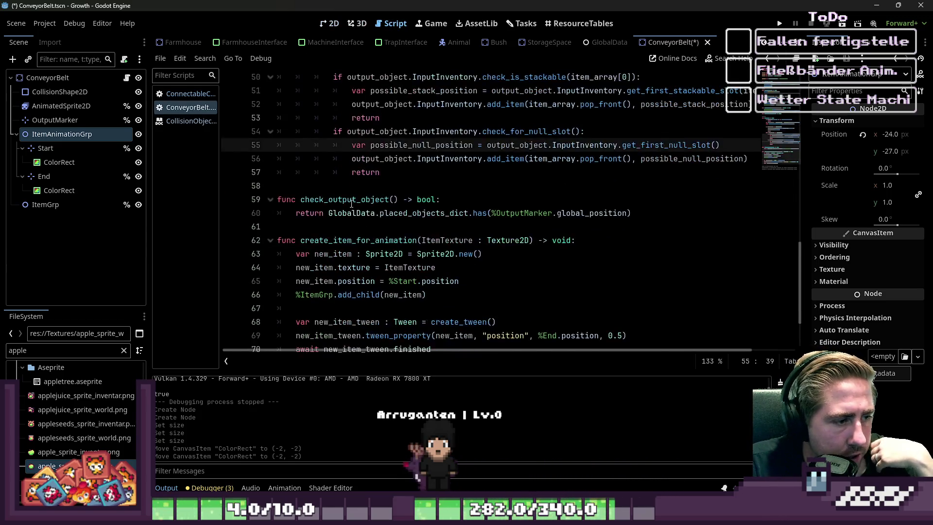
scroll(352, 204, up, 8)
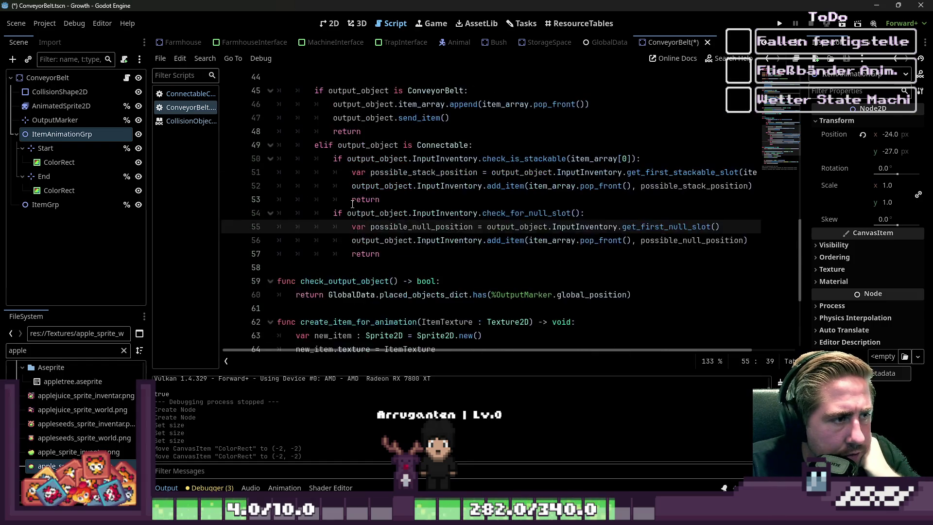
scroll(352, 204, up, 10)
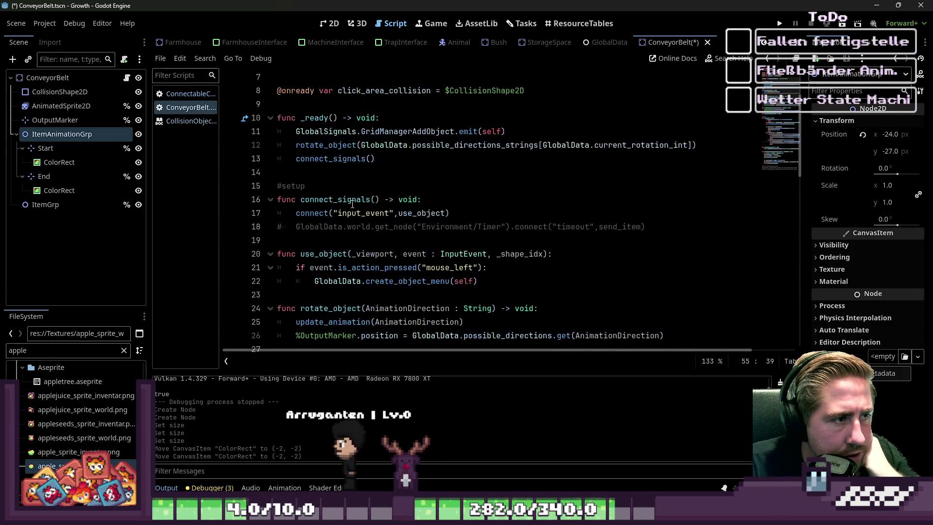
scroll(352, 204, down, 13)
scroll(352, 204, down, 3)
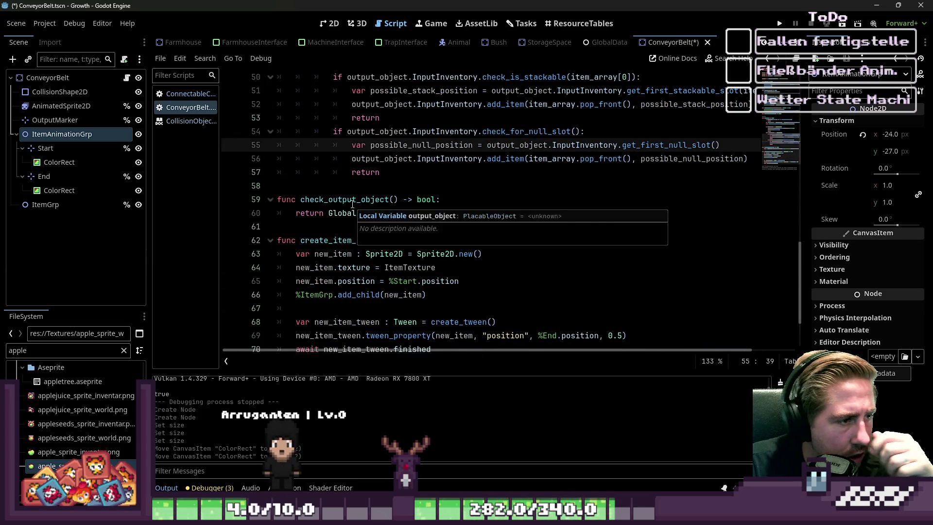
scroll(352, 204, down, 2)
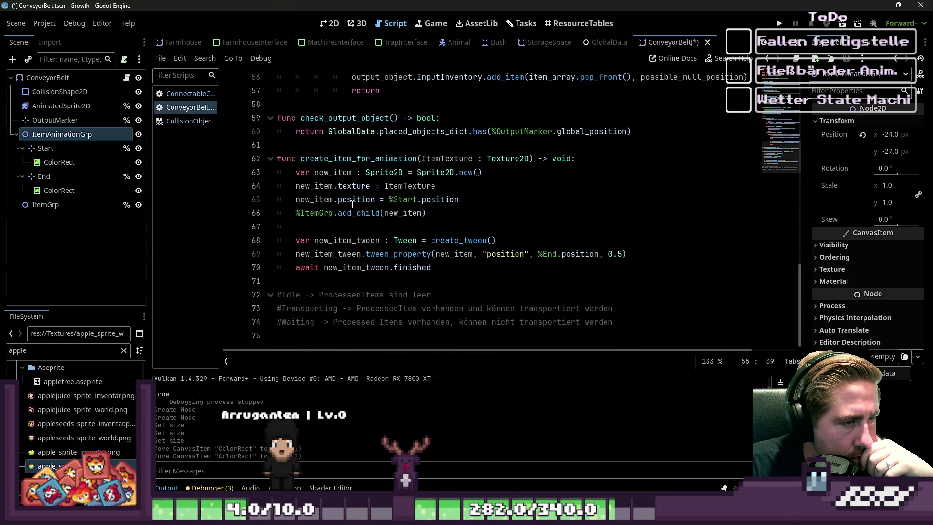
scroll(352, 204, up, 15)
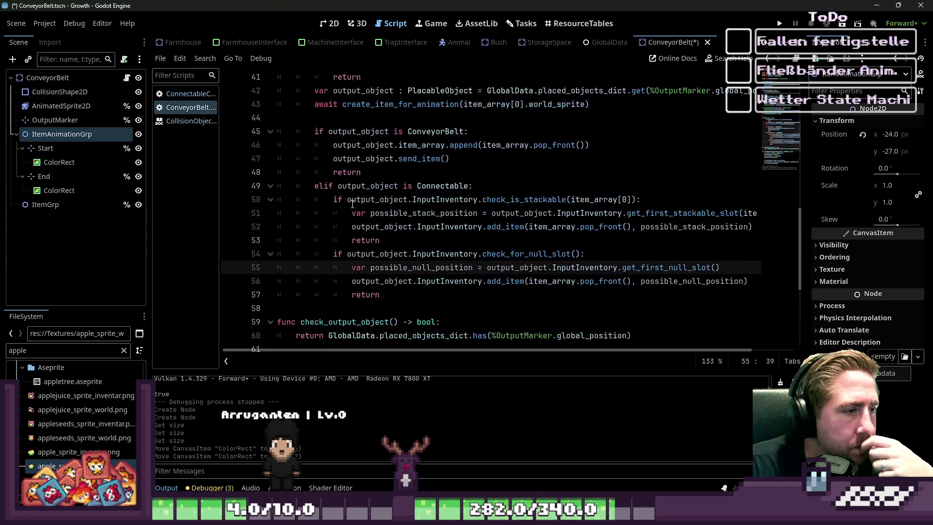
scroll(352, 204, down, 2)
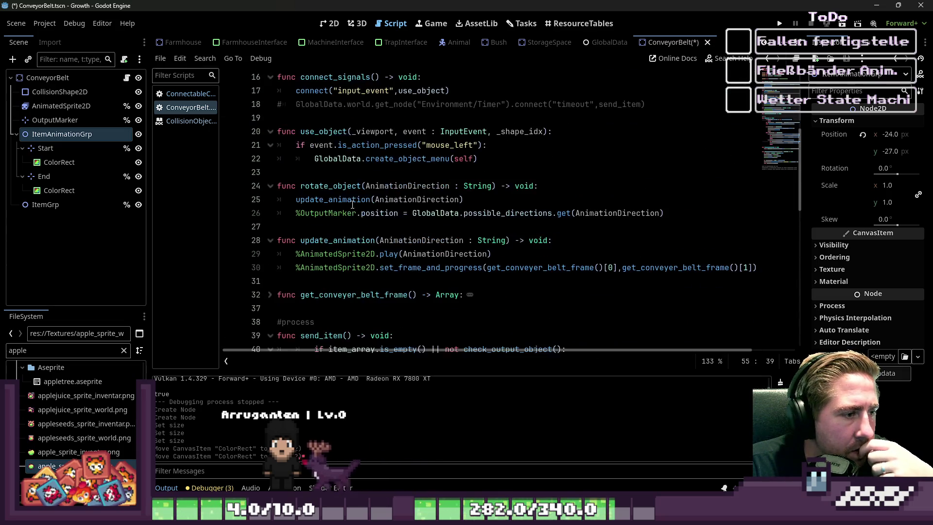
click(368, 199)
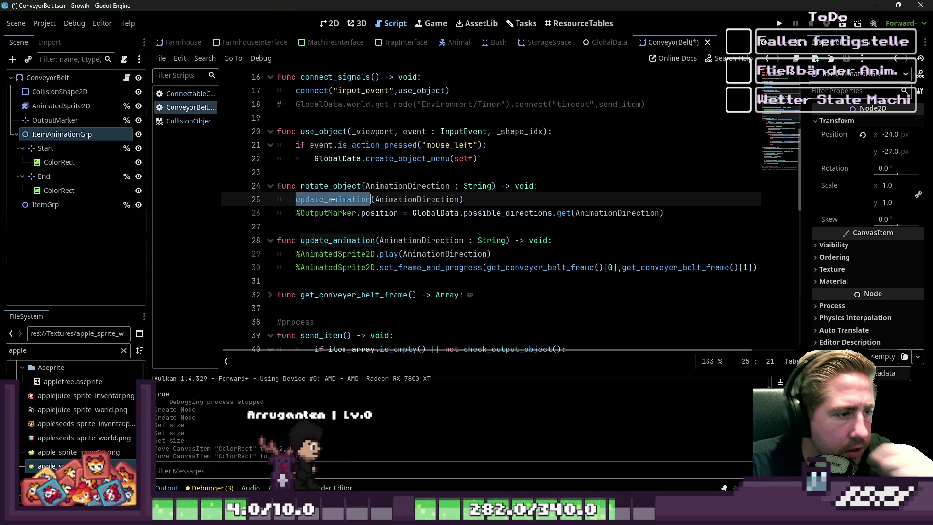
scroll(367, 199, down, 2)
click(370, 189)
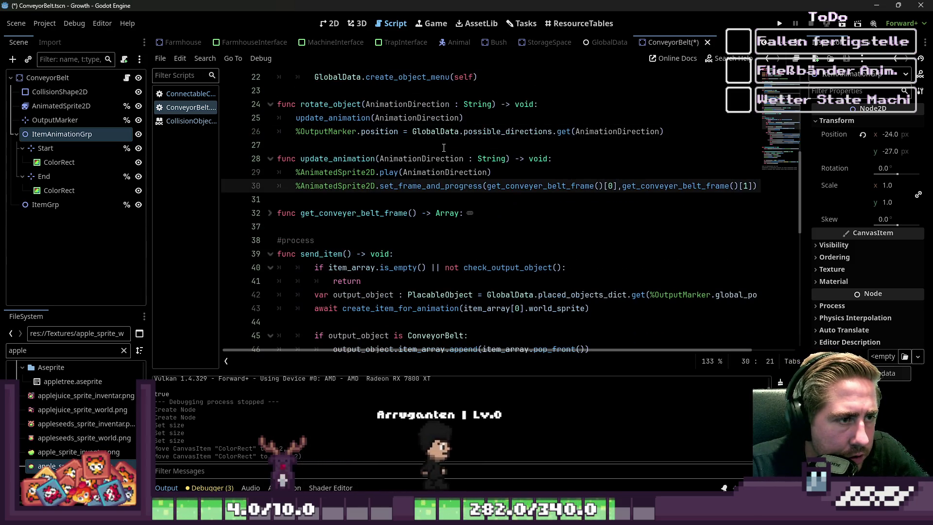
click(637, 145)
click(641, 131)
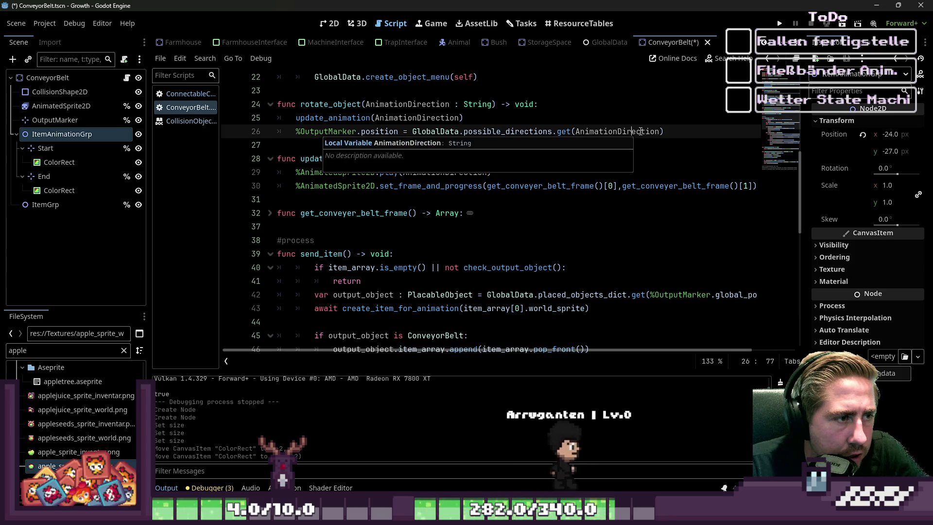
double_click(540, 132)
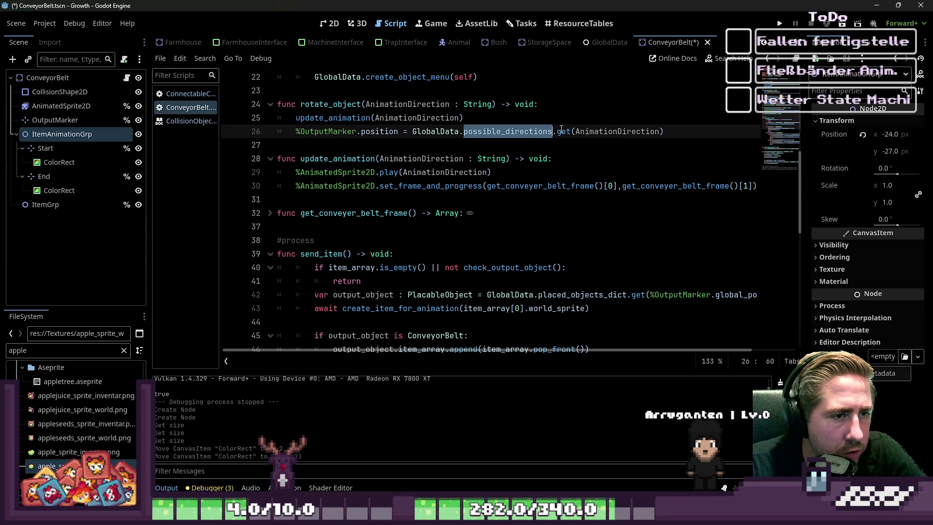
double_click(598, 132)
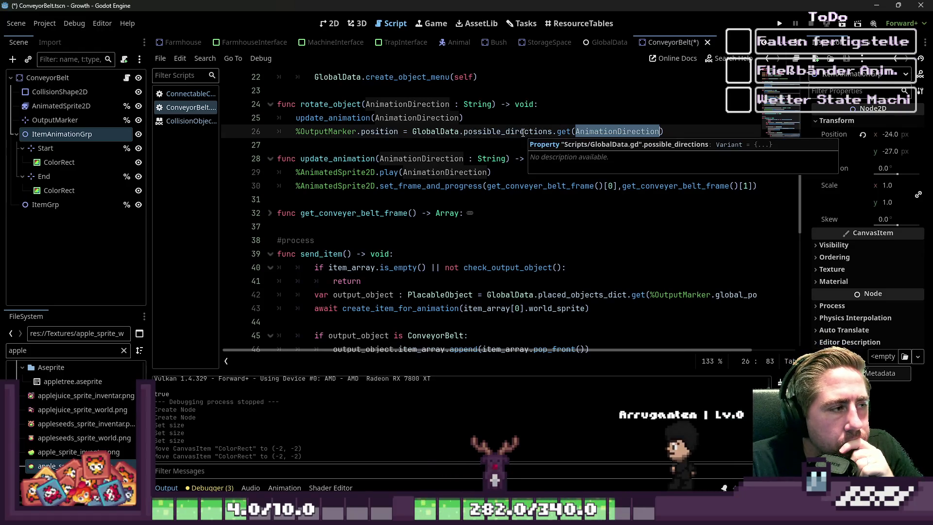
click(608, 132)
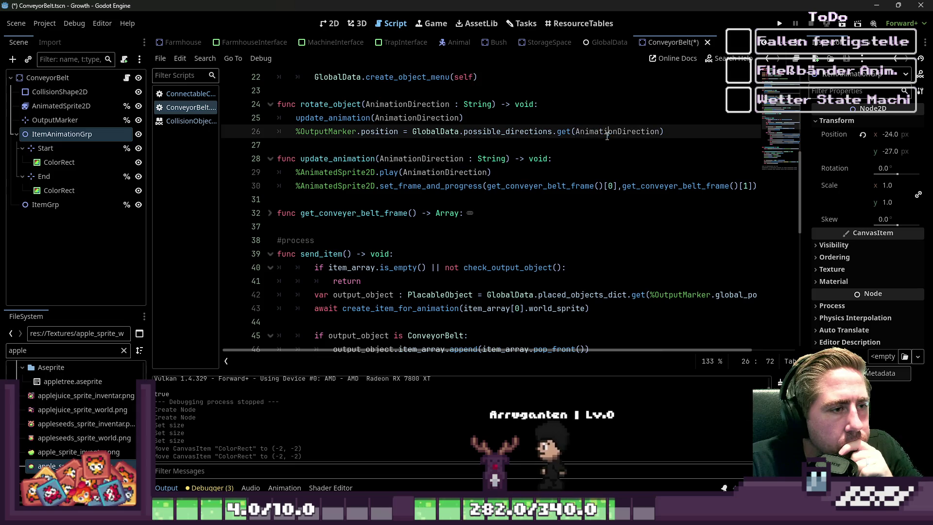
click(418, 121)
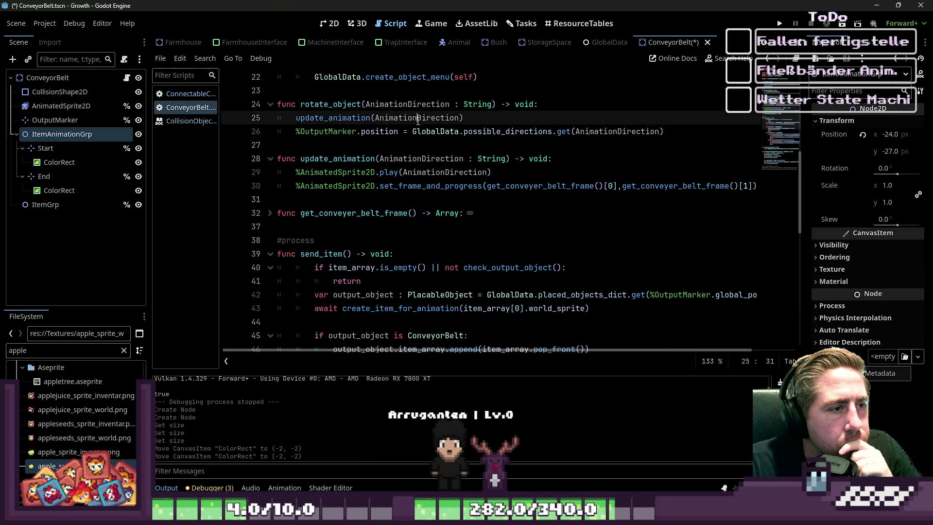
click(374, 141)
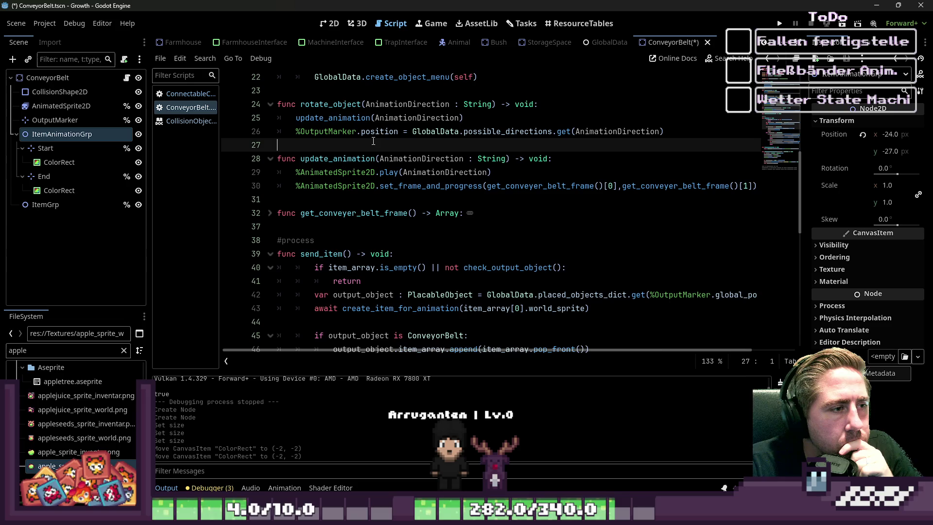
Step: Add update_item_animation_group(AnimationDirection) to rotate_object and open blank lines below update_animation
key(Return)
key(Up)
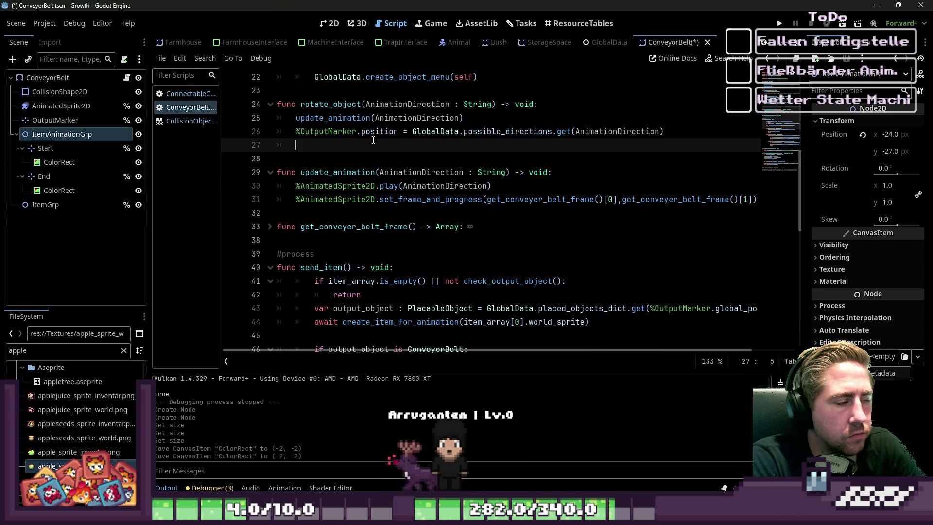
text(update_)
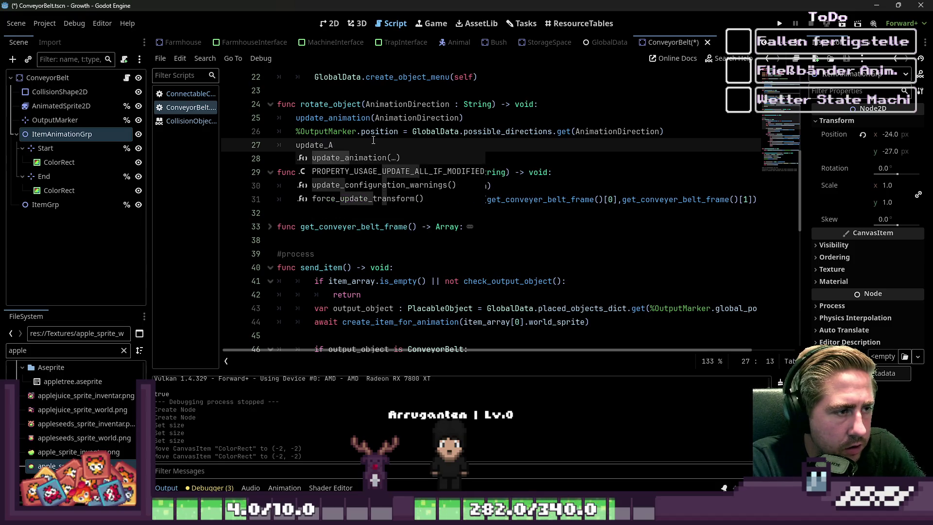
text(item_animation_group()
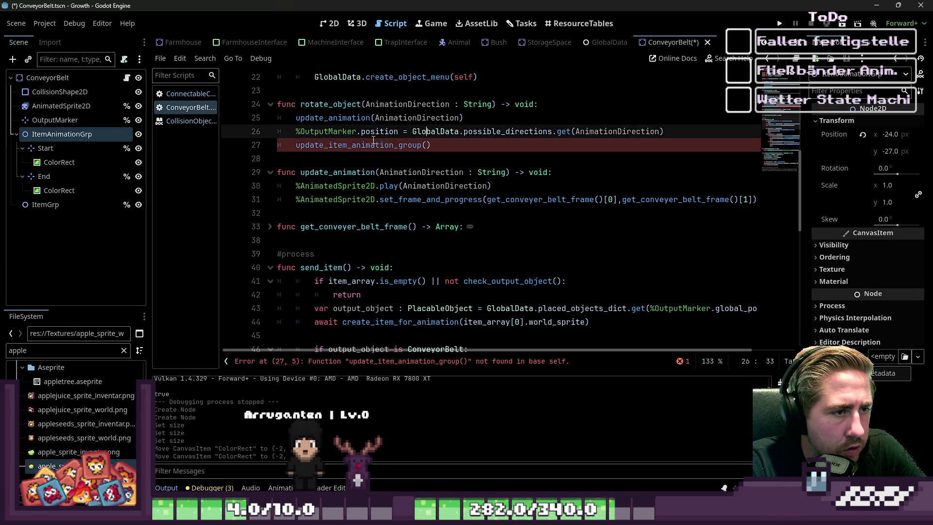
text(Anim)
key(Return)
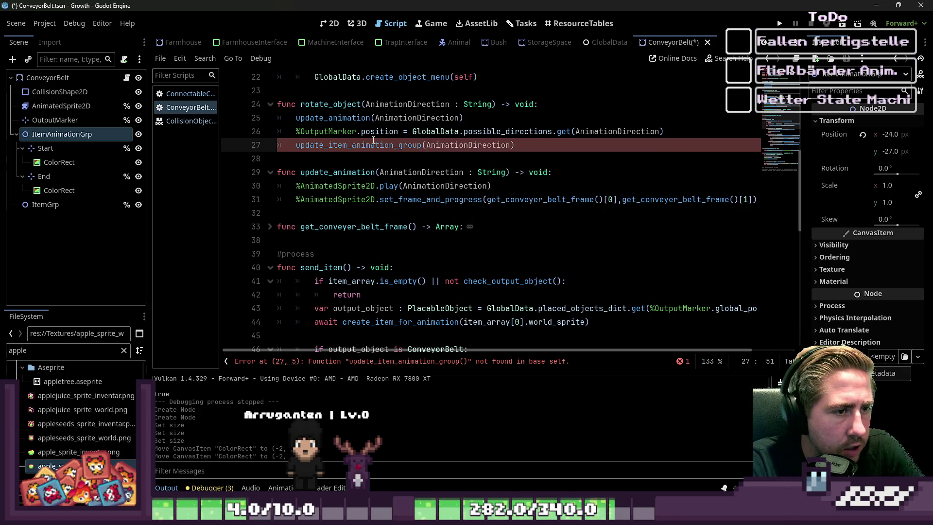
key(shift+Home)
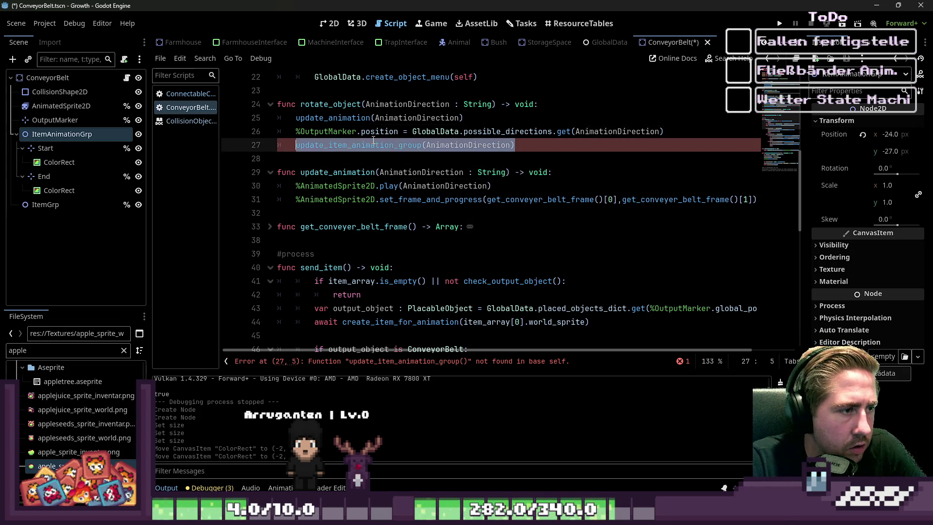
key(Down)
key(Down)
key(Down)
key(Return)
key(Return)
key(Up)
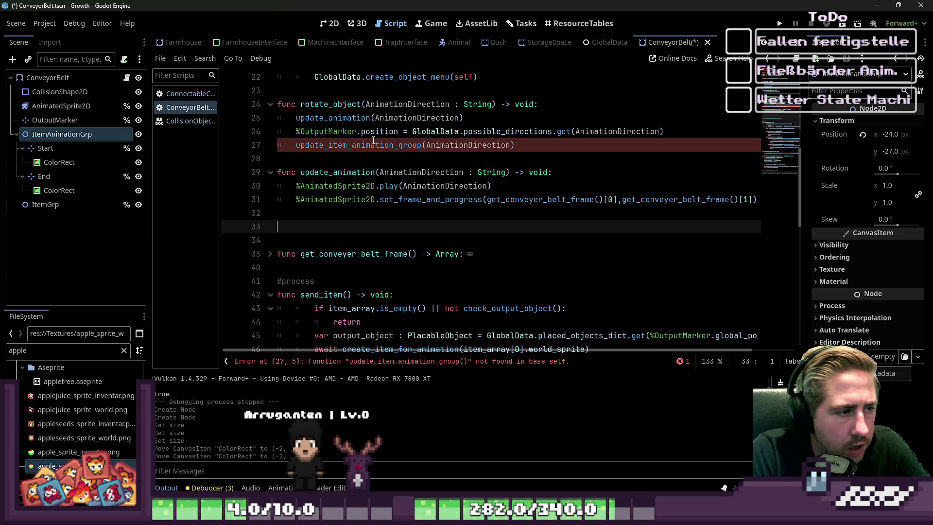
Step: Fix the new function header's func keyword and give it a '-> void:' return type
key(Home)
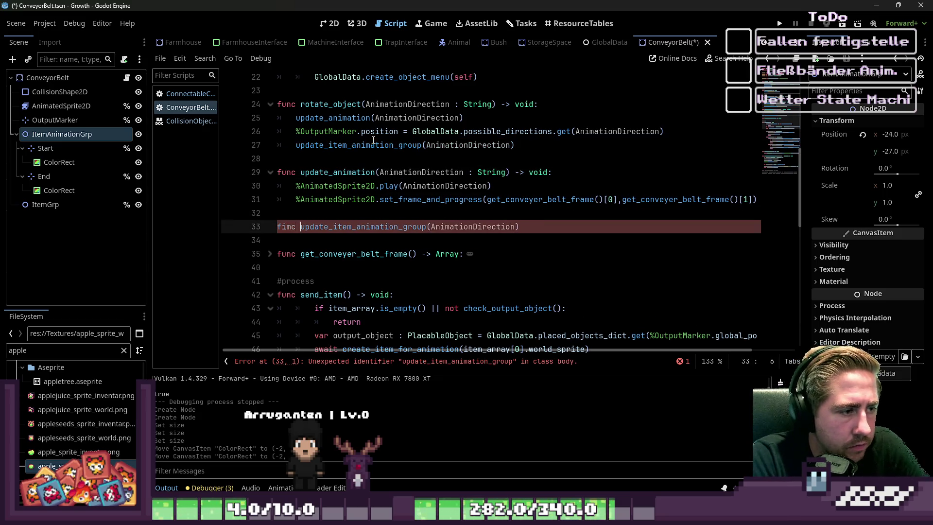
key(BackSpace)
key(BackSpace)
key(BackSpace)
text(func)
key(End)
text(-> vodi)
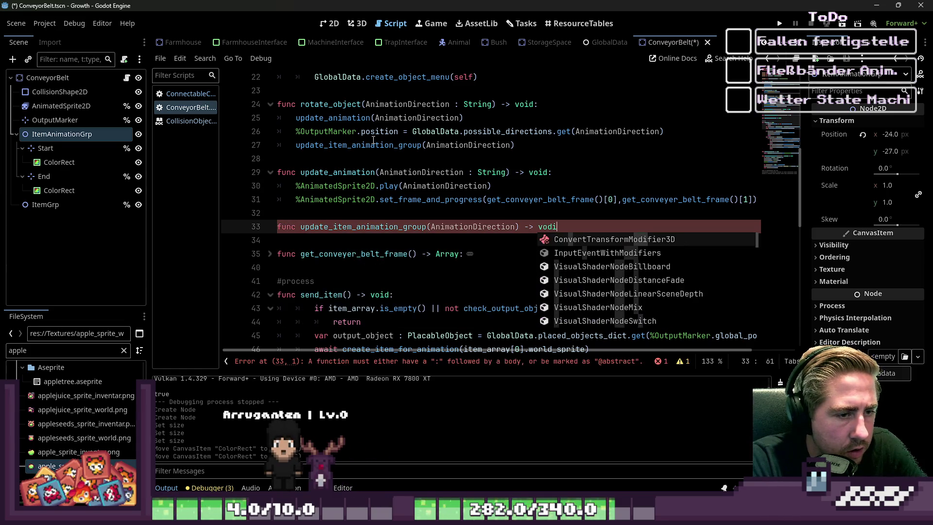
key(BackSpace)
key(BackSpace)
text(id:)
key(Return)
key(Up)
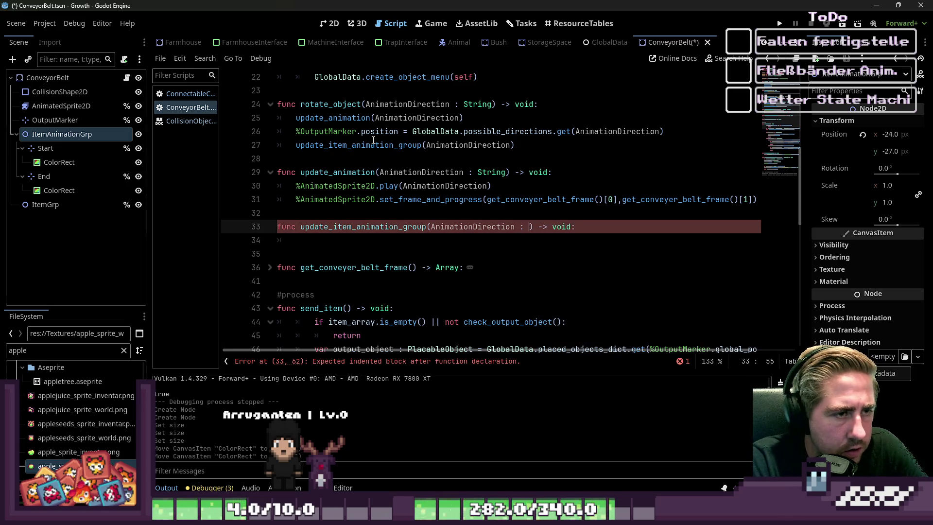
key(Down)
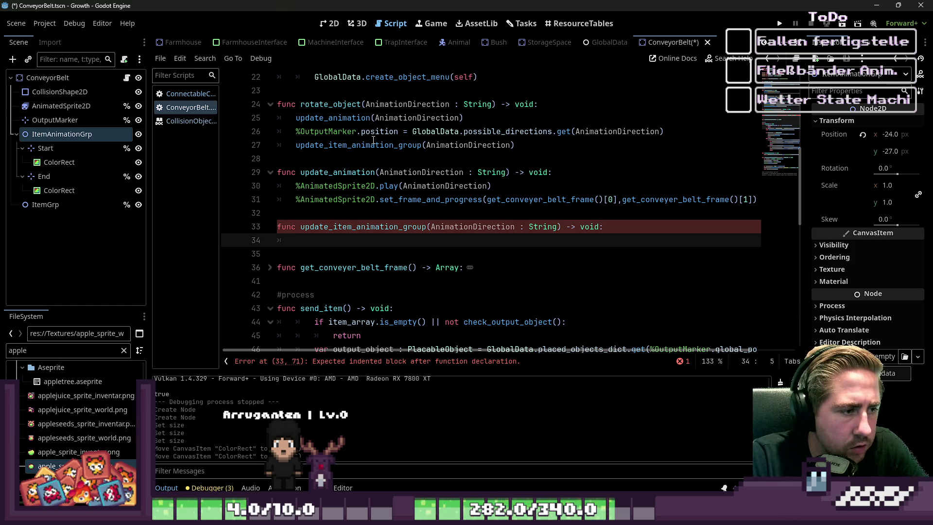
Step: Write 'match AnimationDirection:' with a "Left": case holding a pass placeholder
text(match:)
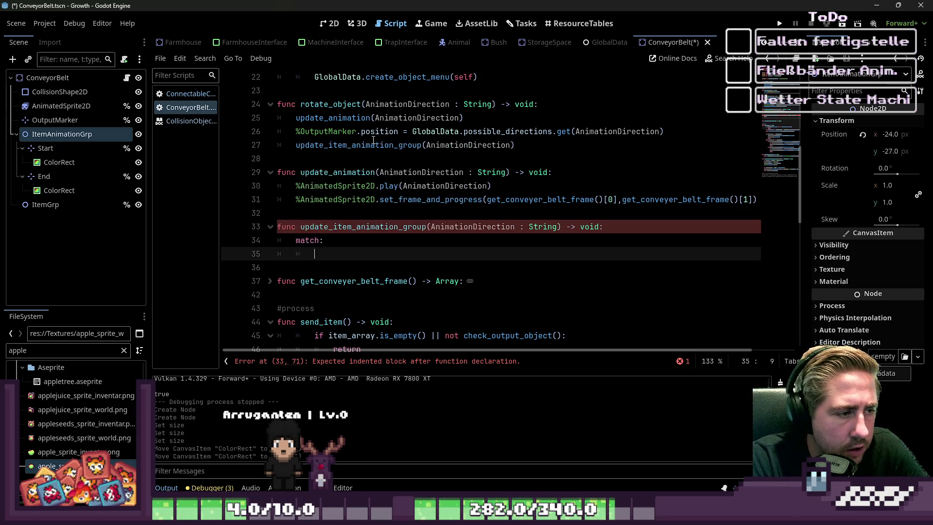
key(Return)
text("Left":)
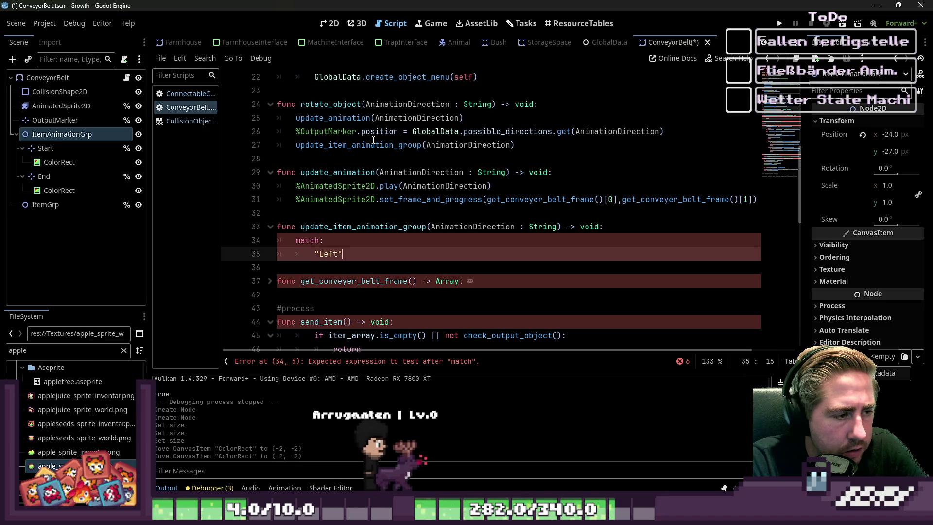
key(Return)
text(pasa)
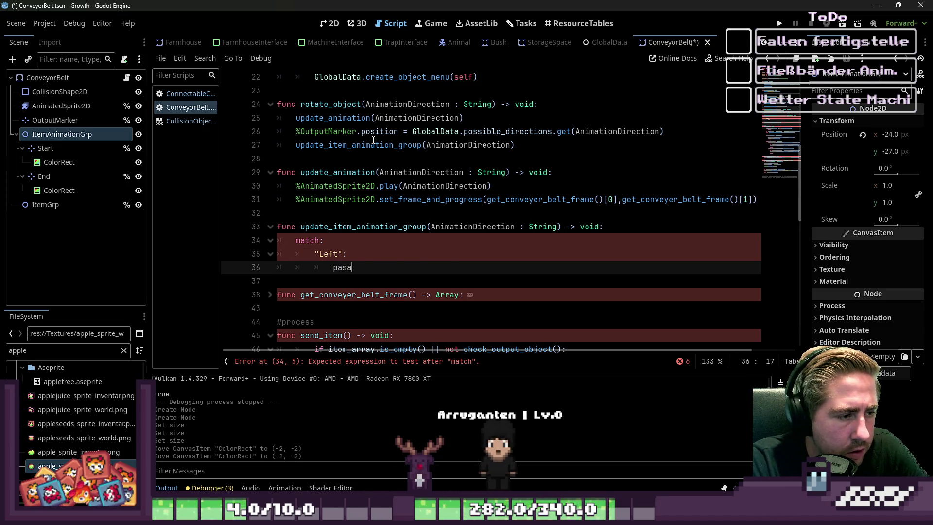
key(Up)
key(Up)
key(Up)
key(ctrl+Right)
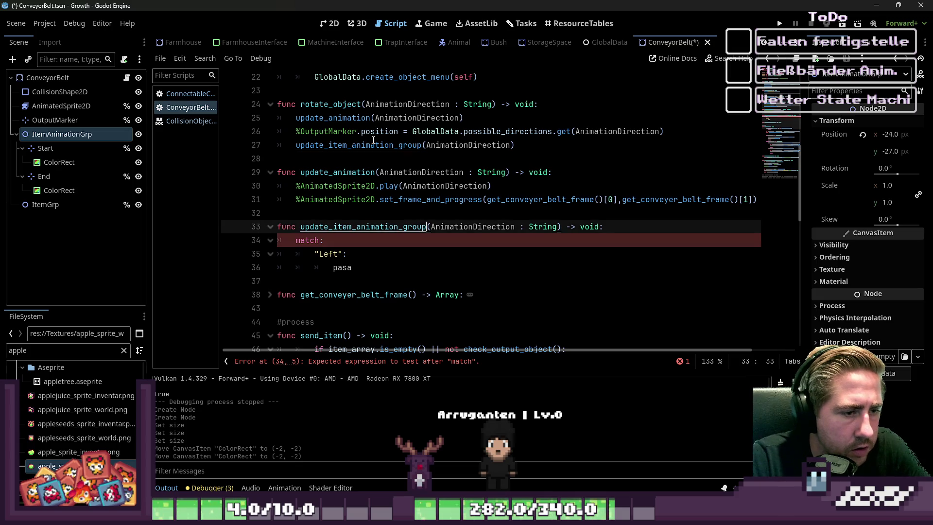
key(ctrl+Left)
key(Down)
key(Left)
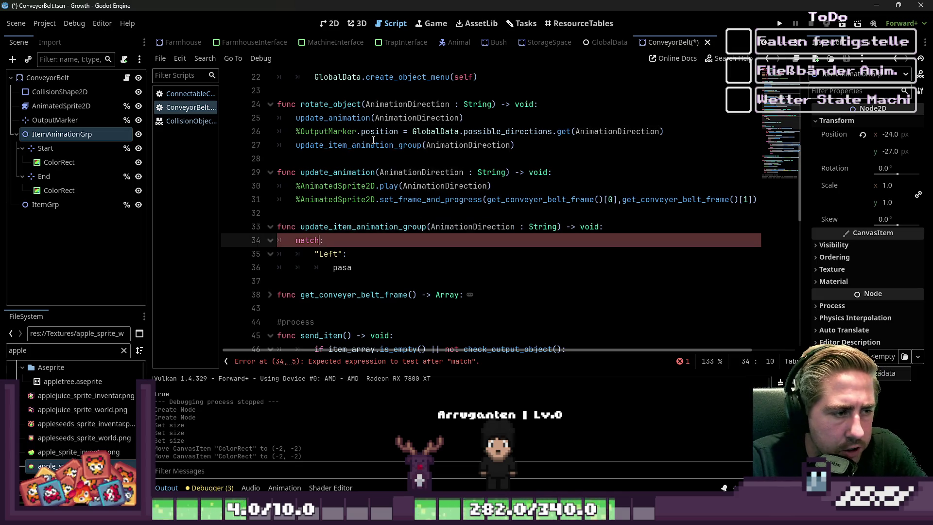
key(Down)
key(Down)
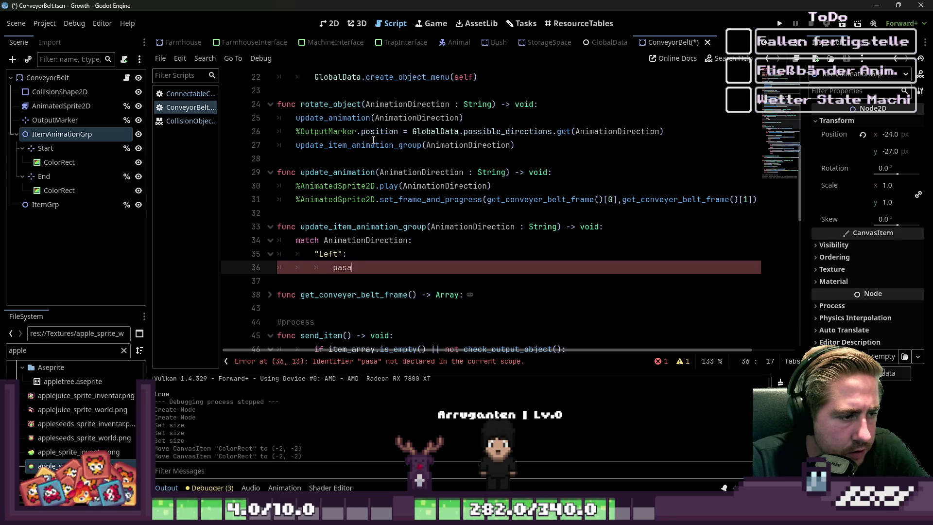
Step: Add an empty "Up": case to the match statement
key(Return)
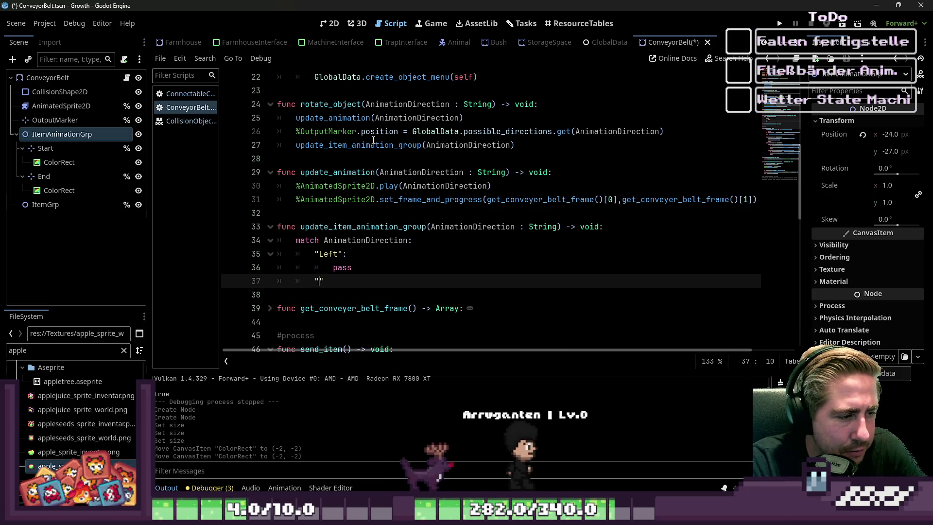
text("Up":)
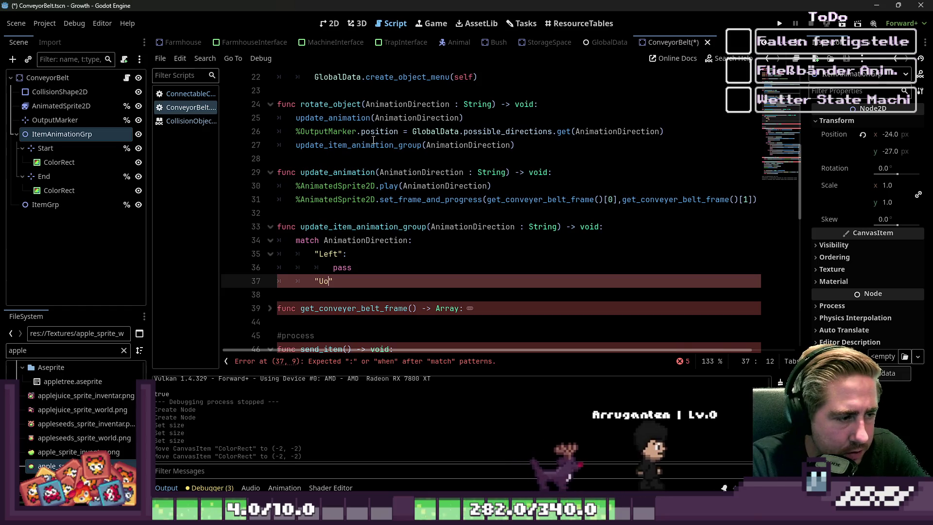
key(Return)
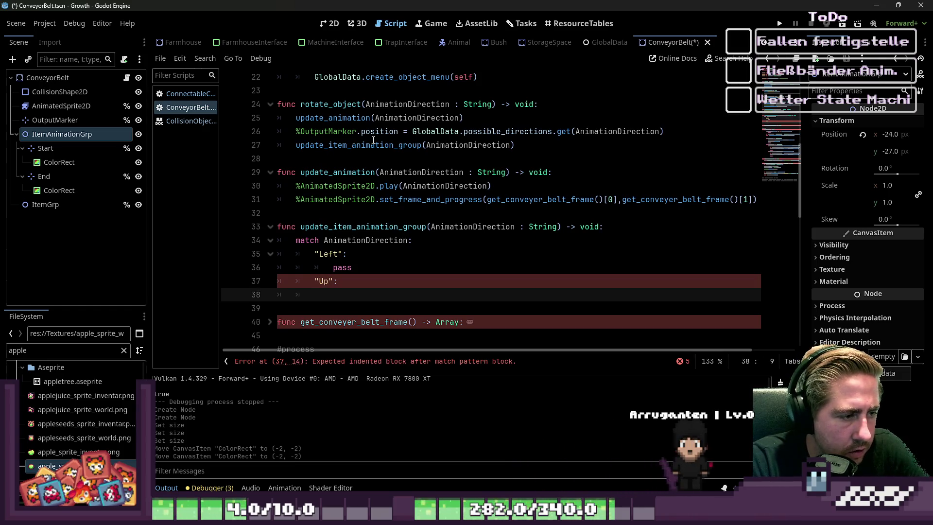
key(Up)
key(Left)
key(shift+Down)
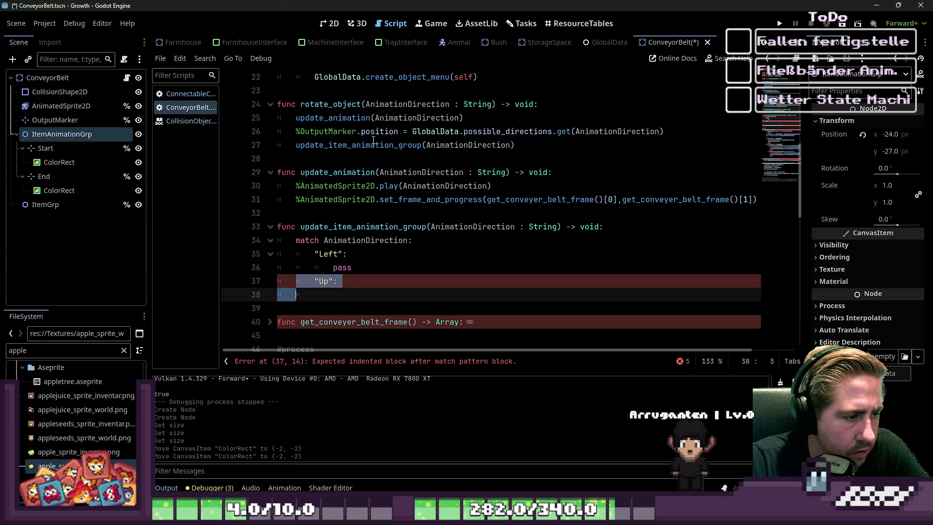
key(Right)
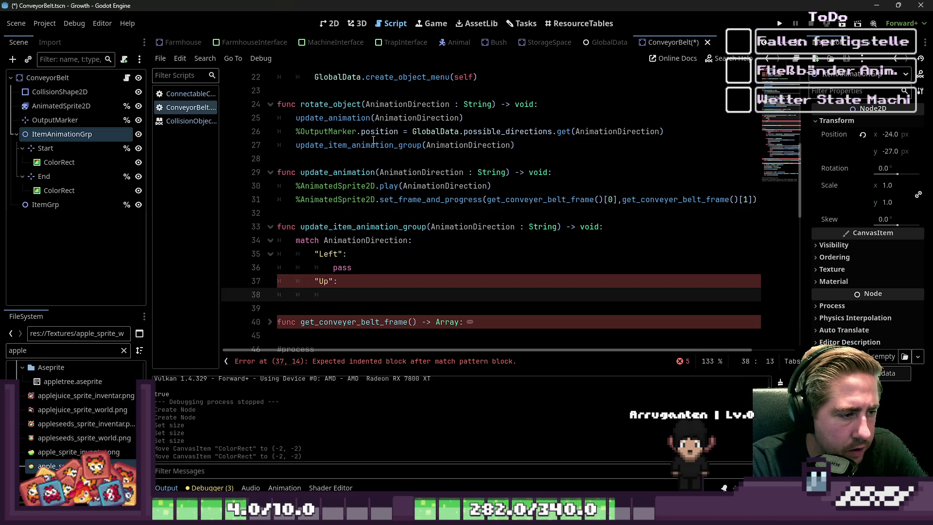
key(Up)
key(Up)
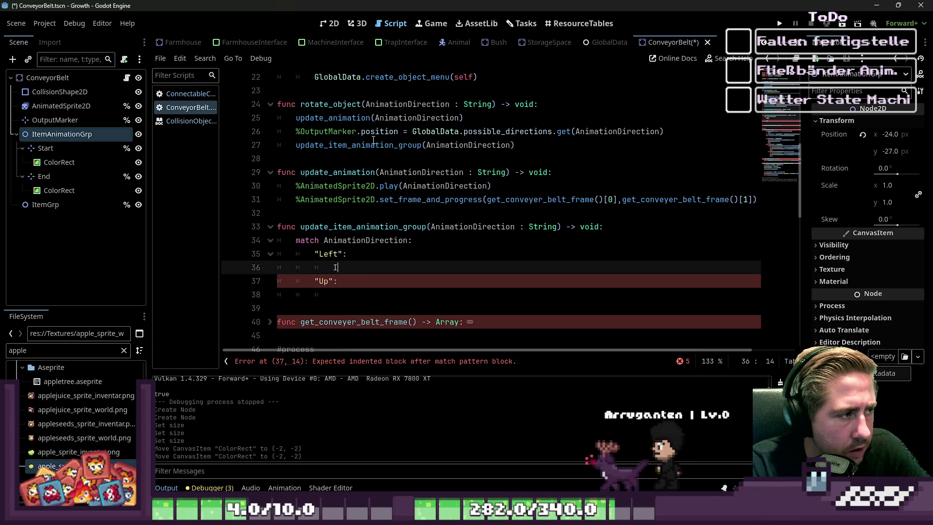
Step: Replace the Left case's placeholder with a %ItemAnimationGrp reference
text(Item)
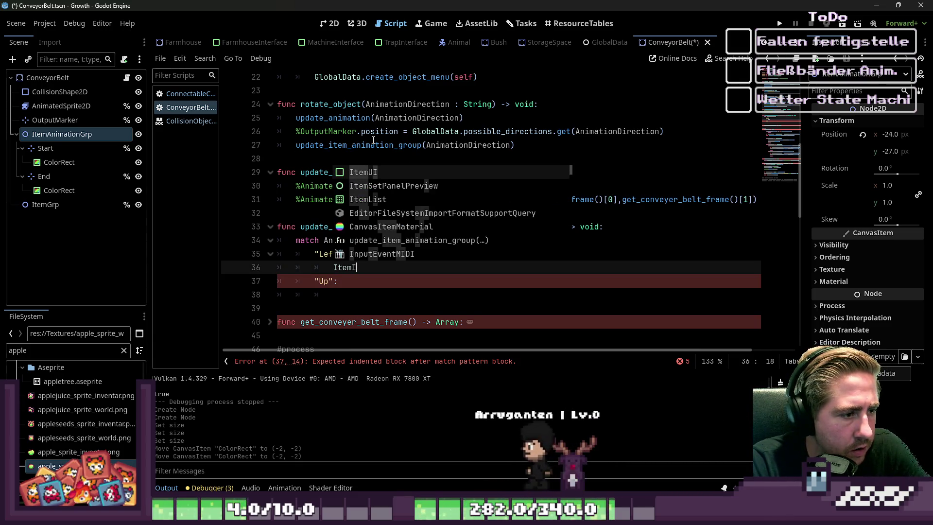
text(Animation)
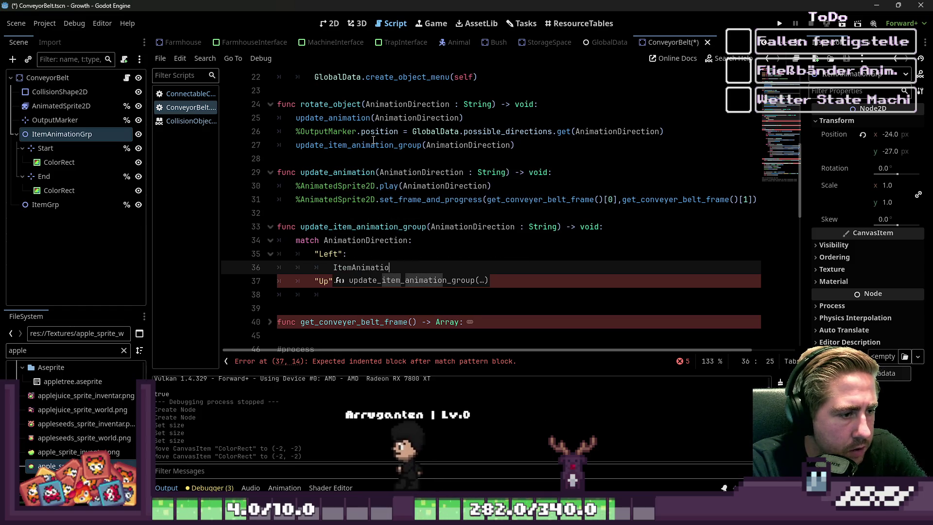
key(ctrl+BackSpace)
text(%)
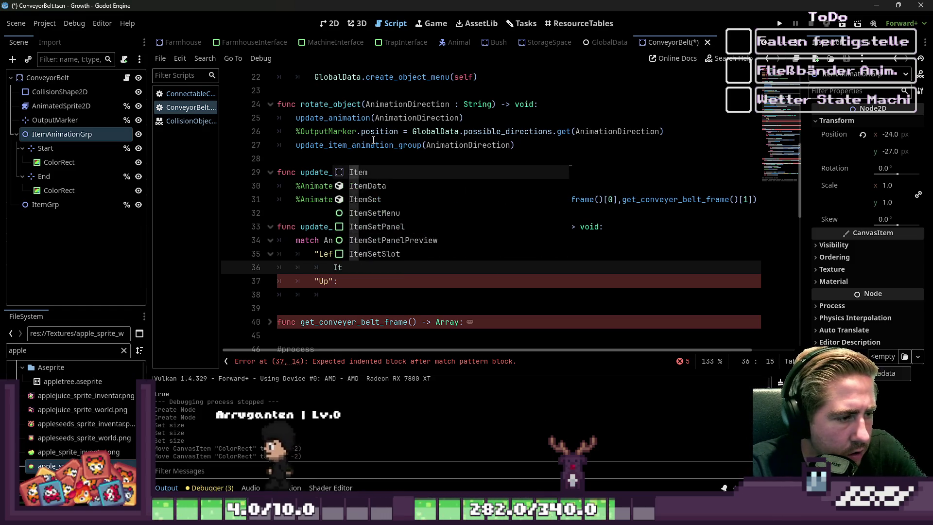
text(A)
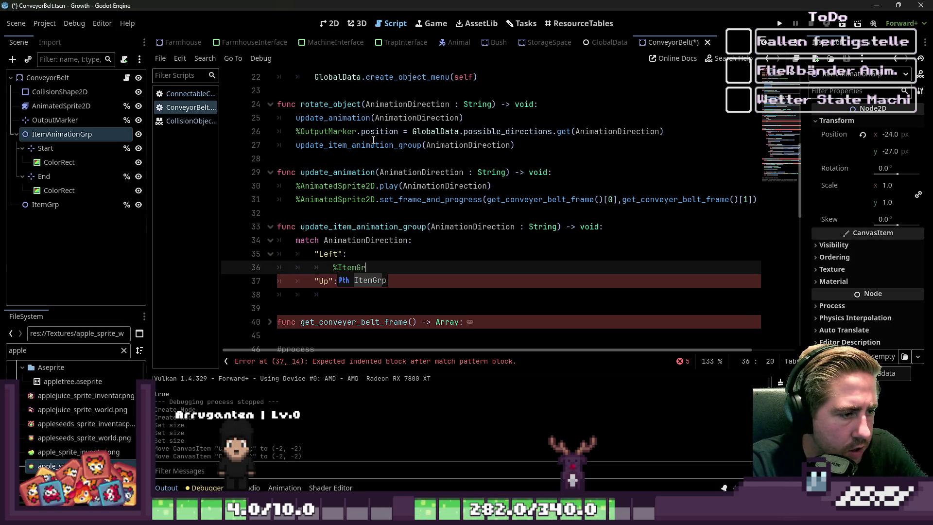
key(BackSpace)
key(BackSpace)
text(An)
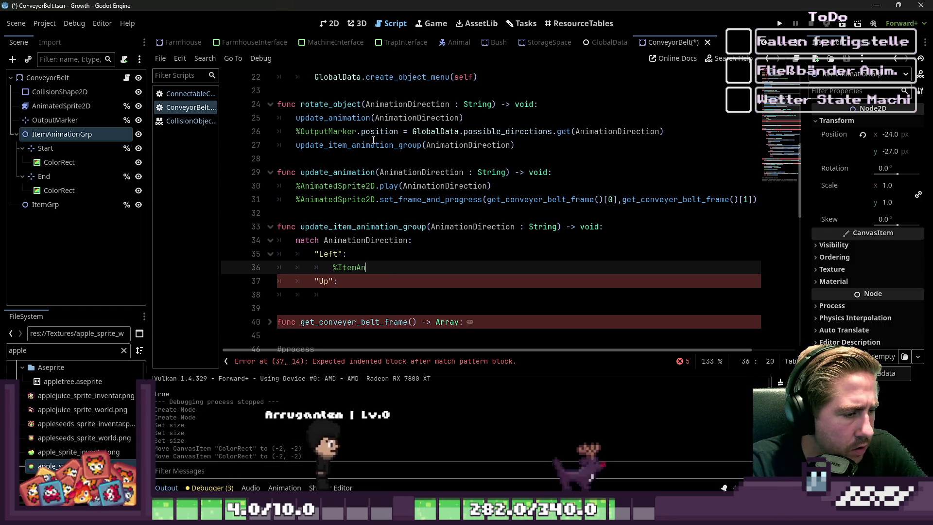
text(imationGrp)
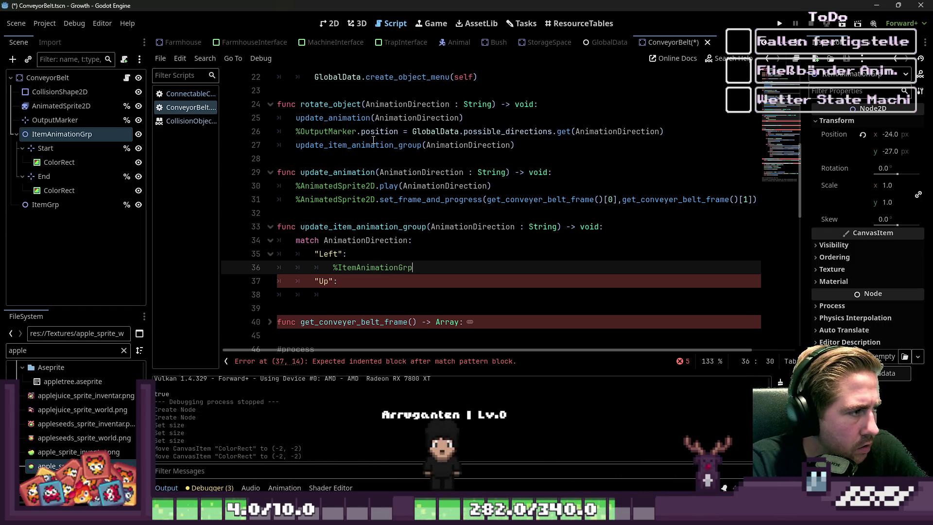
right_click(108, 135)
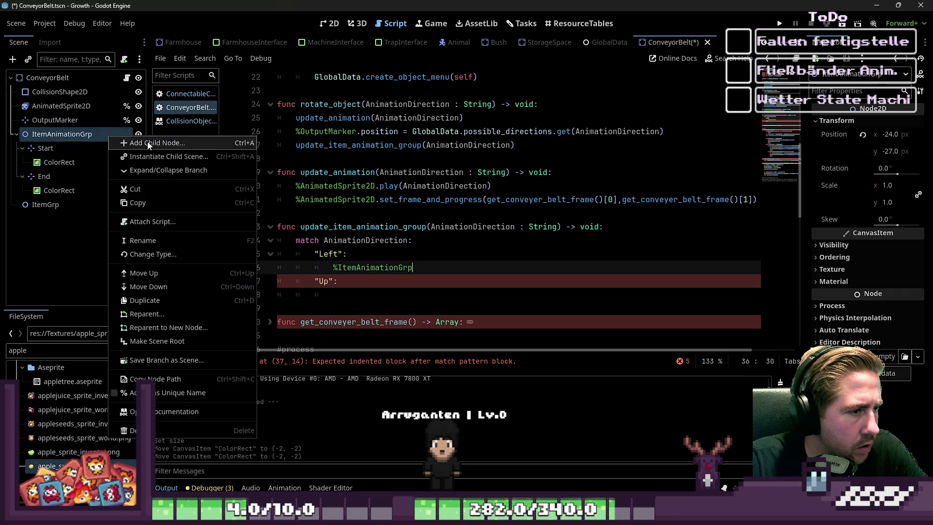
Step: Make ItemAnimationGrp a unique name and type '.rotation_degrees =' after %ItemAnimationGrp in the Left case
click(156, 392)
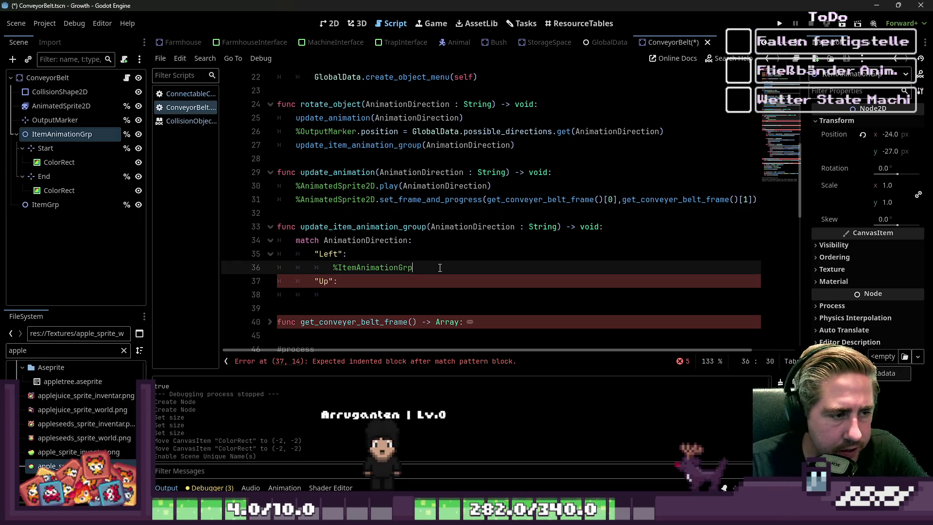
text(.appen)
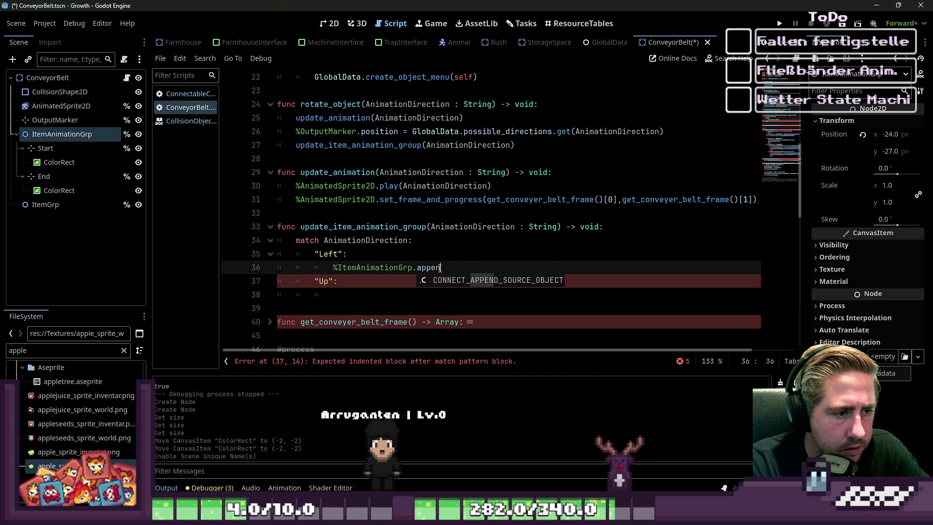
key(BackSpace)
key(BackSpace)
key(BackSpace)
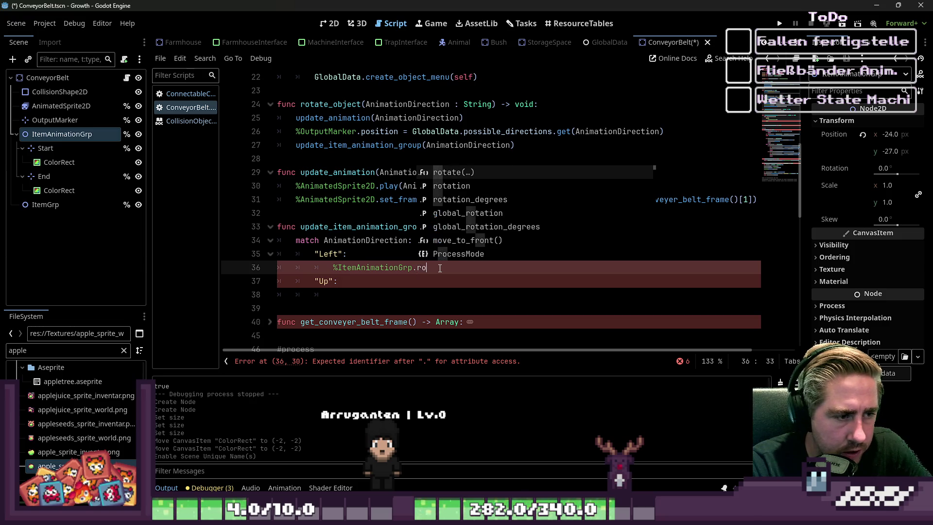
text(rotate()
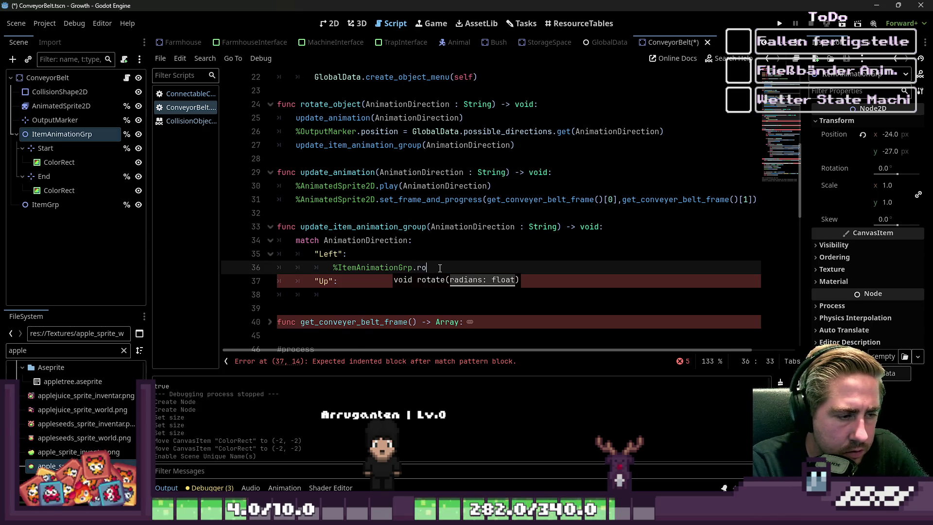
key(Down)
key(Down)
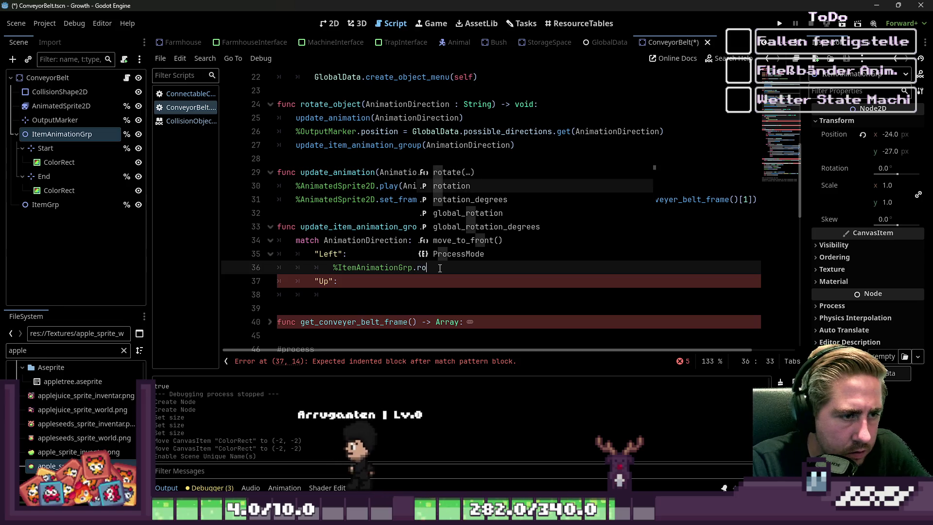
key(Return)
text(()
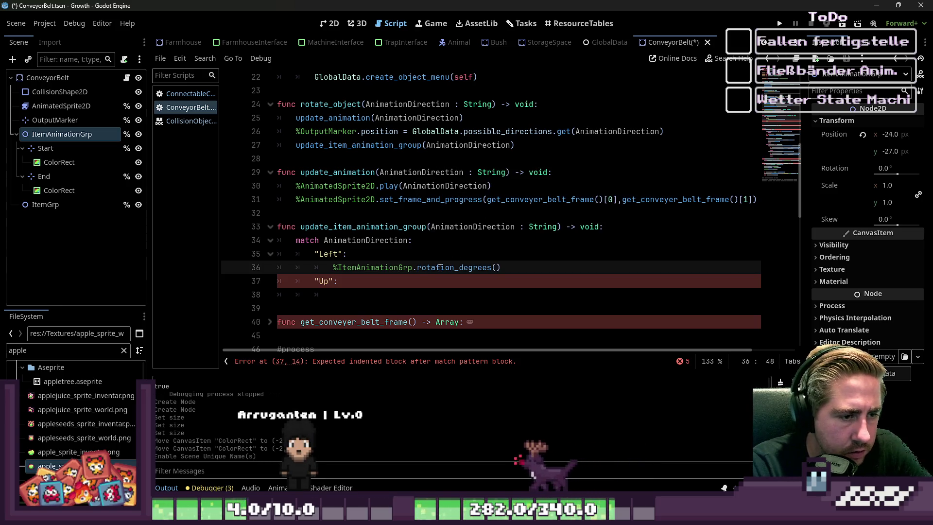
key(BackSpace)
key(BackSpace)
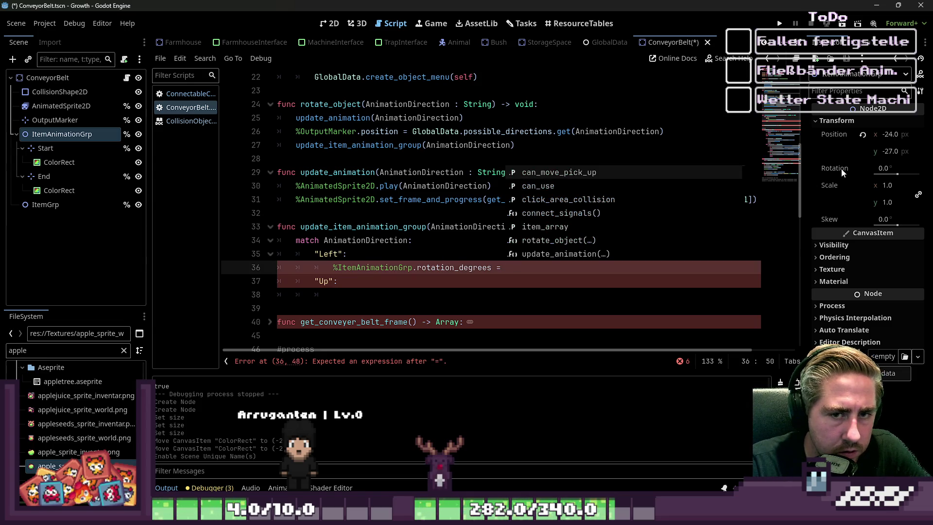
mouse_move(842, 172)
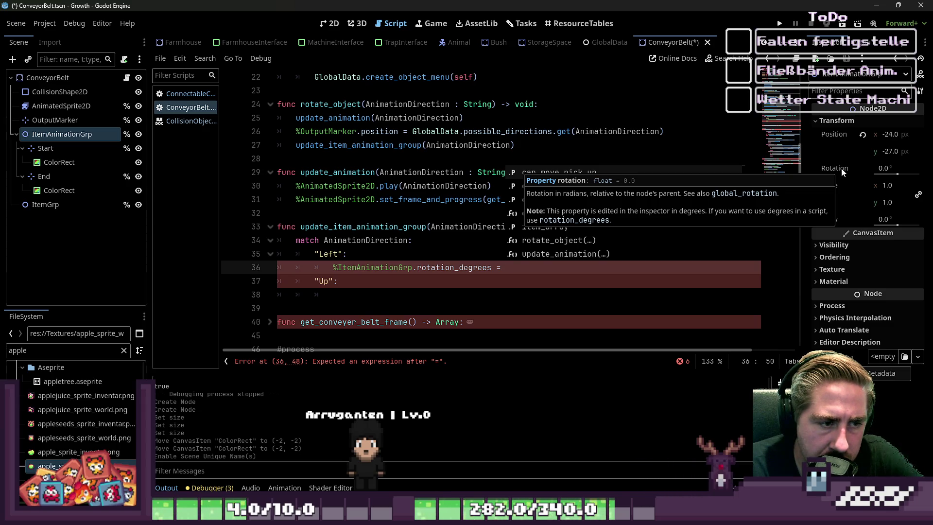
key(Escape)
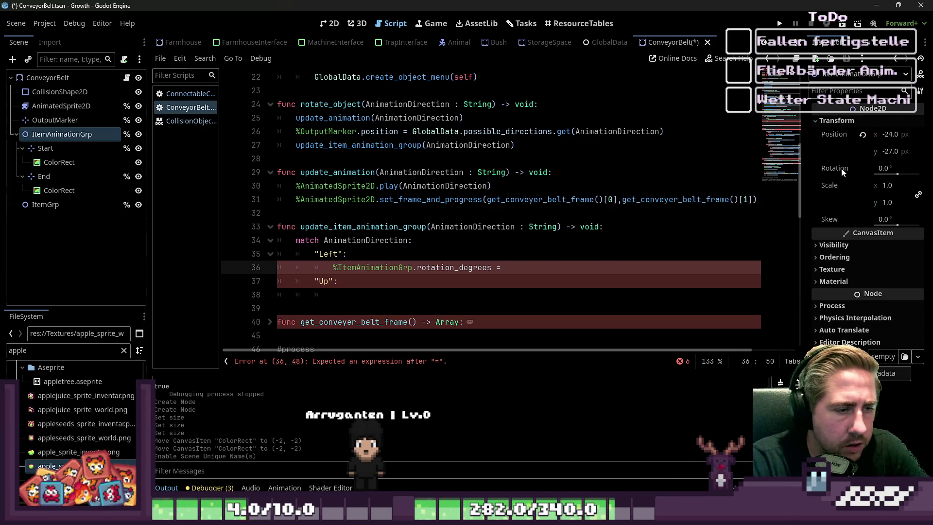
Step: In the 2D view, preview the belt AnimatedSprite2D's Left animation
click(324, 29)
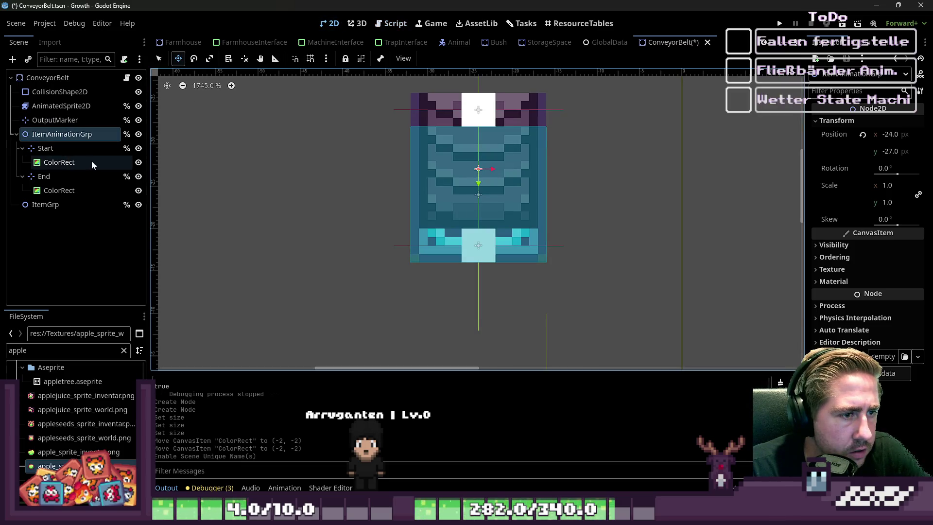
click(49, 148)
click(67, 136)
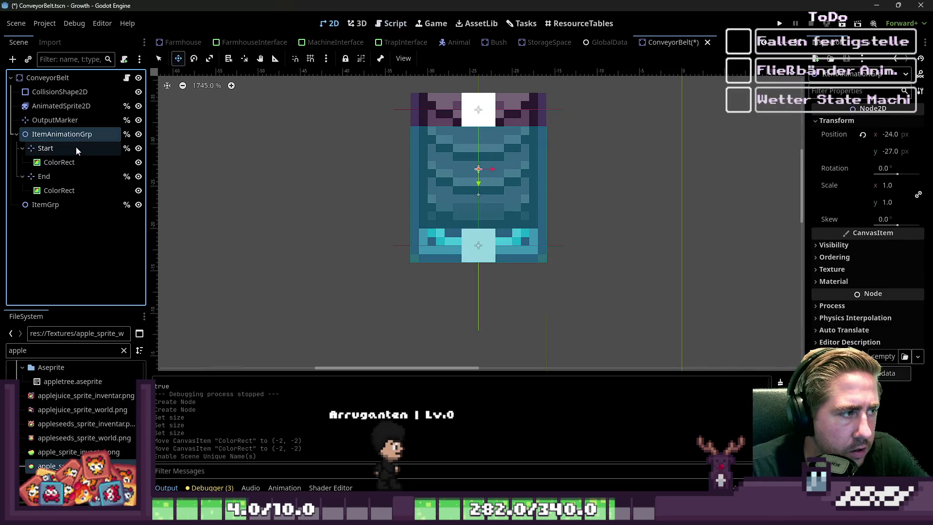
click(57, 106)
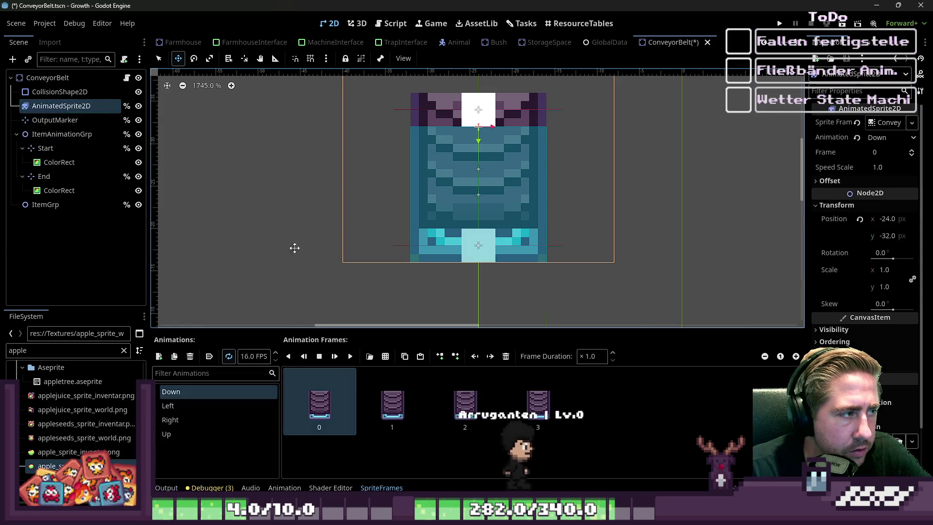
click(215, 404)
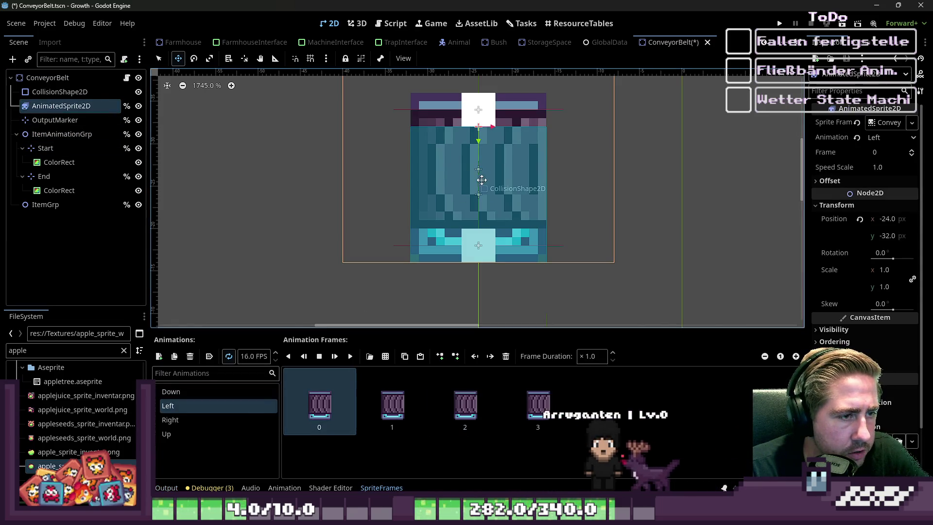
Step: Set ItemAnimationGrp's rotation to 90° in the Inspector
click(63, 134)
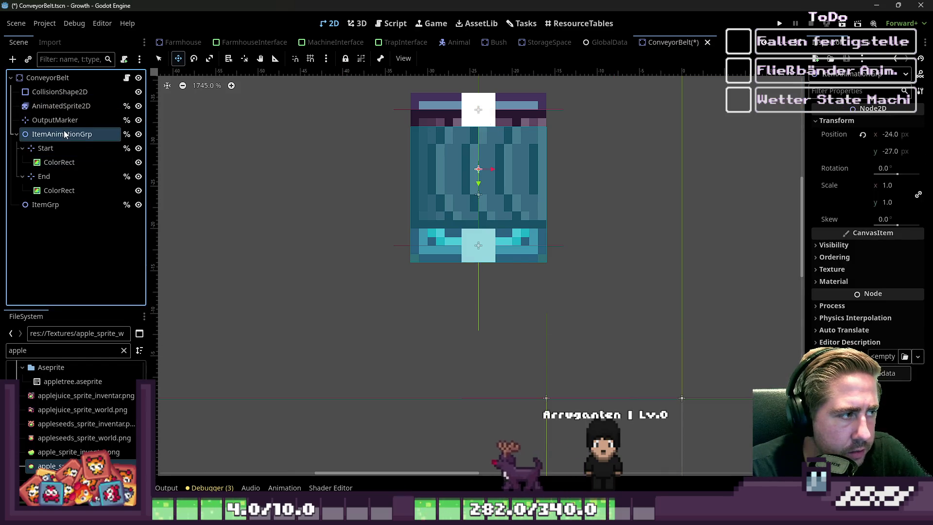
click(884, 168)
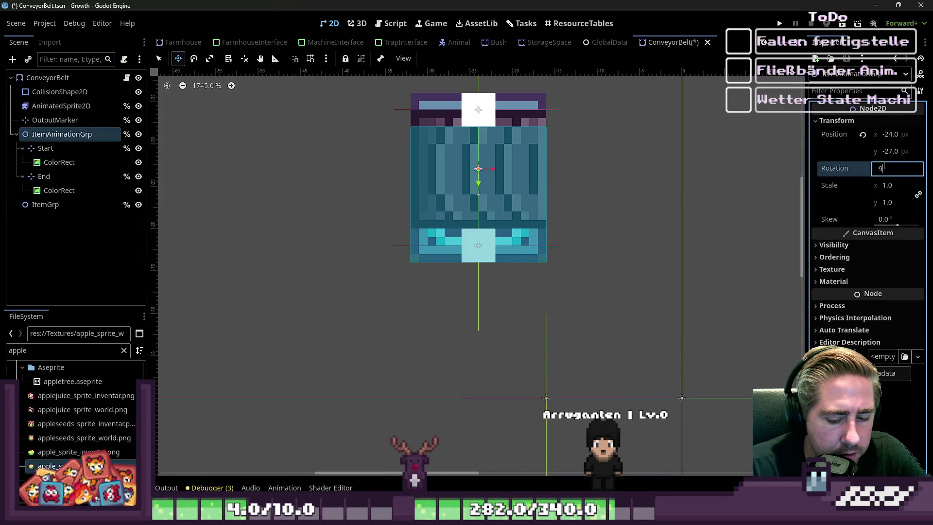
text(90)
key(Return)
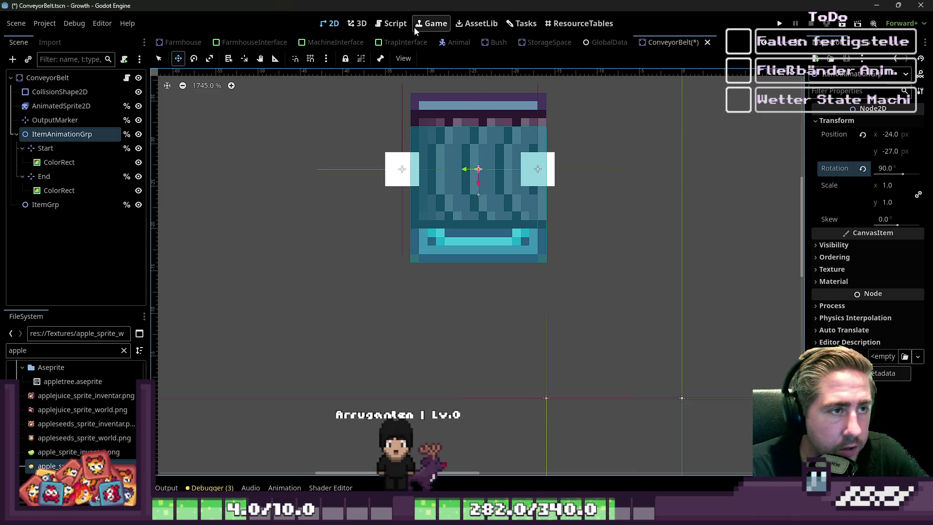
click(392, 23)
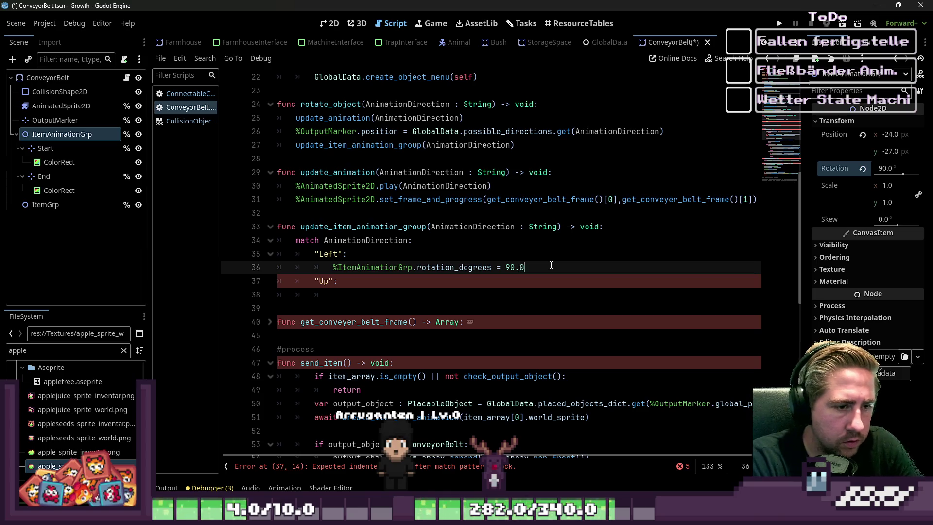
Step: Copy the Left case's rotation line into the empty Up case
click(484, 277)
click(386, 295)
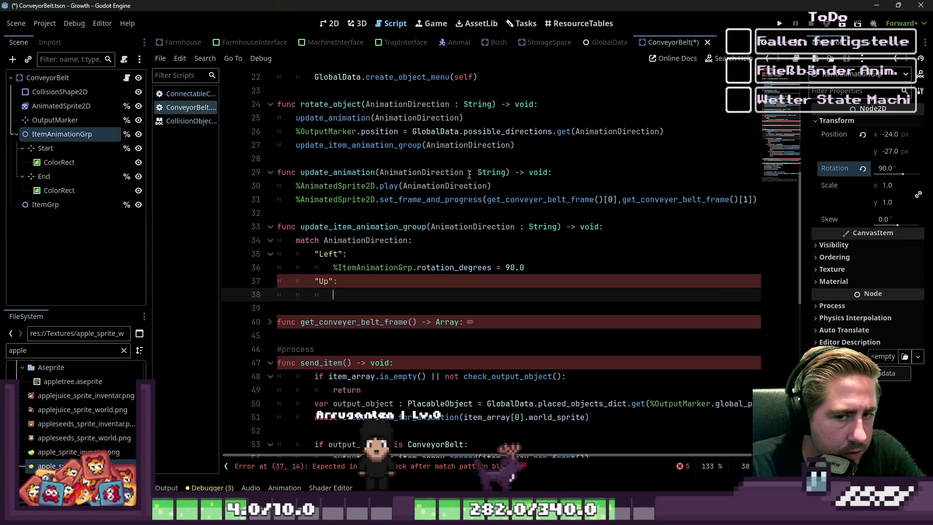
drag(544, 269, 264, 271)
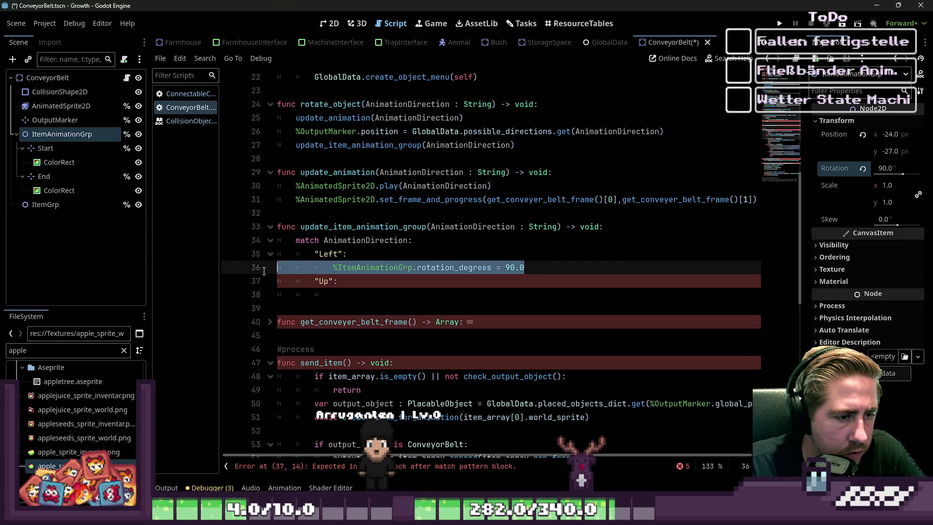
key(ctrl+c)
click(363, 300)
key(ctrl+v)
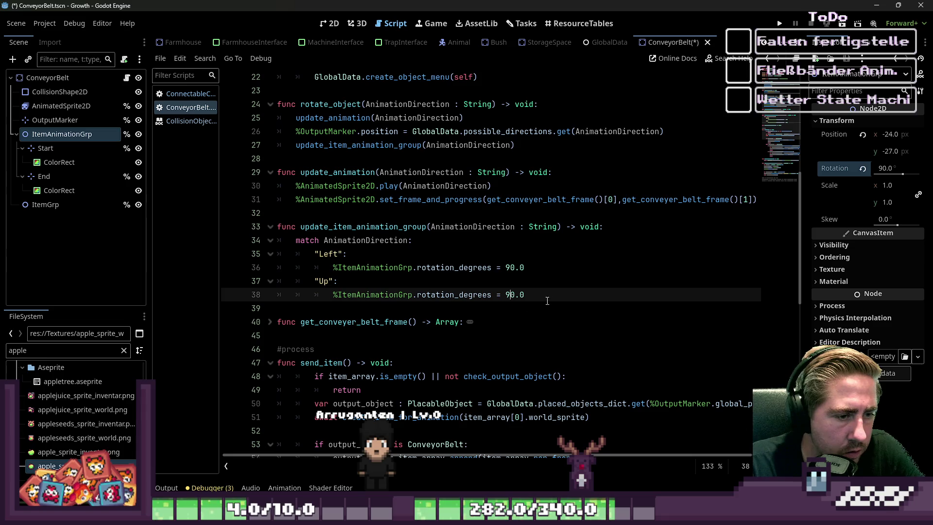
Step: Duplicate the Up case block twice for the Right and Down directions
click(453, 313)
key(Return)
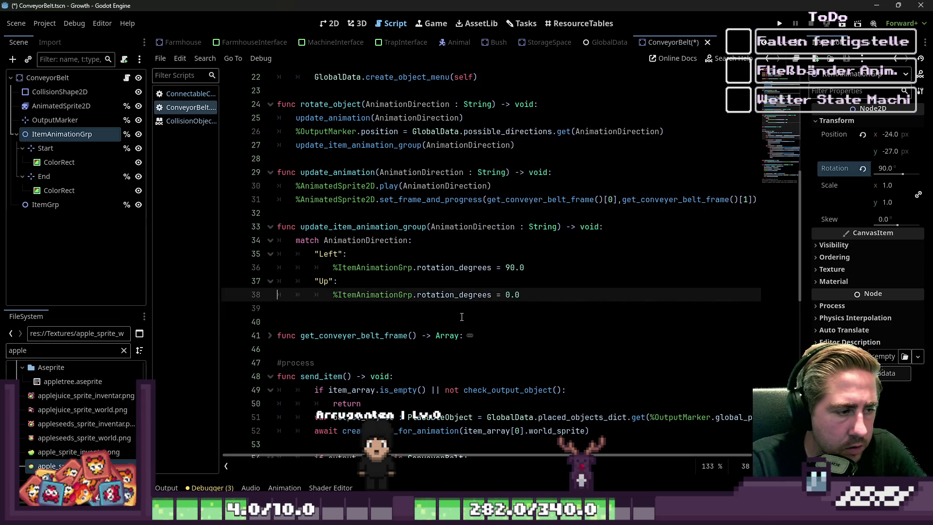
key(Up)
key(Down)
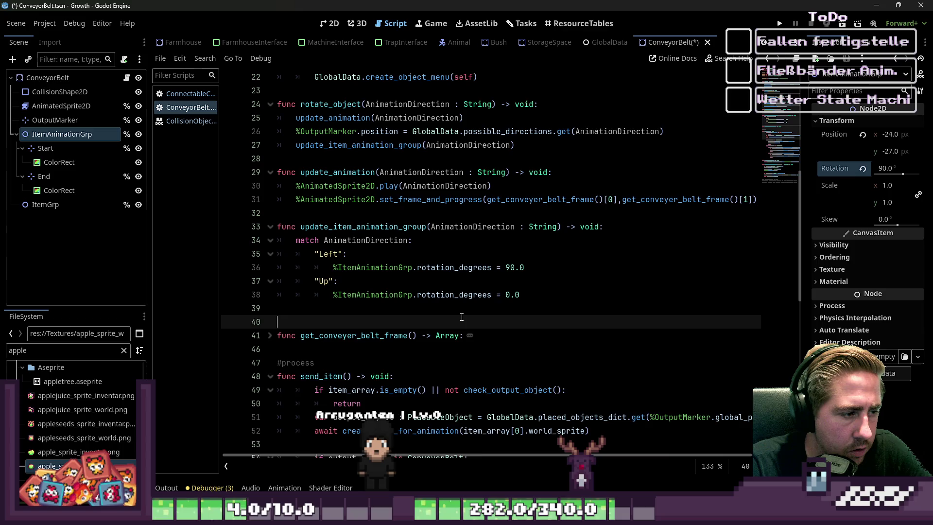
key(ctrl+v)
key(Up)
key(Up)
key(BackSpace)
key(alt+Down)
key(alt+Down)
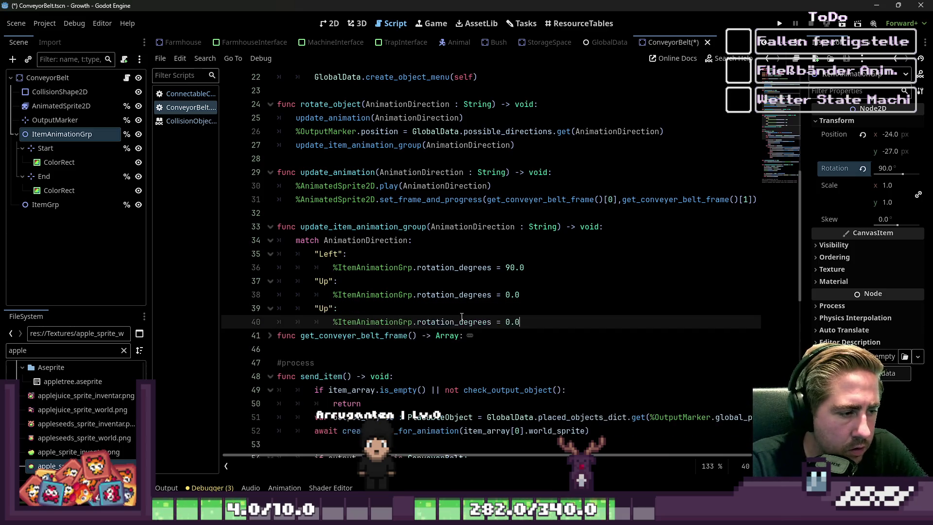
key(ctrl+v)
key(Up)
key(Up)
key(Up)
key(Left)
key(Left)
key(ctrl+shift+Left)
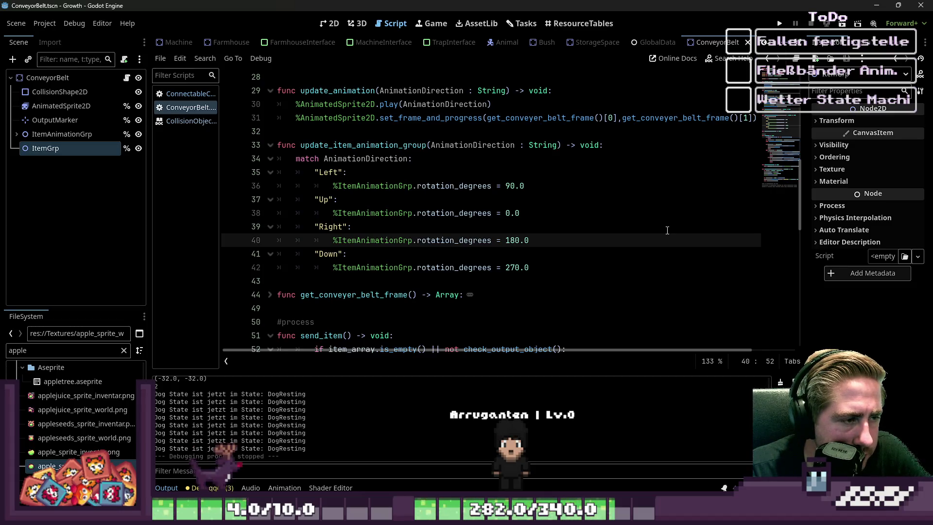
Step: Set the Up, Right and Down angles to 0, 270 and 180, then run the game
key(Left)
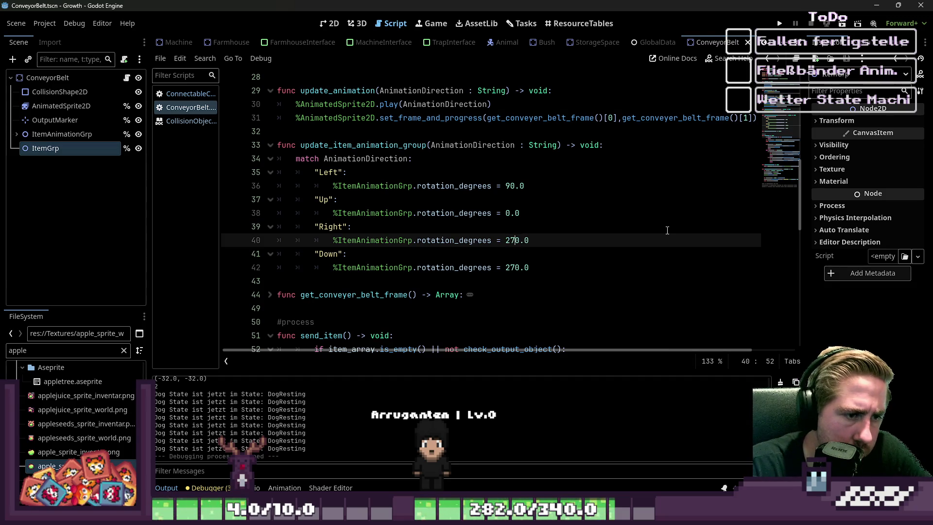
key(Down)
key(Down)
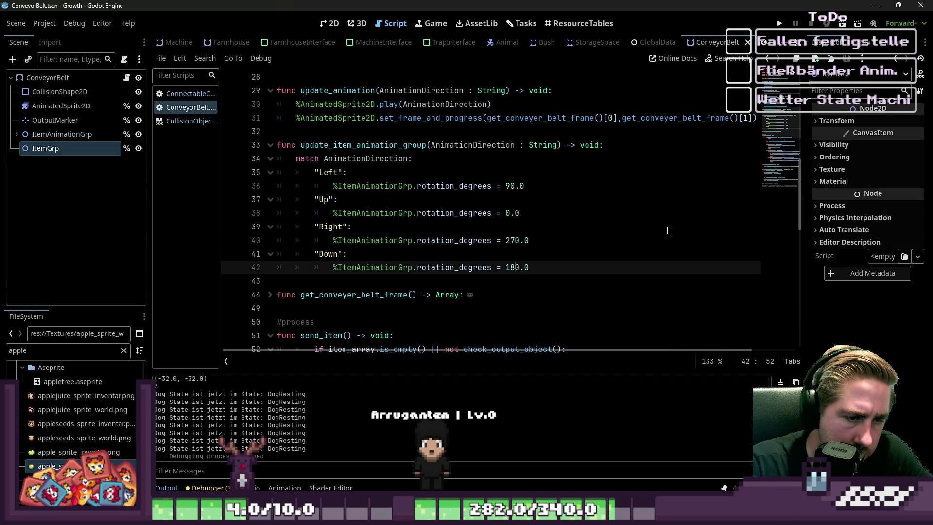
key(Up)
key(Up)
key(Up)
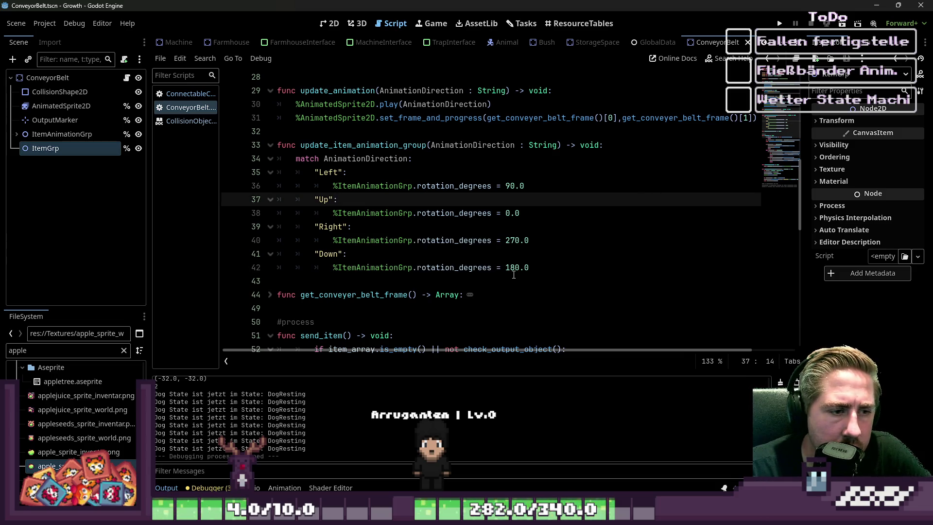
click(510, 270)
key(Up)
key(Up)
key(Up)
key(Down)
key(Down)
key(Up)
key(Up)
key(Up)
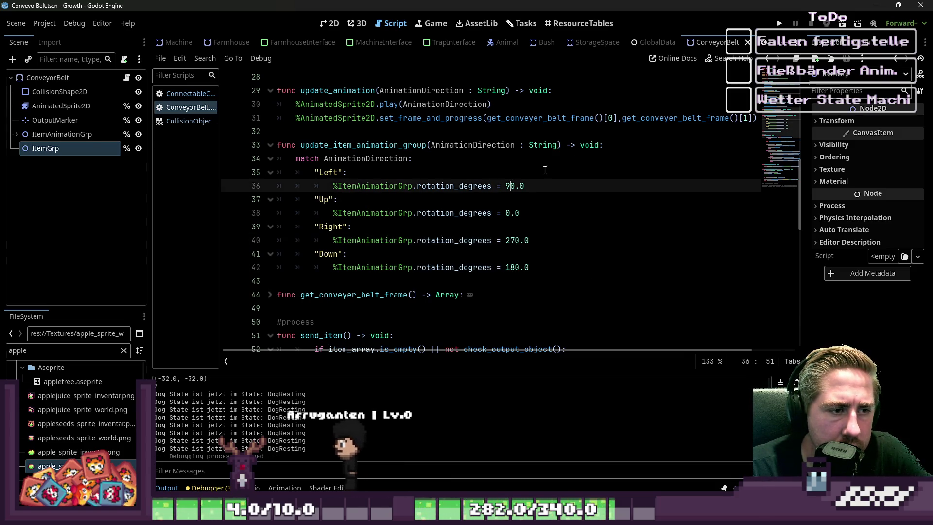
click(353, 229)
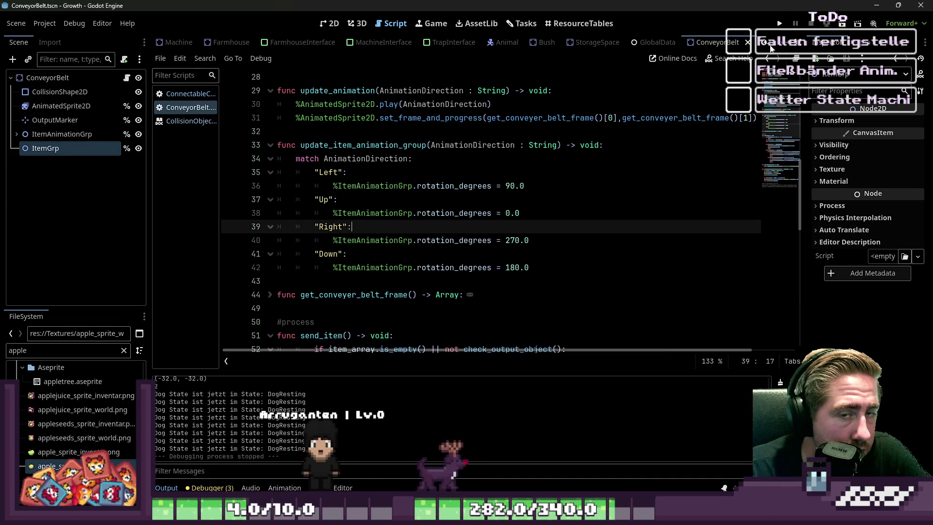
click(779, 25)
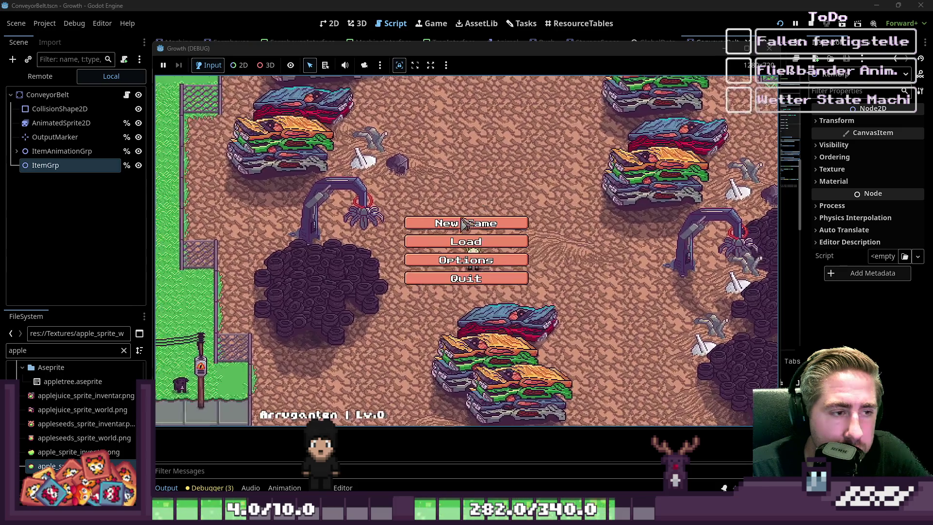
Step: Start a new game with the character name 'awd' and enter the world
click(464, 224)
text(awd)
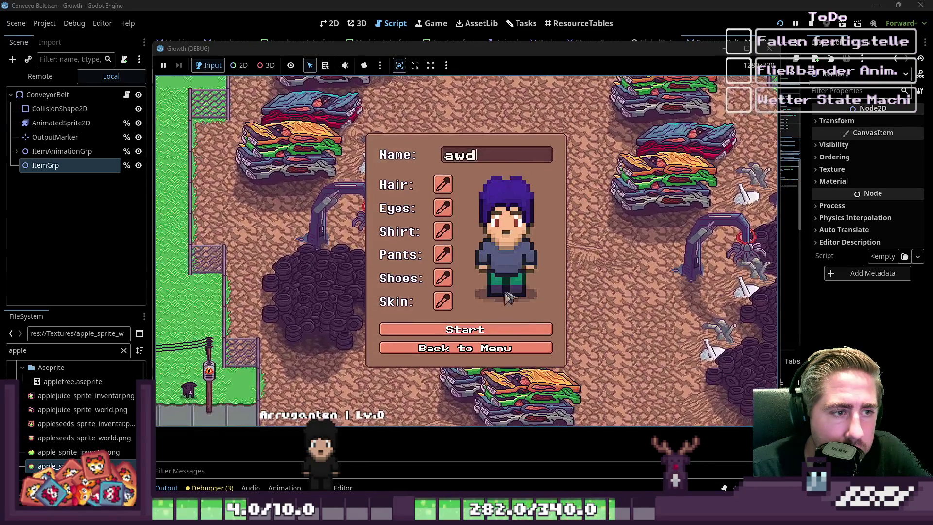
key(Return)
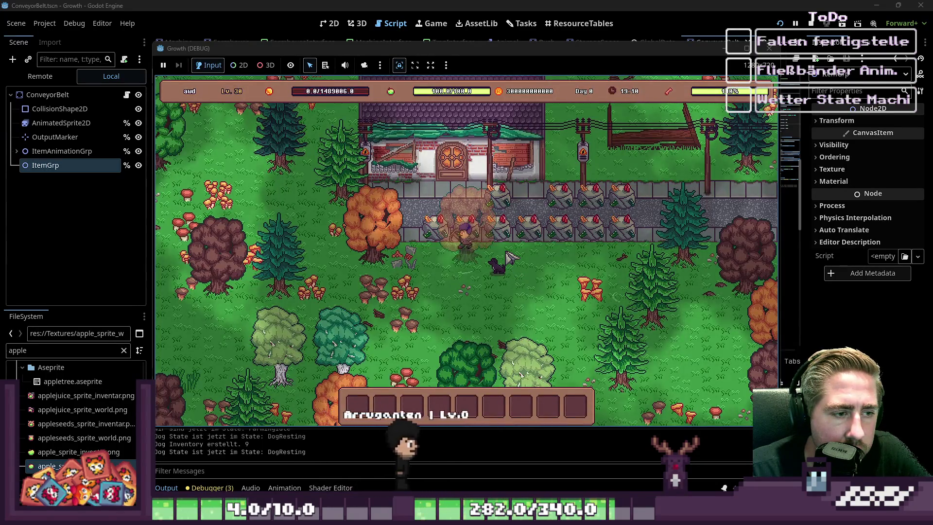
Step: Drag the Conveyor Belt into hotbar slot 2 and another item stack into slot 3
key(i)
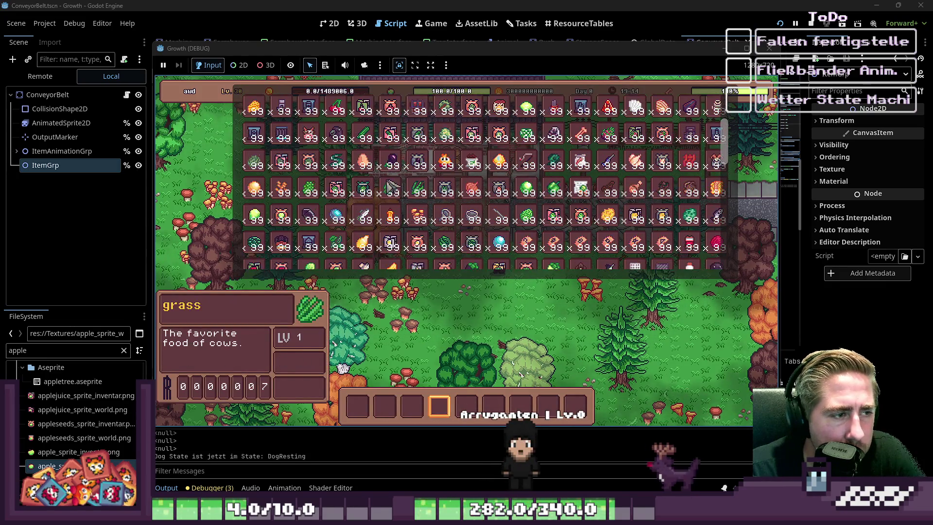
scroll(519, 205, down, 1)
scroll(340, 209, up, 3)
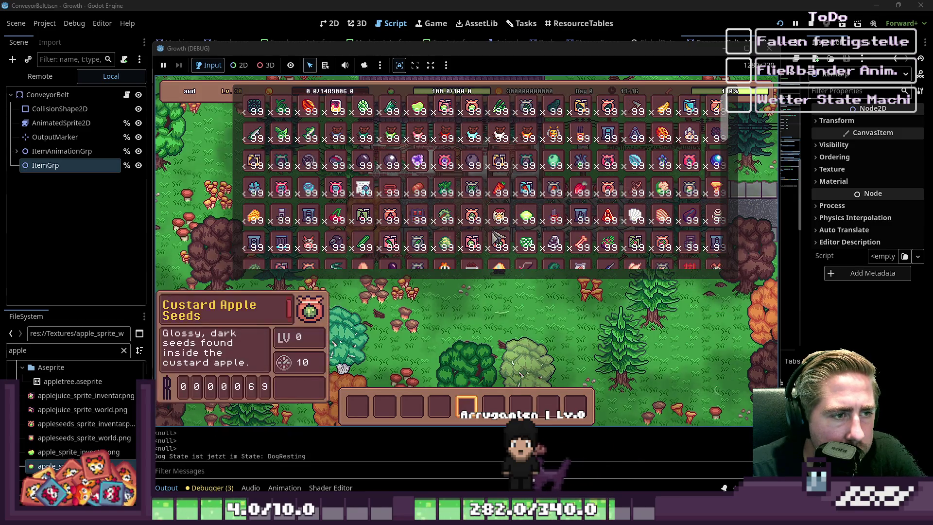
drag(308, 216, 385, 406)
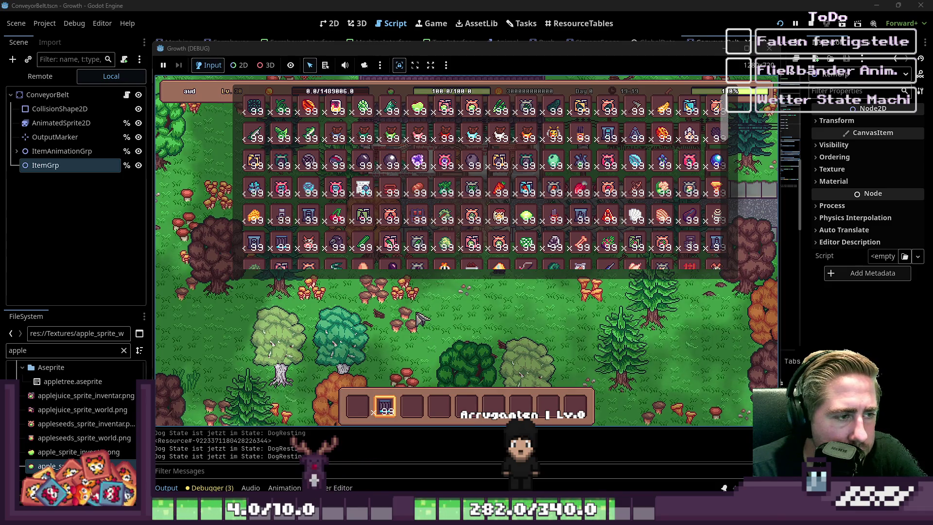
scroll(401, 243, down, 2)
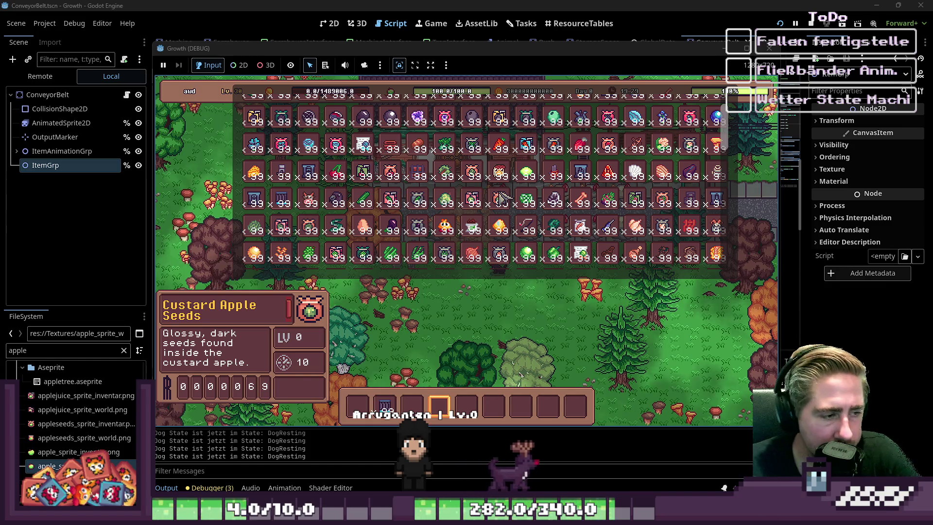
mouse_move(435, 52)
mouse_down()
mouse_move(520, 85)
mouse_move(461, 45)
mouse_move(462, 57)
mouse_up()
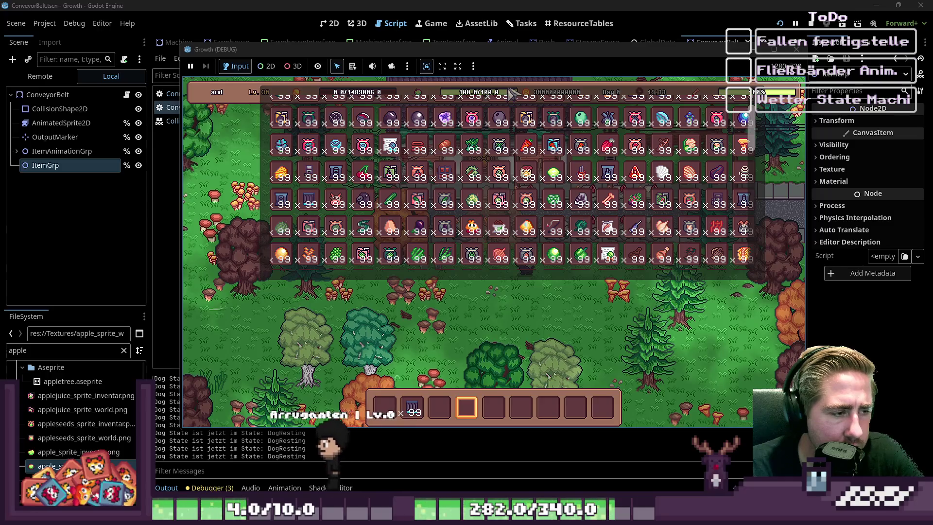
scroll(464, 354, up, 2)
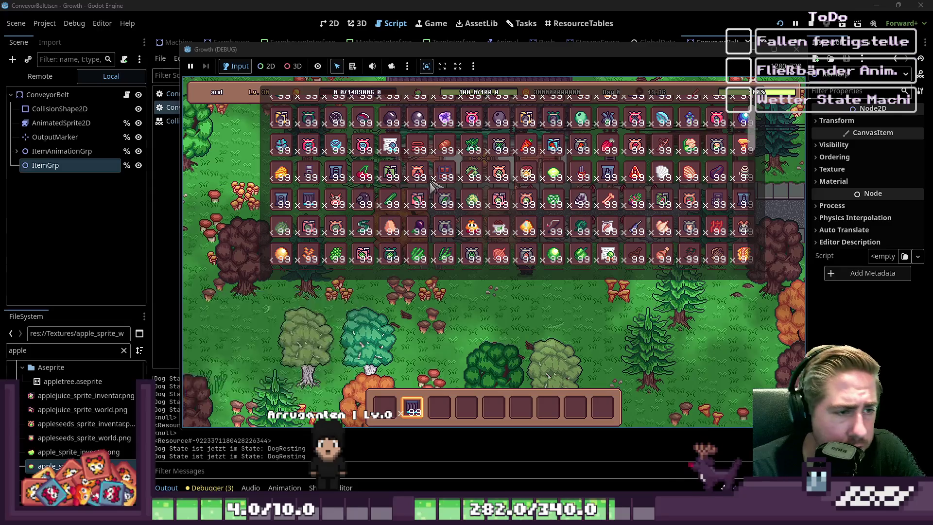
mouse_move(336, 253)
mouse_down()
mouse_move(444, 405)
mouse_move(478, 408)
mouse_up()
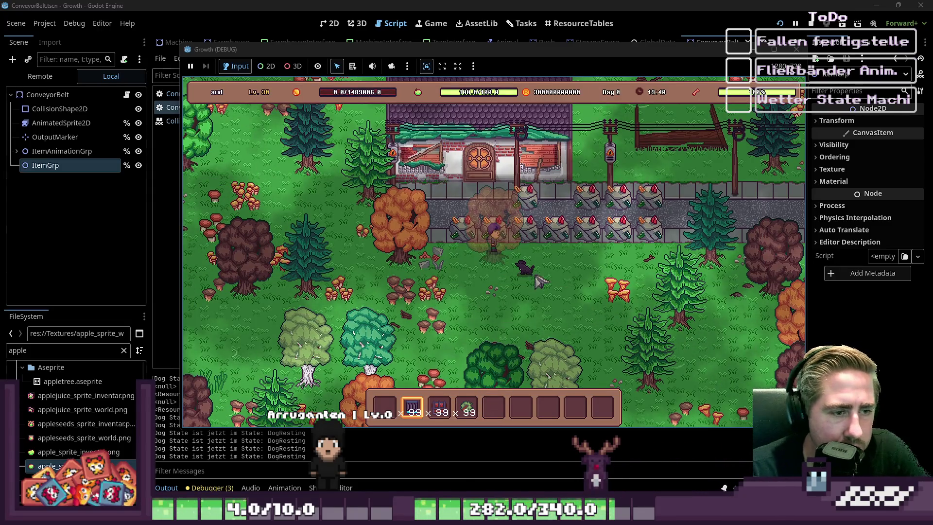
Step: Scroll through the item inventory grid twice, closing it each time to return to the farm
key(i)
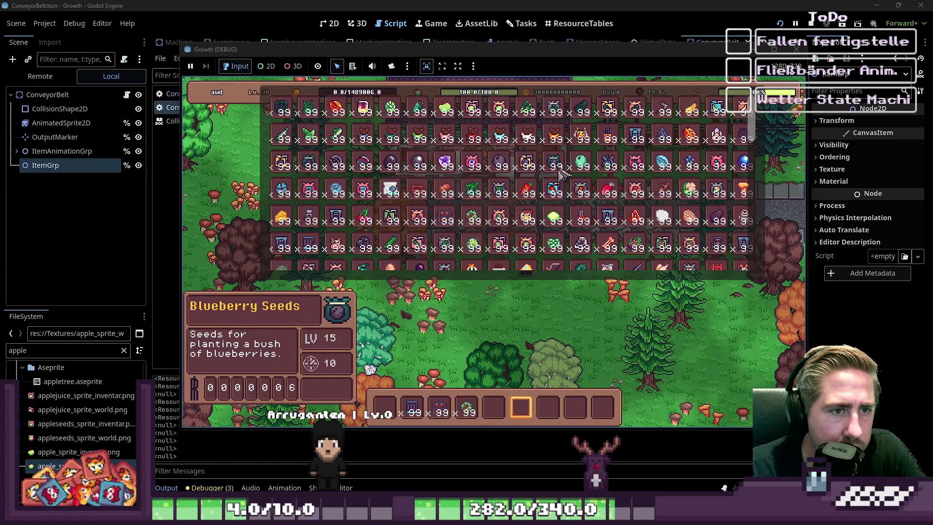
scroll(360, 167, down, 2)
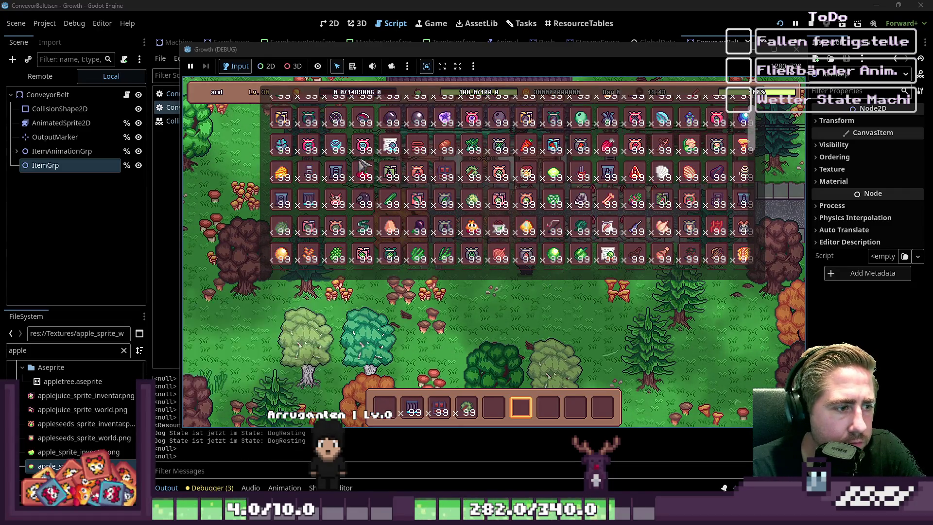
scroll(389, 170, down, 3)
scroll(471, 178, down, 2)
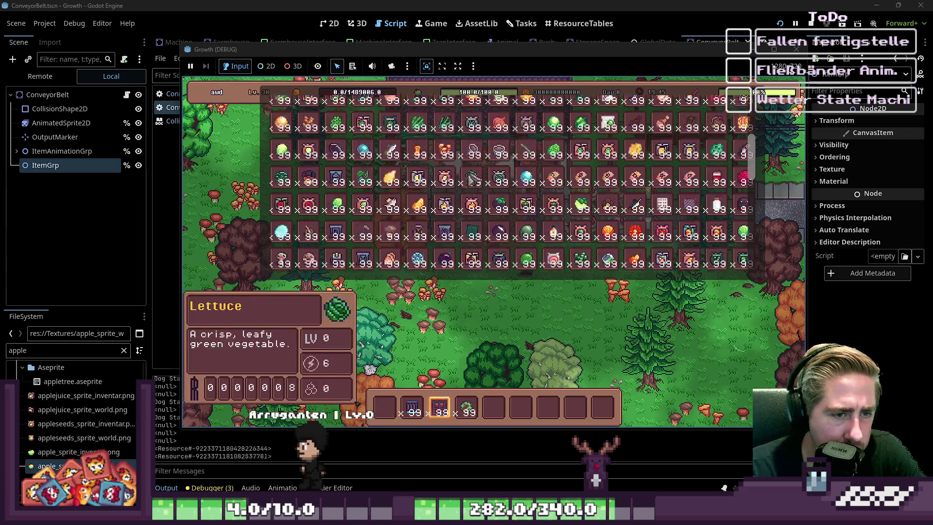
scroll(471, 177, down, 10)
scroll(366, 239, up, 4)
key(Escape)
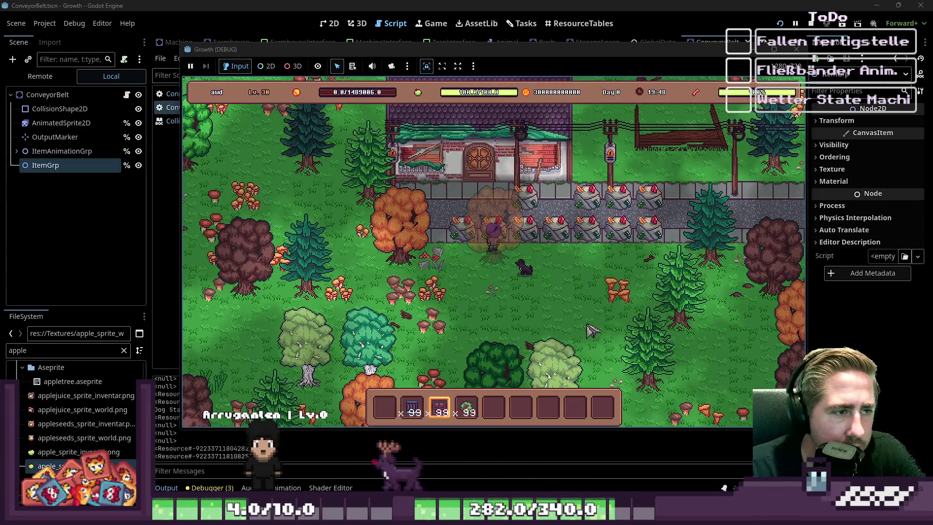
scroll(578, 247, up, 1)
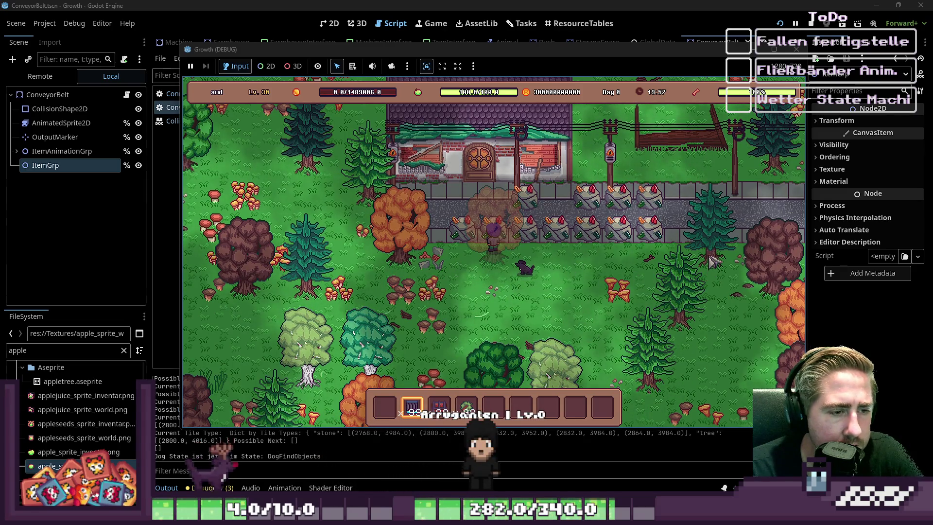
key(i)
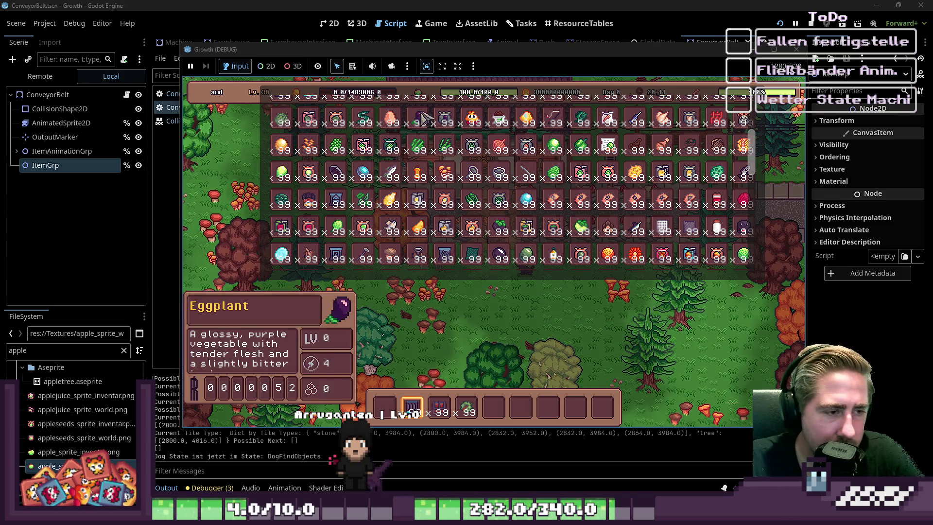
scroll(481, 207, down, 6)
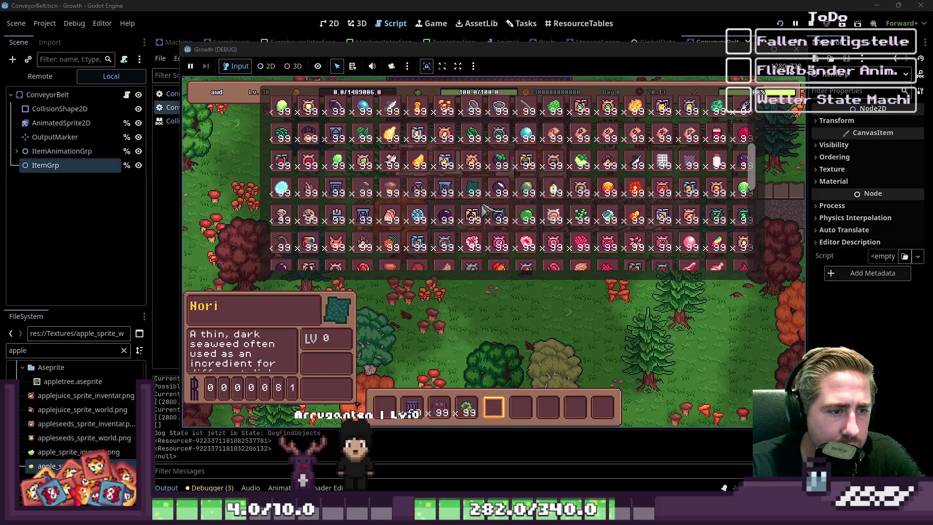
scroll(486, 243, up, 2)
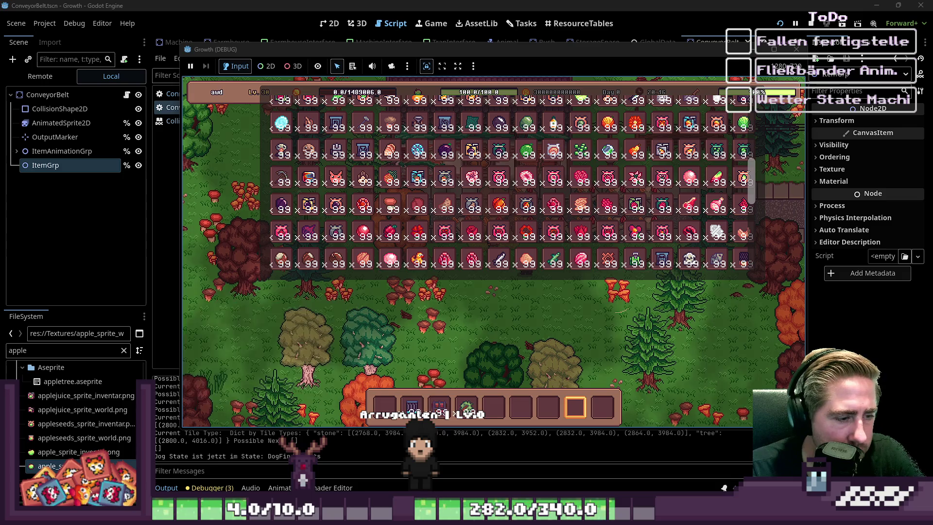
key(i)
scroll(564, 331, up, 7)
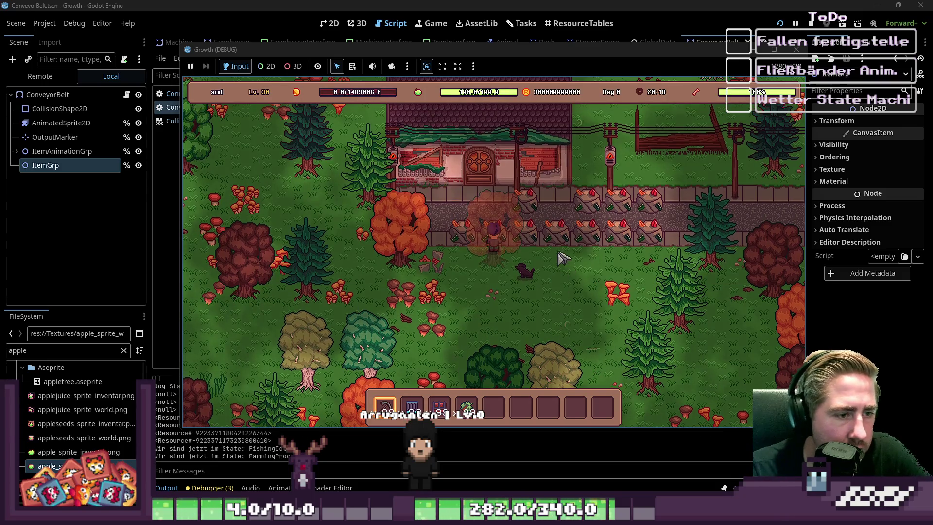
Step: Walk onto the grass and lay a row of conveyor belt tiles
key(w)
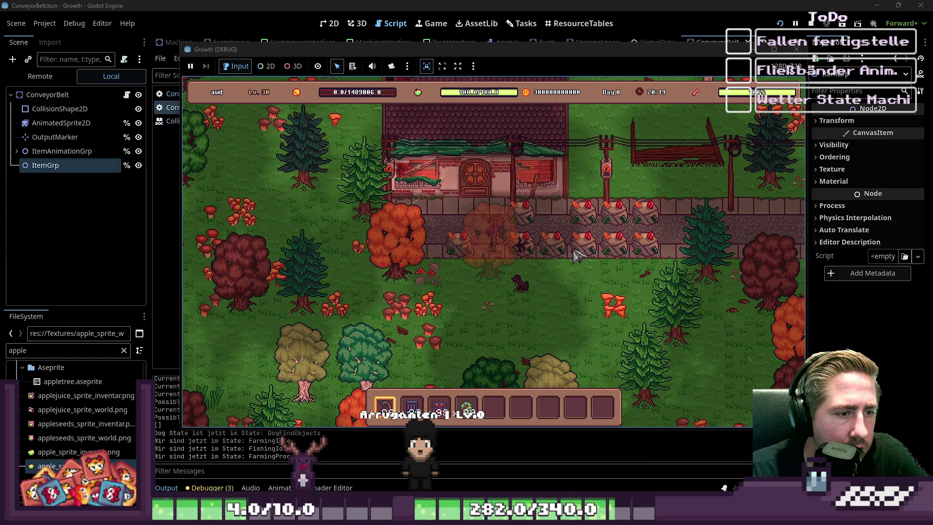
key(d)
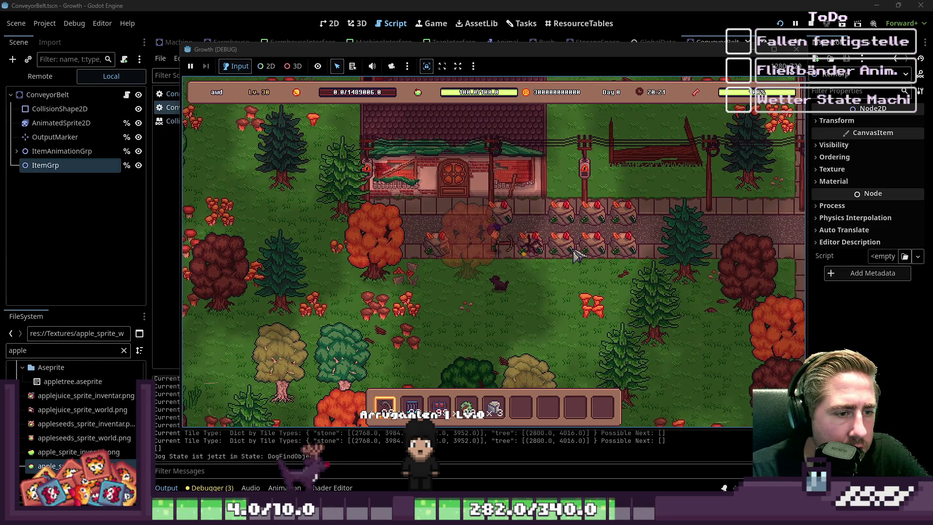
key(s)
scroll(578, 255, up, 2)
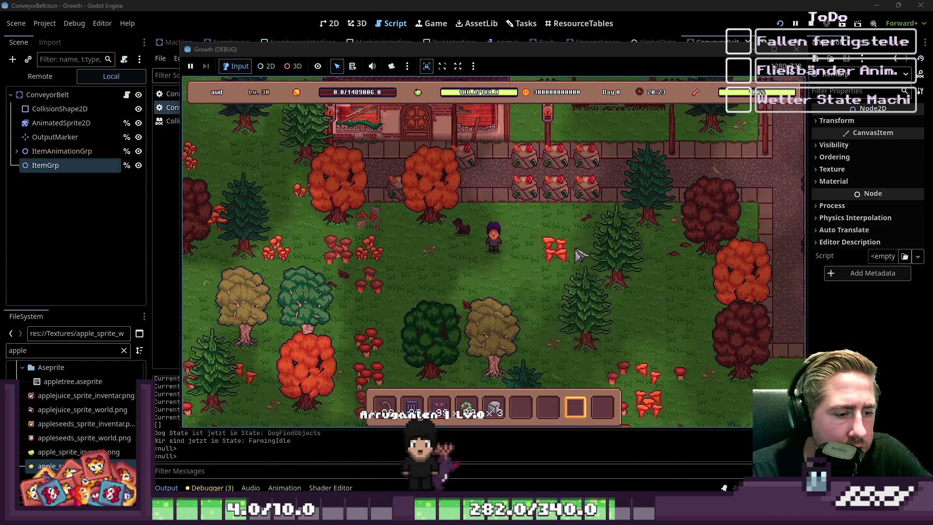
key(a)
scroll(583, 243, down, 3)
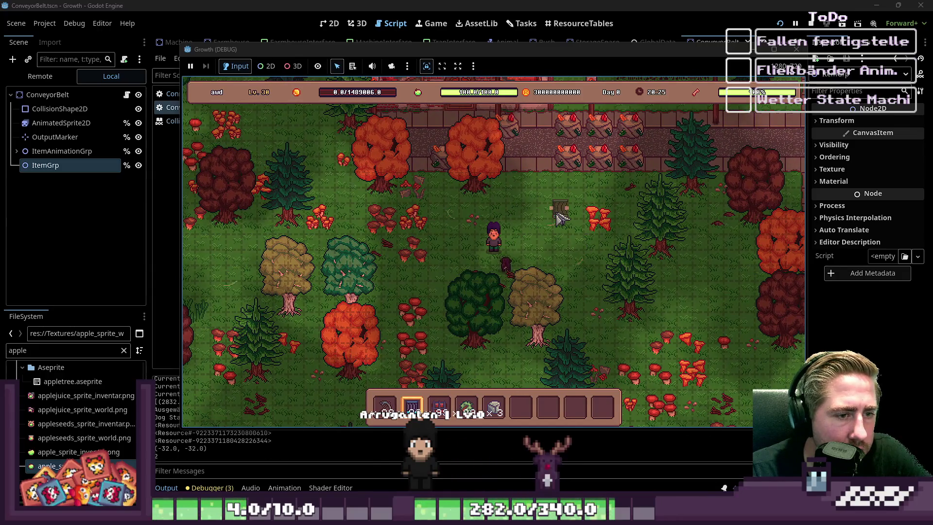
drag(554, 218, 491, 226)
scroll(505, 234, down, 4)
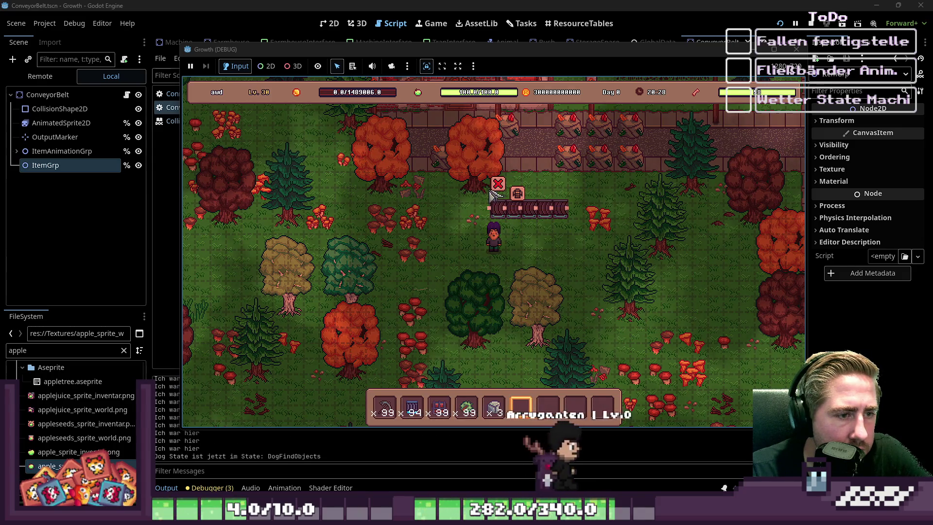
scroll(506, 234, up, 3)
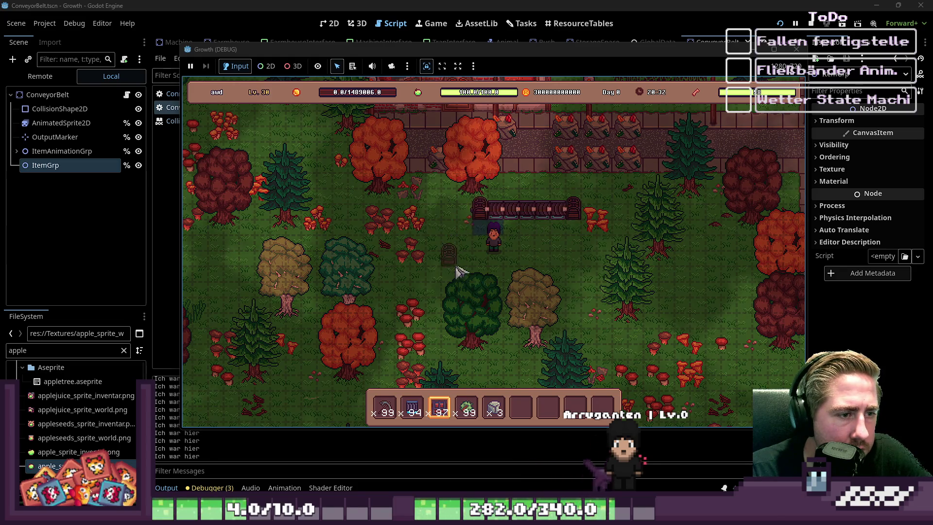
scroll(456, 272, down, 3)
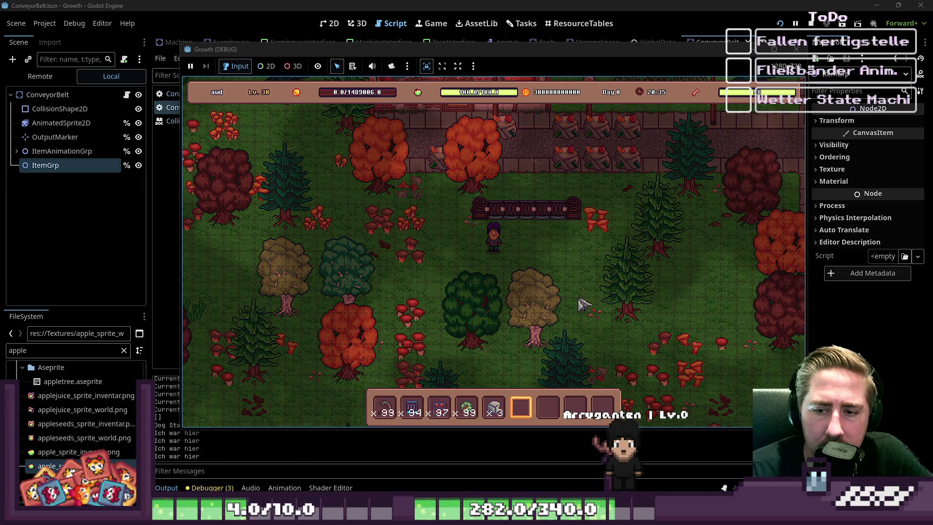
Step: Move the 99 chestnuts from the hotbar into the first slot of the belt's chest
key(i)
key(i)
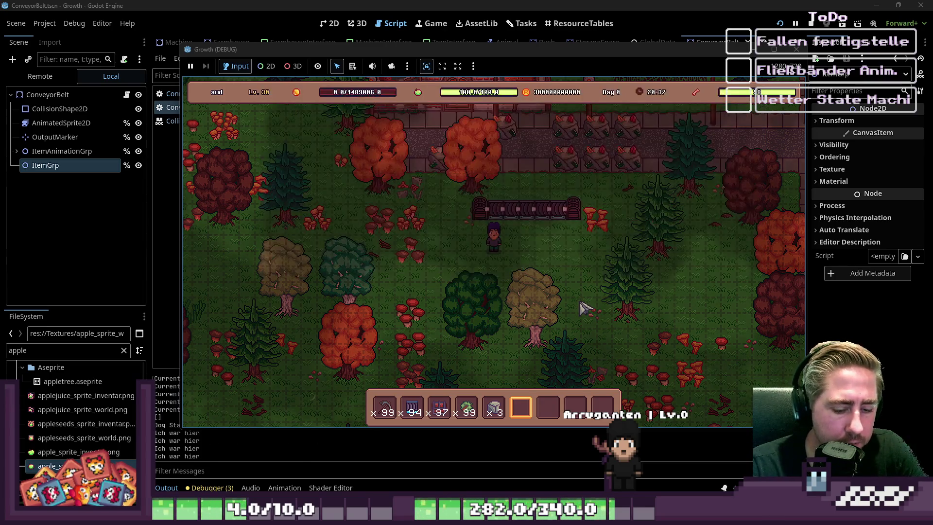
key(d)
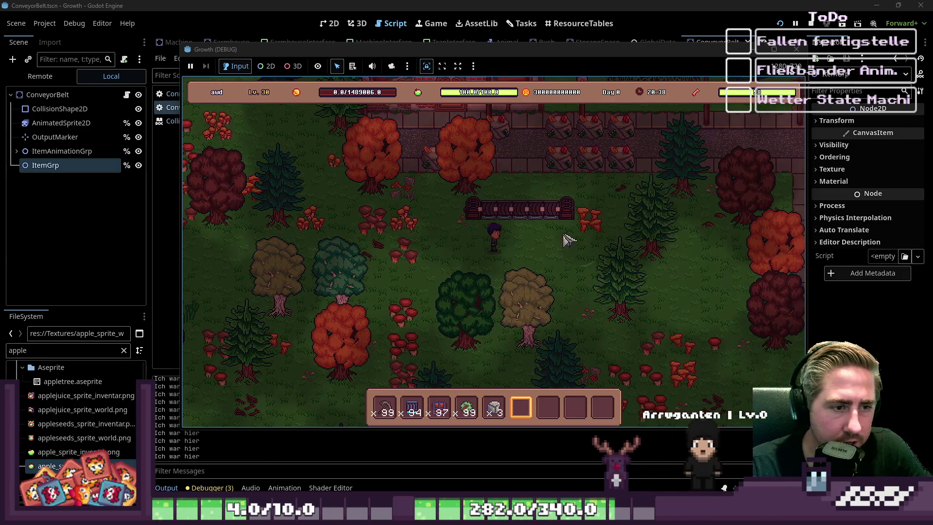
click(582, 219)
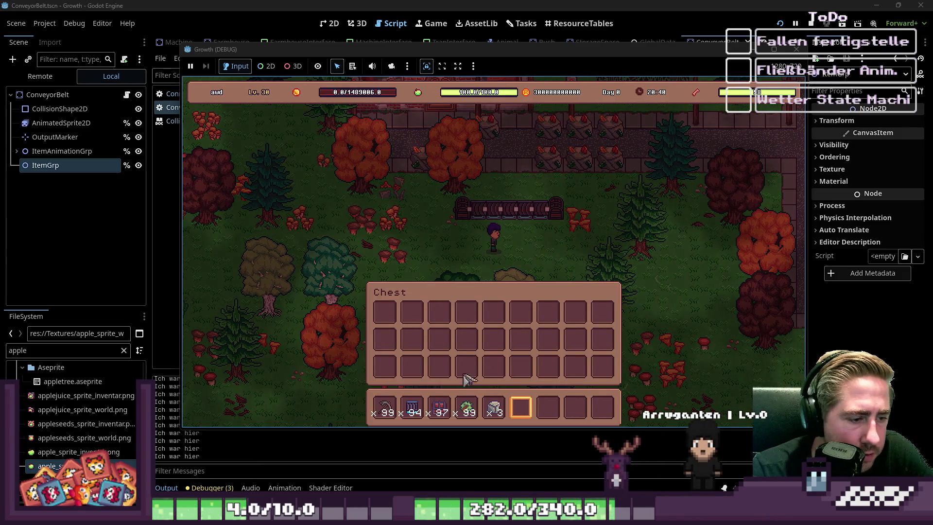
drag(466, 408, 466, 311)
drag(378, 322, 506, 304)
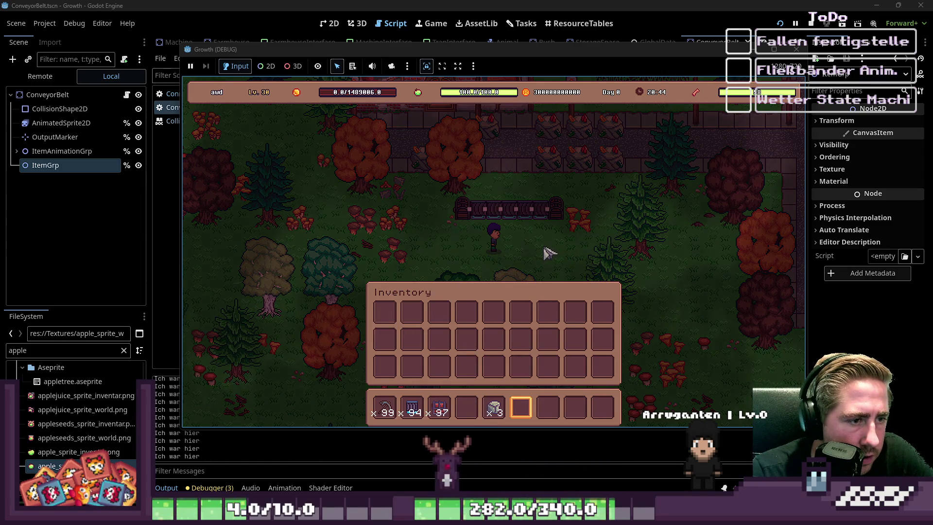
key(Escape)
Step: Check the chests at both belt ends and move the chestnut stack to the third slot
click(489, 218)
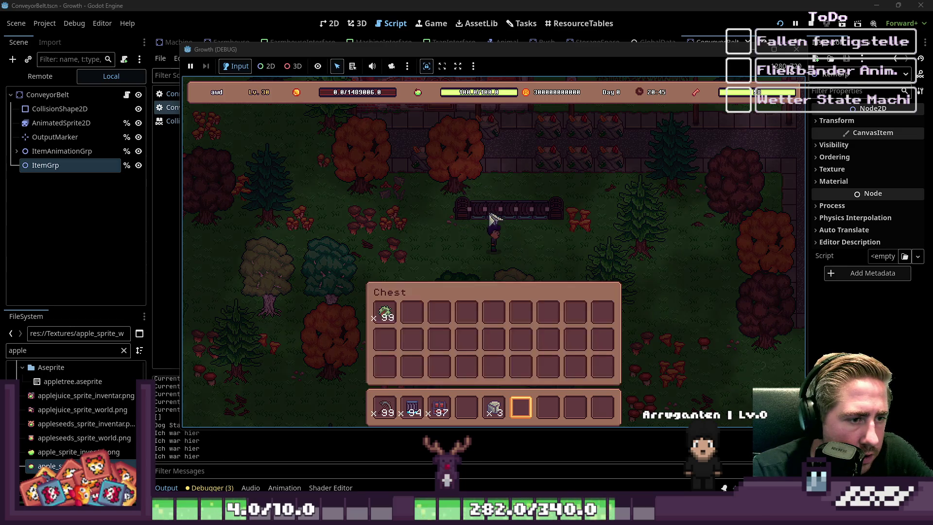
click(561, 221)
click(580, 215)
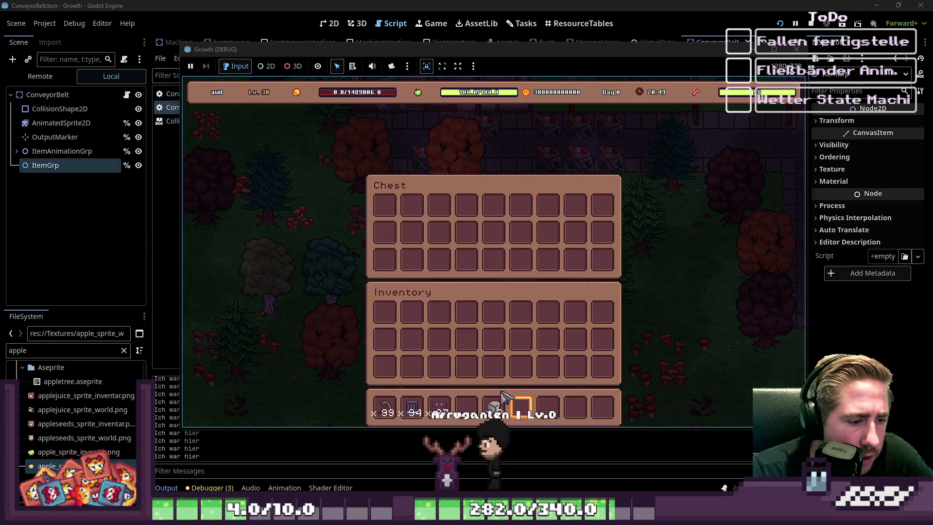
key(Escape)
click(492, 214)
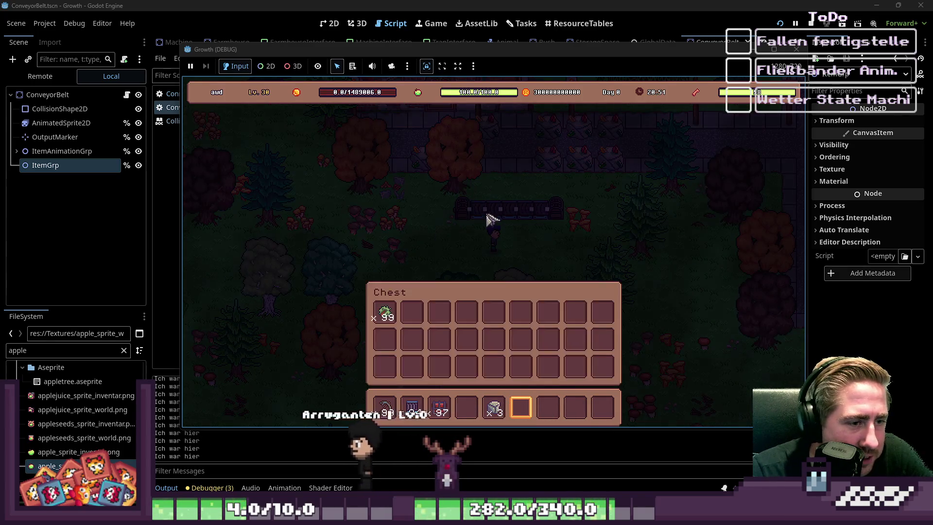
drag(396, 315, 440, 321)
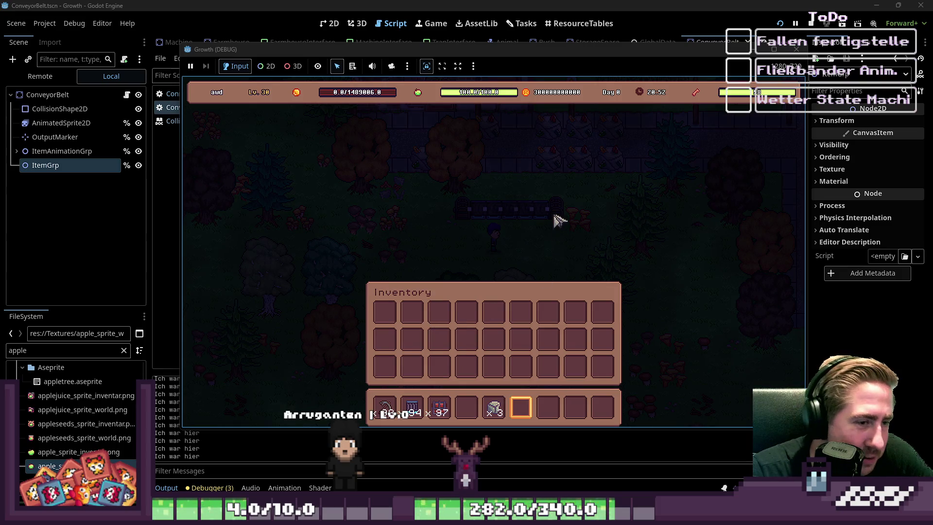
click(580, 214)
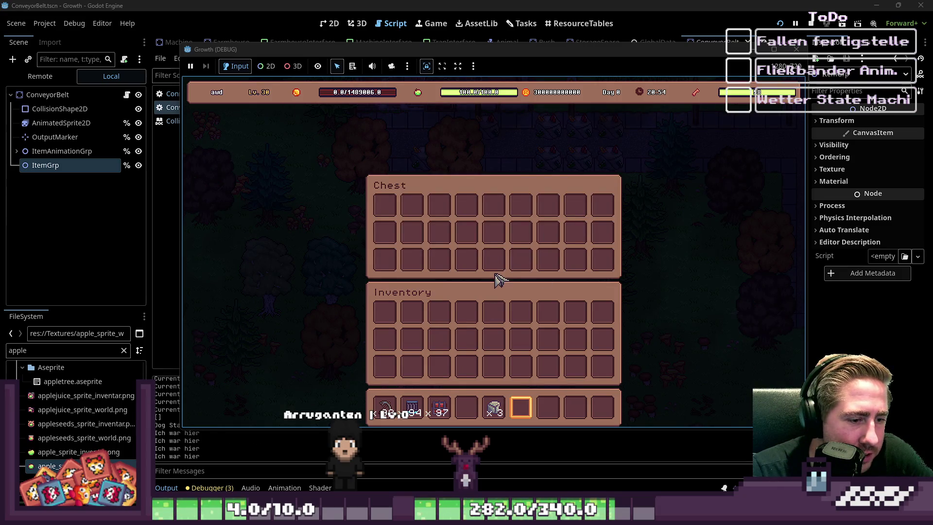
key(Escape)
Step: Carry the chestnut stack to the hotbar, put it back in the chest, and stop the game
click(493, 224)
drag(439, 314, 505, 393)
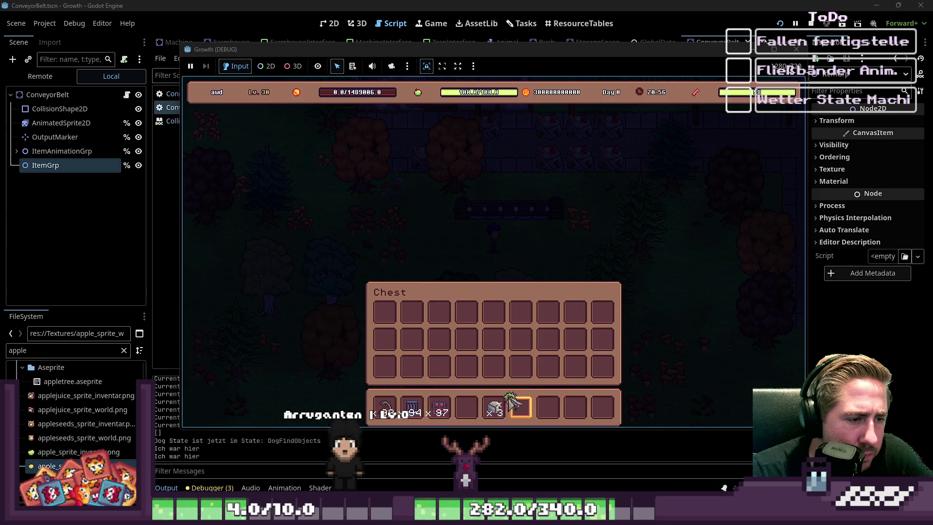
click(580, 217)
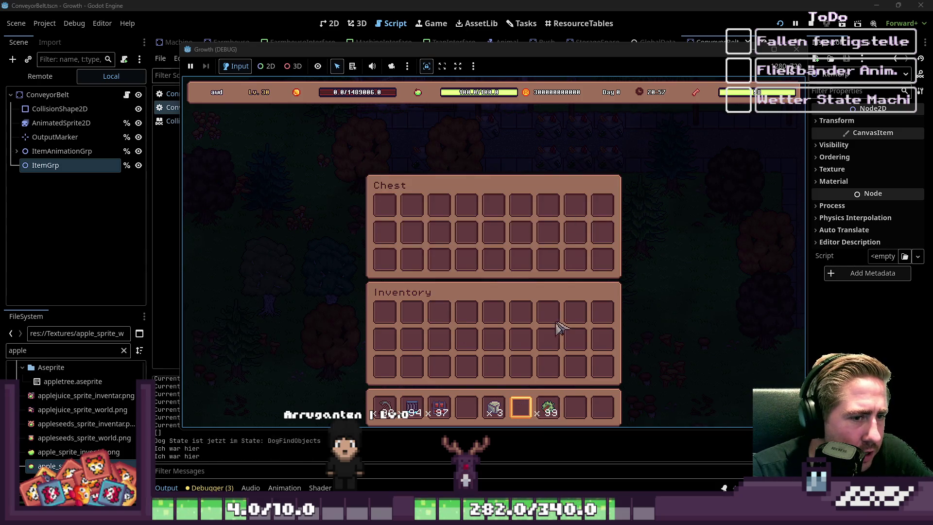
click(542, 410)
click(410, 218)
key(Escape)
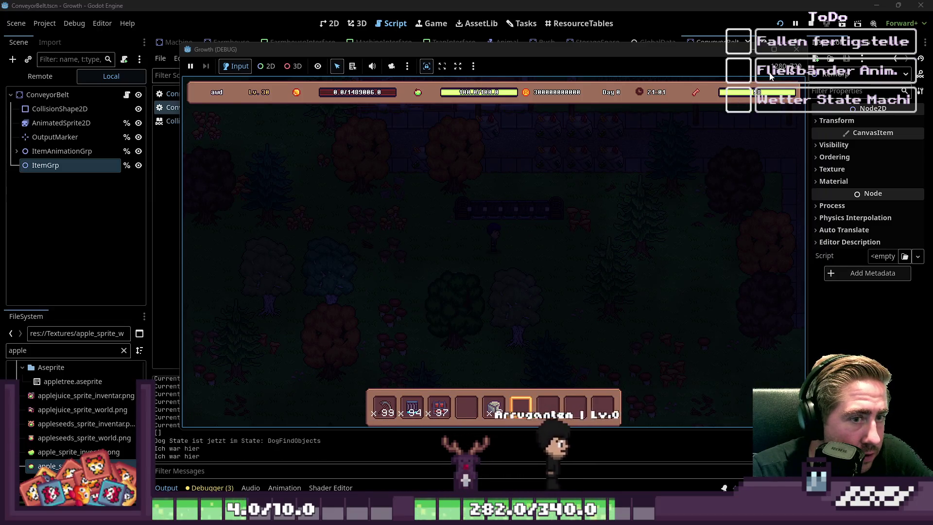
click(797, 49)
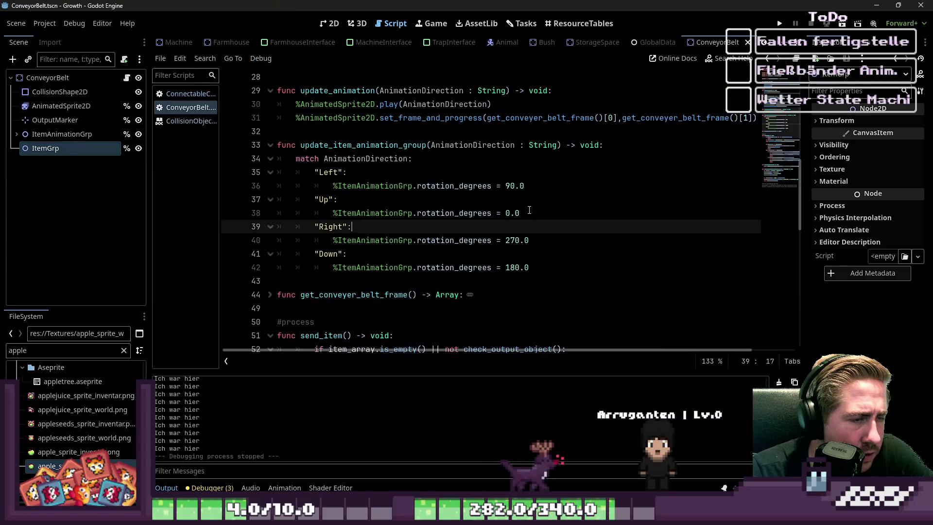
click(485, 199)
scroll(485, 199, down, 3)
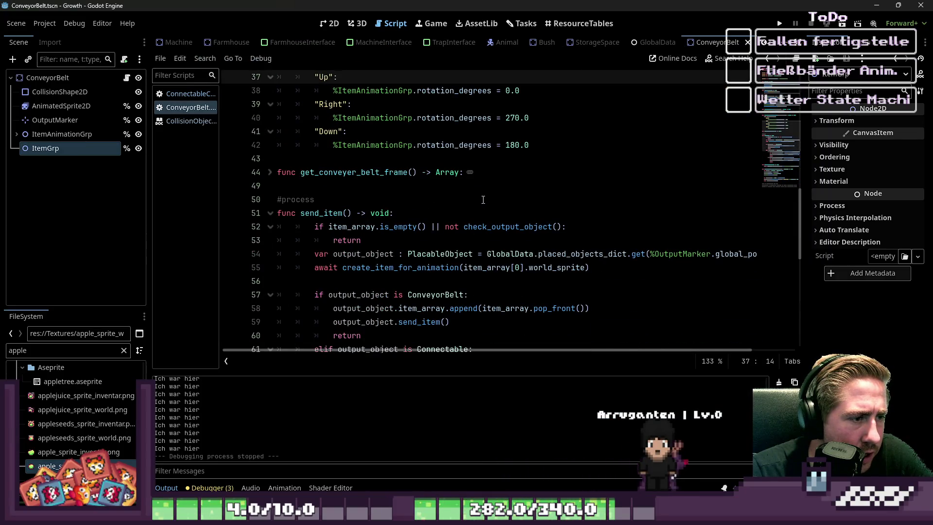
scroll(483, 199, down, 5)
scroll(483, 200, up, 2)
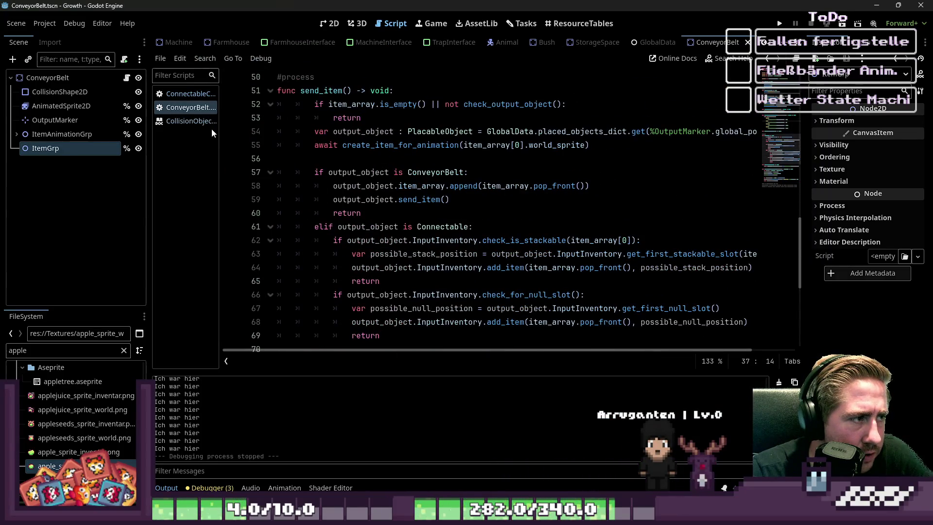
click(210, 121)
click(206, 93)
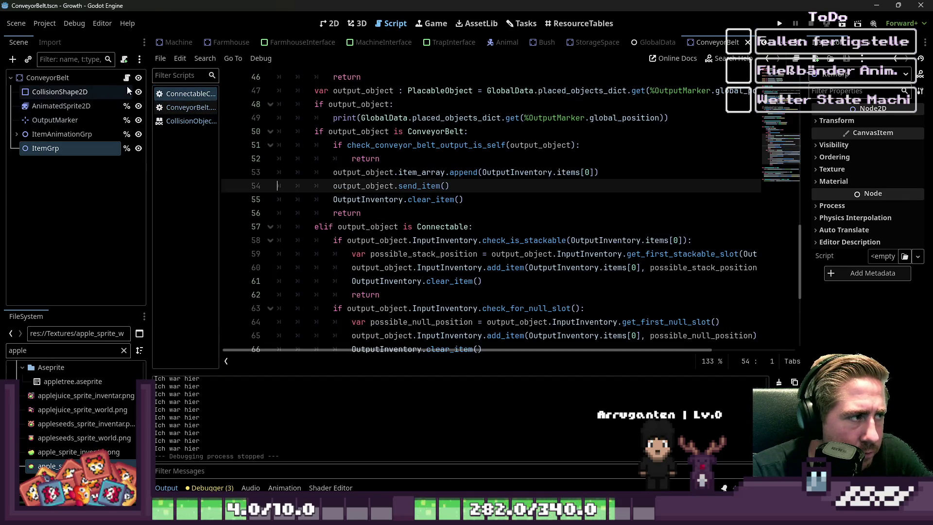
click(198, 102)
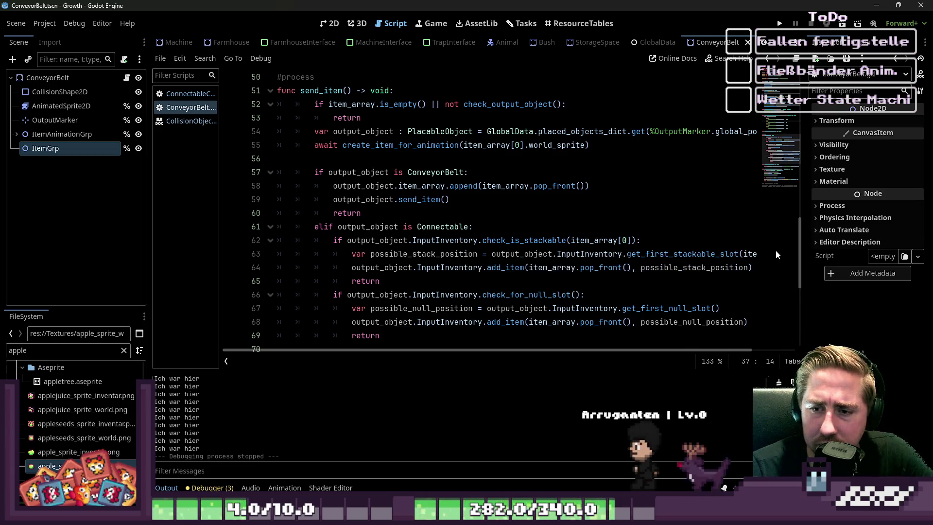
scroll(409, 203, up, 1)
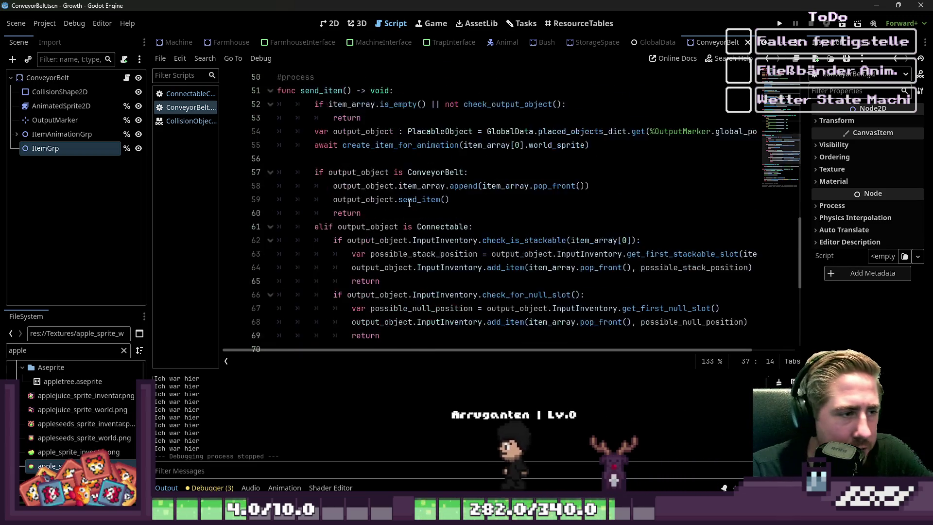
click(314, 187)
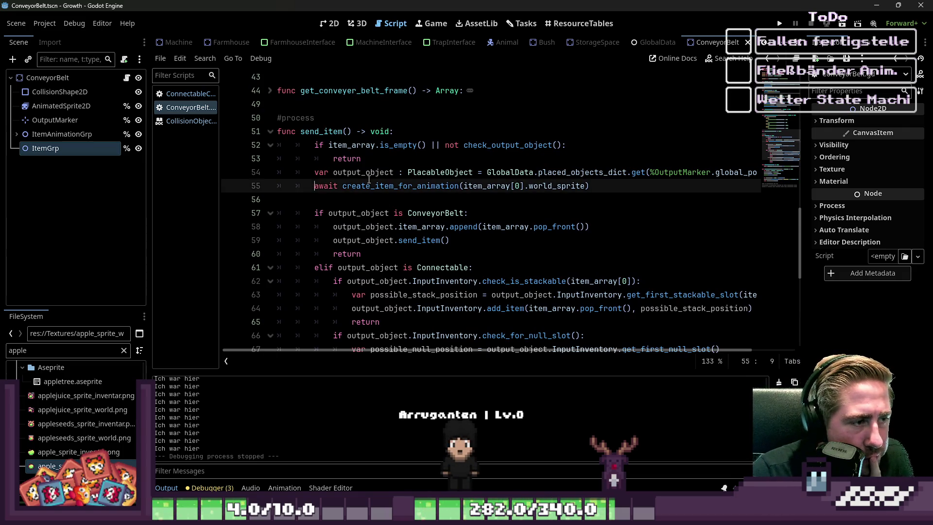
Step: Wrap the await with print("Hier haben wir gestartet") and print("Hier sollten wir fertig sein!"), then run with F5
key(Return)
key(Down)
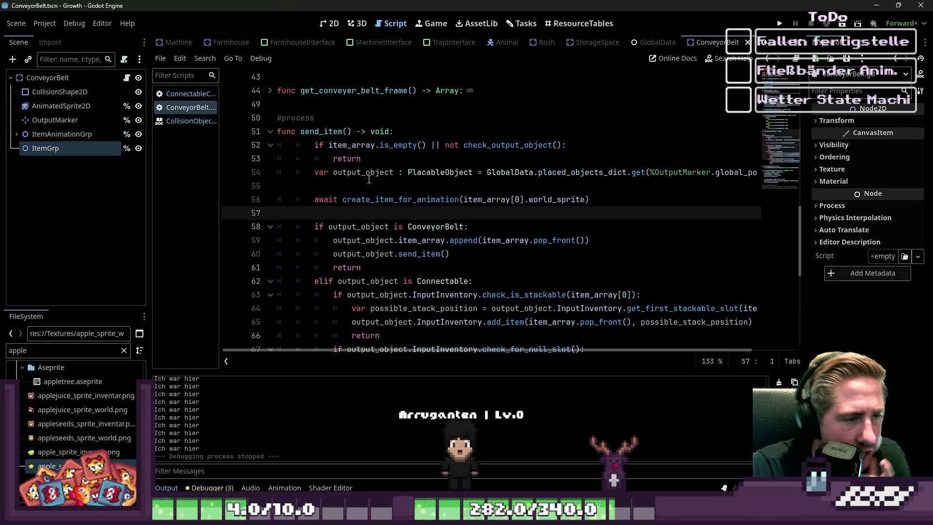
text(t)
key(Escape)
key(Up)
key(Up)
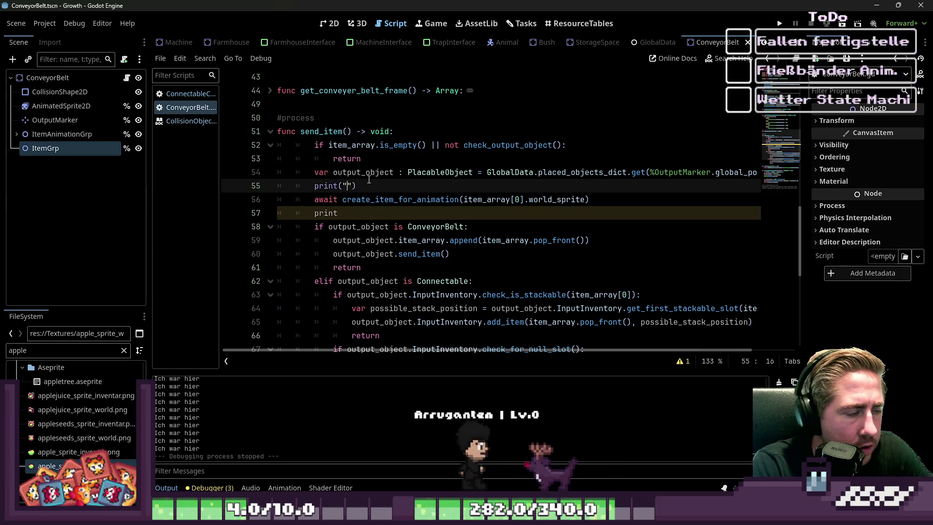
text(("Hier haben wir gestar)
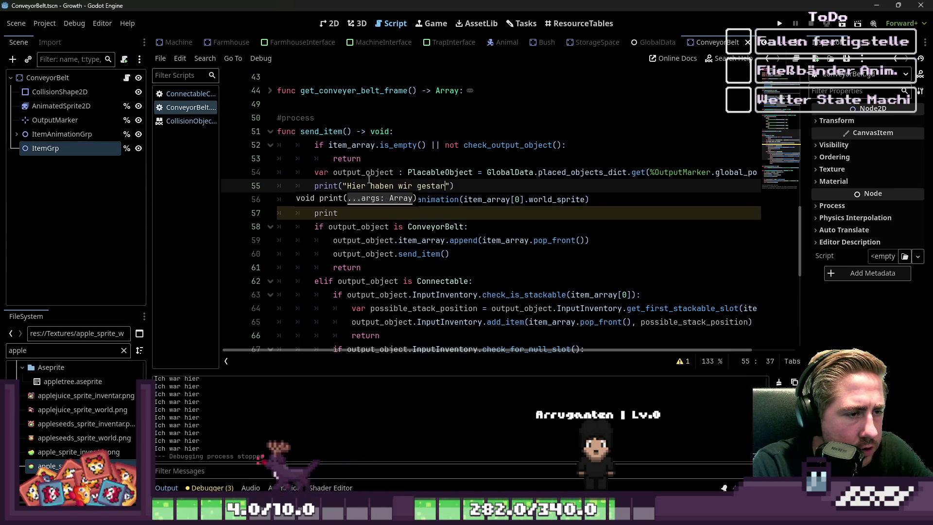
key(Down)
key(Down)
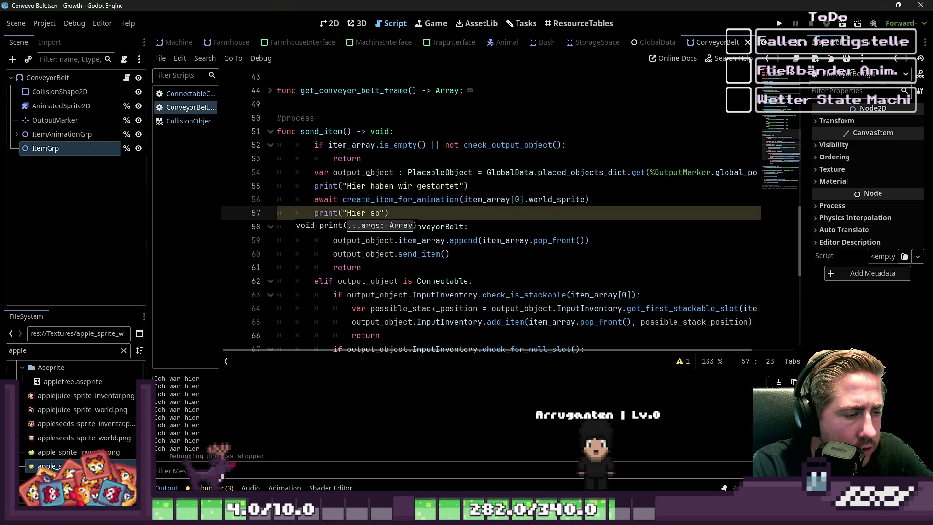
text(rtig sein!)
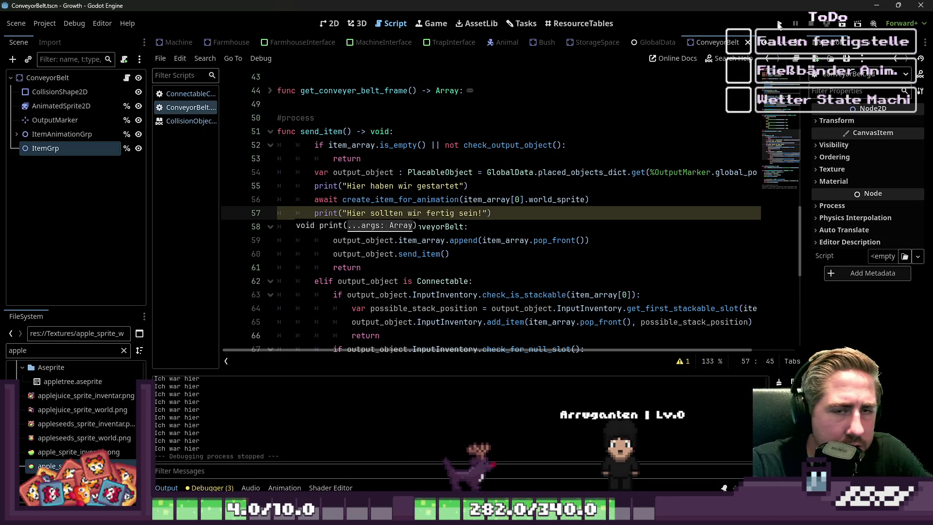
key(F5)
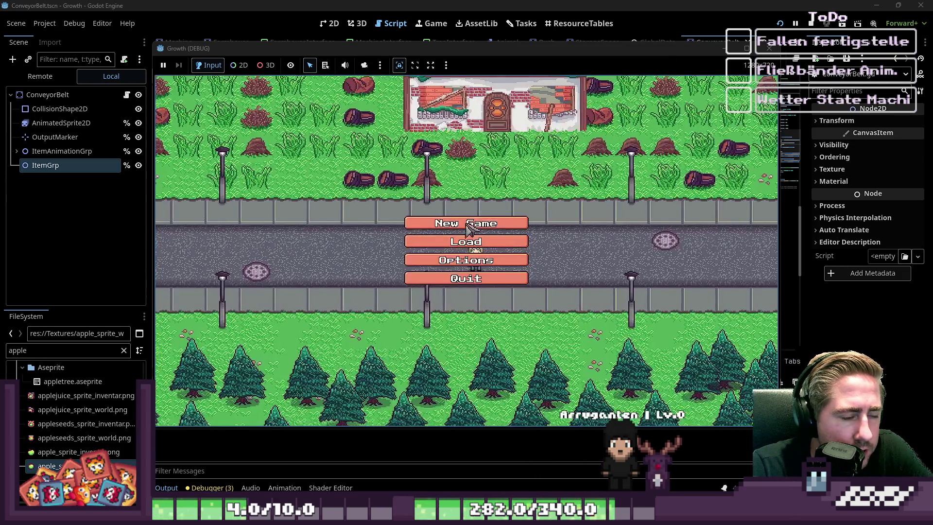
Step: Start a new game with a character named 'd'
click(464, 226)
text(d)
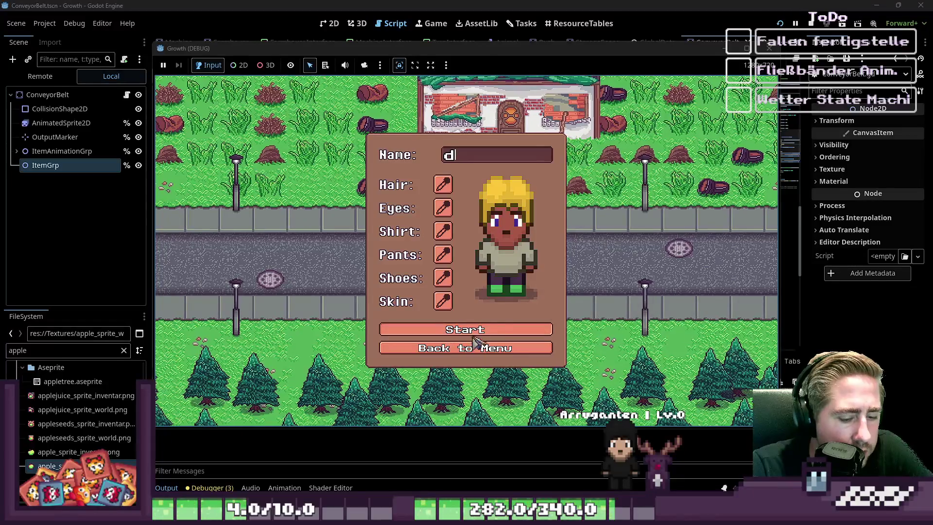
click(448, 332)
Step: Move the Chest, Box and another item from the inventory into the hotbar
key(i)
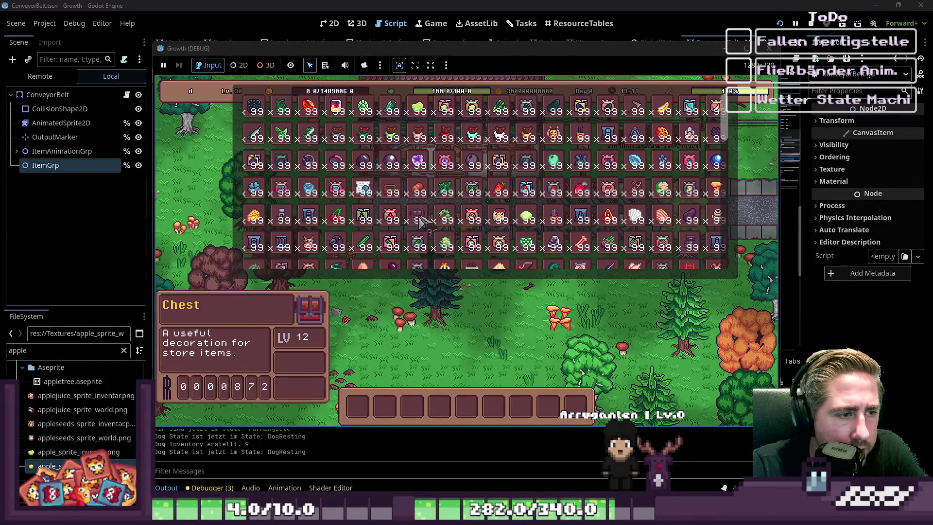
key(6)
scroll(529, 204, down, 1)
key(2)
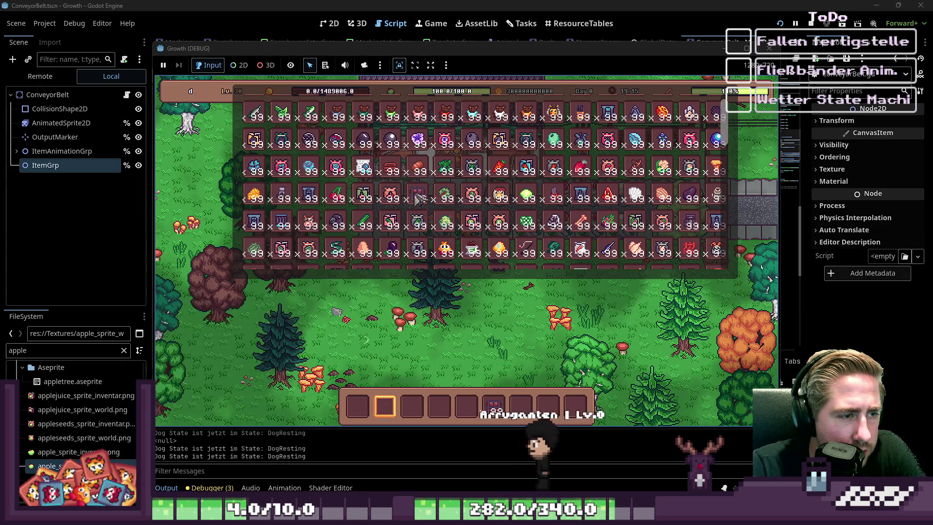
key(8)
key(6)
key(i)
key(8)
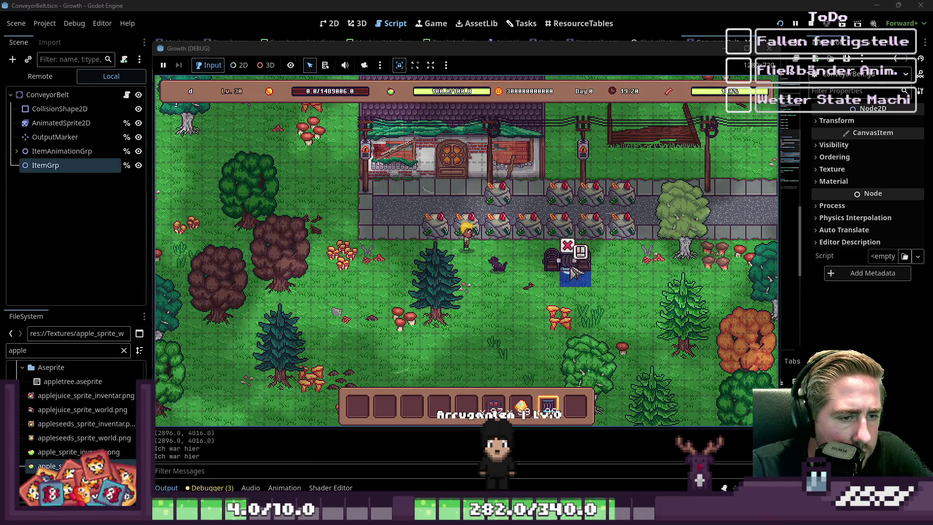
scroll(573, 270, up, 3)
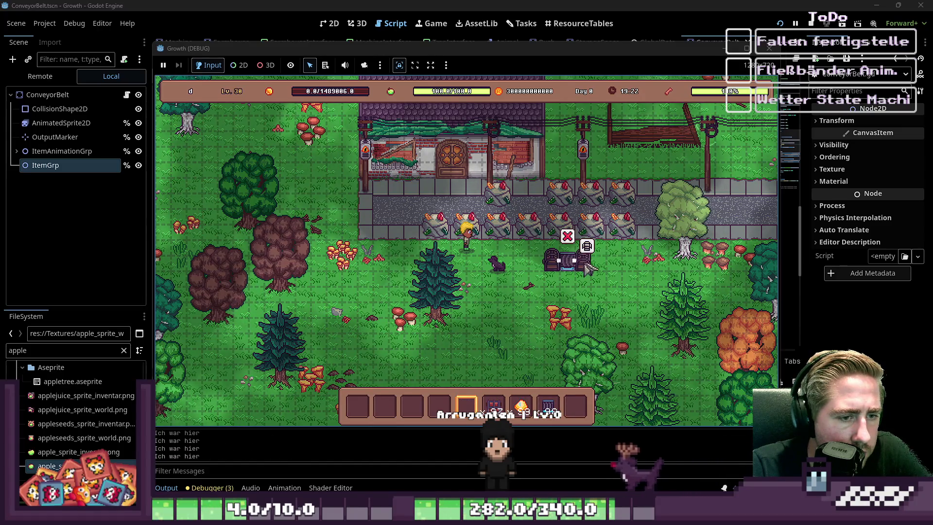
Step: Move the gold item into the chest and return to the editor
click(590, 269)
drag(521, 405, 360, 309)
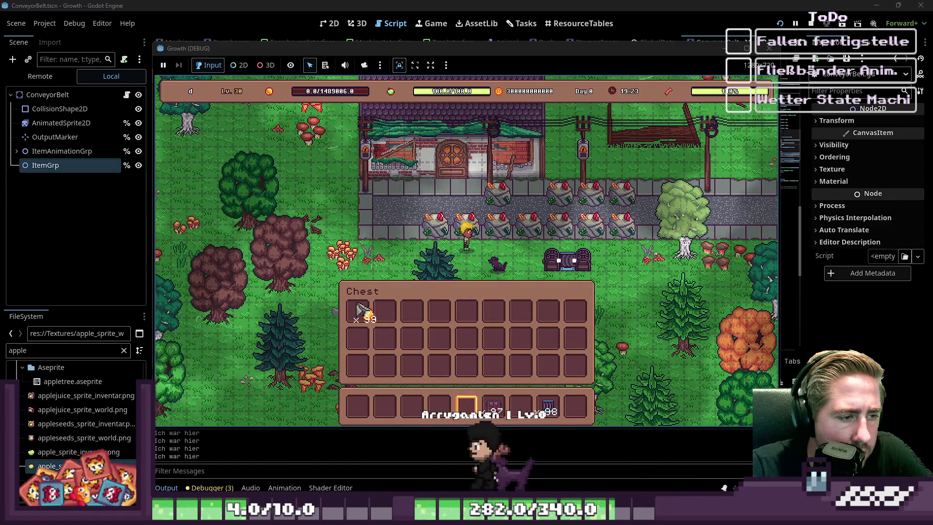
click(290, 444)
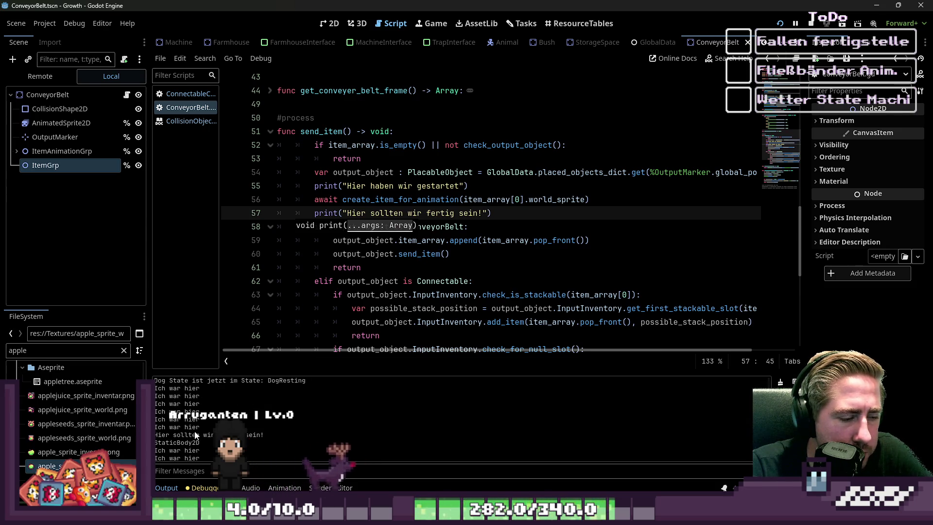
Step: Select the create_item_for_animation call in the script, then switch to the 2D view
click(400, 243)
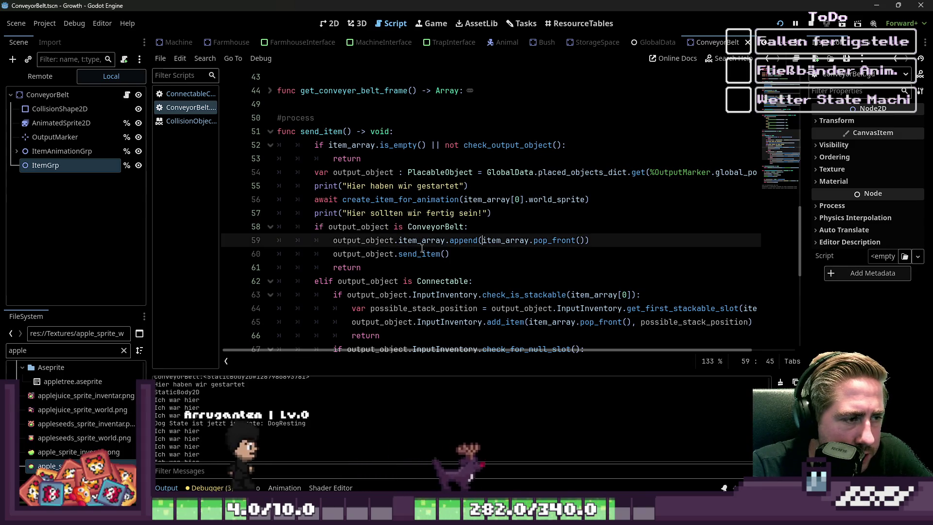
key(Up)
key(Up)
key(Up)
key(ctrl+d)
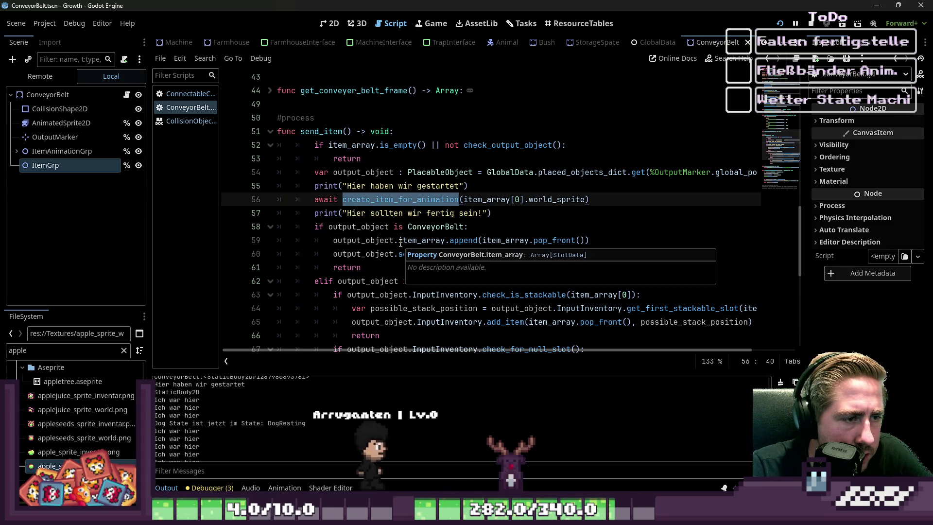
click(323, 25)
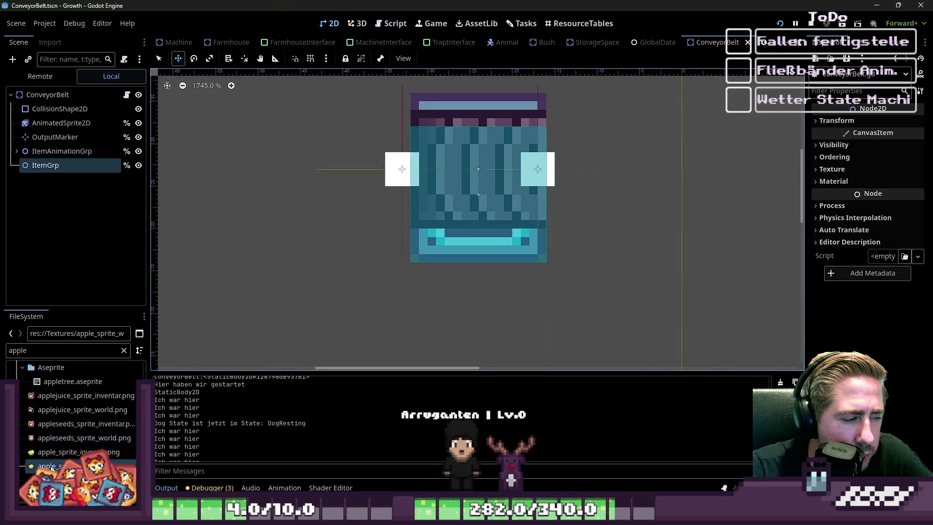
Step: Add a Sprite2D child node under ItemGrp
drag(48, 465, 126, 250)
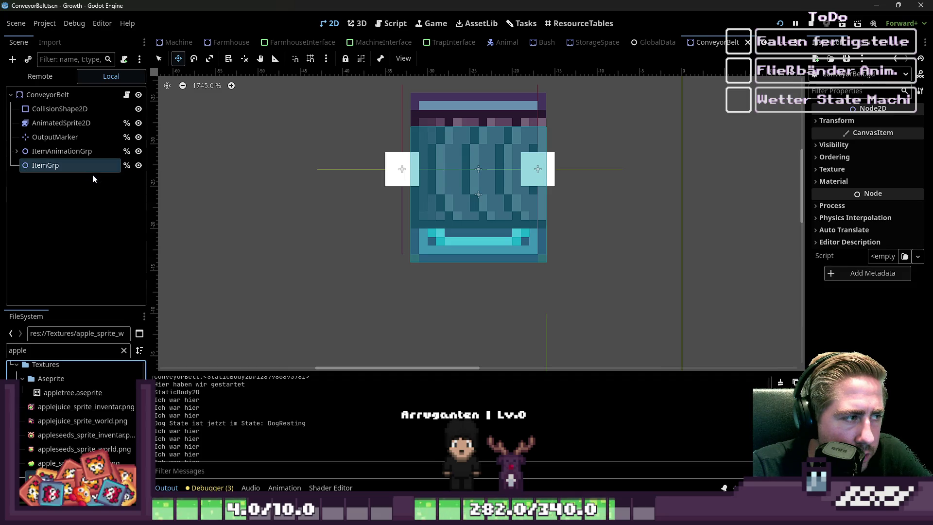
click(68, 167)
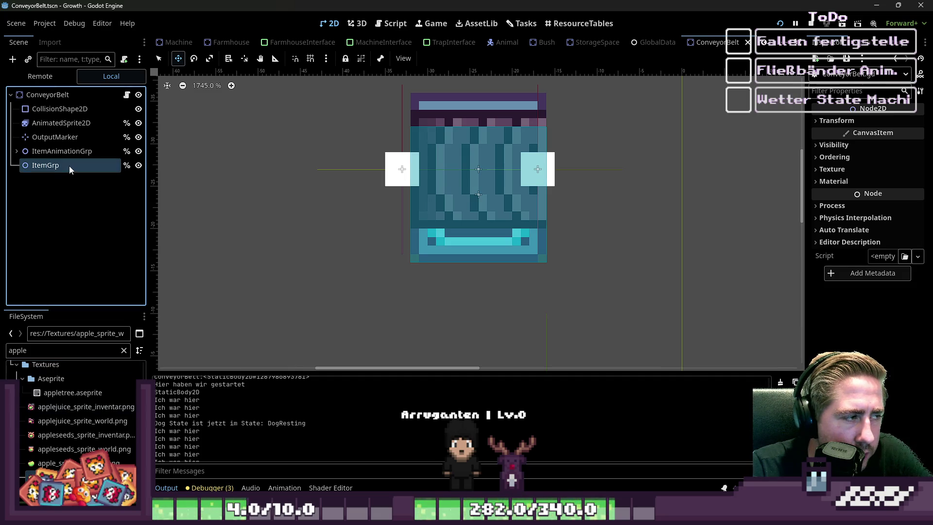
key(ctrl+a)
text(Spr)
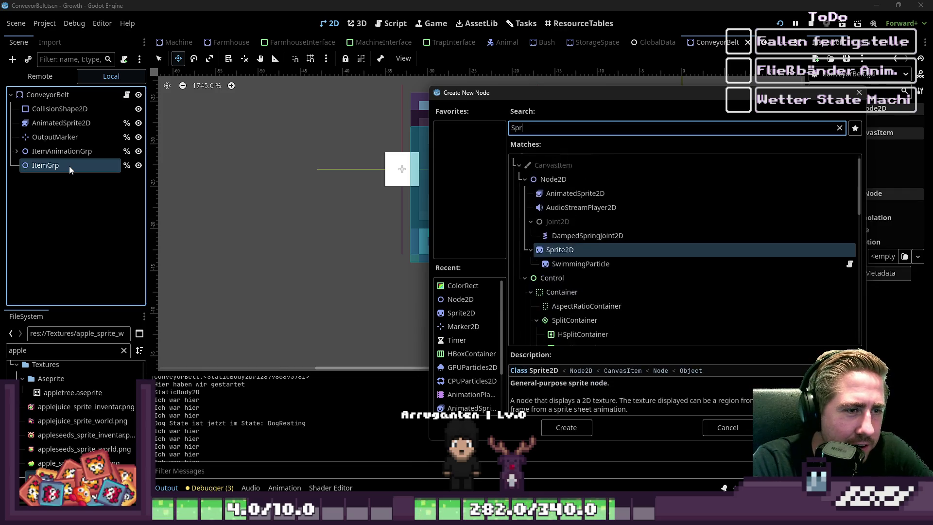
text(ti)
key(BackSpace)
key(BackSpace)
text(it)
key(Return)
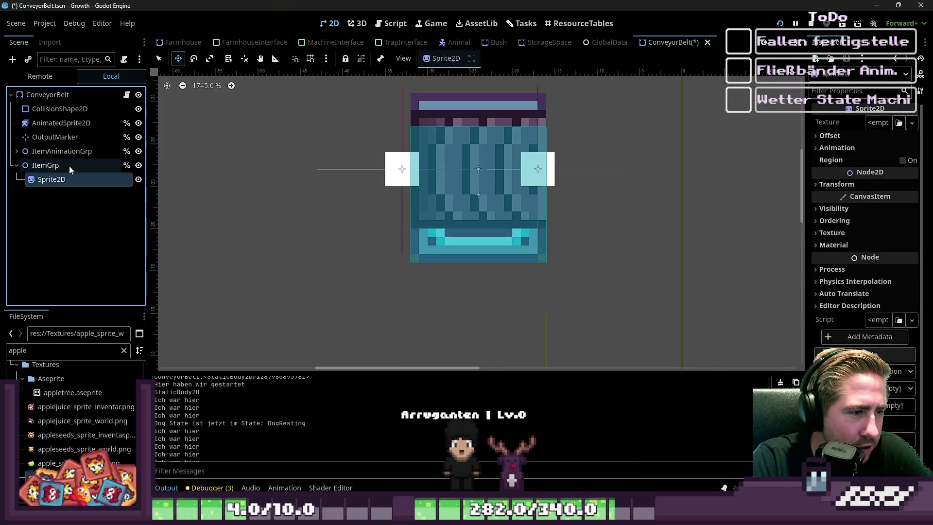
Step: Give the Sprite2D the apple_sprite_world.png texture and place it on the belt's right end
drag(54, 462, 81, 184)
scroll(552, 219, down, 3)
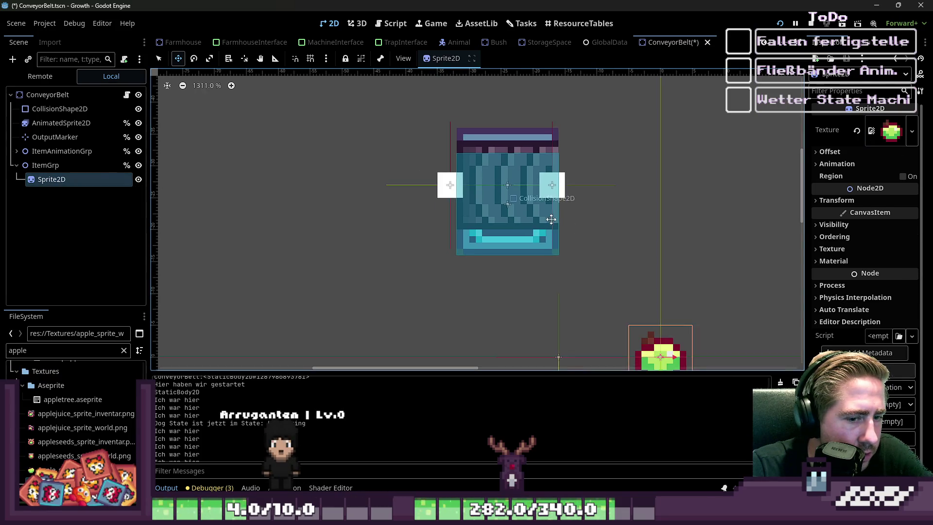
scroll(568, 283, up, 1)
drag(604, 323, 528, 199)
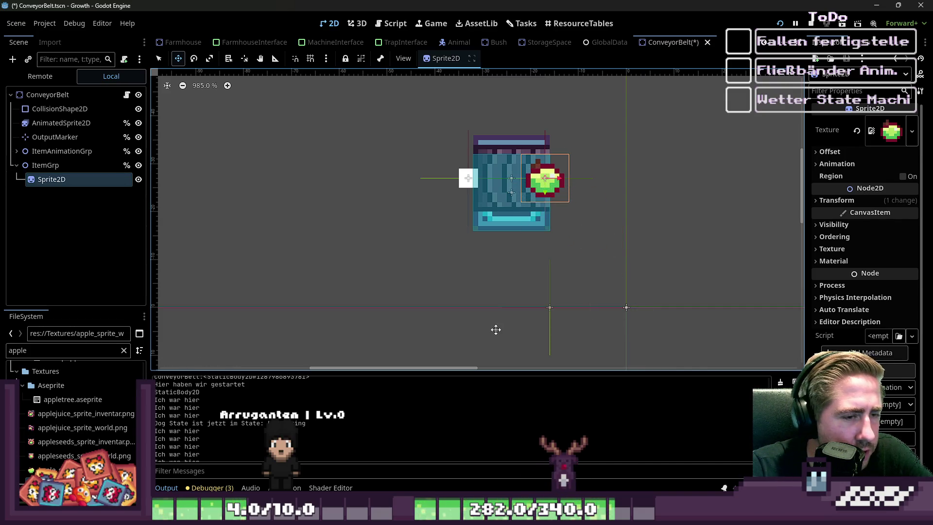
click(45, 165)
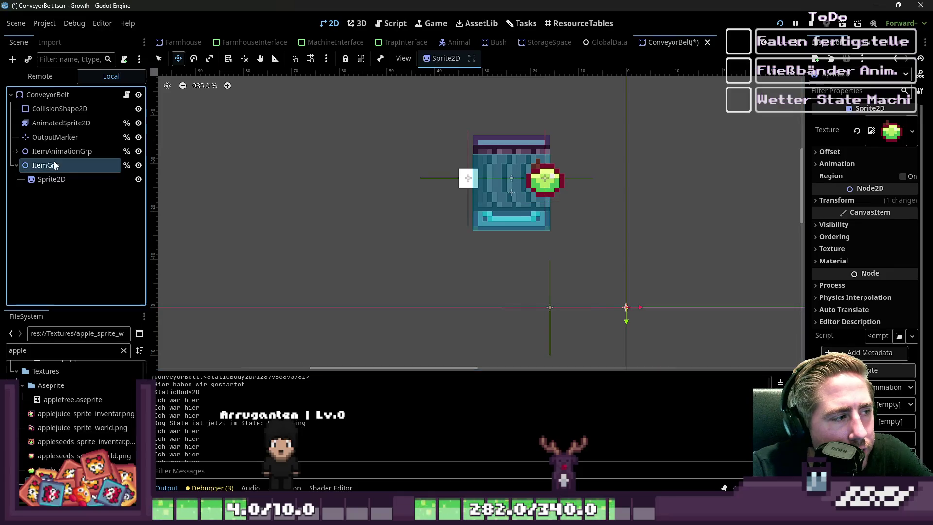
click(834, 181)
click(836, 181)
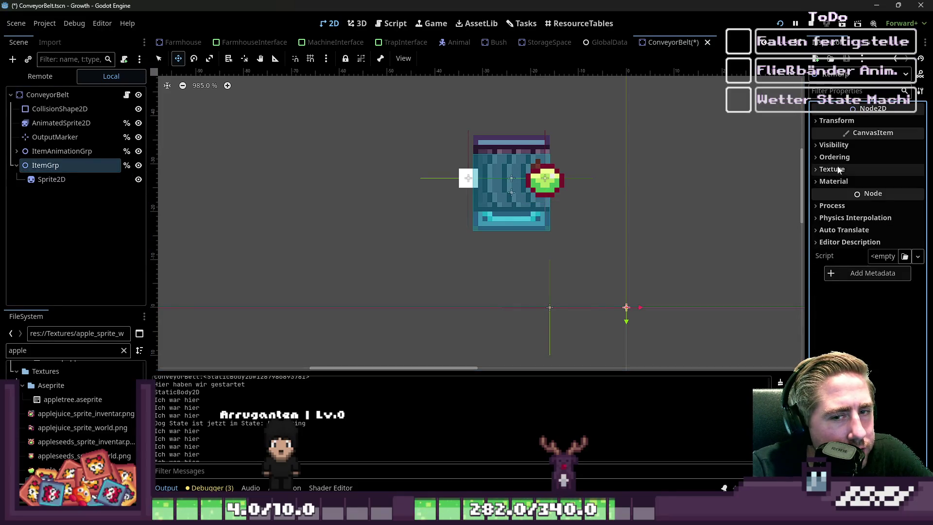
Step: Revert ItemGrp's Z Index to 0, move the apple sprite to the belt's left end, and return to the script
click(848, 158)
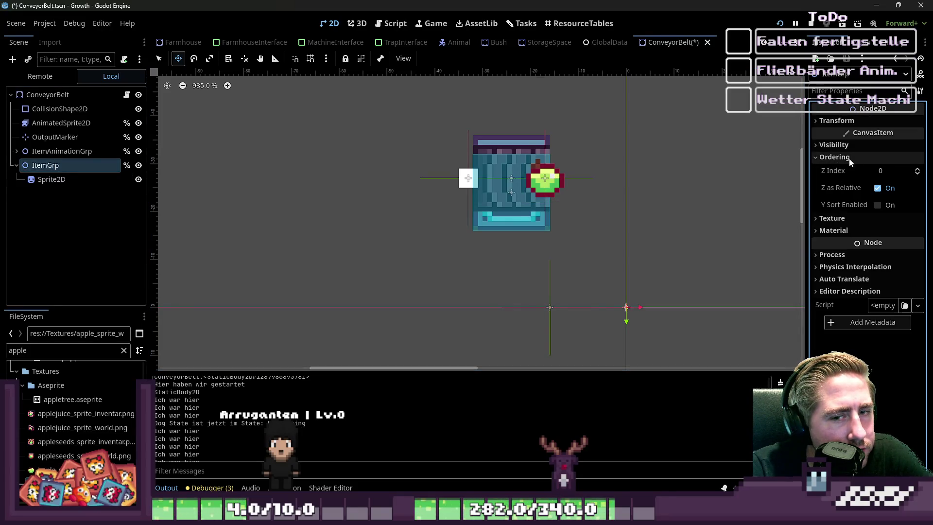
click(917, 174)
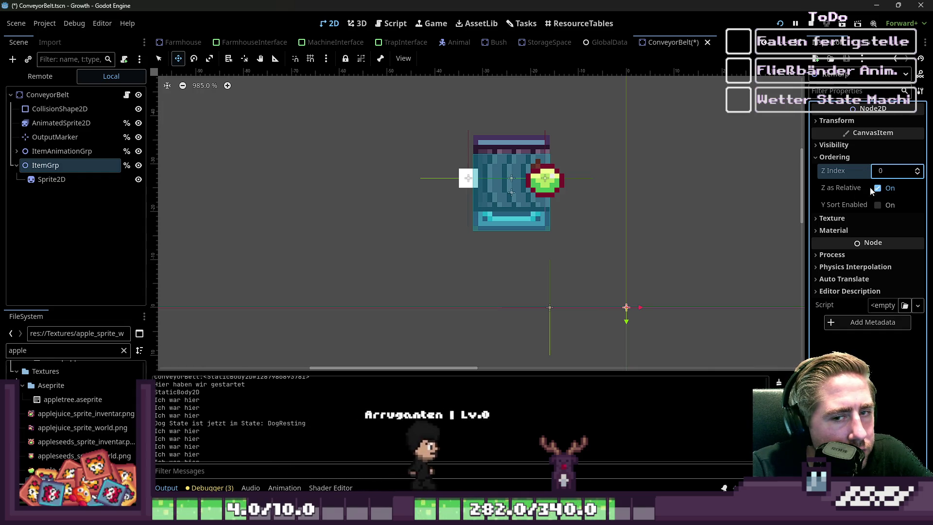
drag(534, 212, 452, 210)
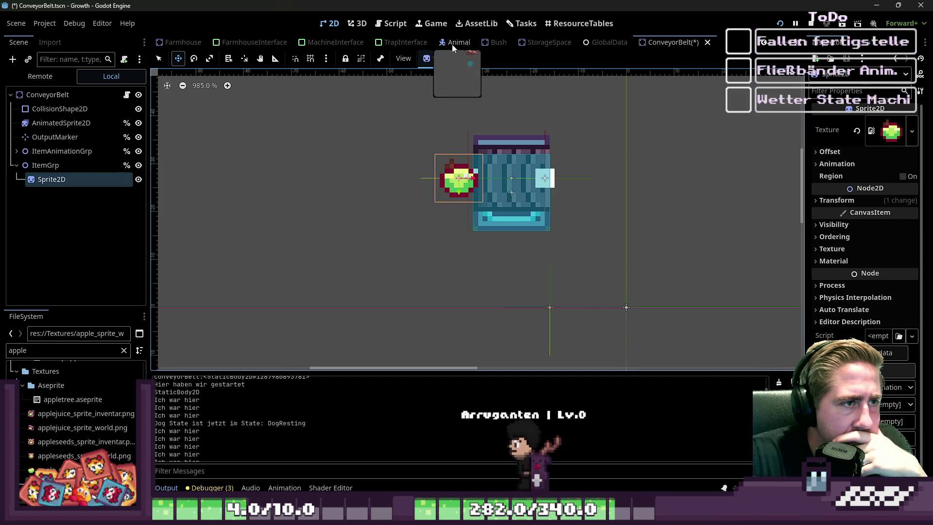
click(391, 25)
scroll(439, 218, down, 8)
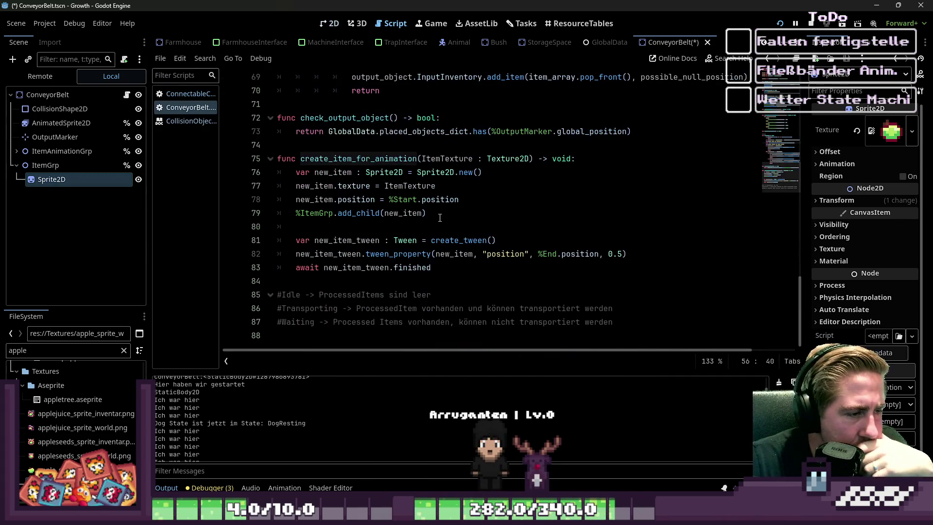
Step: Look over the new-item code on lines 79–82: ItemGrp, add_child, create_tween and tween_property
double_click(317, 211)
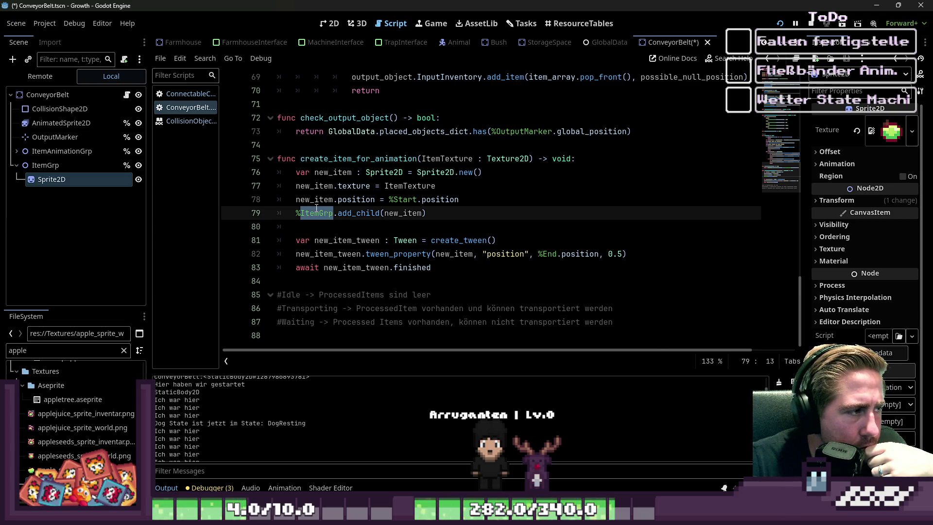
double_click(404, 213)
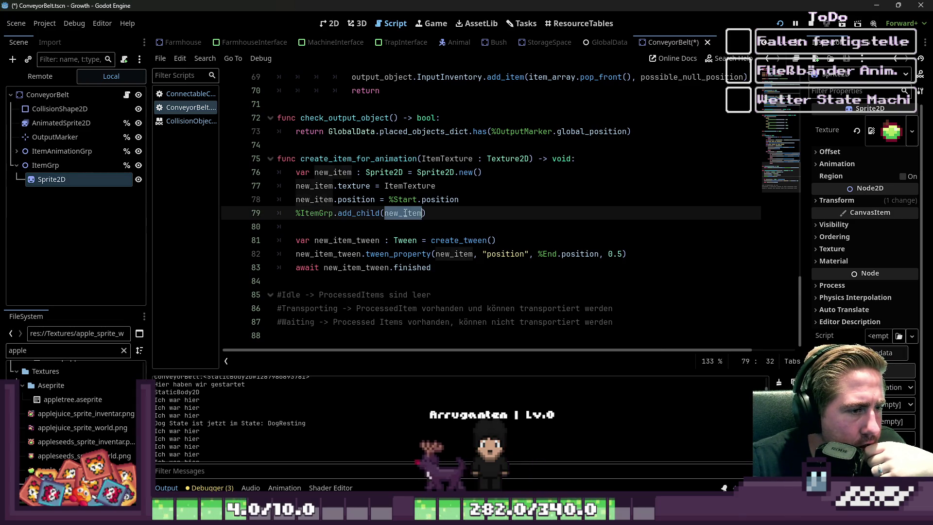
click(392, 221)
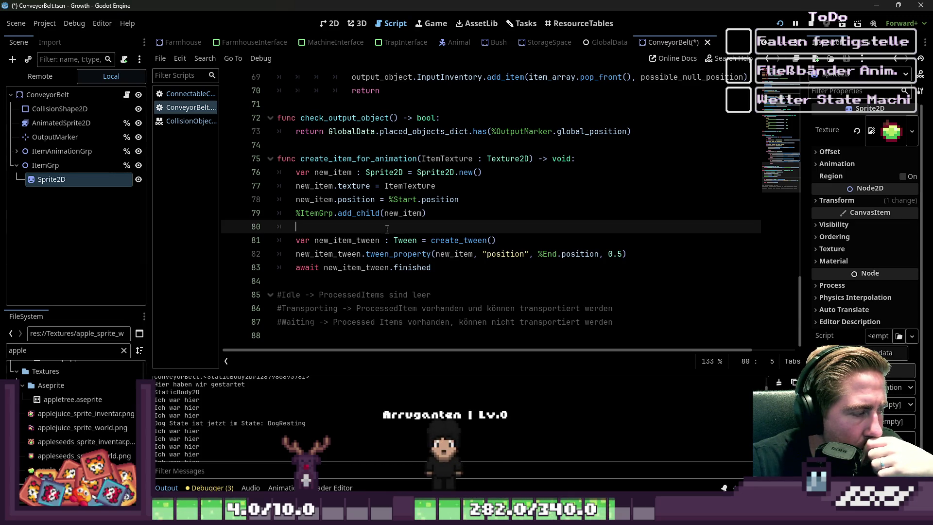
double_click(356, 240)
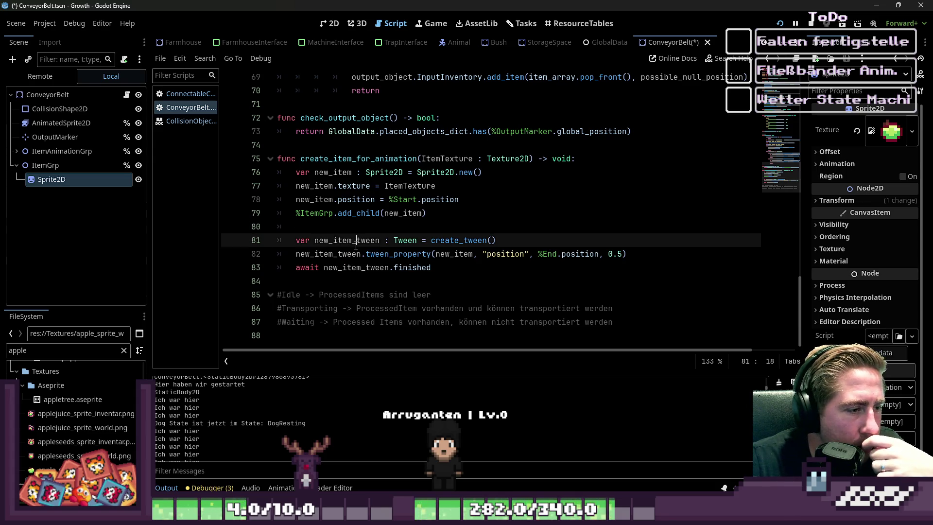
double_click(452, 240)
double_click(327, 255)
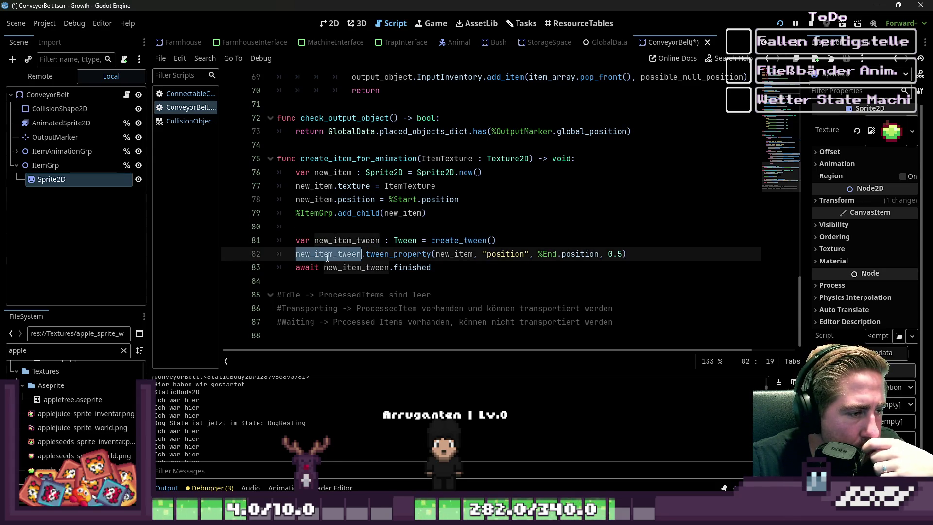
click(421, 254)
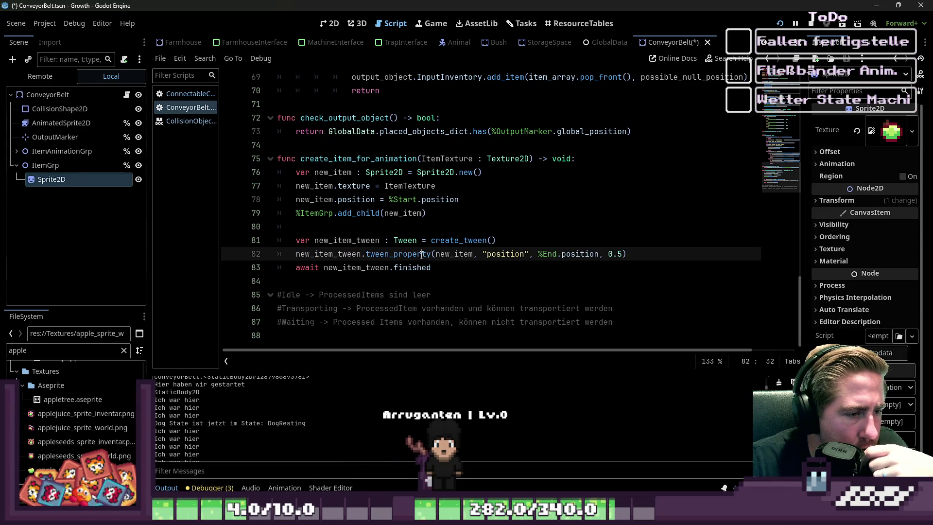
double_click(452, 254)
click(589, 254)
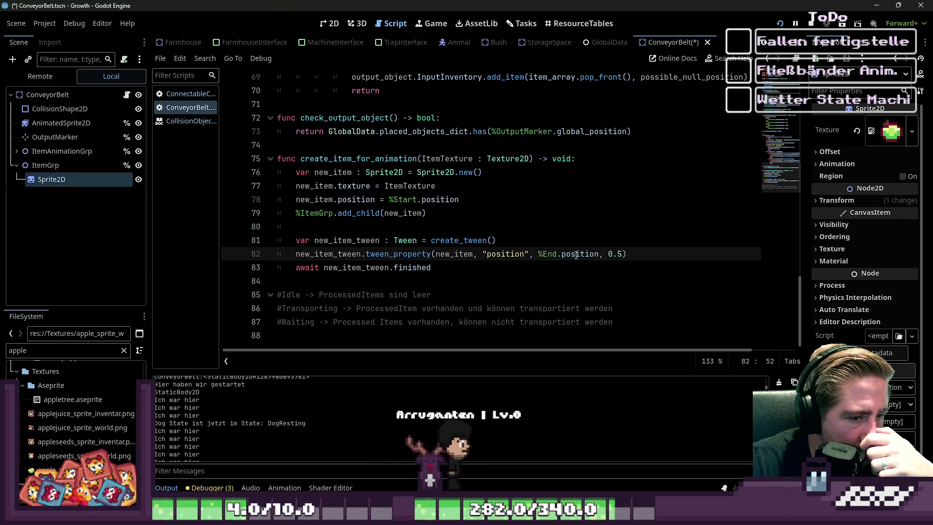
Step: Replace the 0.5 duration in the tween_property call on line 82 with 1.0
click(618, 254)
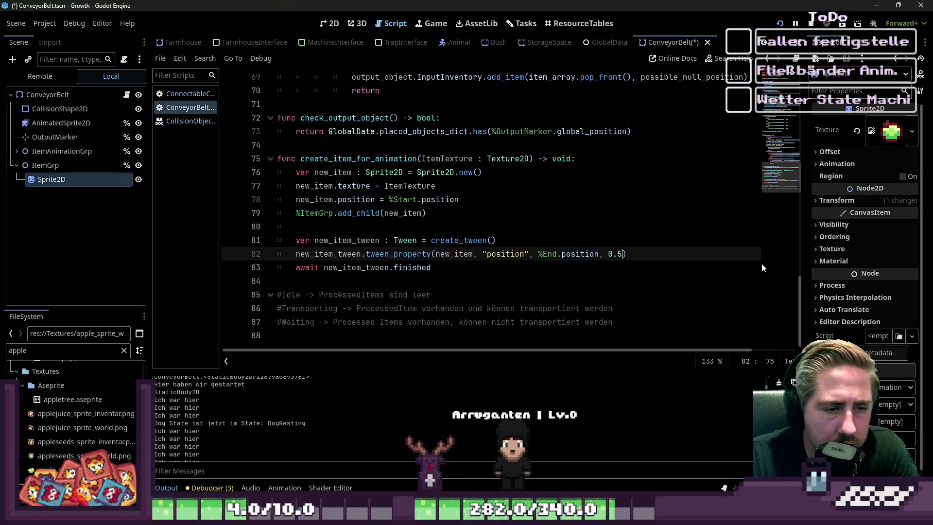
key(Delete)
key(BackSpace)
key(BackSpace)
text(1,0)
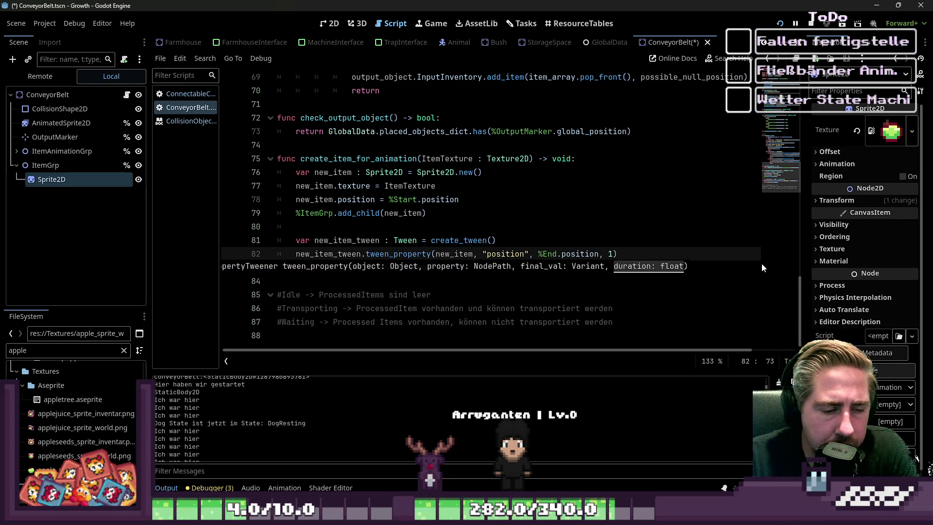
key(BackSpace)
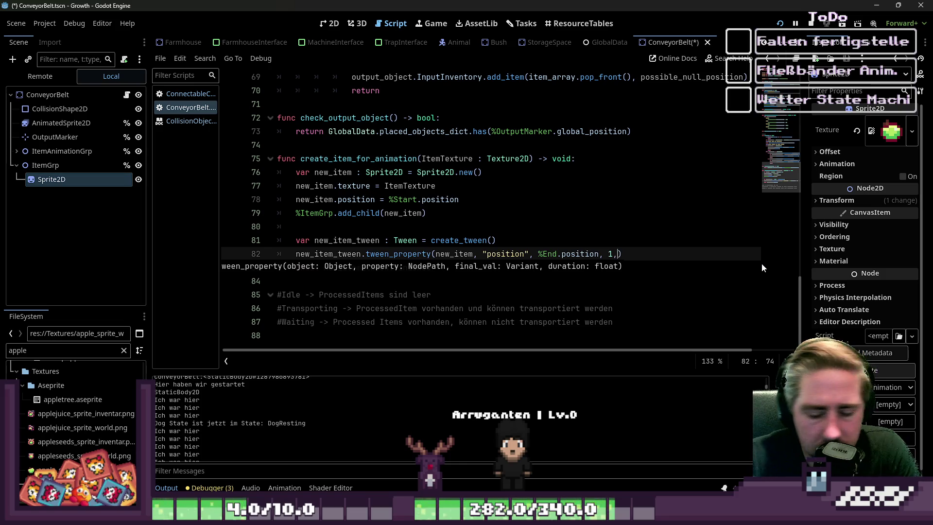
text(.0)
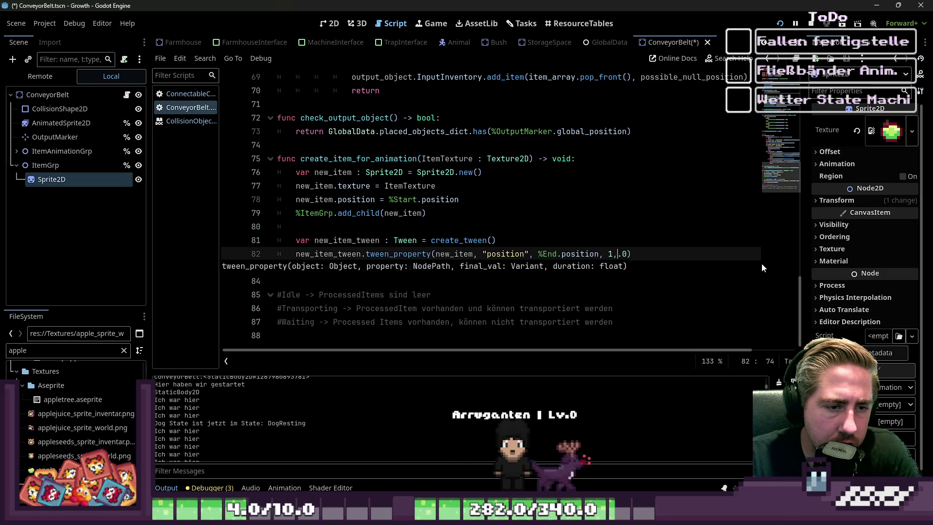
key(Left)
key(Left)
key(BackSpace)
key(Down)
key(Down)
key(Left)
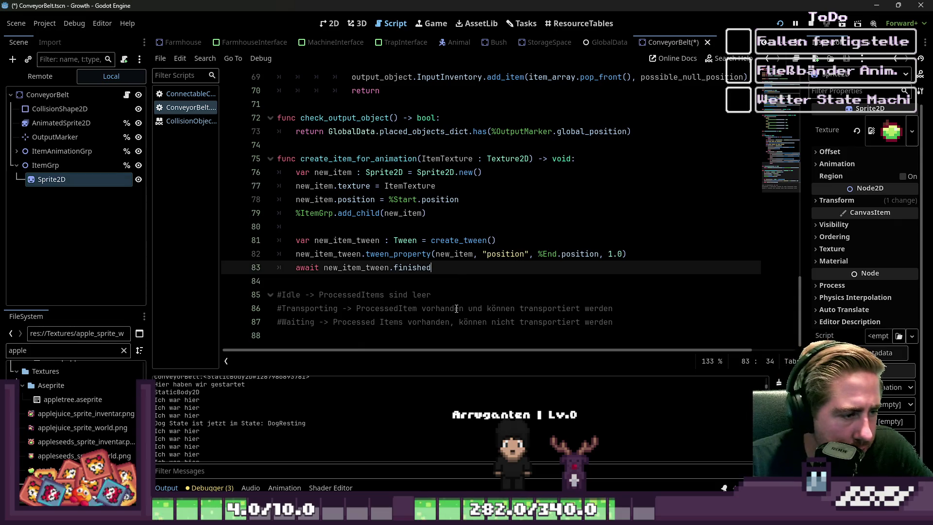
mouse_move(467, 267)
mouse_down()
mouse_move(294, 255)
mouse_move(289, 275)
mouse_up()
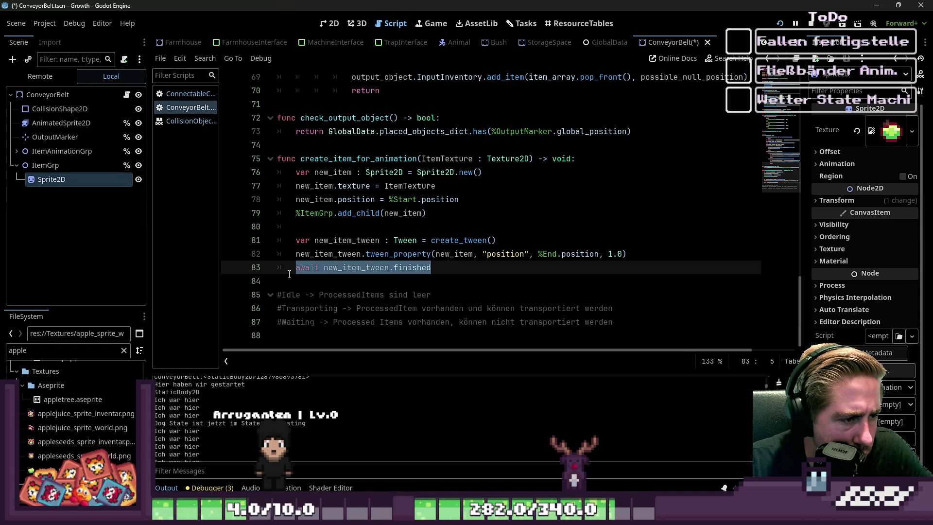
Step: Review lines 72–83, checking the %End.position target on line 82
mouse_move(631, 268)
mouse_down()
mouse_move(437, 159)
mouse_move(340, 118)
mouse_up()
click(518, 227)
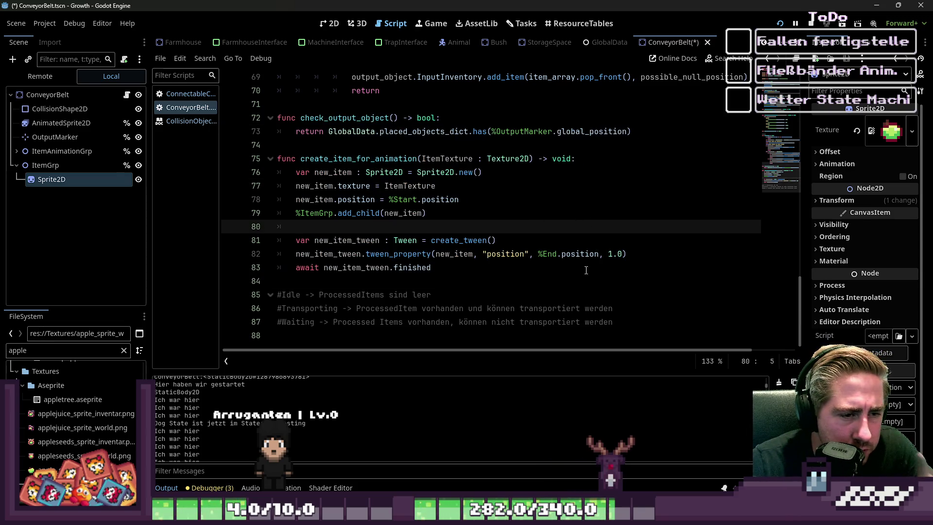
click(563, 258)
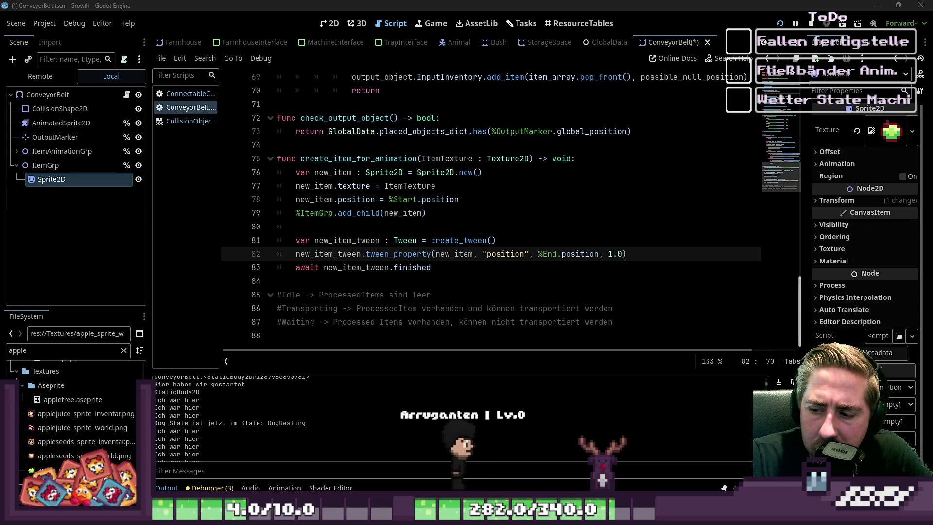
click(423, 282)
click(408, 267)
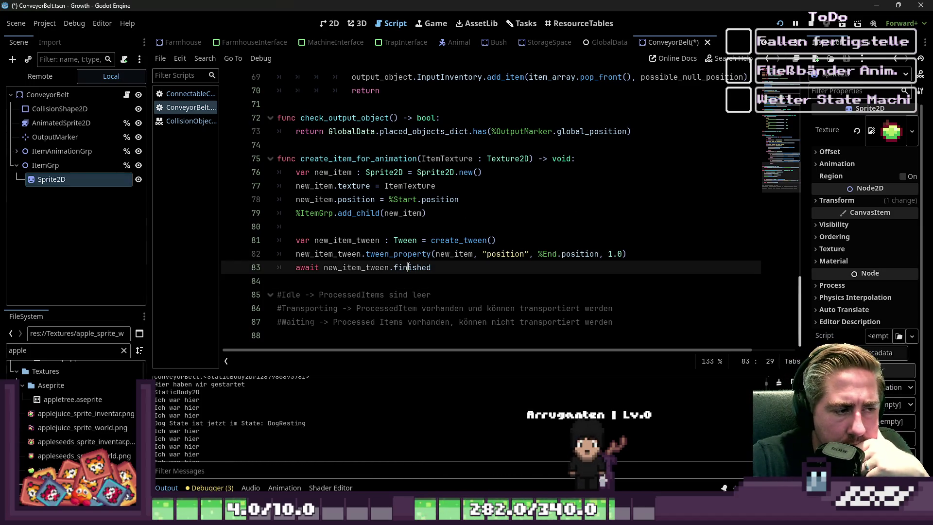
Step: Check the create_tween and tween_property lines, then start the game in debug mode
double_click(397, 253)
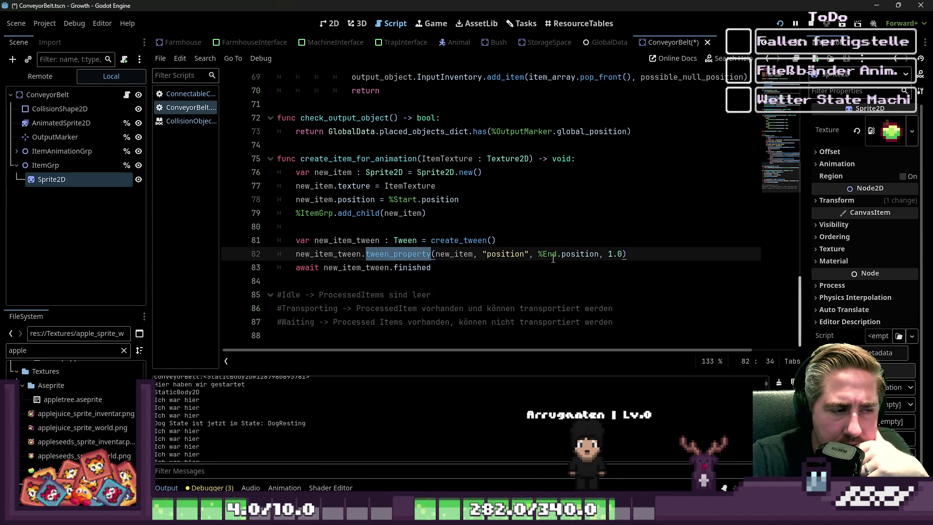
click(497, 240)
drag(496, 240, 255, 246)
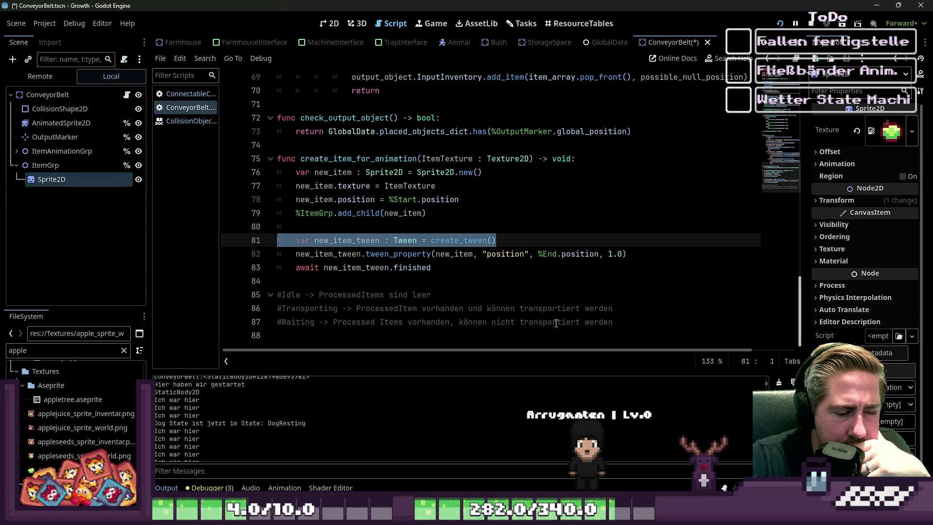
click(481, 281)
click(381, 213)
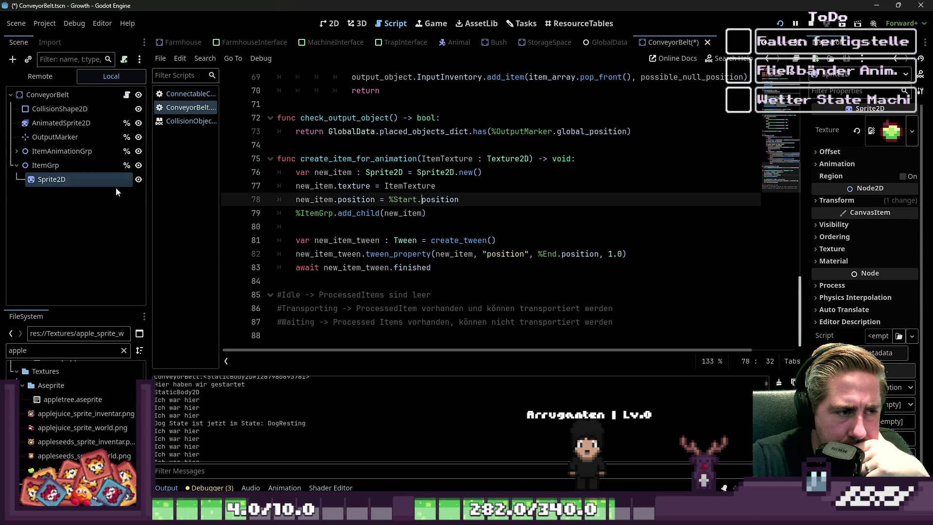
click(780, 25)
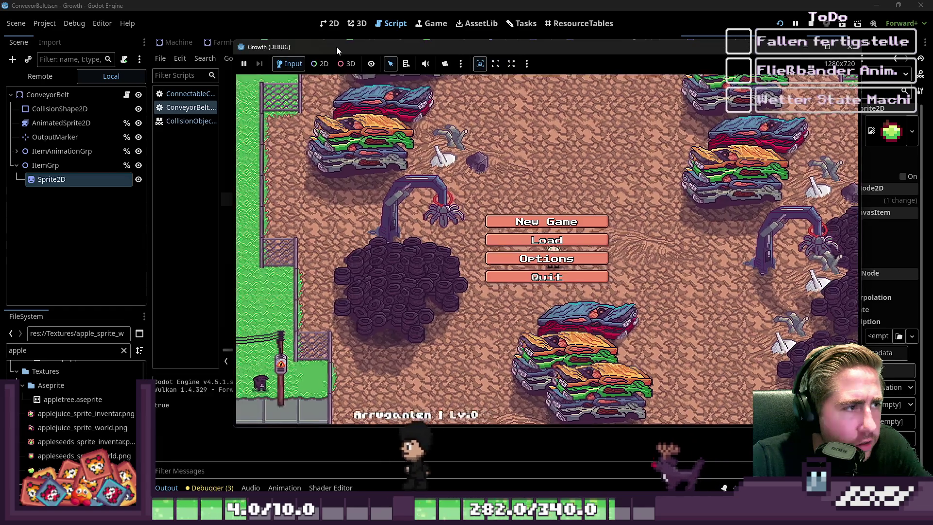
Step: Start a new game in the debug window with a newly named character
drag(336, 47, 362, 42)
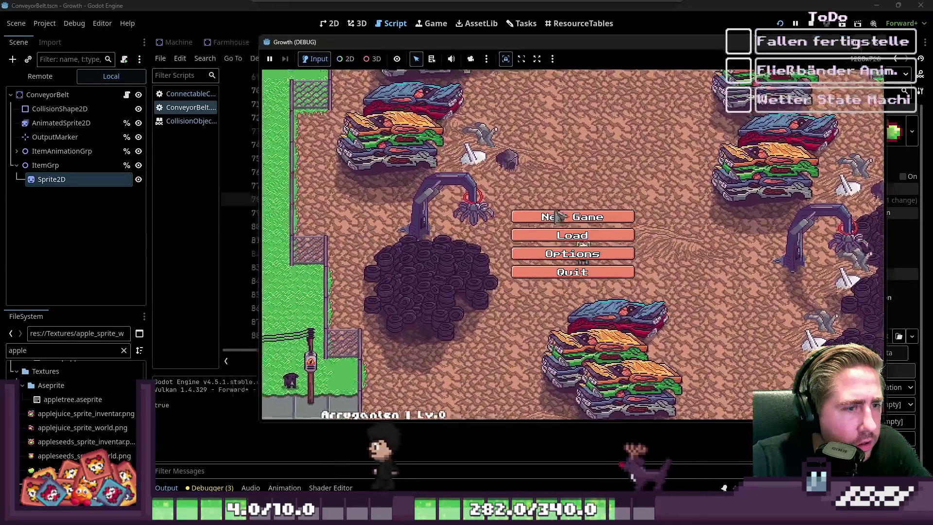
click(573, 216)
text(weqd)
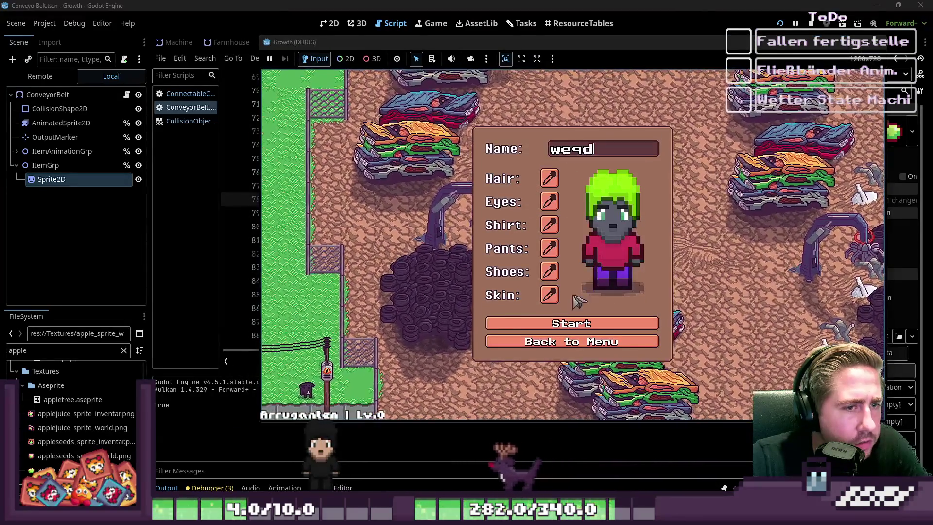
click(564, 330)
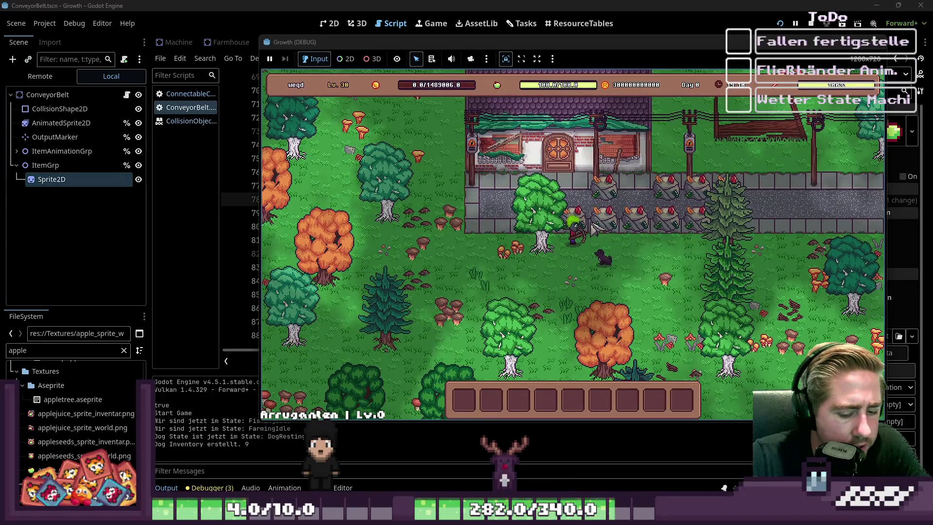
Step: Move conveyor belt blueprints and a Chestnuts stack from the inventory into the hotbar
key(i)
scroll(455, 203, up, 5)
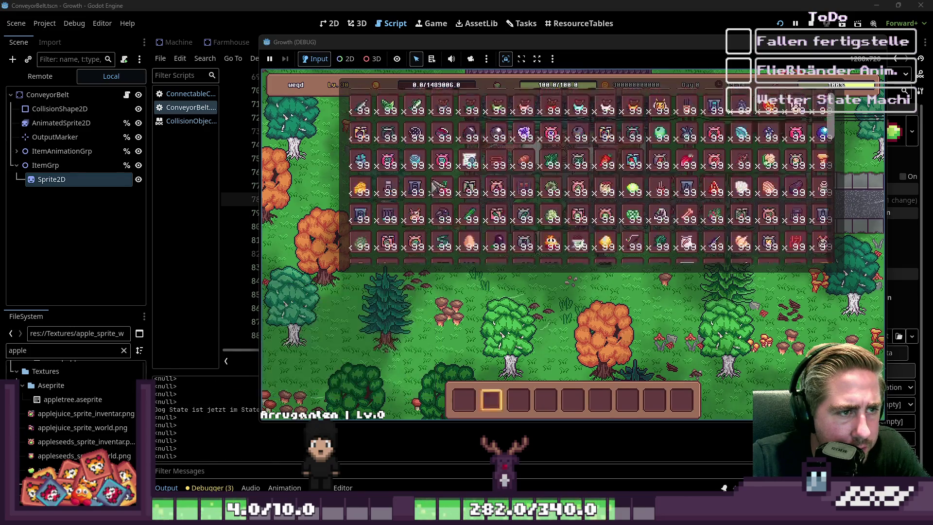
scroll(432, 184, up, 1)
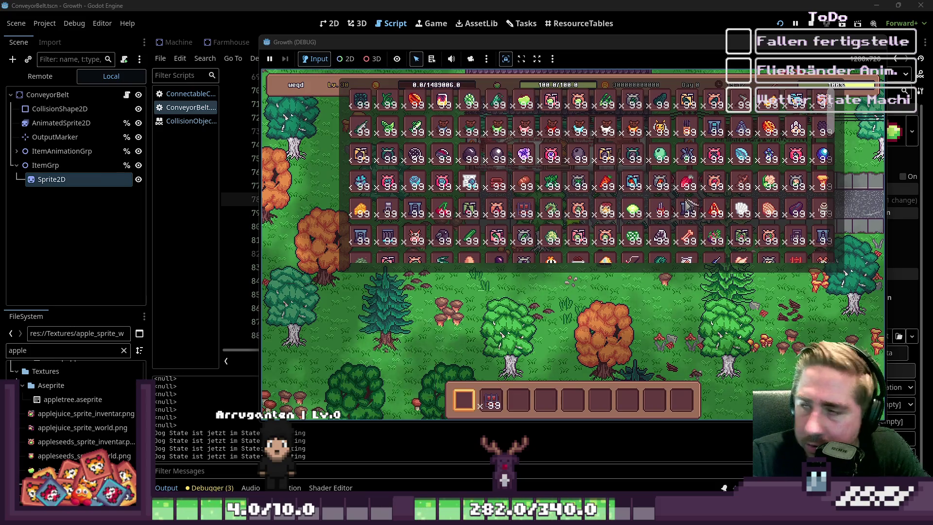
scroll(375, 243, up, 1)
click(388, 239)
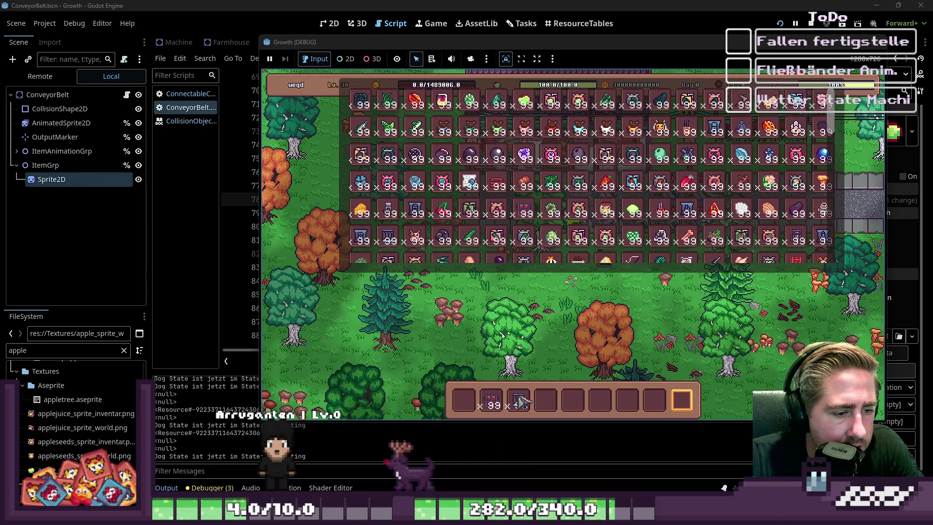
click(551, 210)
key(Escape)
Step: Place two machines on the grass and lay a conveyor belt between them
scroll(552, 411, up, 7)
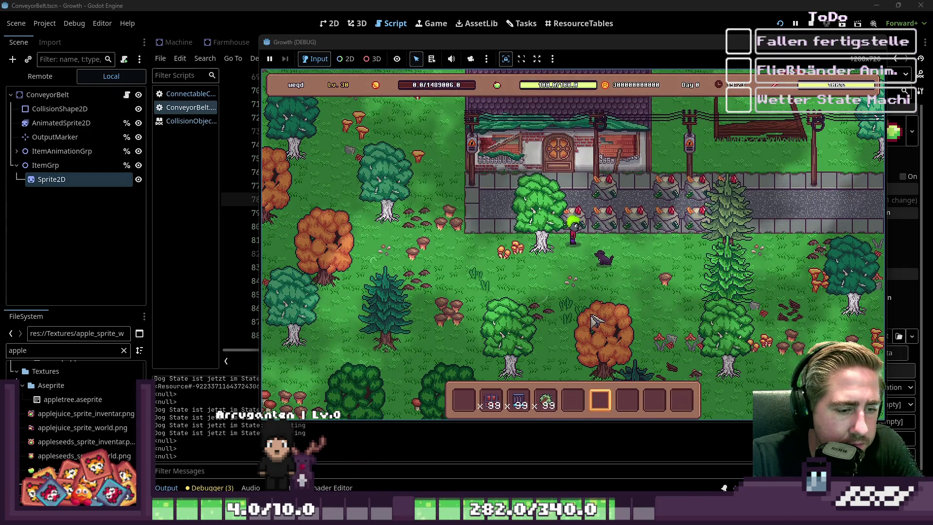
click(585, 283)
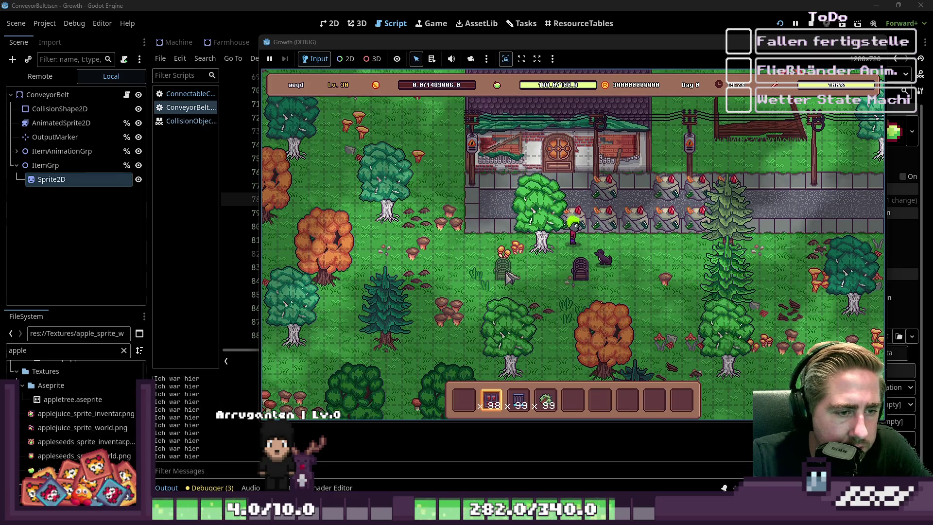
click(503, 269)
scroll(564, 286, down, 1)
click(561, 285)
click(532, 282)
click(516, 281)
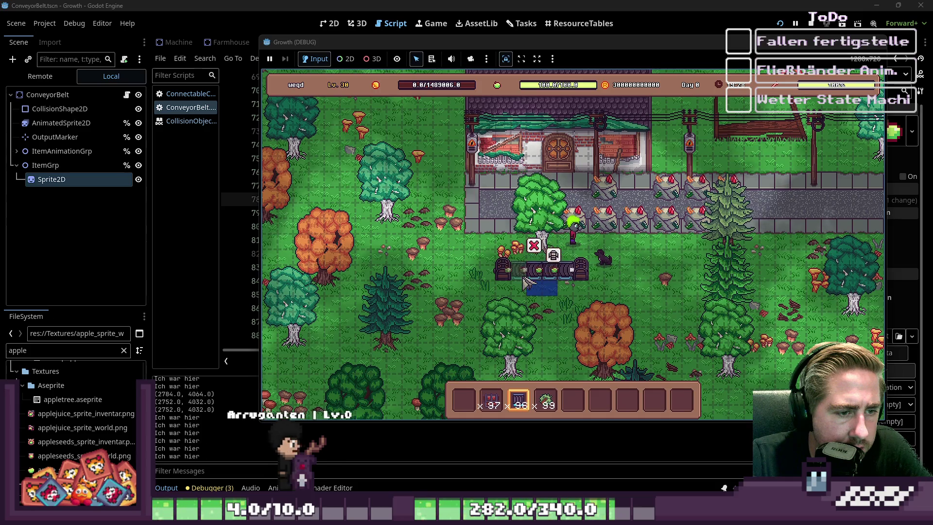
click(502, 281)
Step: Drag the Chestnut stack into the chest's first slot, then return to the editor
scroll(498, 371, up, 2)
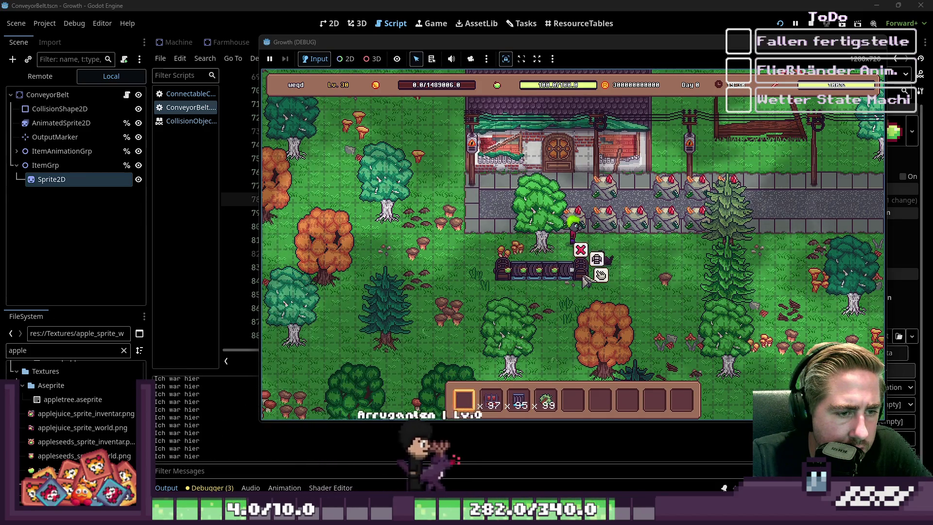
click(591, 267)
mouse_move(548, 407)
drag(548, 407, 474, 303)
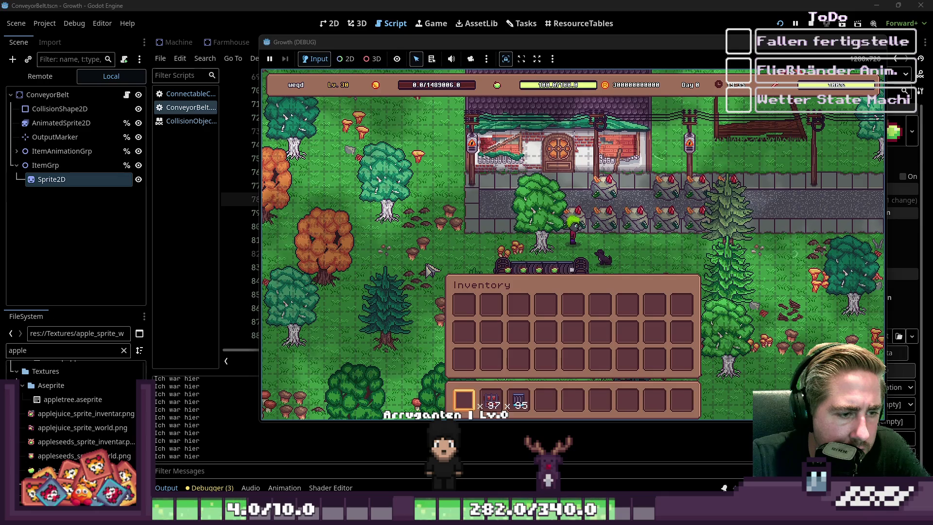
click(68, 180)
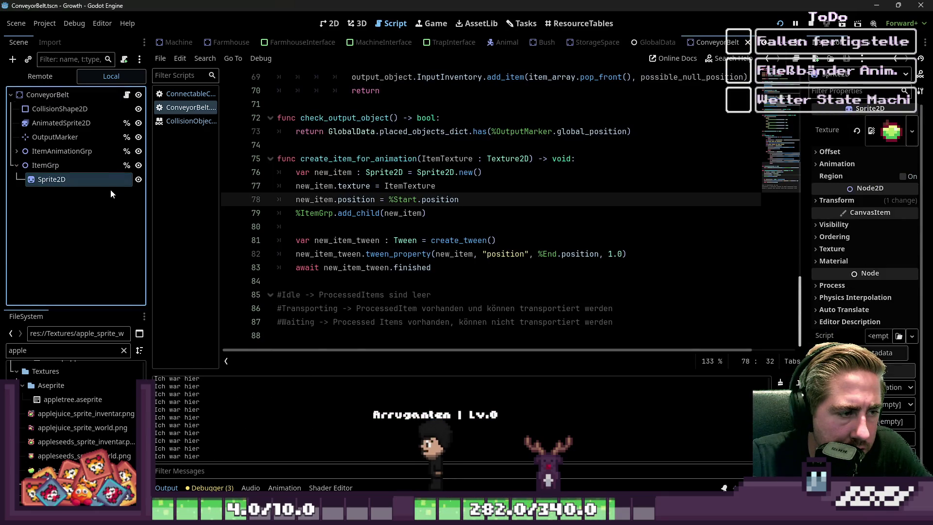
click(40, 76)
click(16, 165)
scroll(27, 221, down, 5)
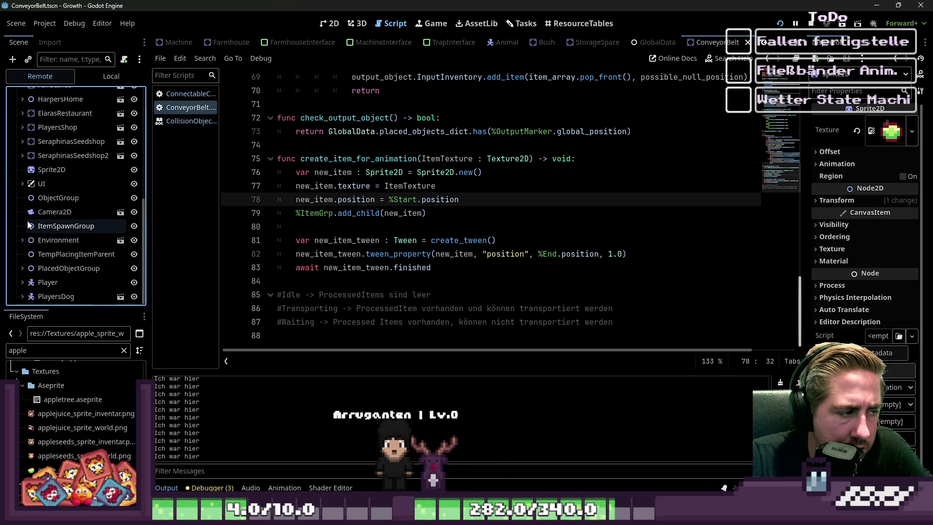
click(22, 267)
scroll(30, 243, down, 3)
double_click(64, 240)
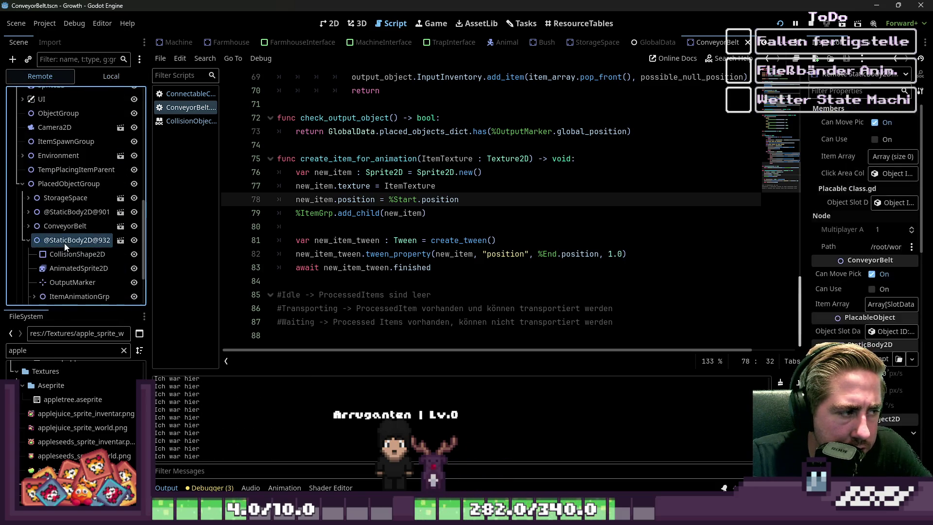
scroll(67, 270, down, 3)
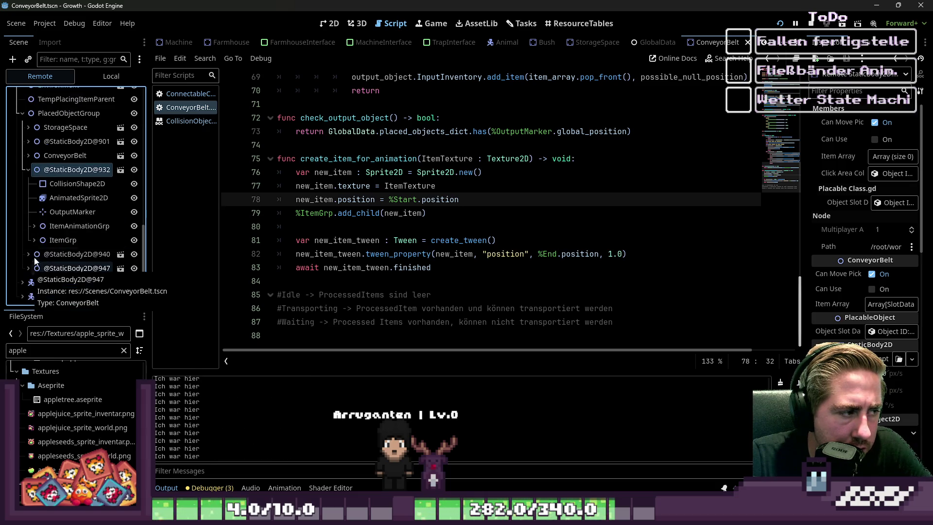
click(34, 240)
click(65, 255)
click(69, 265)
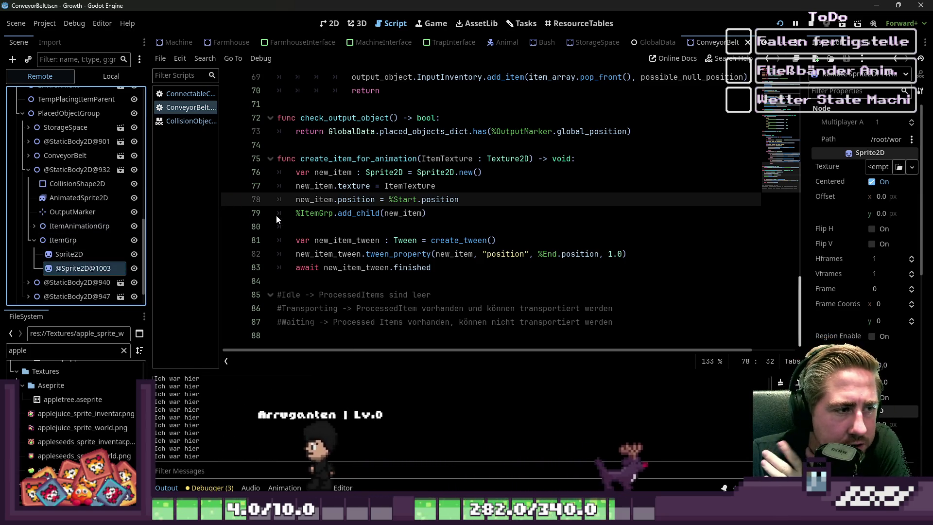
double_click(398, 187)
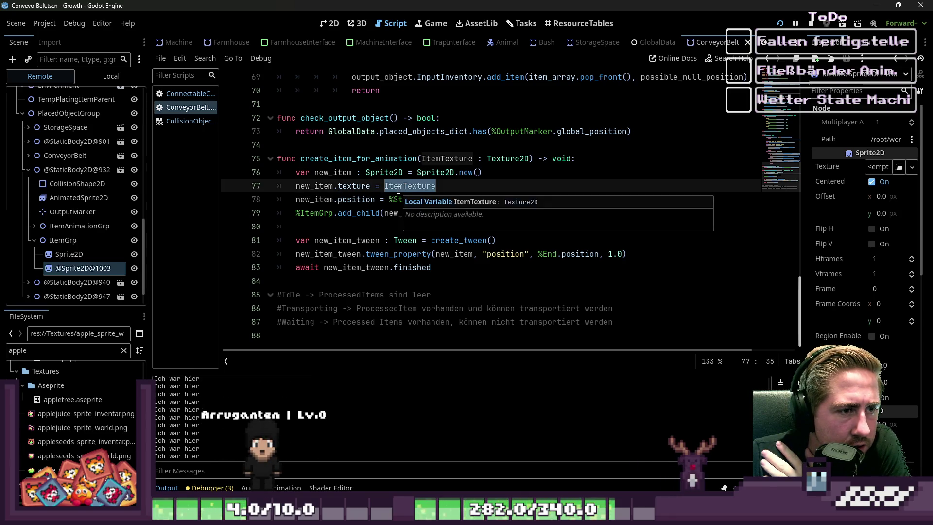
Step: Change the create_item_for_animation parameter type on line 75 from Texture2D to Texture
scroll(398, 190, up, 2)
click(510, 240)
scroll(509, 238, up, 6)
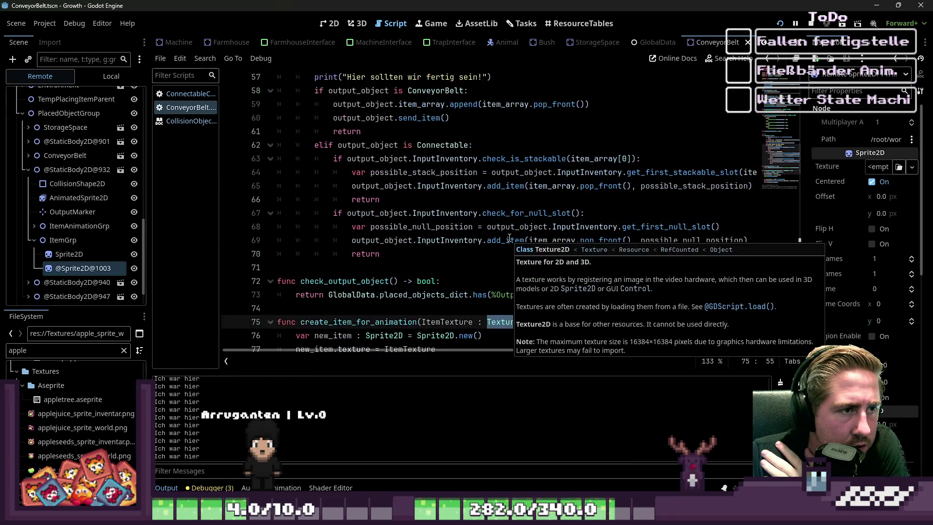
scroll(509, 237, up, 1)
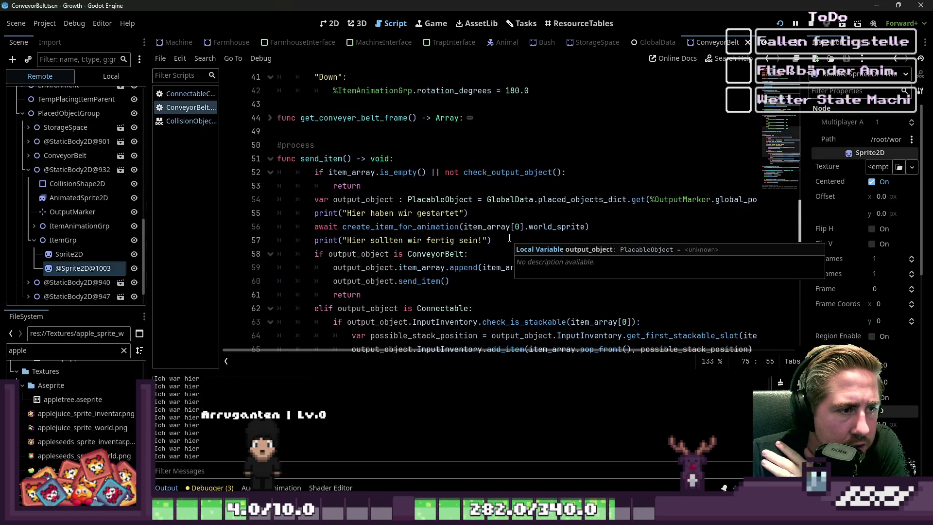
click(510, 240)
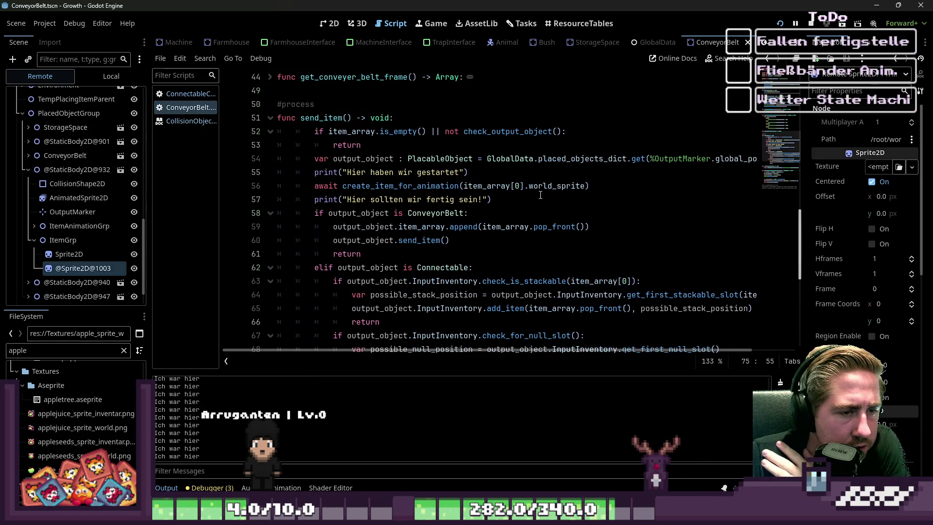
scroll(519, 224, down, 4)
scroll(520, 223, down, 2)
double_click(506, 240)
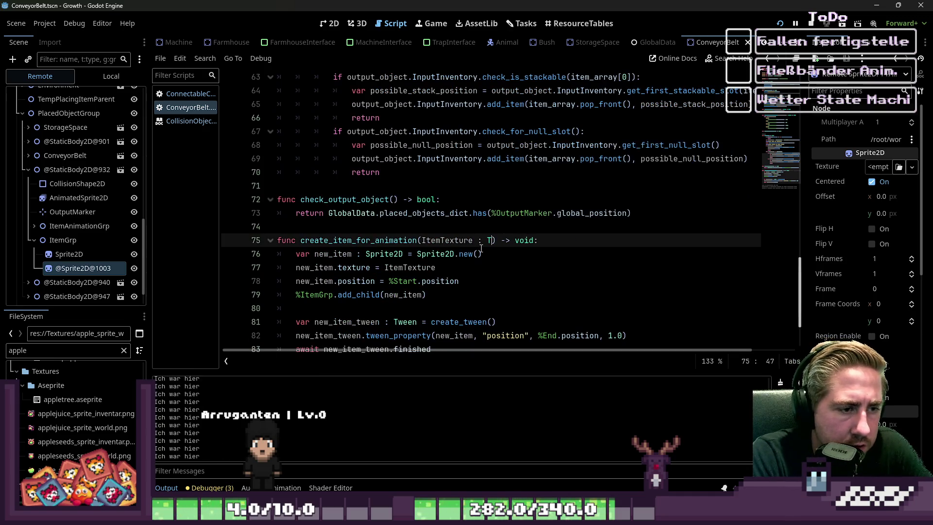
text(exture)
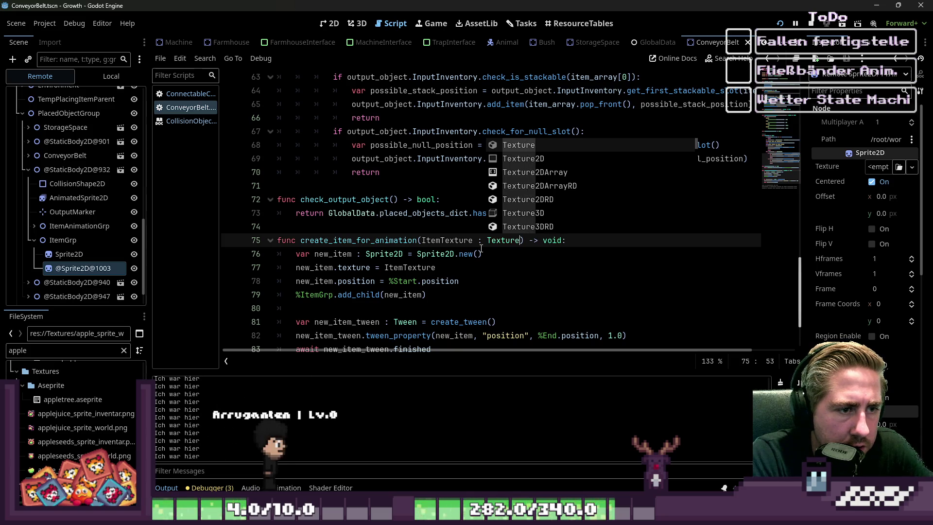
key(Escape)
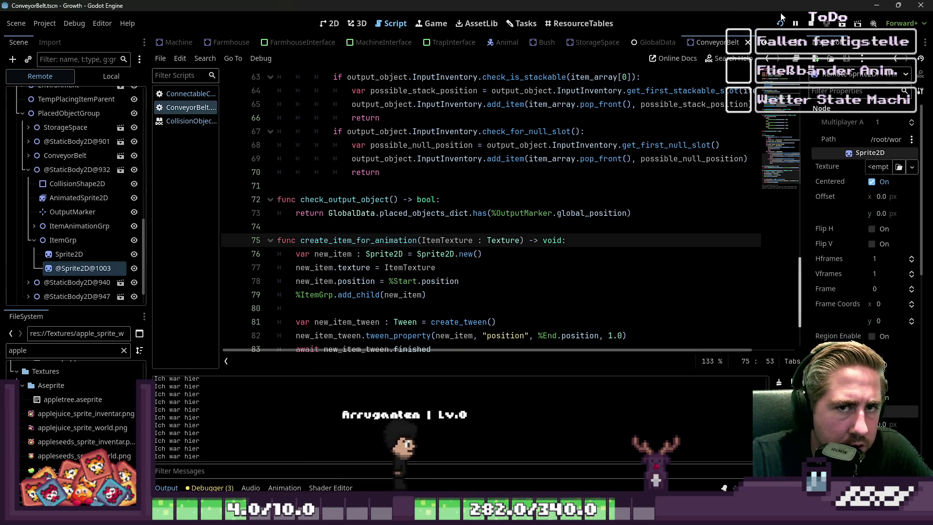
Step: Relaunch the game and start a new game with a new character
click(780, 23)
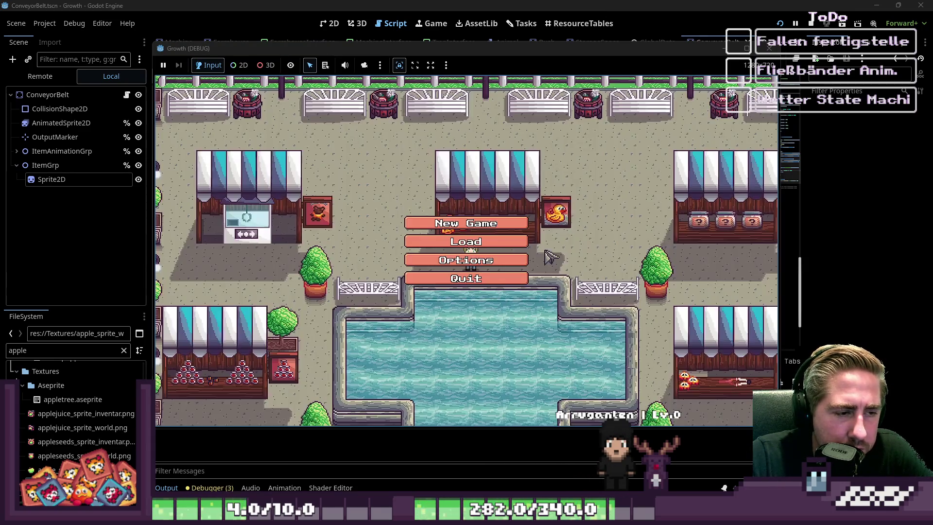
click(466, 223)
text(ds)
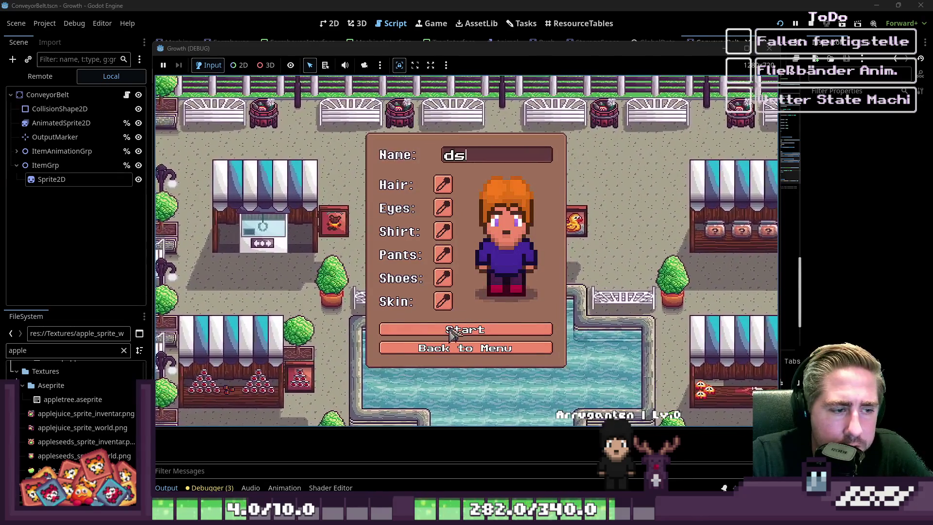
click(451, 331)
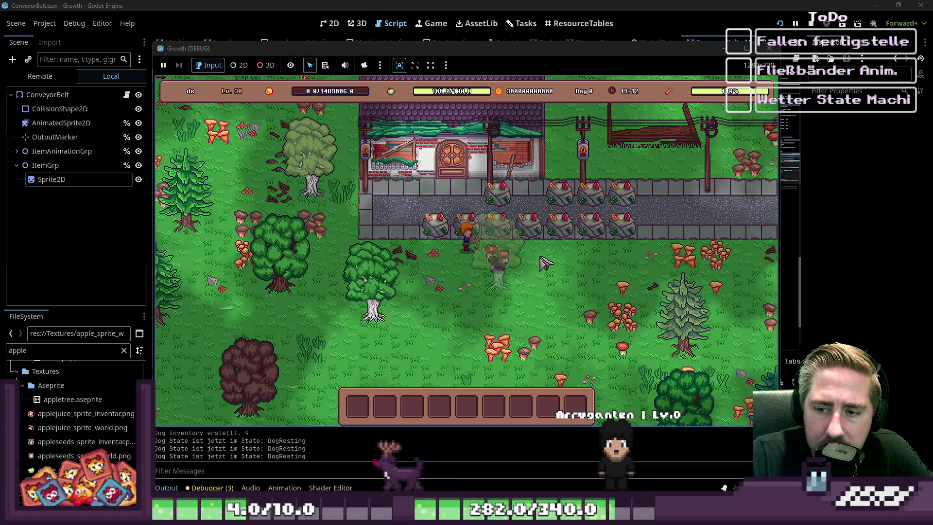
Step: Put Conveyor Belts into hotbar slot 3 and place a chest near the player
key(a)
key(s)
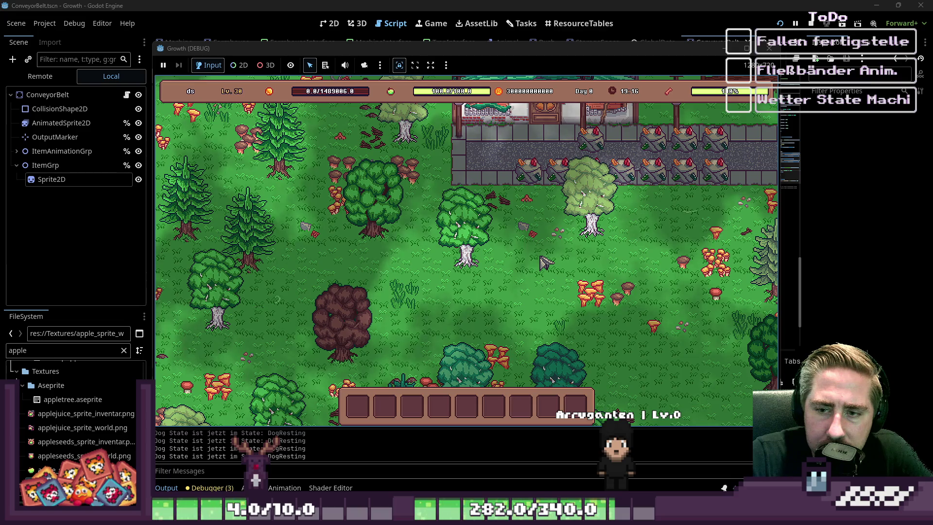
key(s)
key(d)
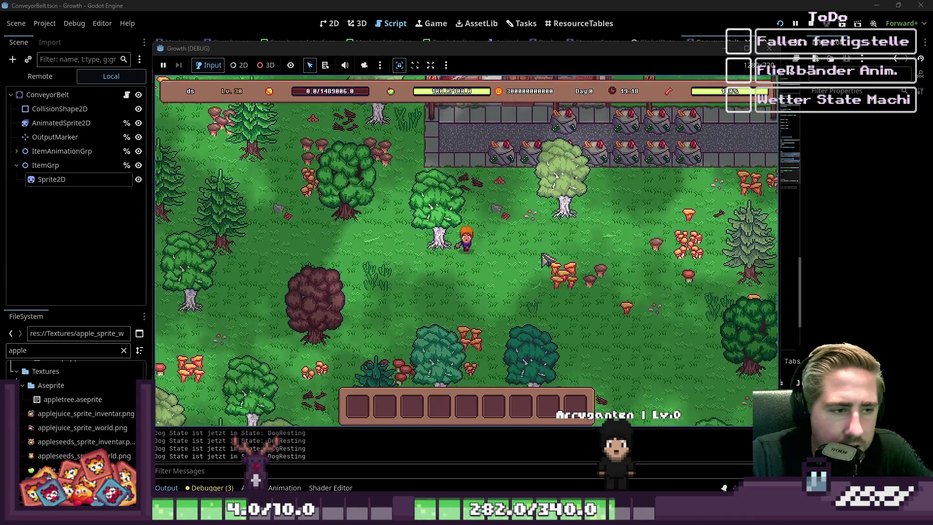
key(i)
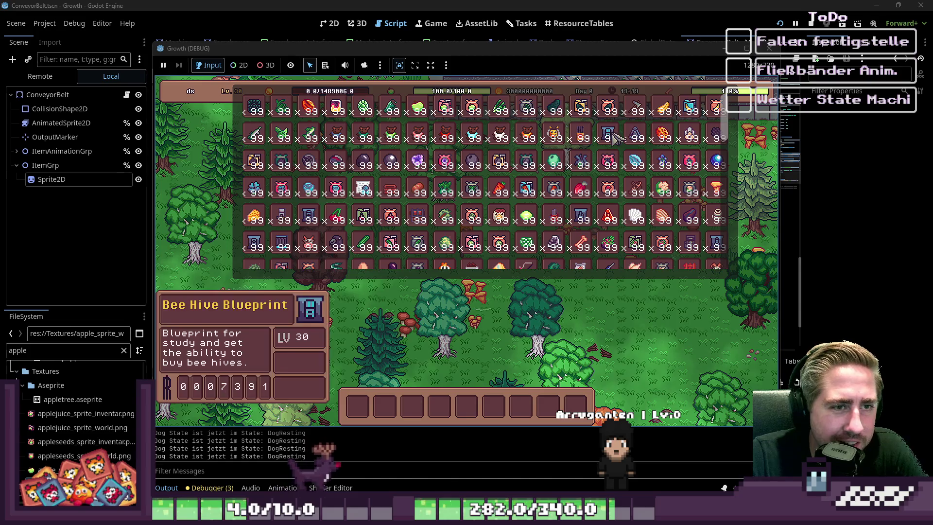
scroll(466, 194, down, 2)
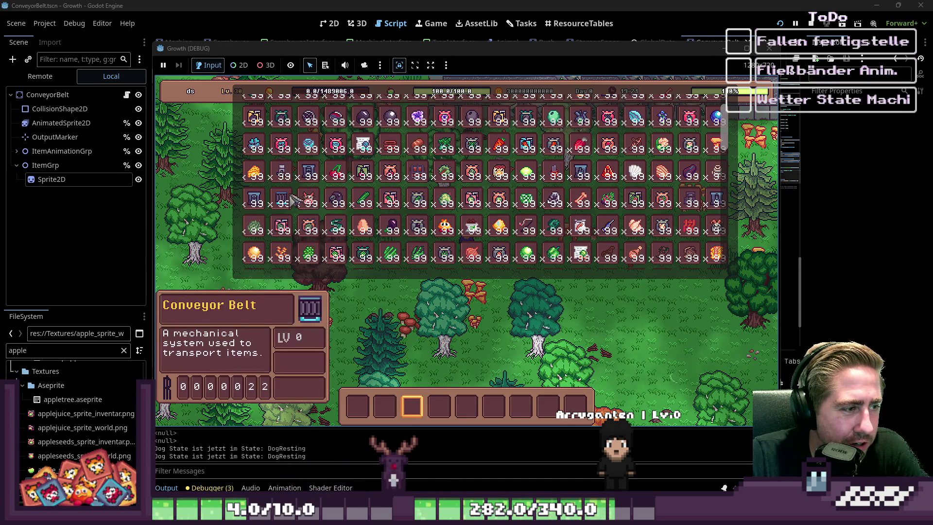
drag(306, 257, 416, 408)
scroll(371, 160, down, 1)
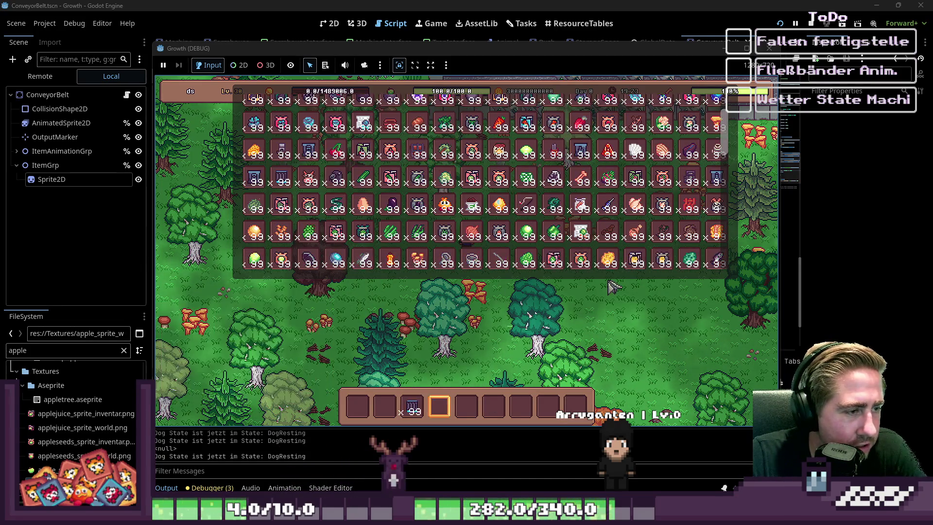
scroll(462, 168, up, 2)
mouse_move(404, 204)
mouse_down()
mouse_move(446, 369)
mouse_move(439, 406)
mouse_up()
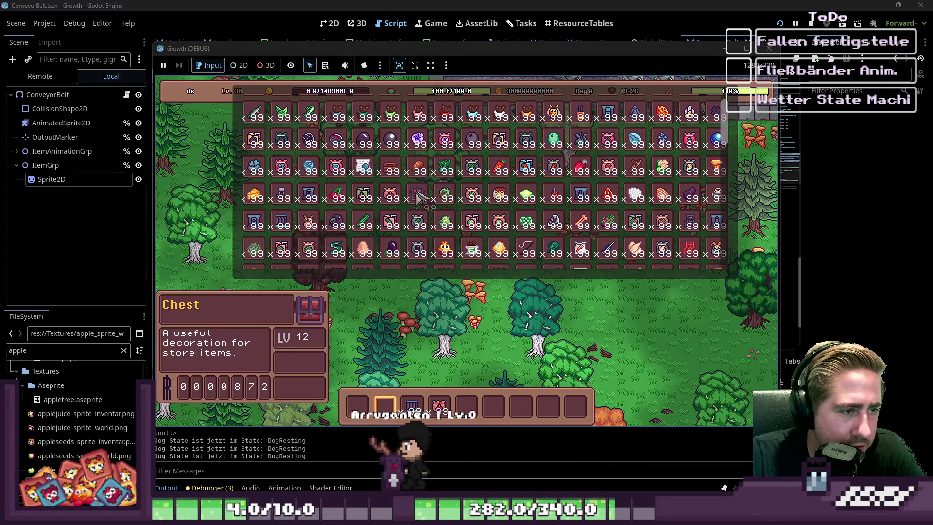
key(i)
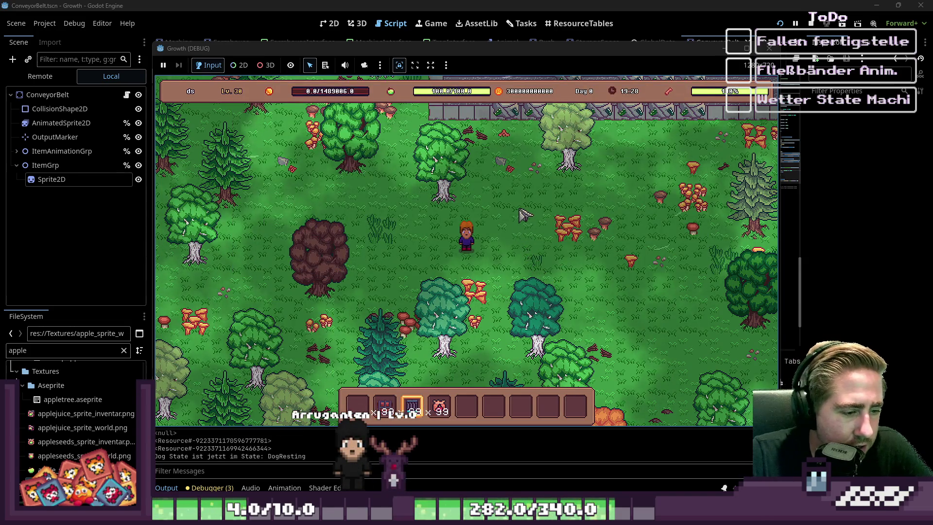
key(2)
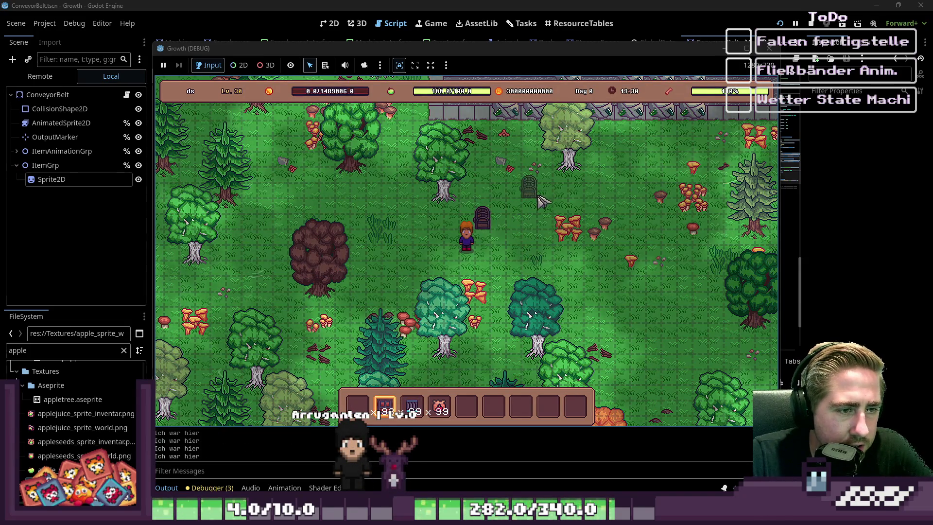
click(549, 223)
Step: Lay a row of conveyor belts between the chests and drop the x99 stack into the chest
key(3)
drag(531, 230, 496, 222)
key(1)
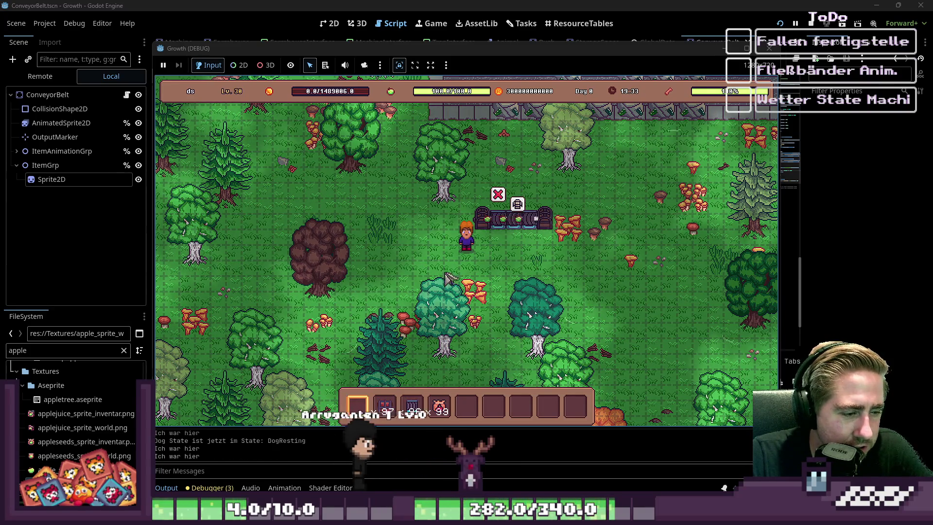
click(544, 218)
drag(439, 406, 368, 327)
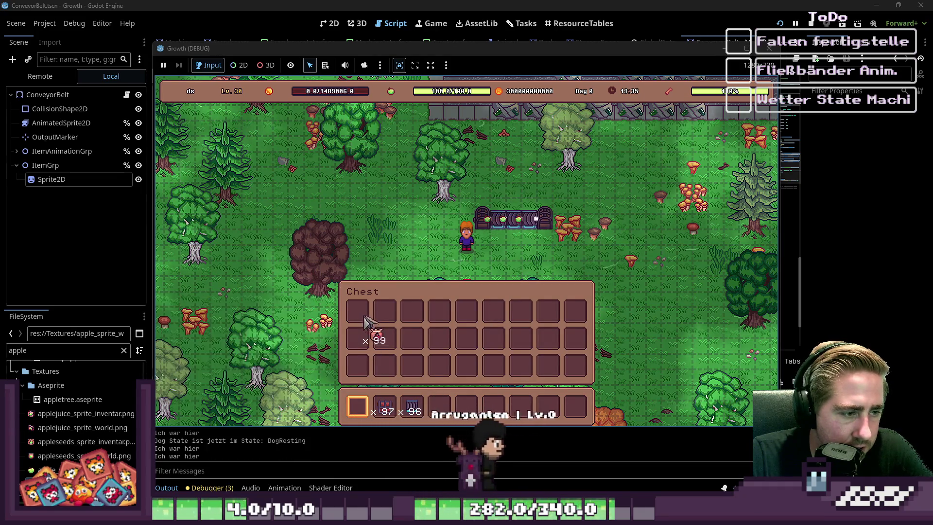
click(368, 326)
key(e)
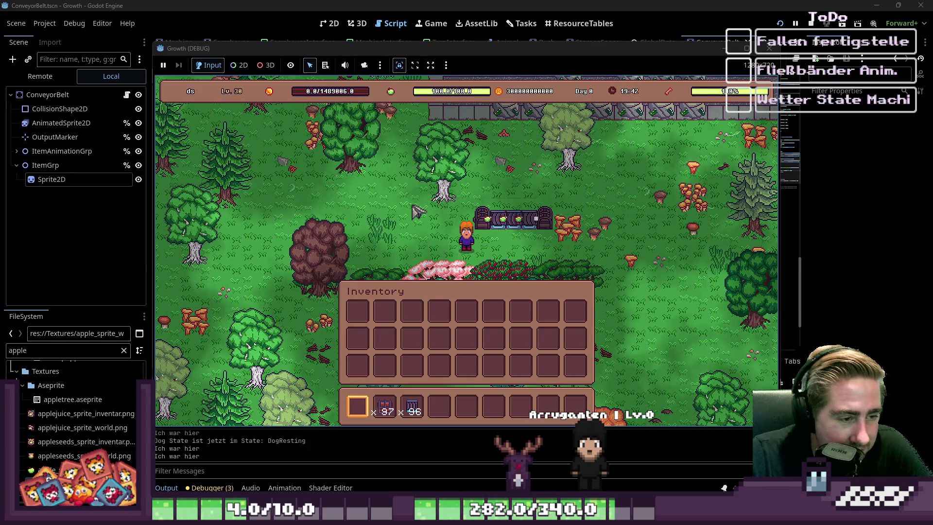
Step: Walk the player down and left to watch the belt, then stop the game
key(s)
key(a)
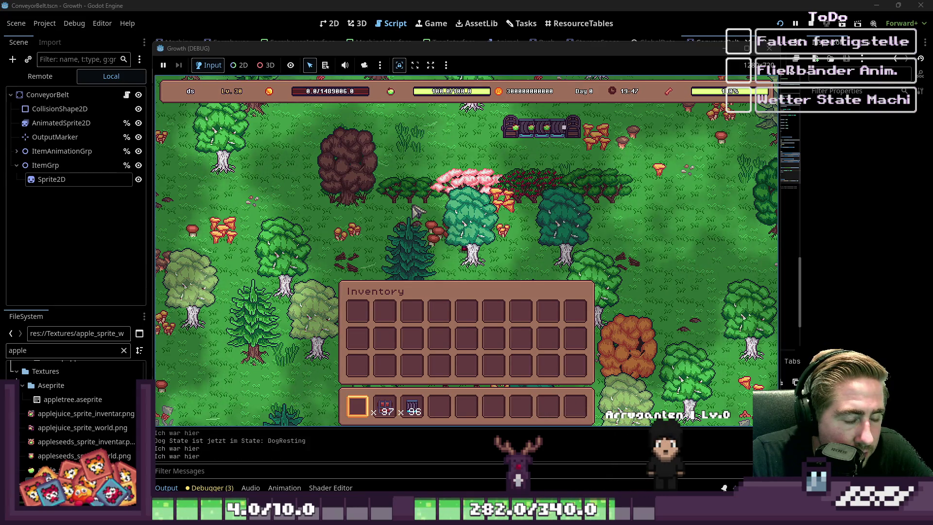
click(775, 50)
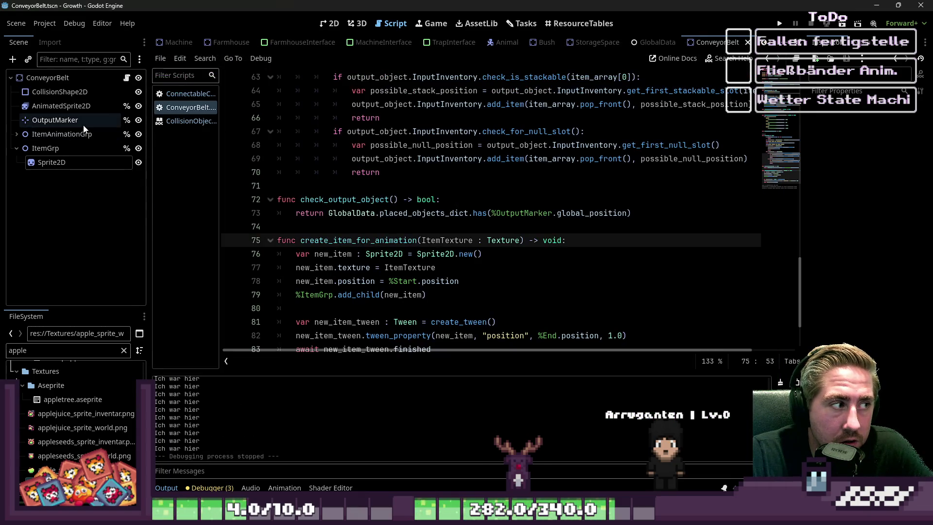
Step: Set OutputMarker's Transform Rotation to 90, then undo the change
click(83, 125)
click(330, 23)
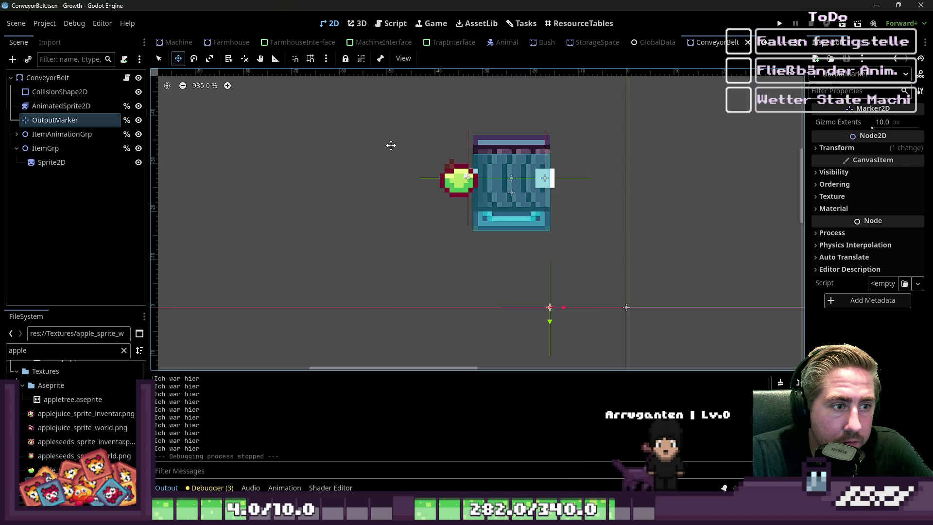
click(59, 122)
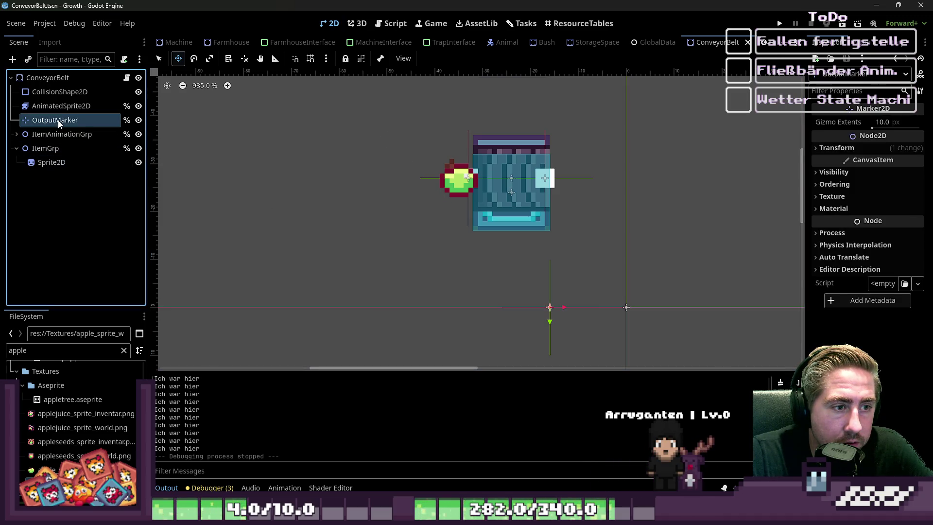
click(836, 147)
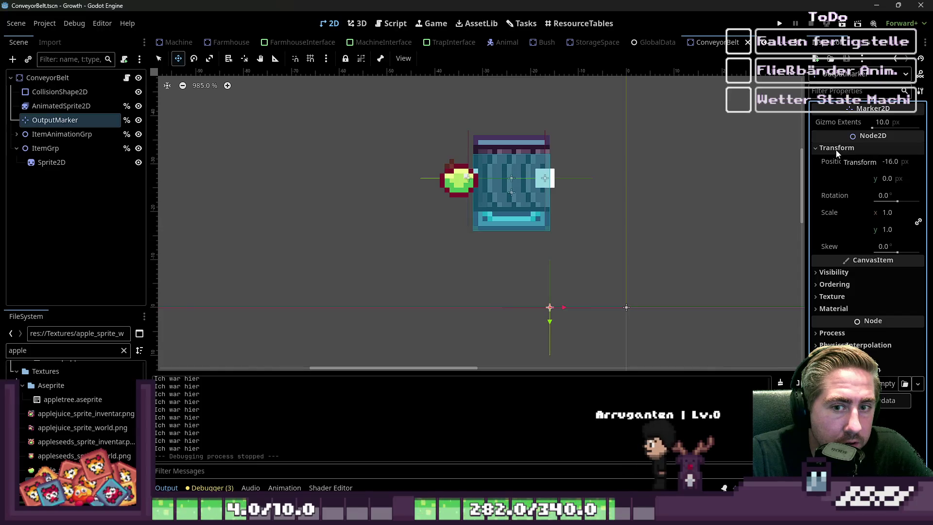
click(875, 196)
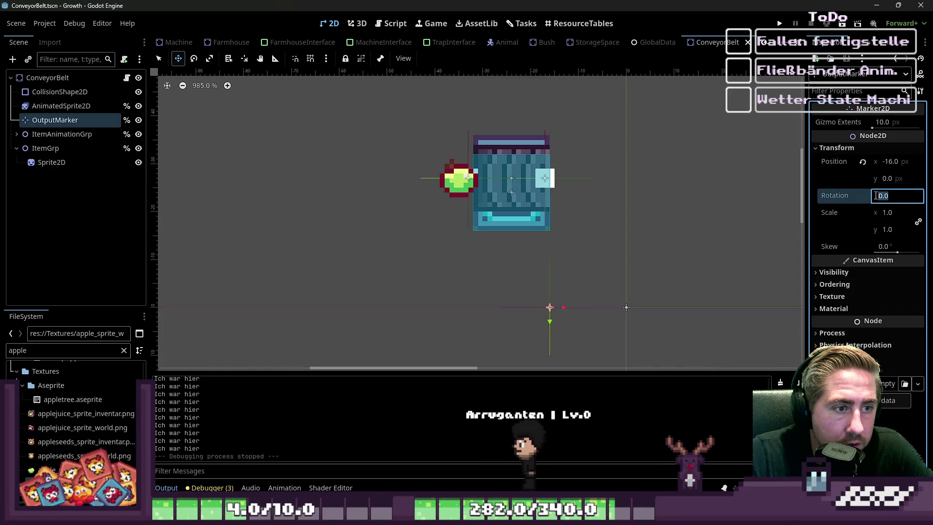
text(90)
key(Return)
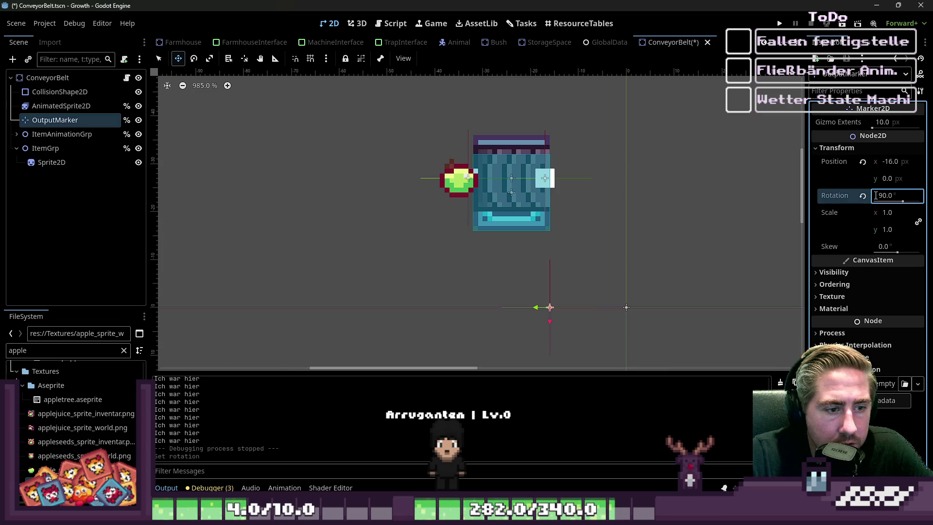
key(ctrl+z)
Step: Save the ConveyorBelt scene and bring up its script
click(51, 136)
key(ctrl+s)
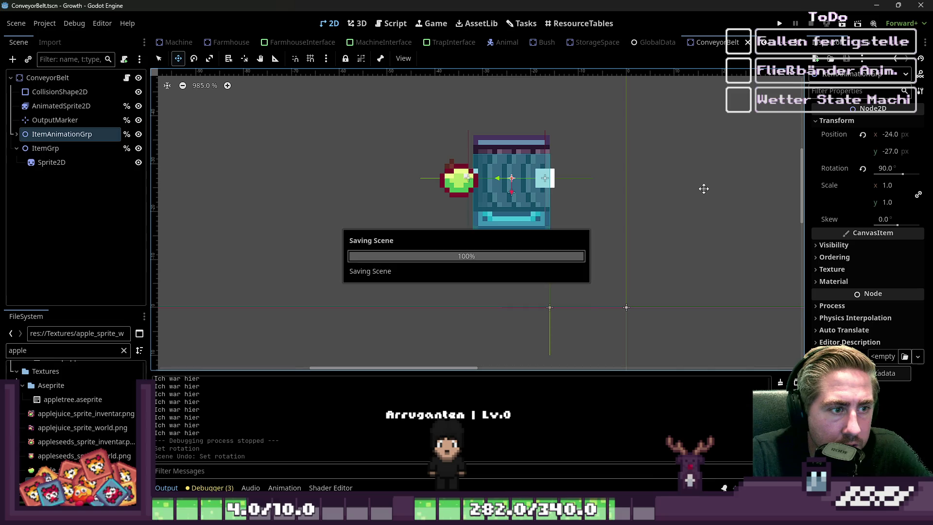
click(64, 163)
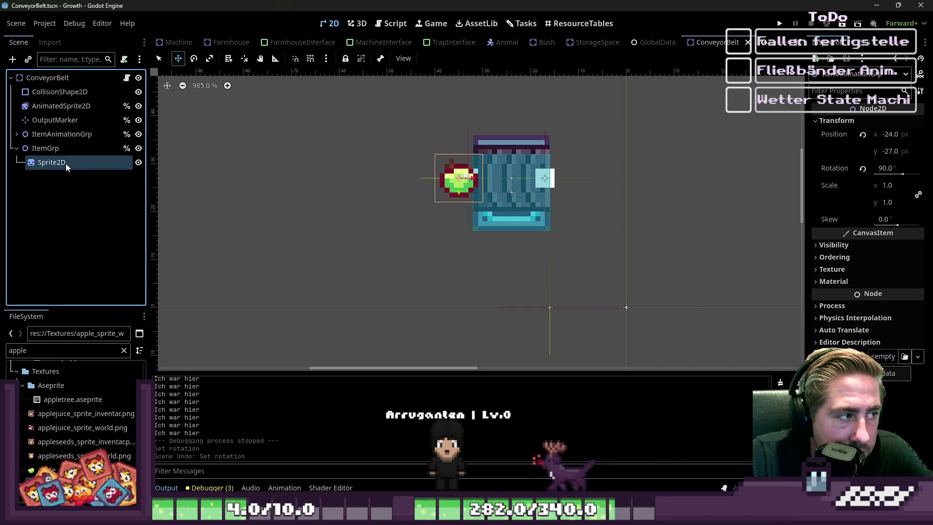
click(380, 28)
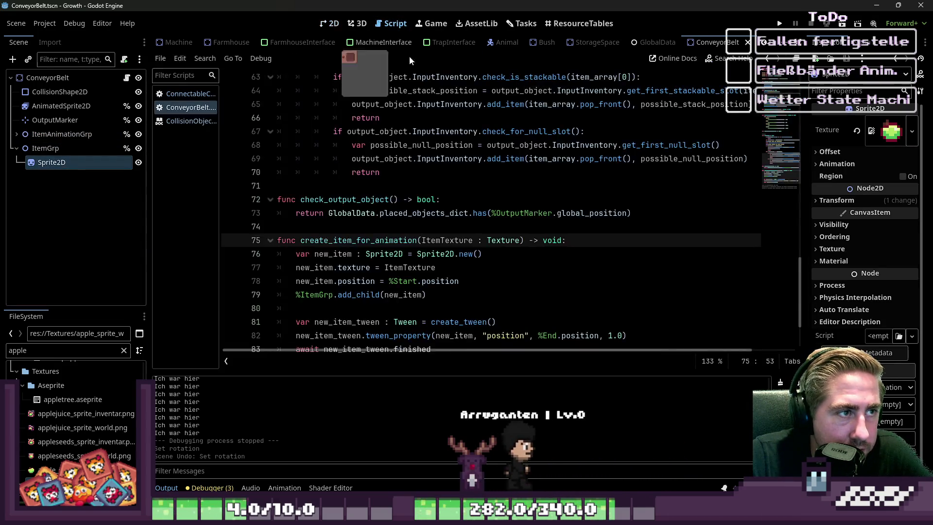
Step: Trace the ItemTexture parameter back to the create_item_for_animation call on line 56
scroll(544, 186, up, 2)
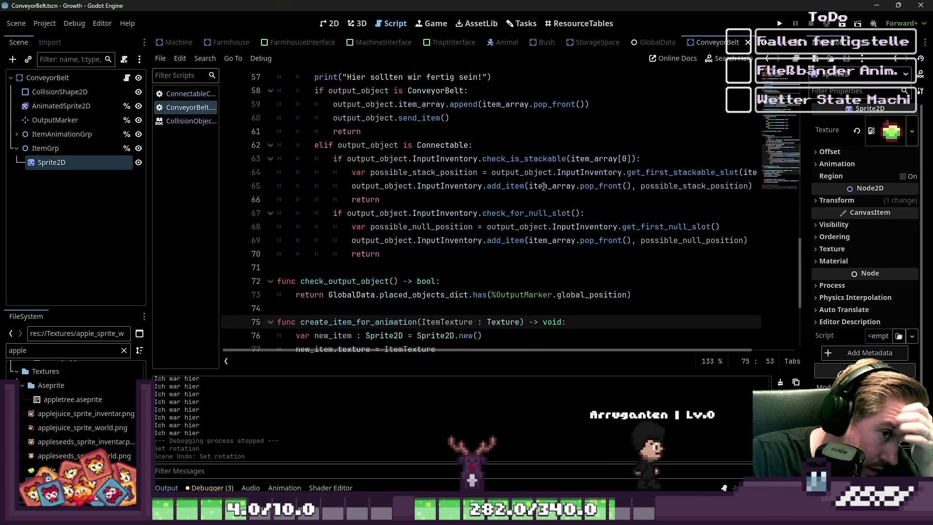
scroll(540, 189, down, 4)
scroll(535, 190, up, 3)
scroll(535, 191, down, 2)
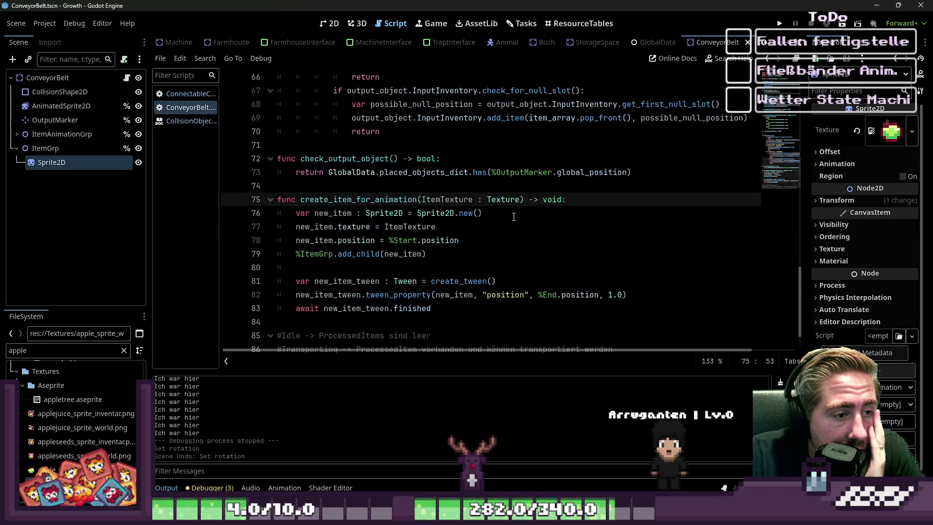
double_click(418, 228)
click(418, 240)
click(436, 200)
double_click(435, 200)
scroll(447, 209, up, 6)
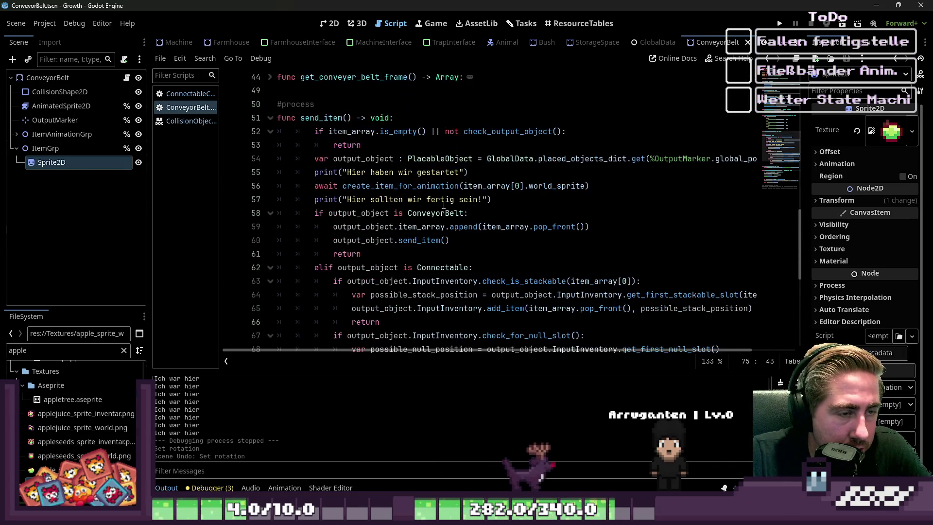
click(509, 173)
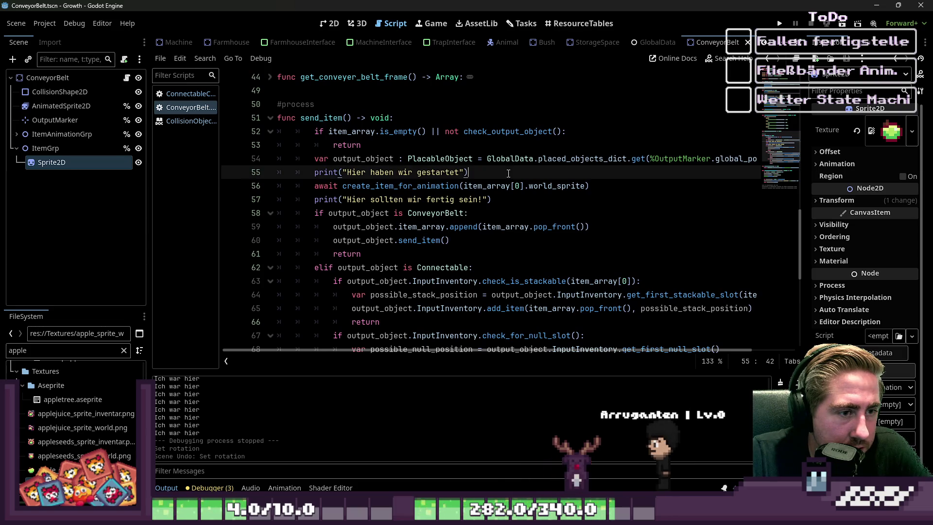
double_click(511, 226)
drag(491, 186, 534, 199)
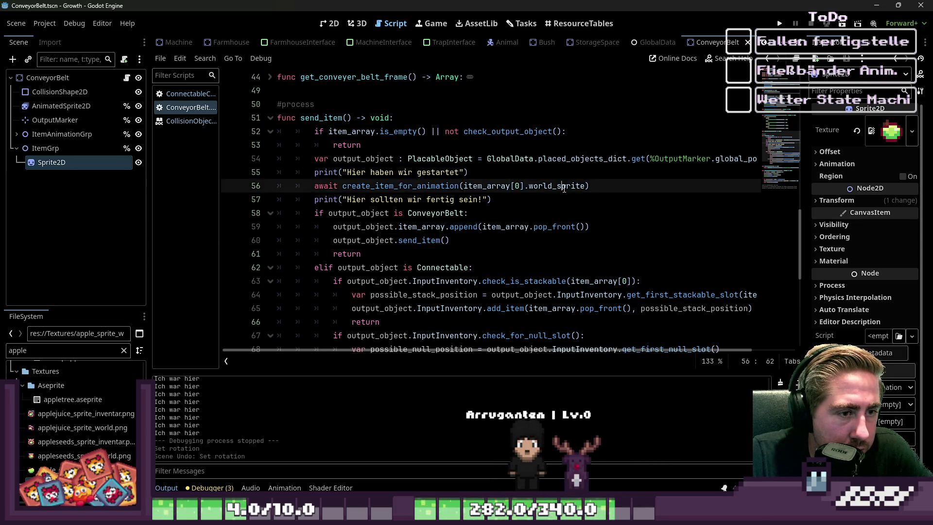
click(491, 185)
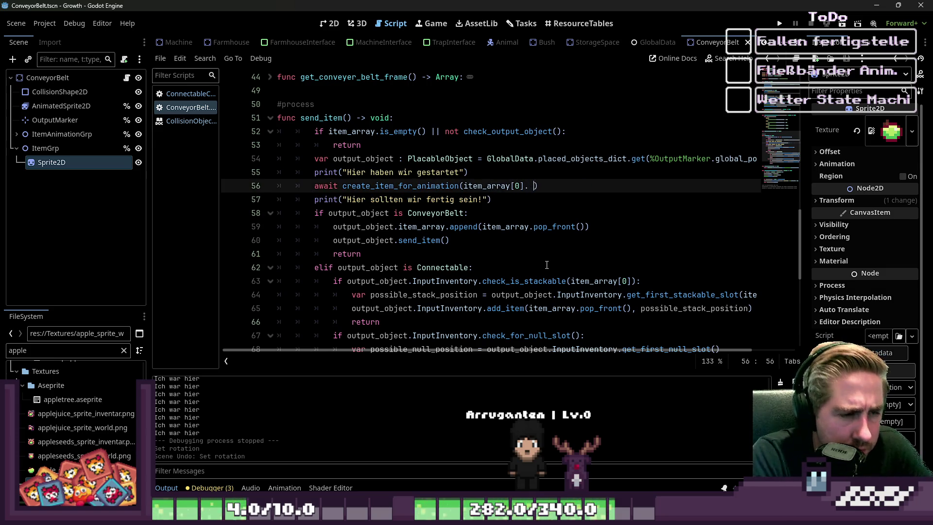
Step: Replace world_sprite with item_array[0].texture_world on line 56 and run the game
key(BackSpace)
key(Down)
key(Down)
key(Down)
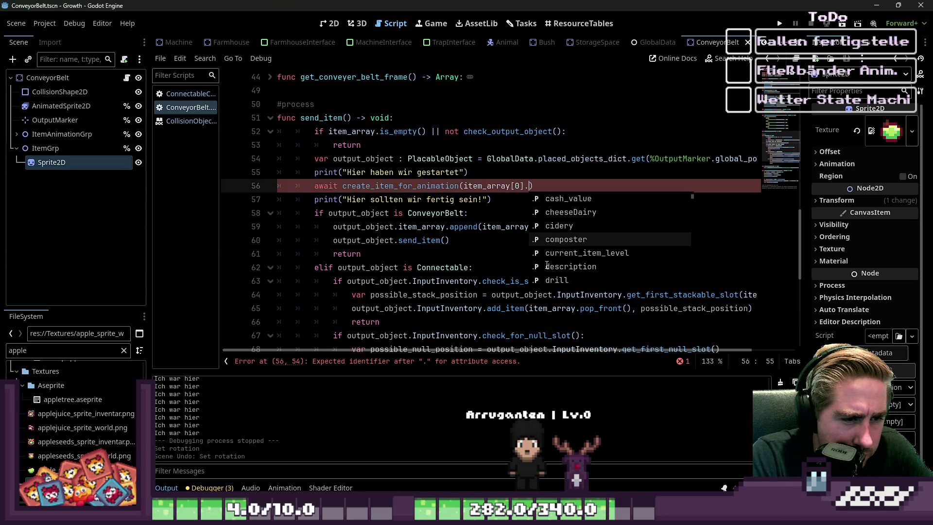
text(inv)
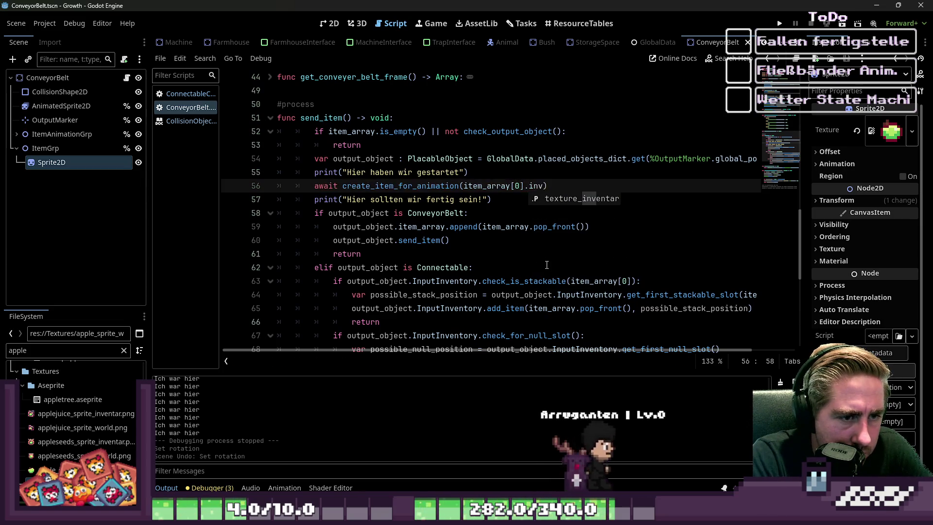
key(BackSpace)
text(texture_)
key(Down)
key(Return)
click(554, 174)
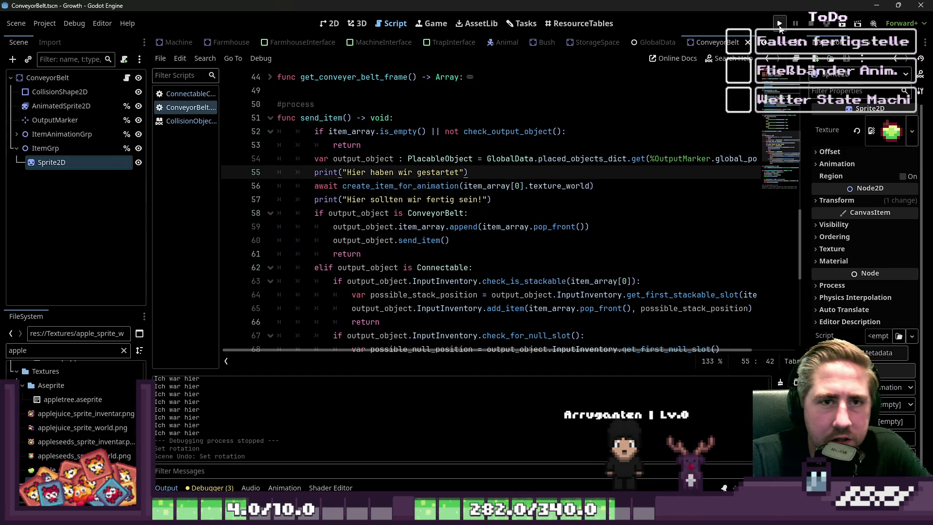
click(779, 26)
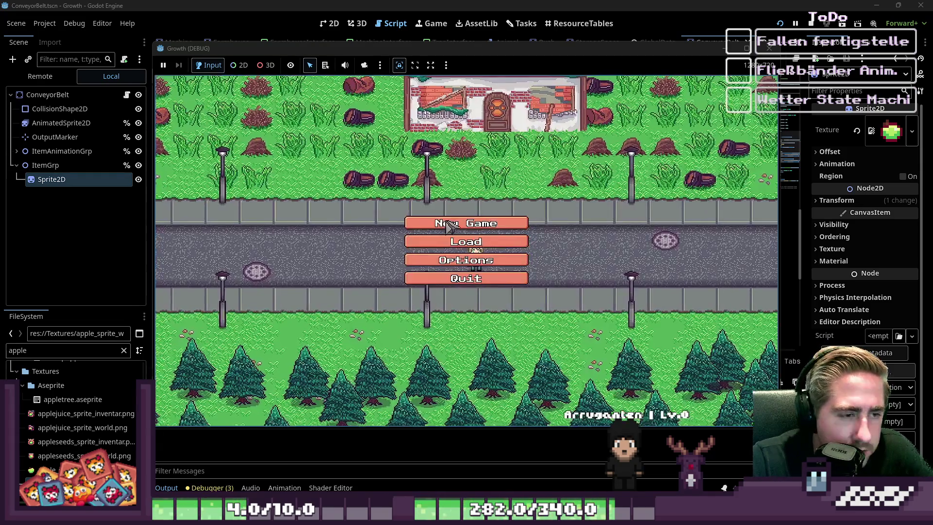
Step: Start a new game, name the character, and enter the game world
click(466, 220)
text(daw)
click(470, 328)
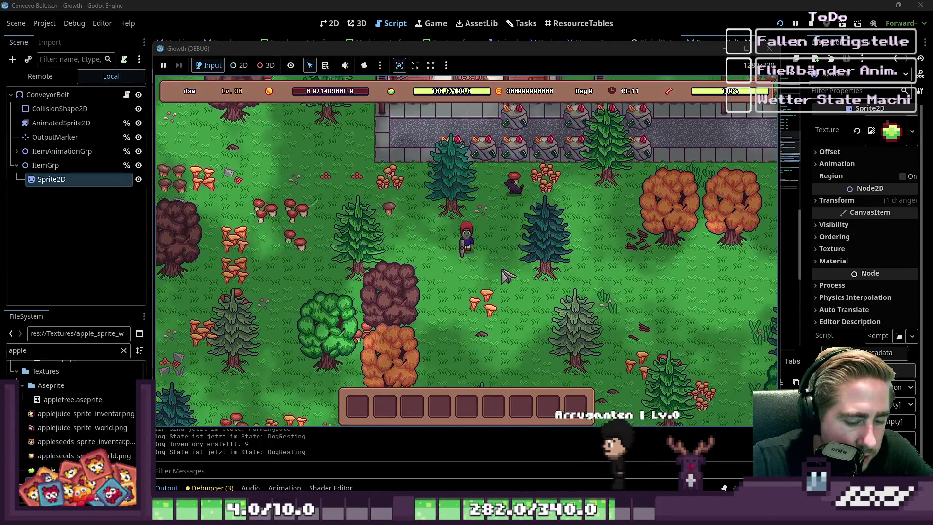
Step: Move the box and conveyor items from the inventory into the hotbar, including slot 3
key(i)
scroll(398, 191, down, 1)
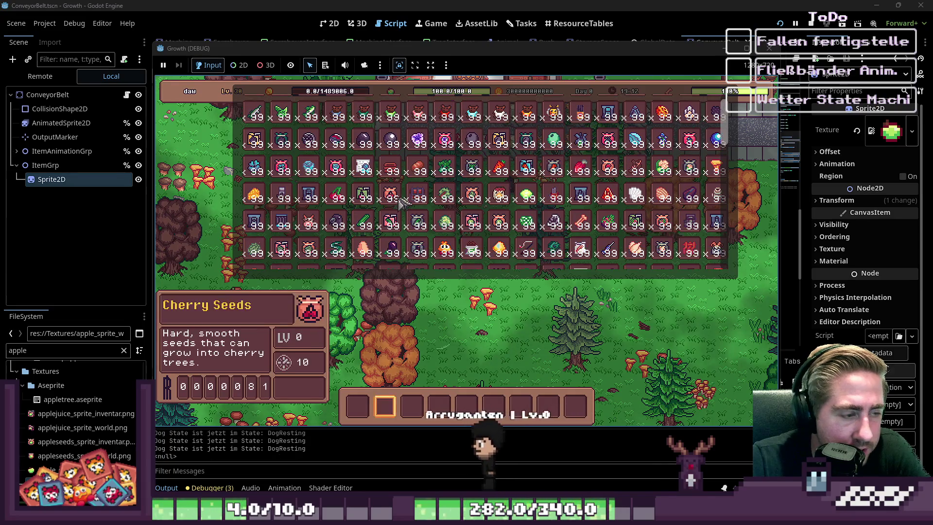
mouse_move(282, 221)
mouse_down()
mouse_move(359, 413)
mouse_move(379, 413)
mouse_up()
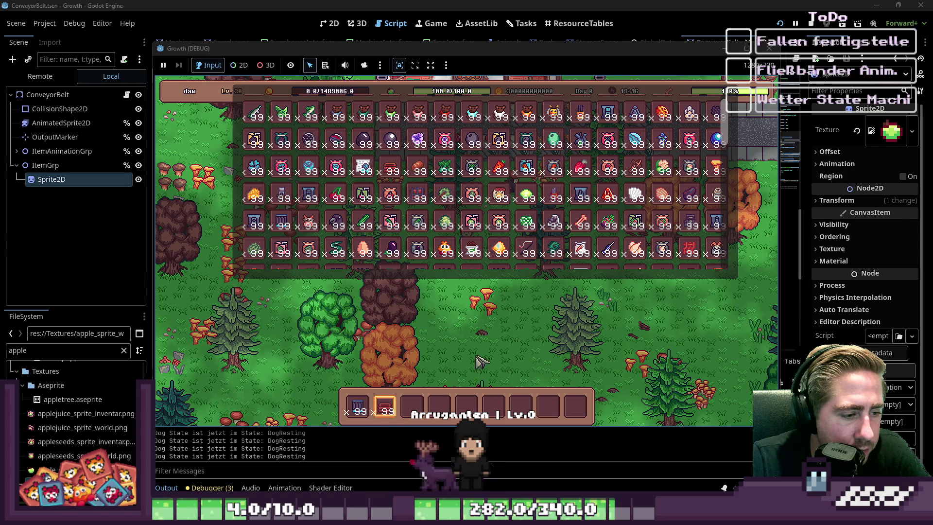
drag(379, 194, 412, 406)
key(i)
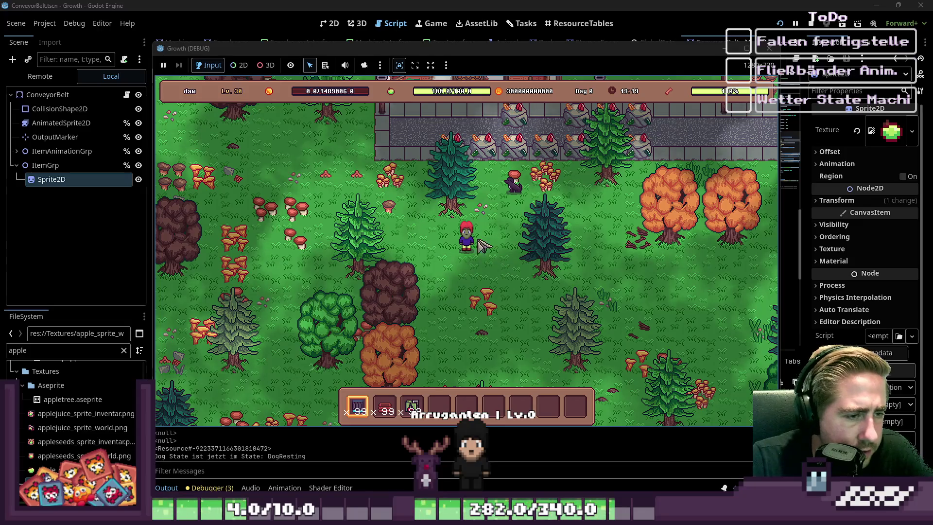
Step: Place two boxes on the grass a short distance apart
key(2)
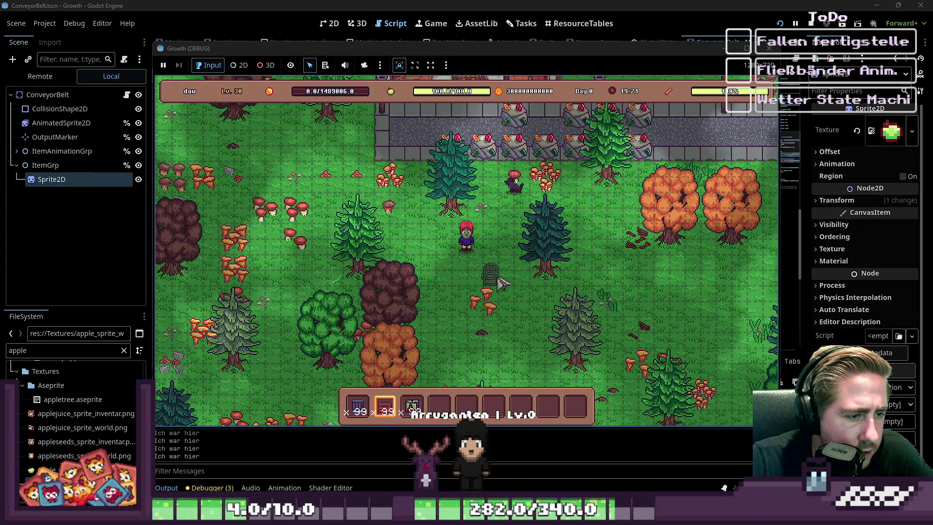
click(511, 264)
click(434, 263)
Step: Lay a row of four conveyor pieces between the two boxes
key(3)
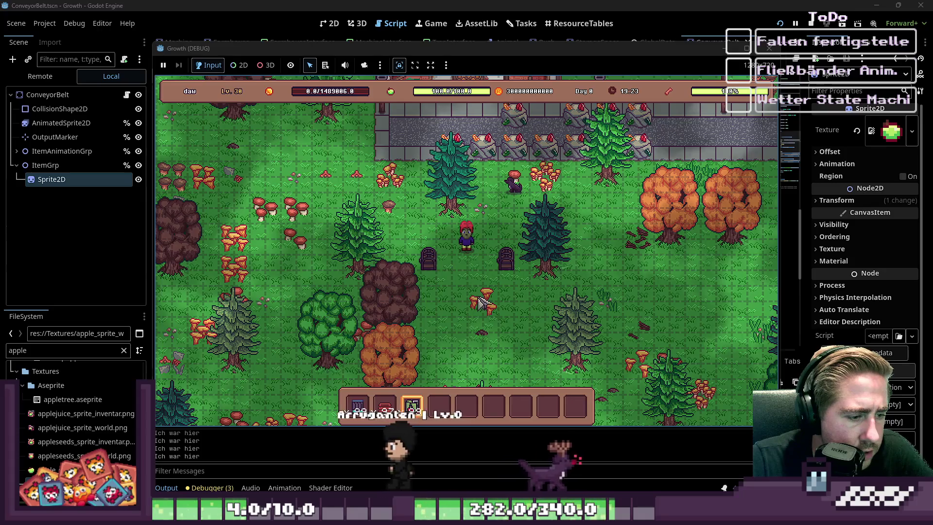
key(1)
click(496, 261)
click(478, 261)
click(462, 260)
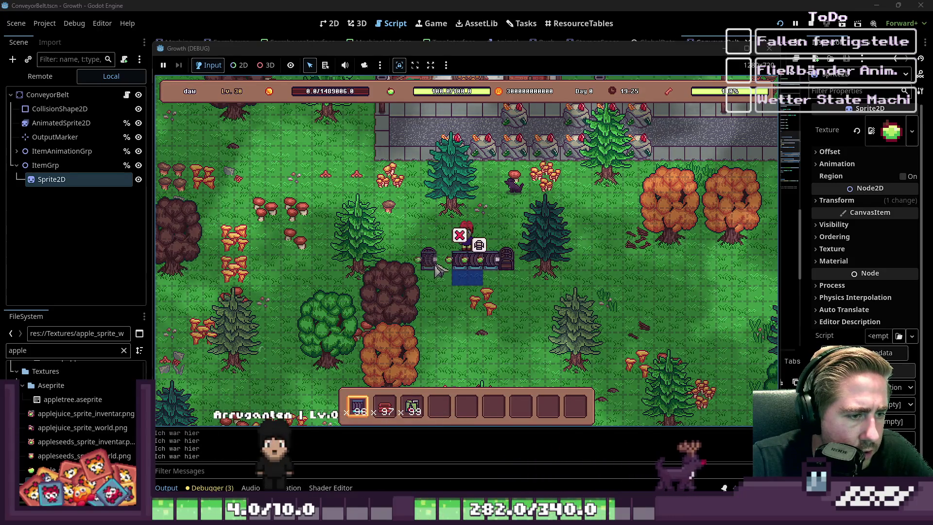
click(442, 265)
key(5)
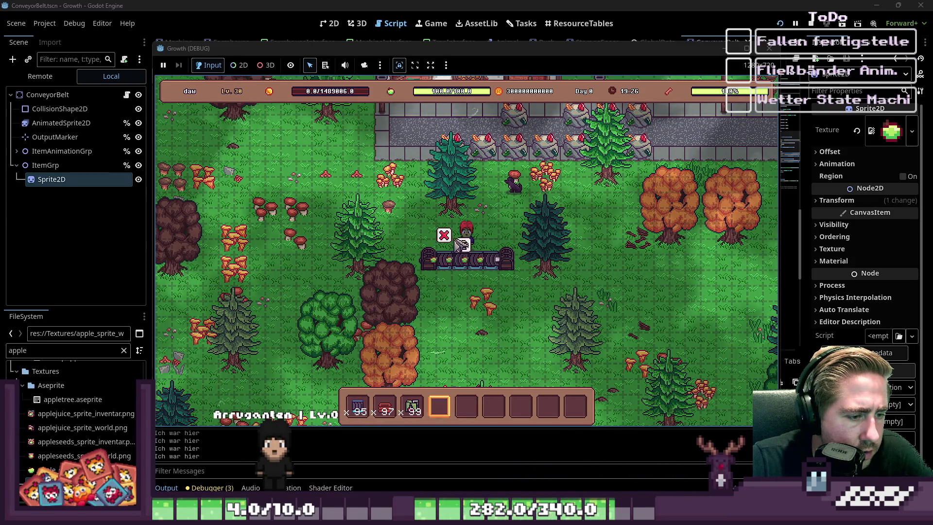
Step: Move the x99 cherry stack from the hotbar into a box's storage and close it
click(505, 261)
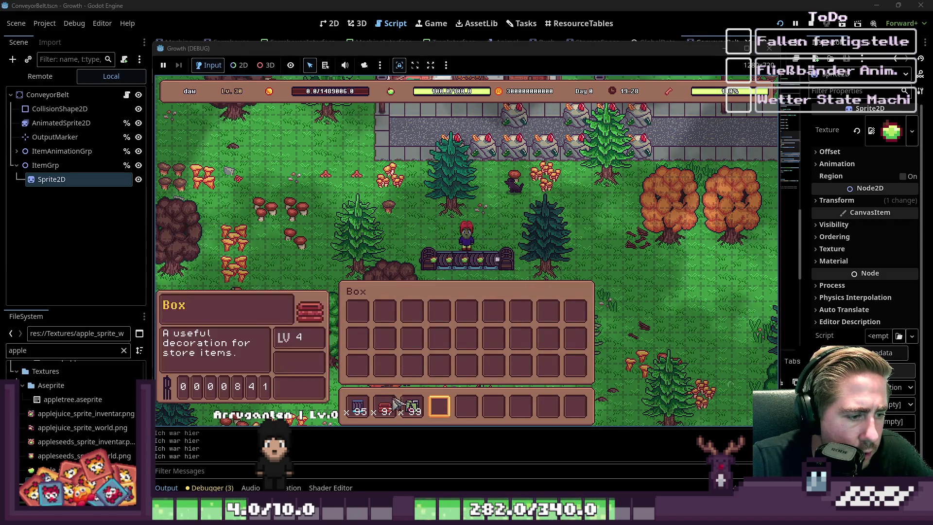
drag(412, 413, 347, 320)
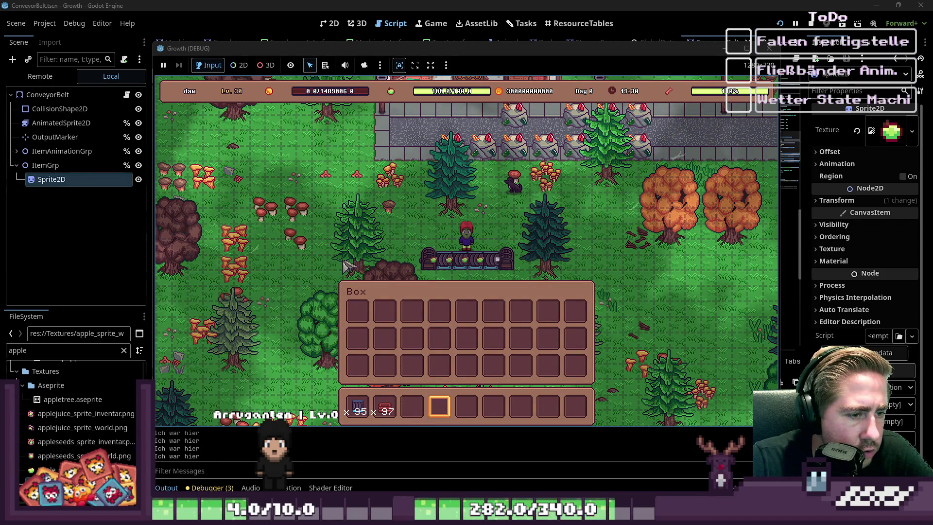
key(Escape)
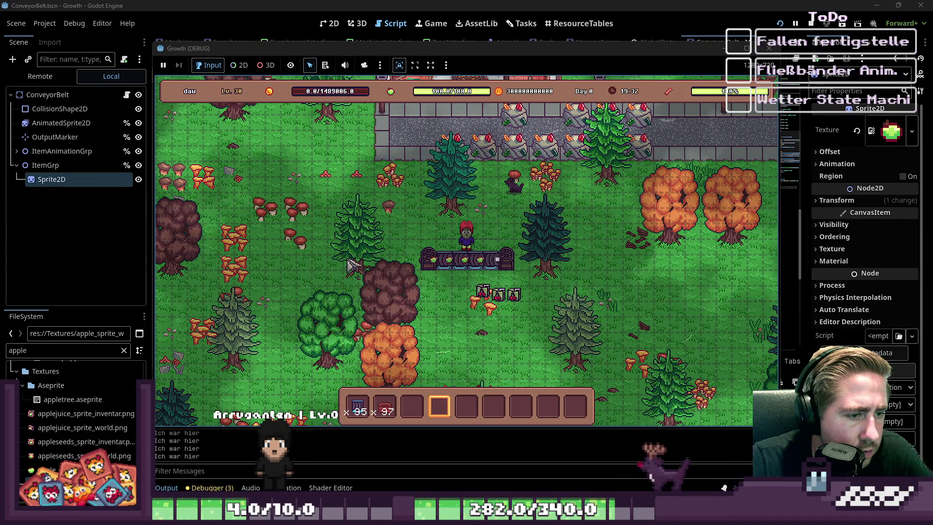
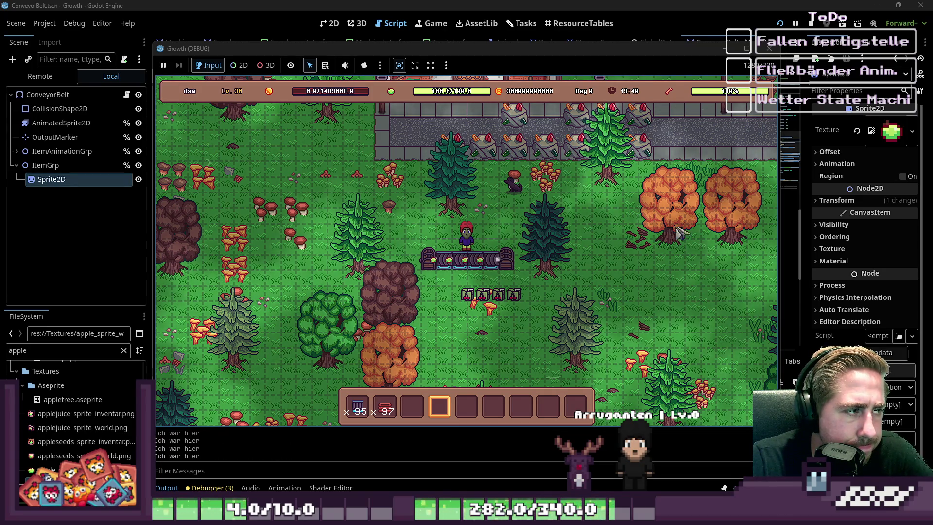
Step: Stop the running game and select ItemAnimationGrp in the Scene dock
click(770, 48)
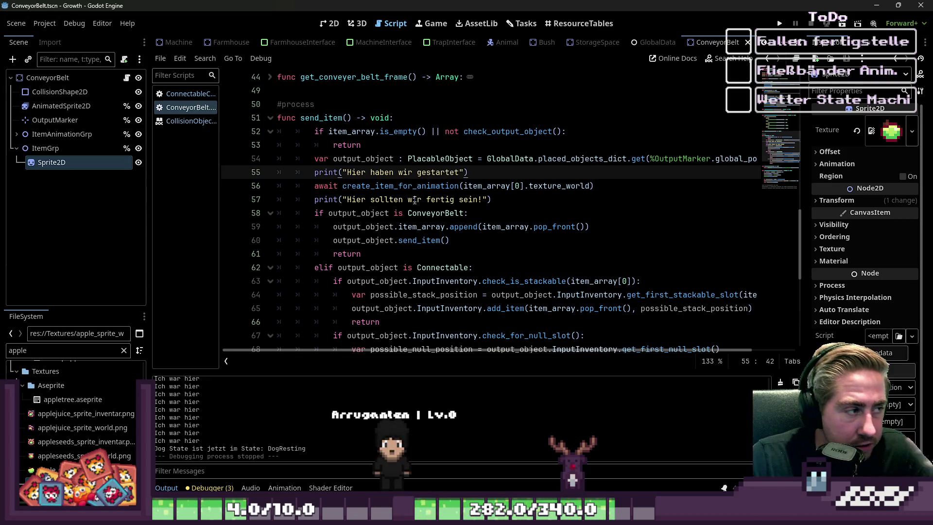
click(54, 120)
click(54, 134)
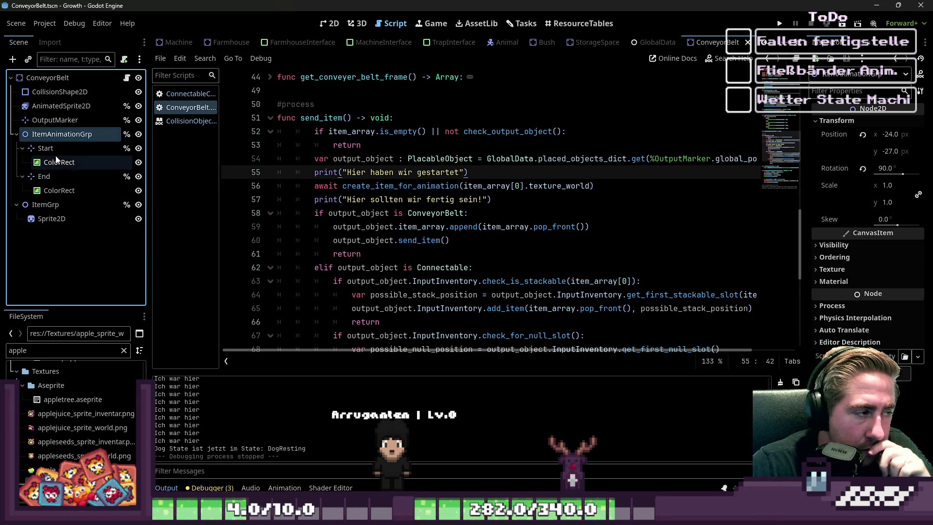
Step: Inspect the Start marker's transform values and show the ConveyorBelt scene in 2D
click(59, 152)
click(837, 149)
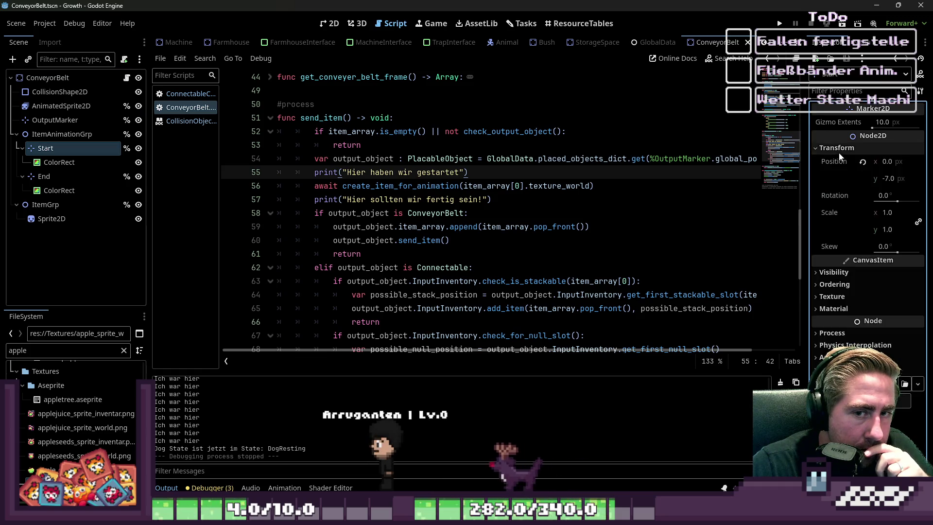
click(330, 23)
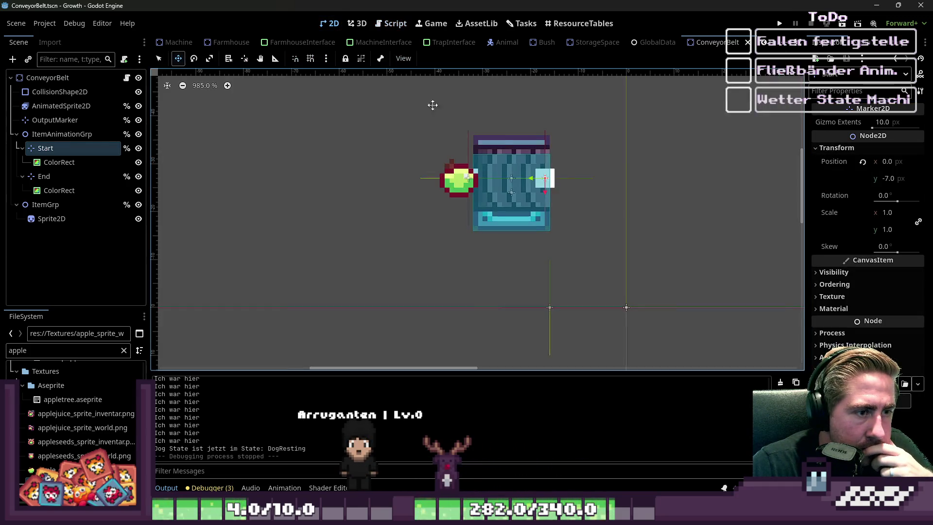
Step: Review ItemAnimationGrp's 90° rotation and its Start and End marker children
scroll(551, 196, up, 2)
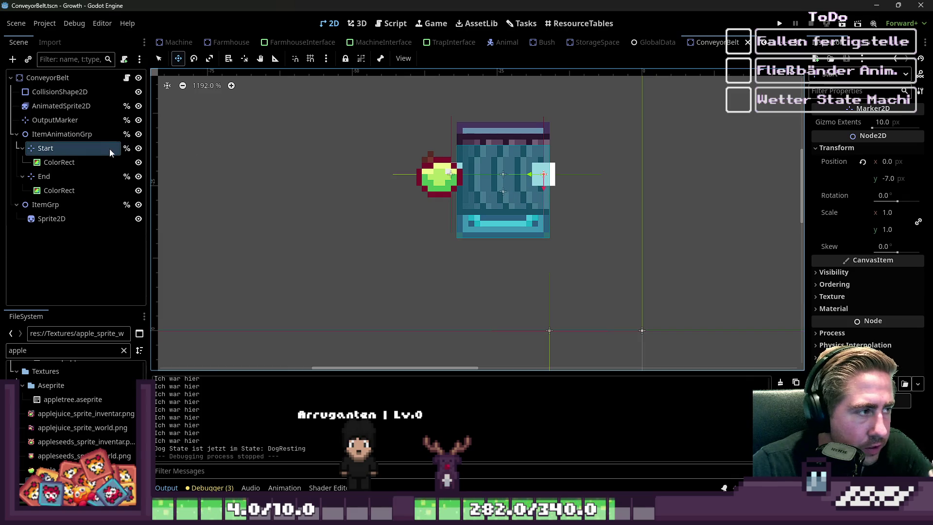
click(85, 136)
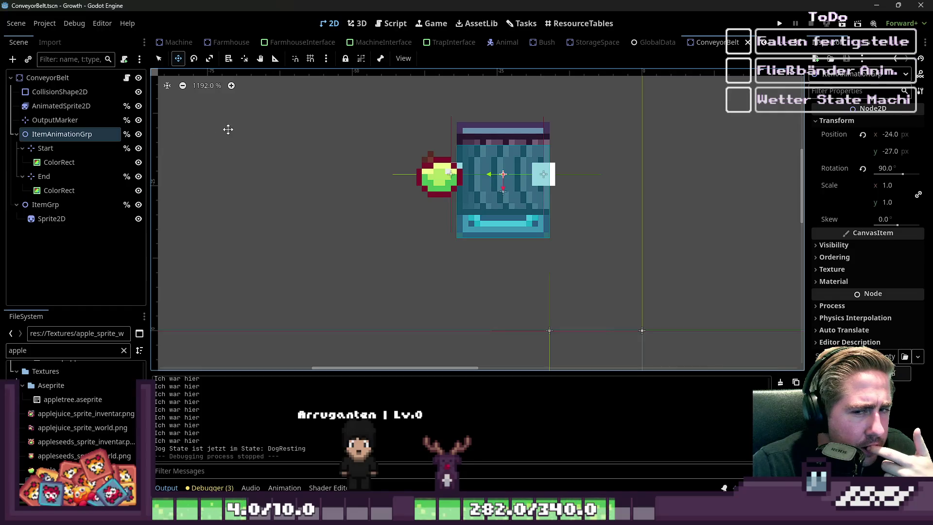
click(22, 148)
click(23, 162)
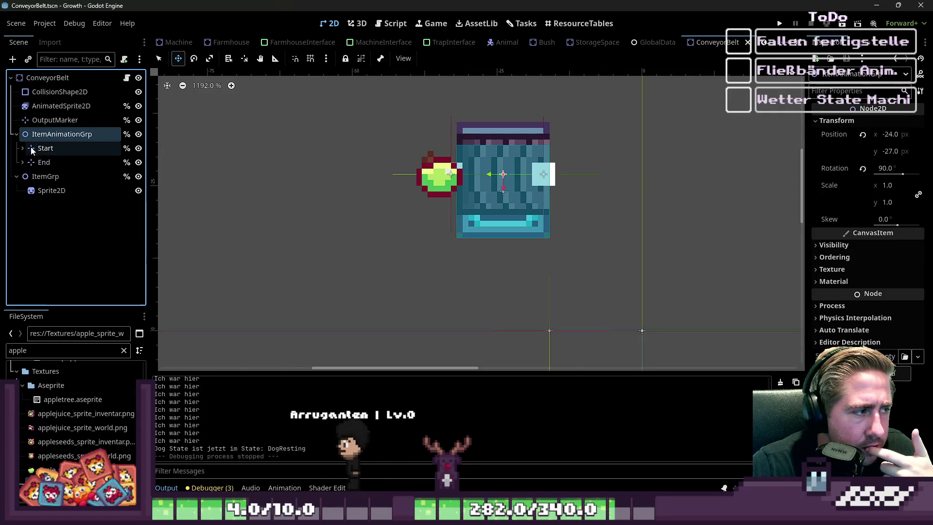
click(41, 148)
click(45, 161)
click(57, 148)
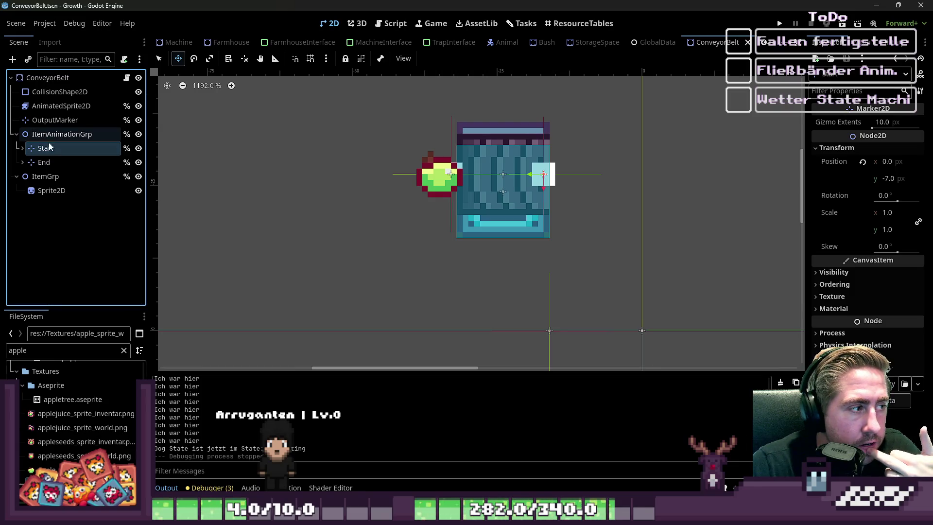
click(42, 163)
click(31, 138)
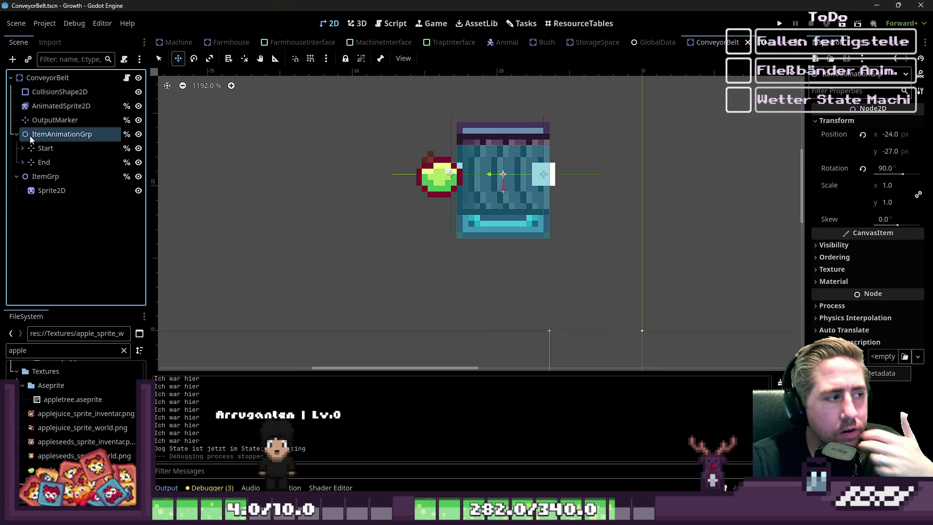
click(22, 148)
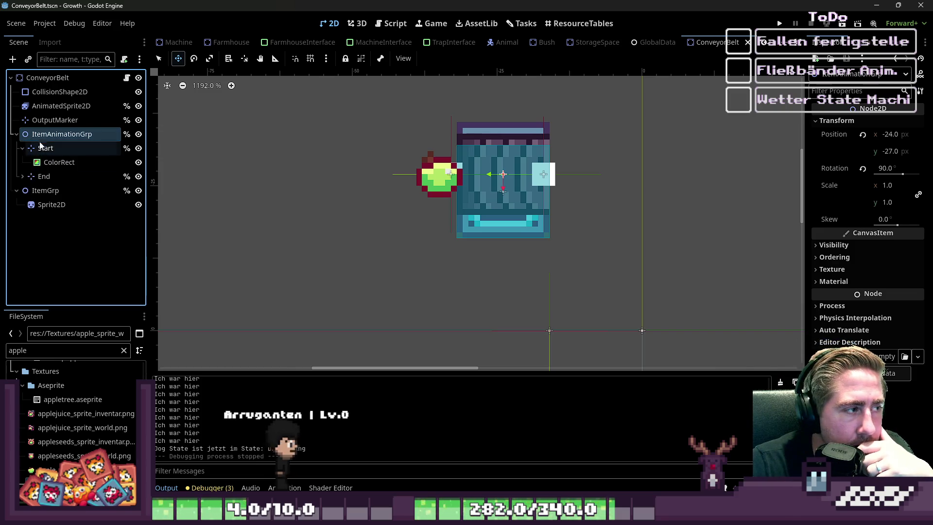
Step: Change ItemAnimationGrp's rotation from 90 to 0
key(F2)
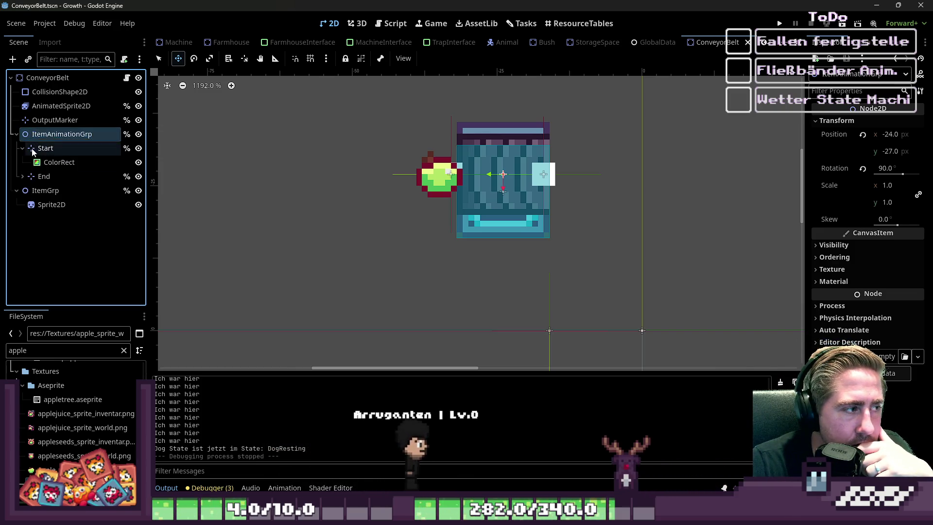
click(43, 148)
scroll(463, 186, up, 2)
scroll(471, 187, up, 3)
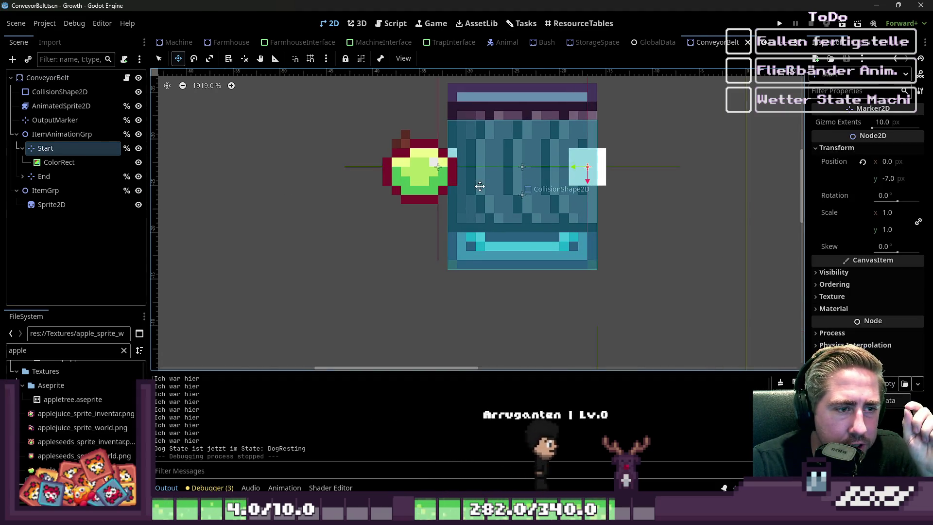
scroll(508, 144, down, 4)
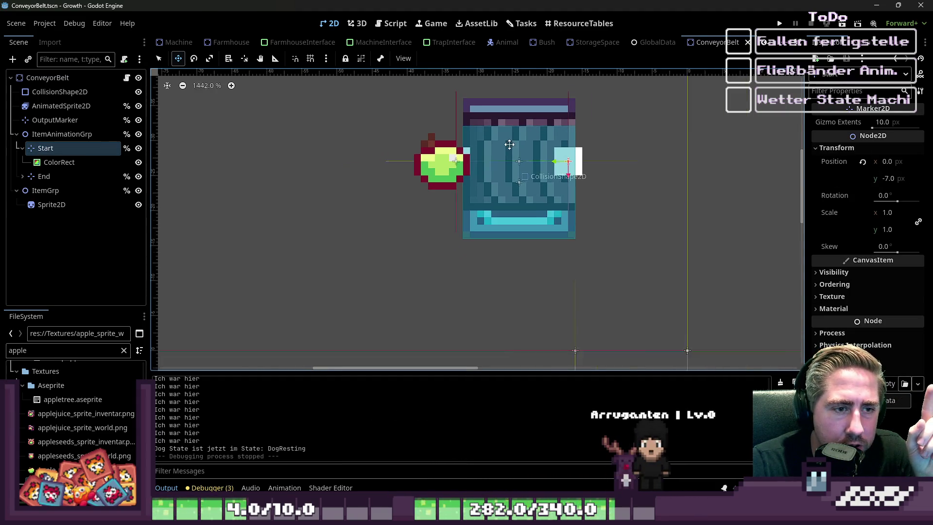
key(Up)
click(885, 168)
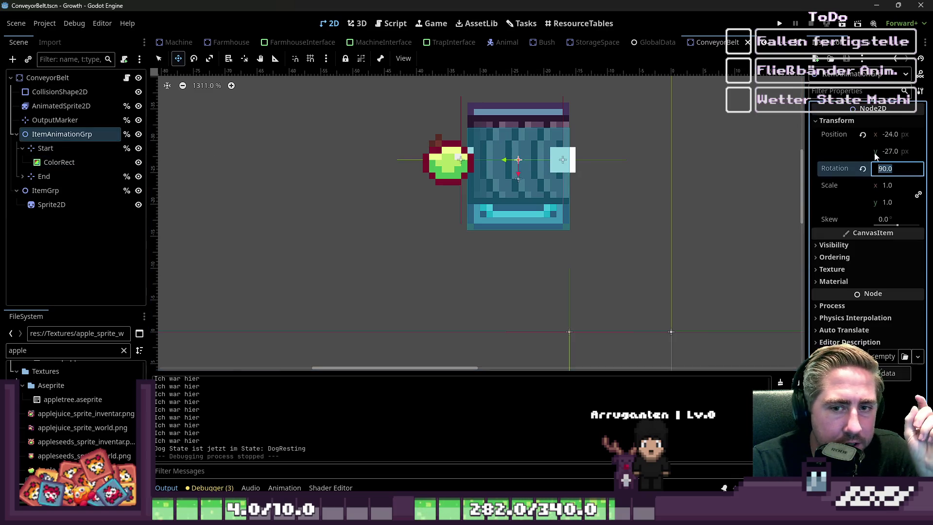
key(Return)
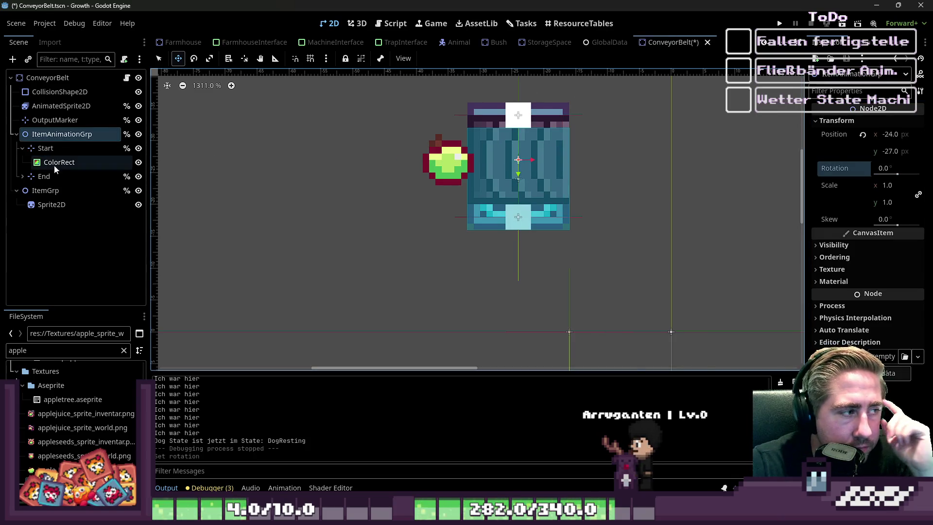
Step: Compare the Start and End marker offsets against ItemAnimationGrp's position
click(49, 160)
click(48, 150)
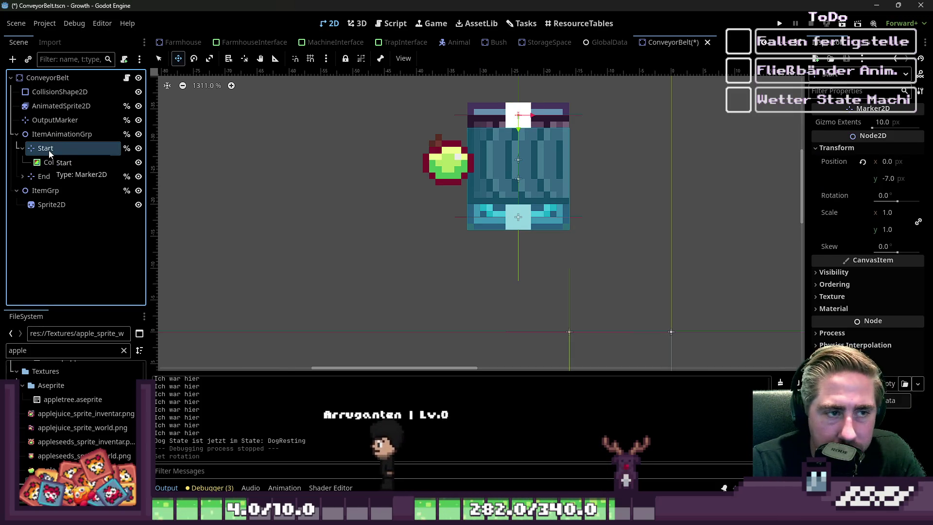
click(54, 135)
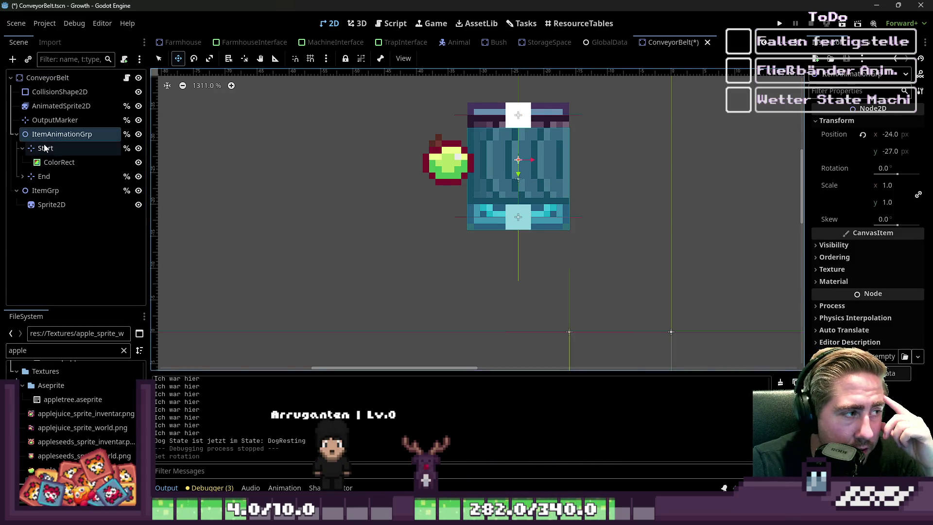
click(45, 148)
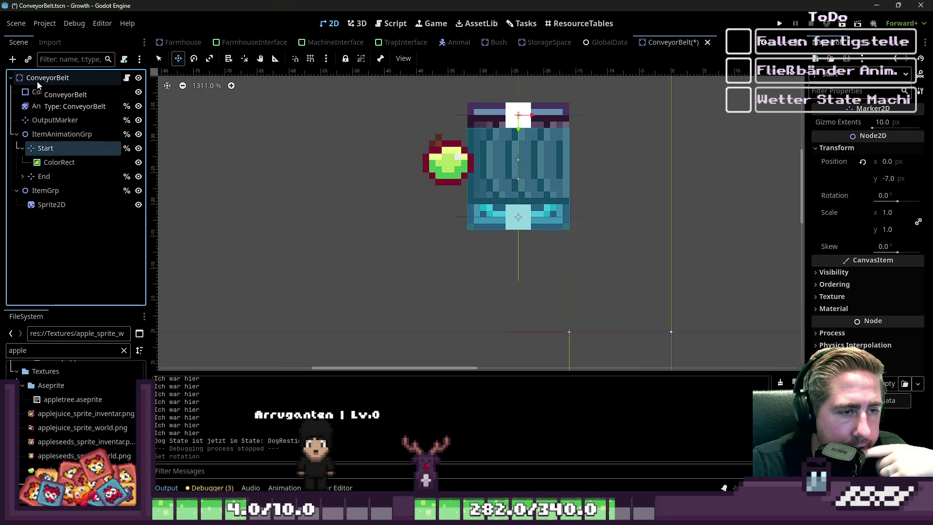
click(22, 147)
click(42, 136)
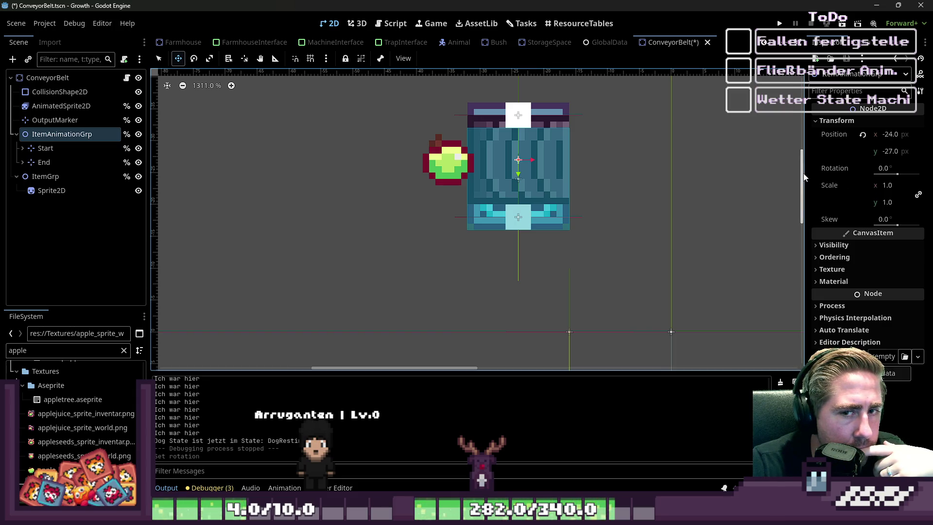
click(78, 149)
click(62, 164)
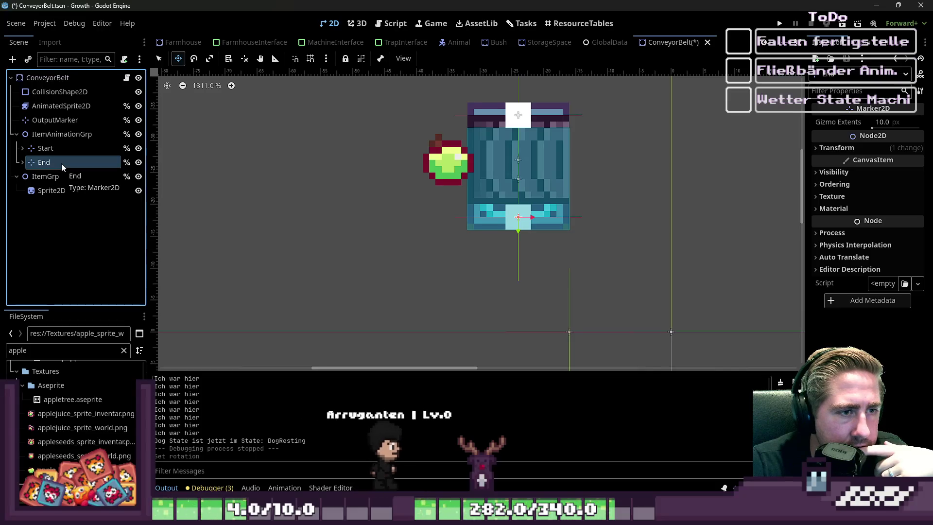
Step: Check the End marker's transform, then duplicate ItemAnimationGrp with Ctrl+D
click(863, 148)
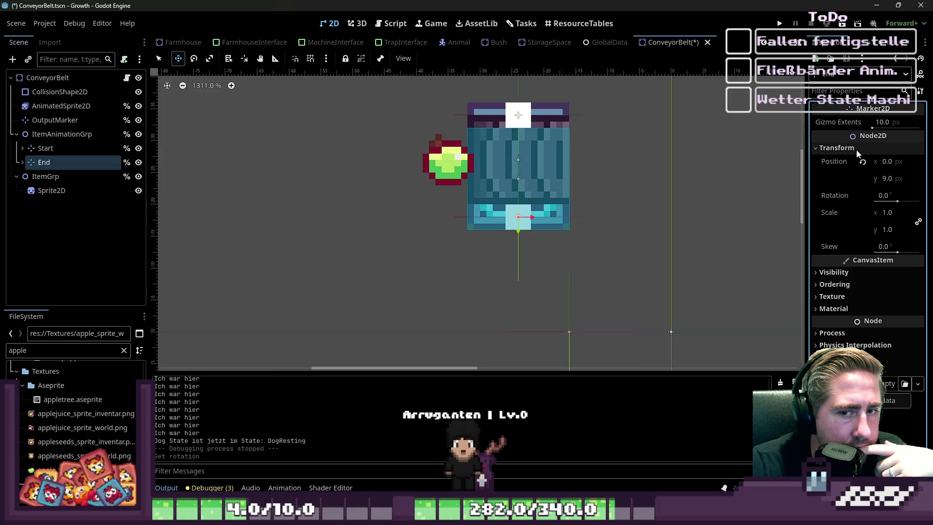
click(78, 138)
click(63, 146)
click(62, 136)
key(ctrl+d)
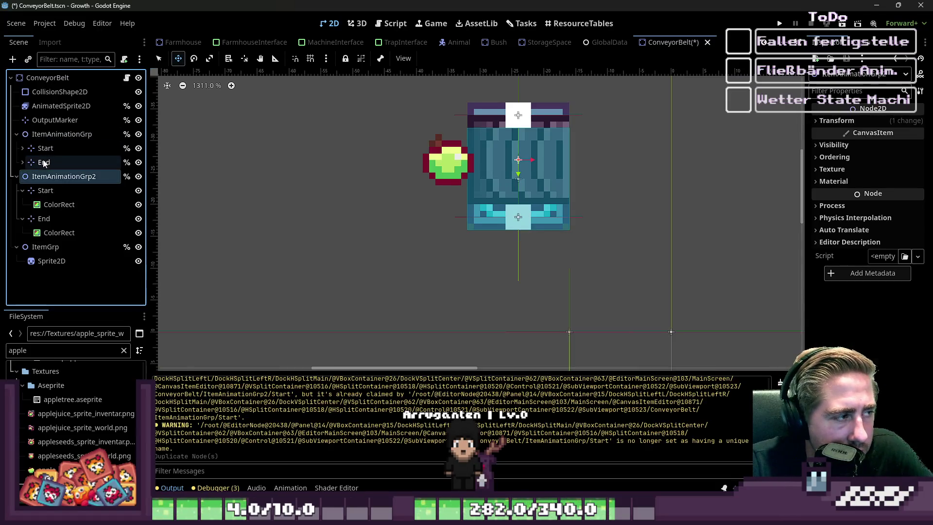
Step: Move the Start and End markers directly under ConveyorBelt
click(46, 149)
shift+click(48, 160)
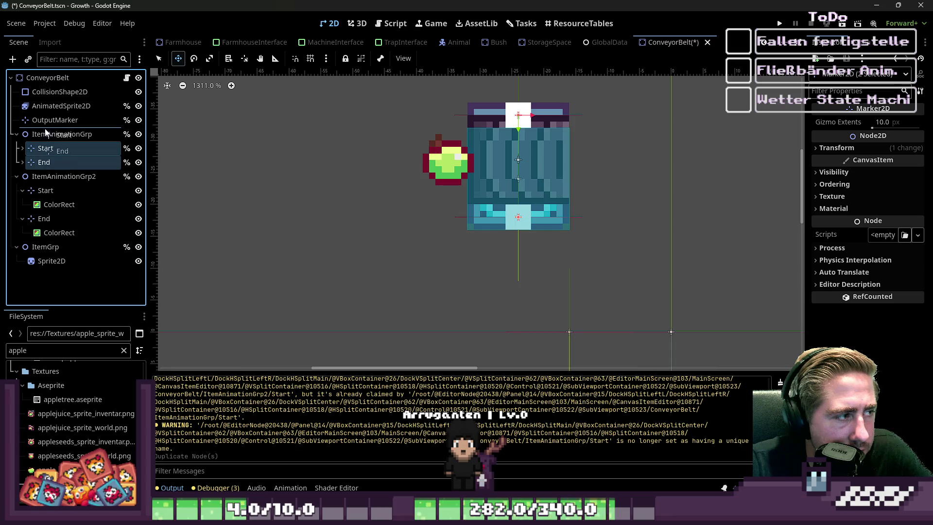
drag(45, 128, 45, 127)
Step: Delete the original ItemAnimationGrp, confirming the deletion
click(26, 161)
right_click(35, 167)
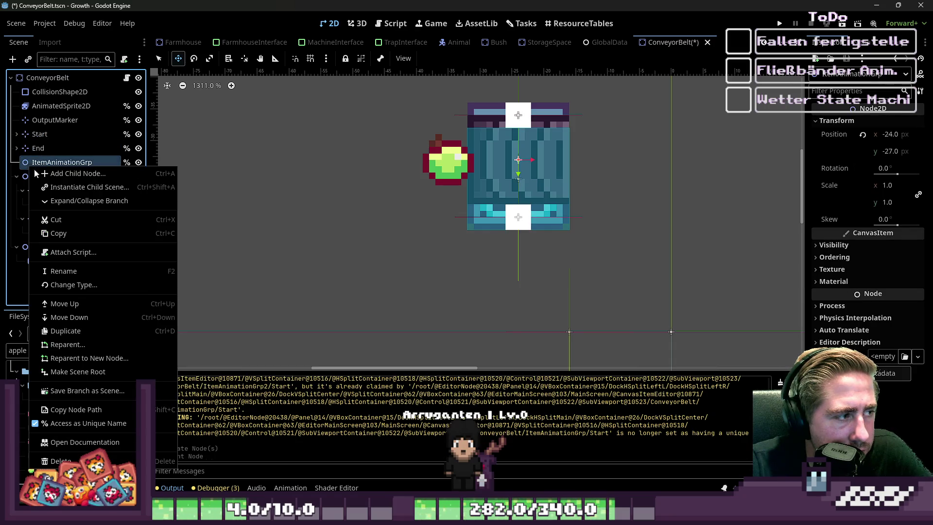
click(57, 462)
click(448, 271)
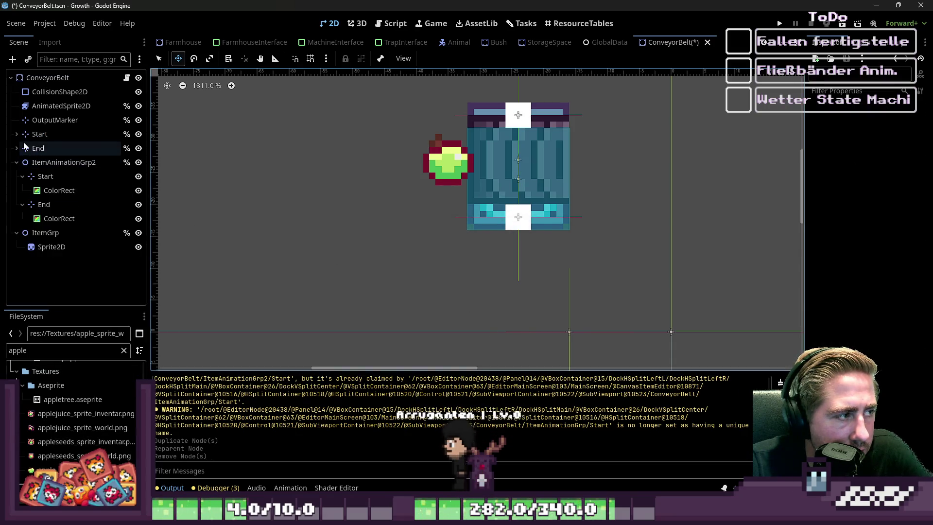
click(40, 134)
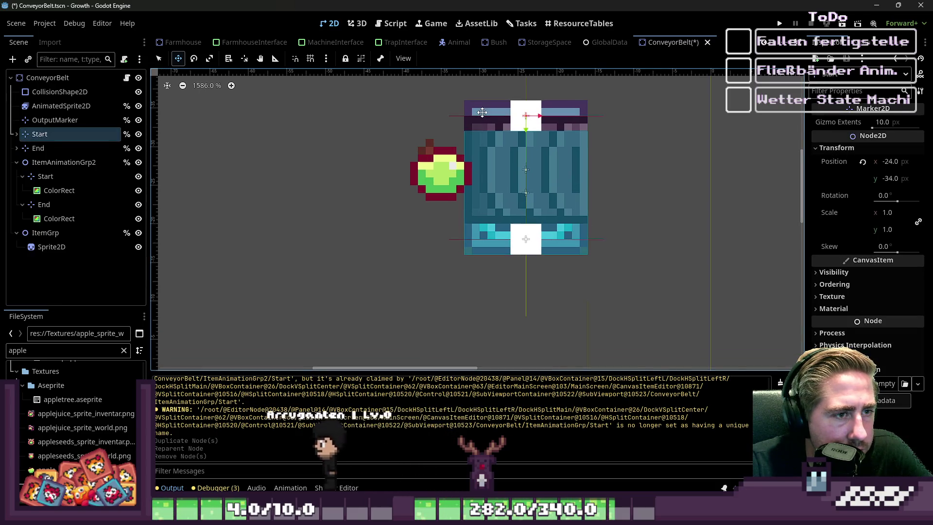
scroll(528, 212, up, 1)
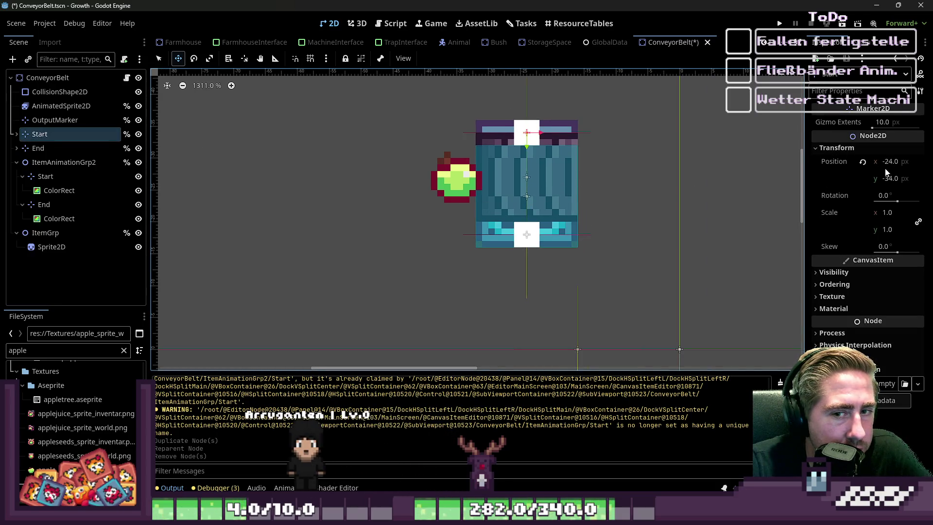
click(391, 23)
Step: Locate the rotation_degrees lines in update_item_animation_group around line 58
click(446, 212)
scroll(446, 210, down, 7)
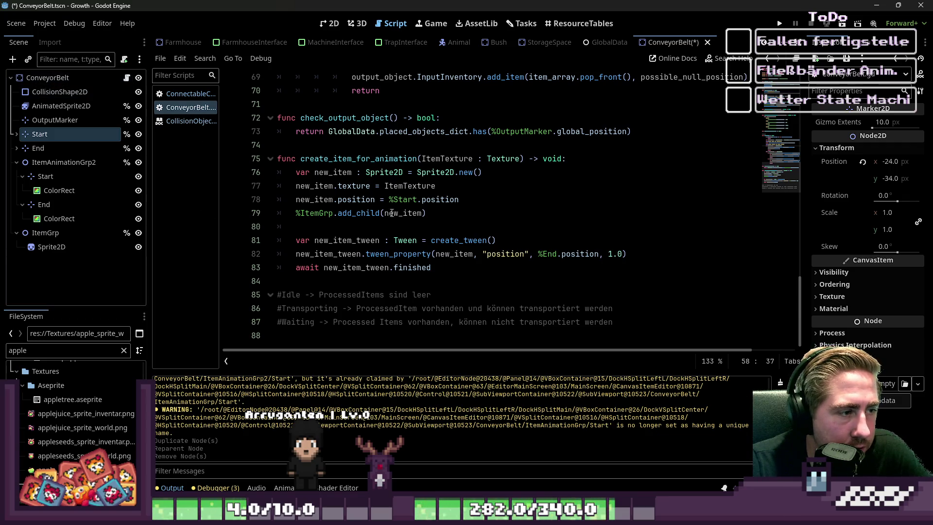
scroll(393, 216, up, 4)
scroll(392, 215, up, 3)
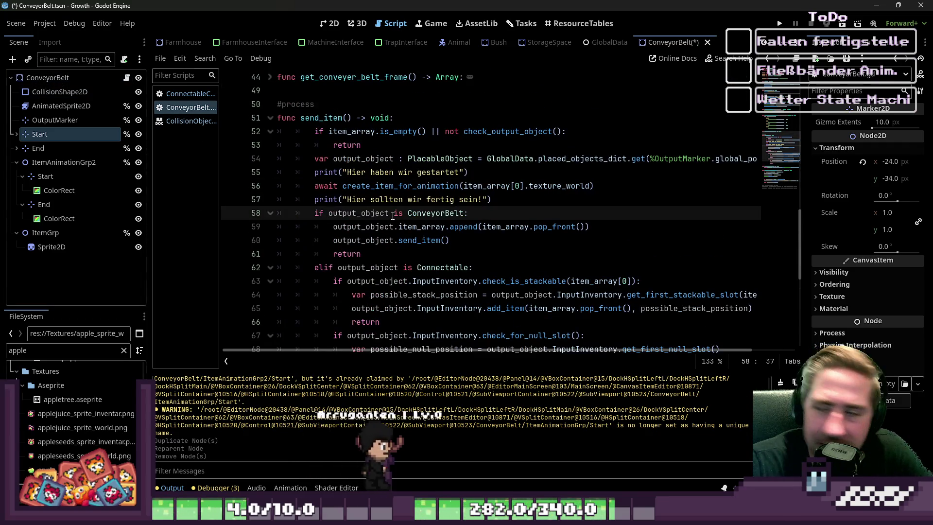
scroll(393, 216, down, 6)
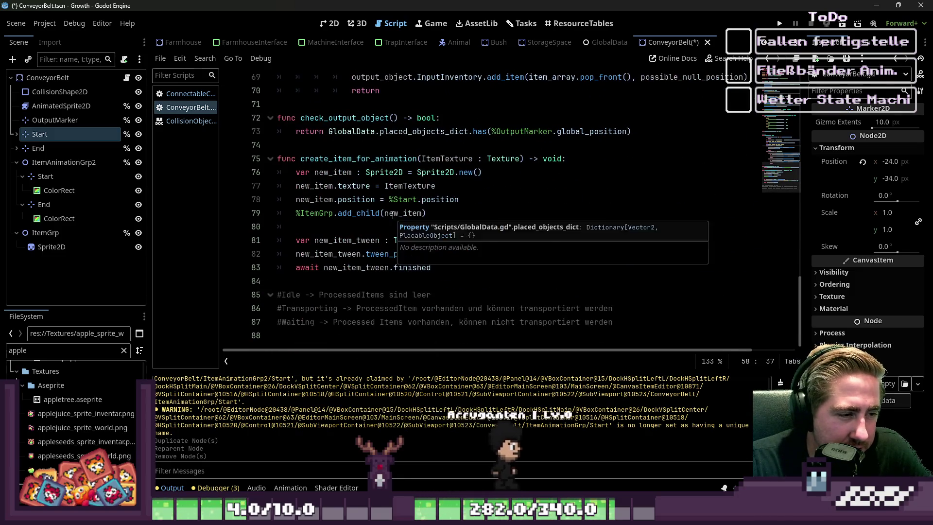
scroll(393, 215, up, 2)
scroll(393, 215, up, 10)
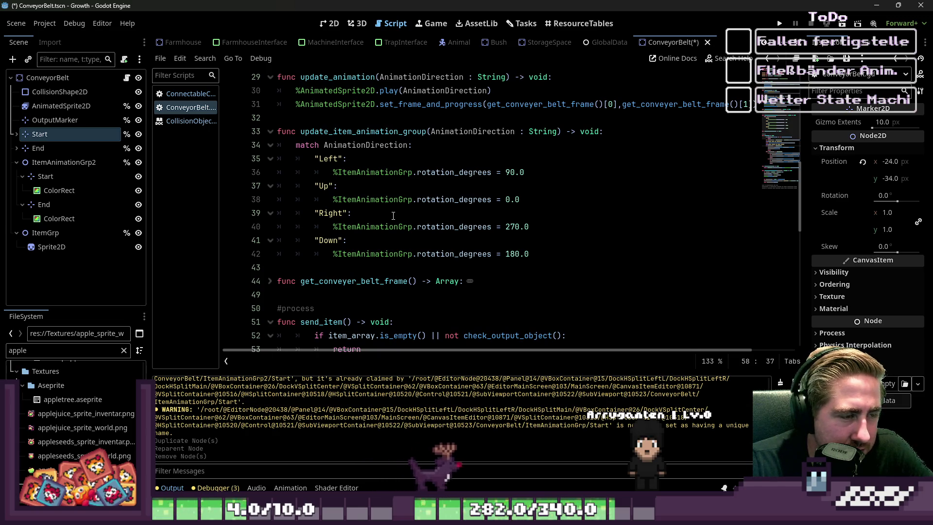
scroll(393, 215, down, 1)
scroll(393, 215, up, 2)
scroll(392, 210, down, 4)
scroll(392, 207, up, 2)
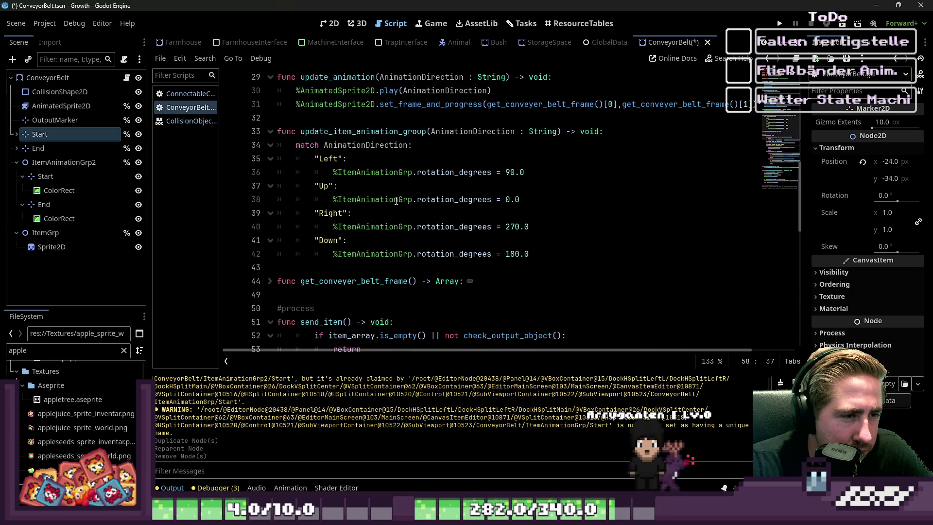
Step: Replace the Left case's rotation line with %Start.position = and %End.position = lines
click(492, 172)
drag(547, 170, 328, 175)
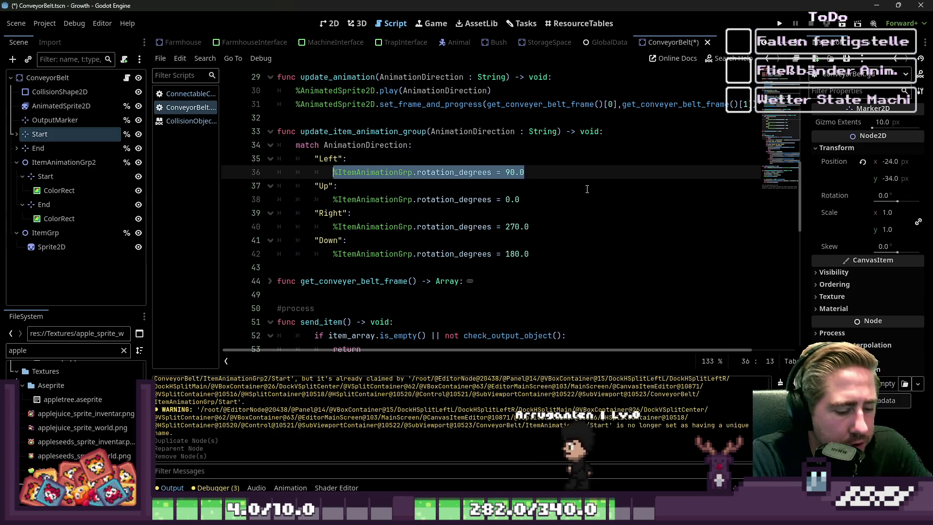
text(%St)
key(Return)
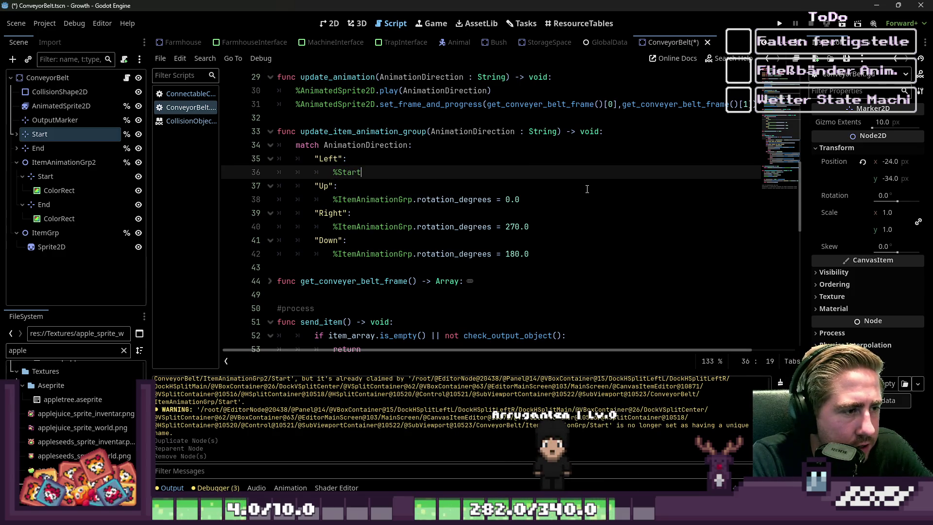
text(.position =)
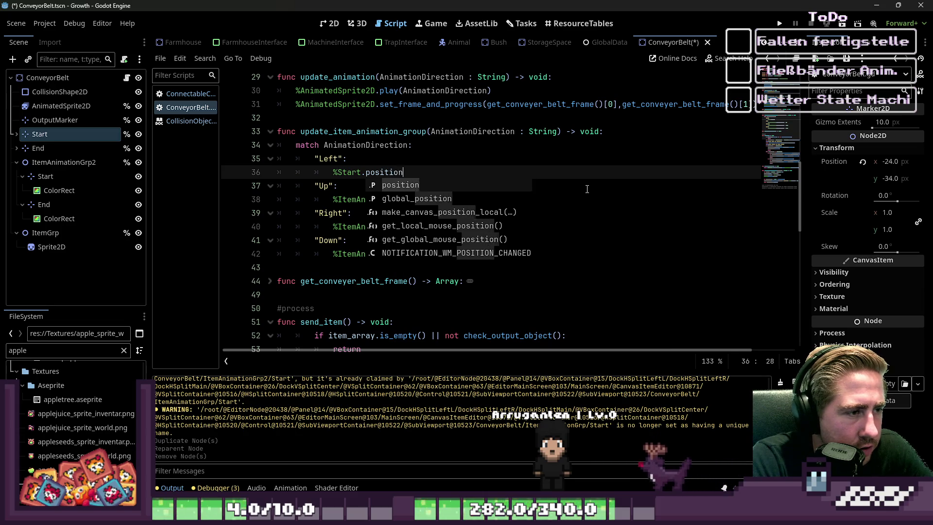
key(Escape)
key(Return)
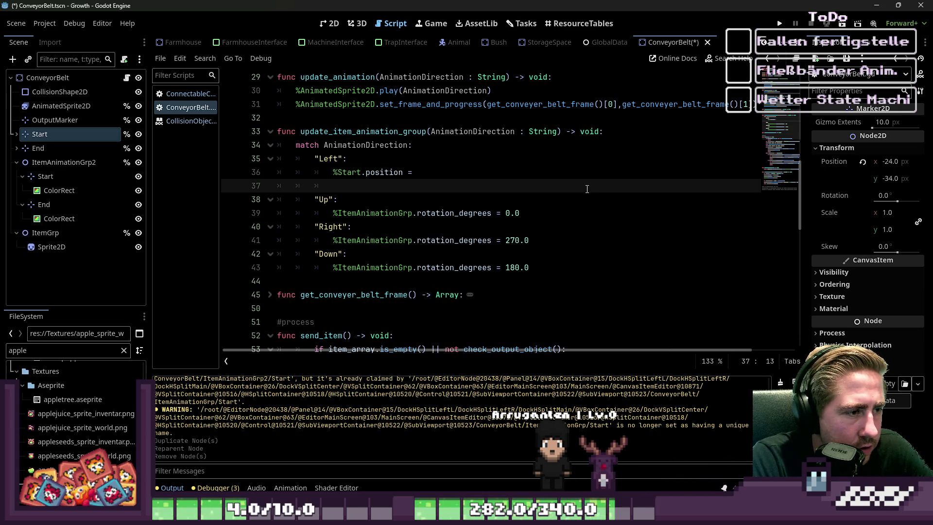
text(position =)
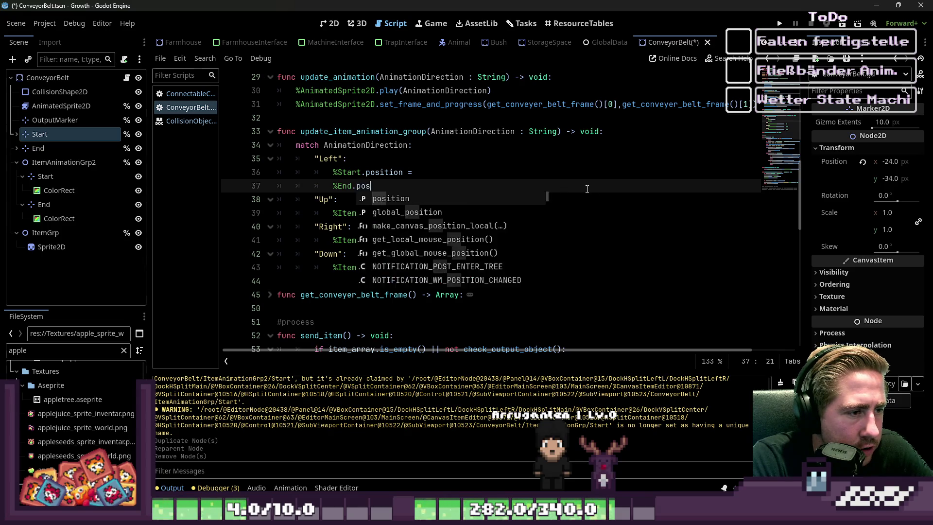
key(Up)
key(Home)
key(shift+Down)
key(shift+Down)
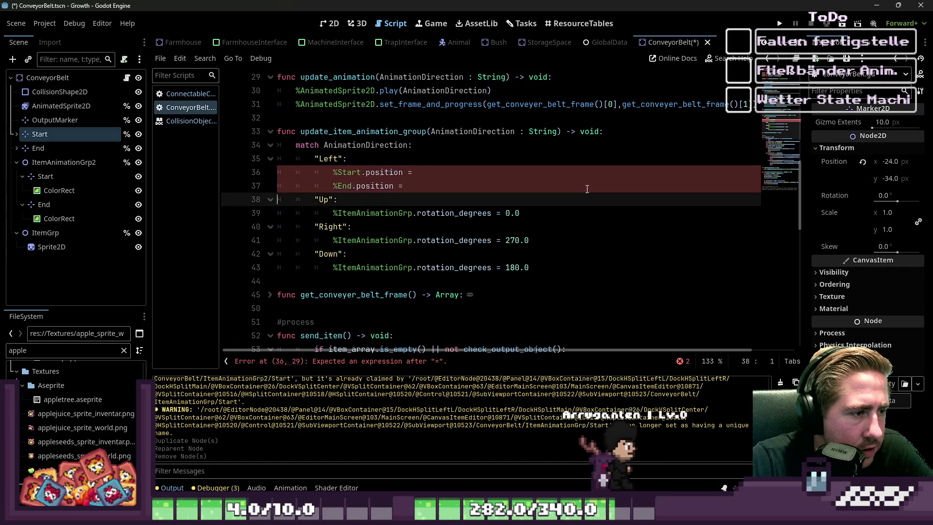
key(ctrl+c)
Step: Paste the two position lines over the Up, Right and Down cases' rotation lines
key(Down)
key(shift+Down)
key(ctrl+v)
key(Down)
key(Home)
key(shift+Down)
key(ctrl+v)
key(End)
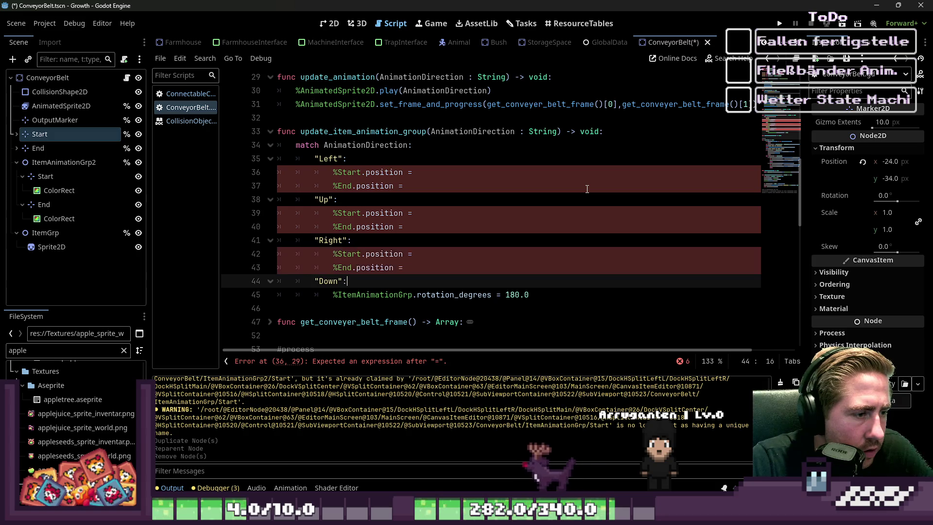
key(Down)
key(Home)
key(shift+Down)
key(ctrl+v)
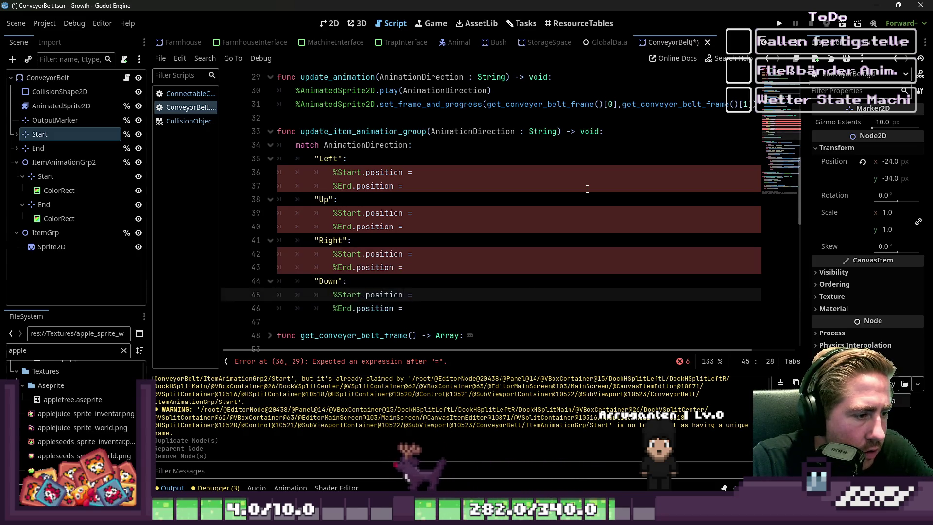
key(Up)
key(Up)
key(Up)
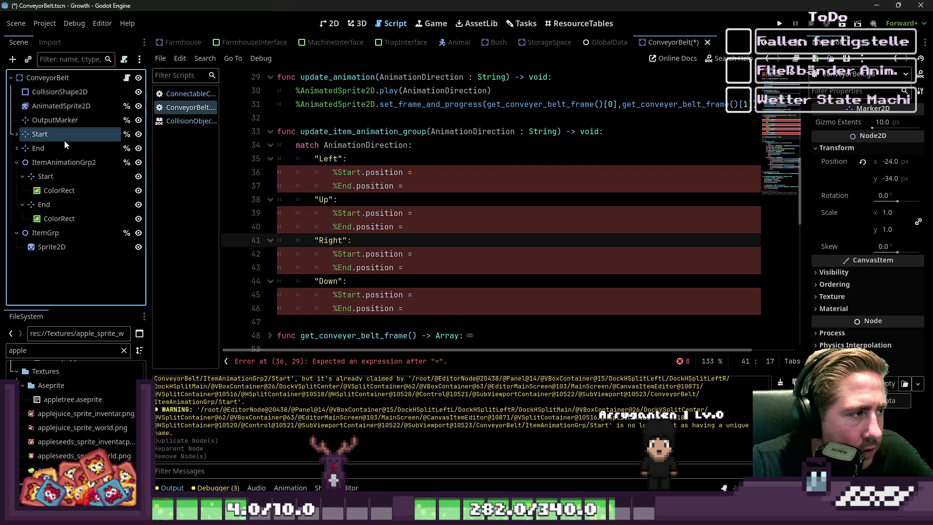
Step: Set Up's Start position to Vector2(-24.0,-34.0) after checking the Start marker
click(79, 147)
click(96, 132)
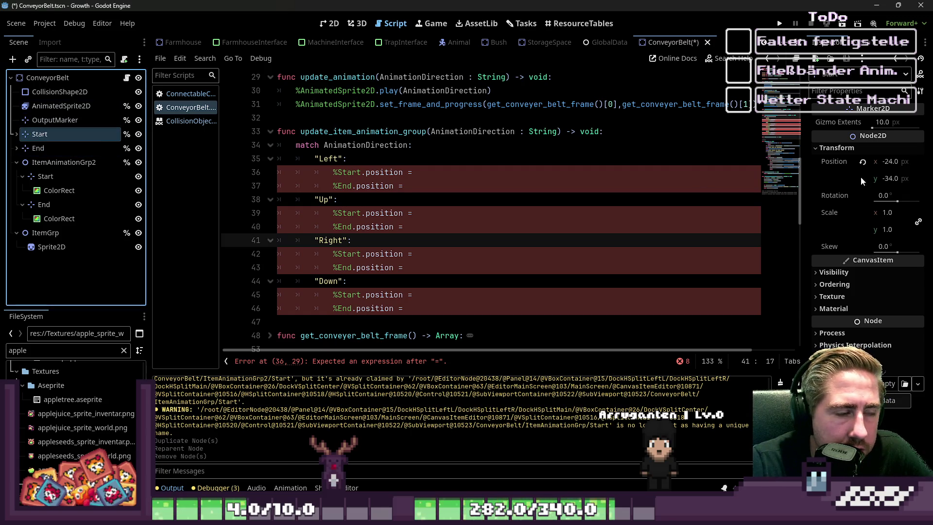
click(845, 165)
click(434, 212)
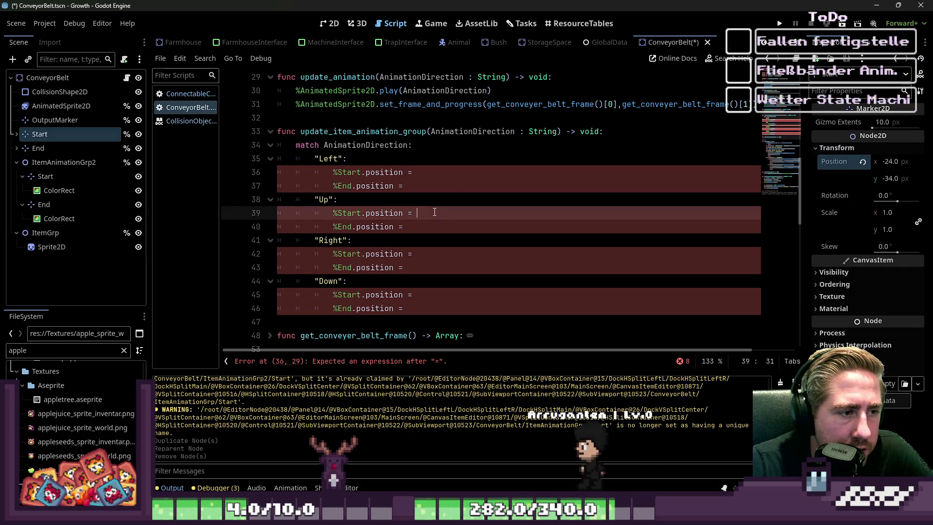
text(-24.0)
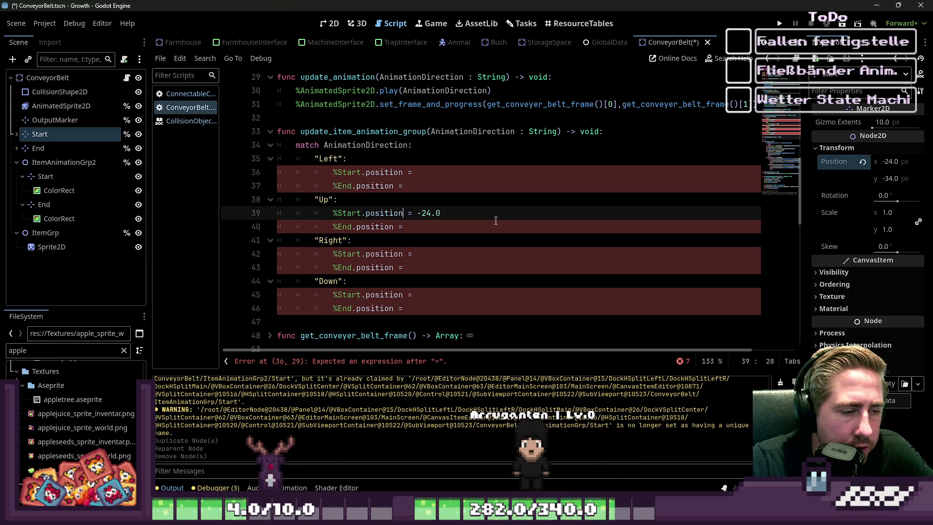
right_click(887, 180)
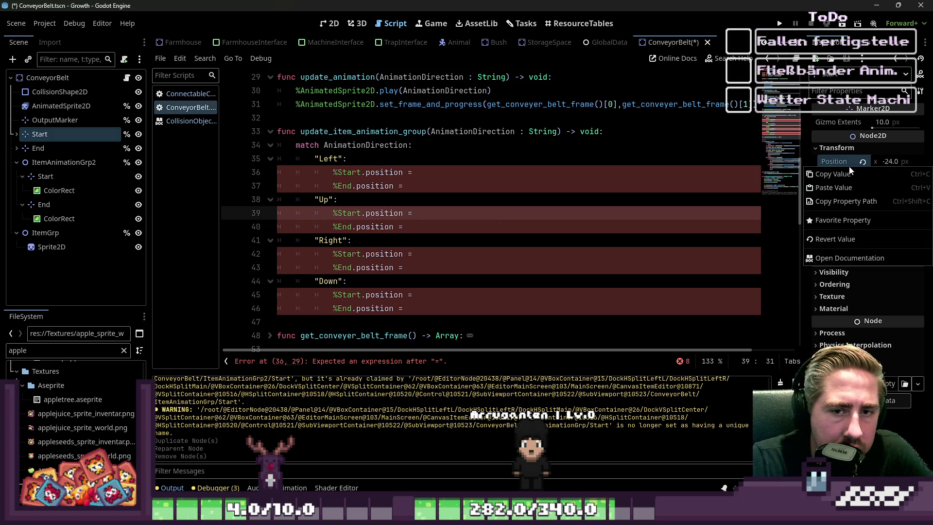
click(836, 187)
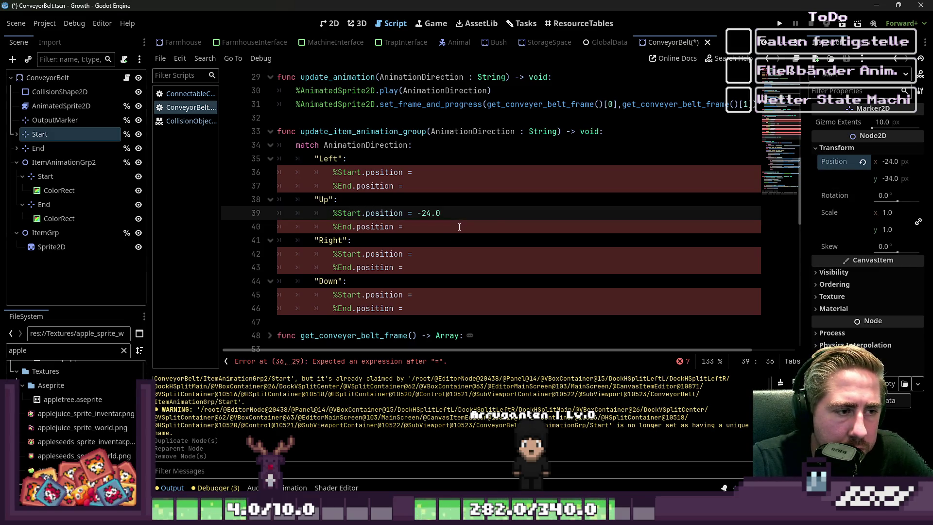
right_click(846, 162)
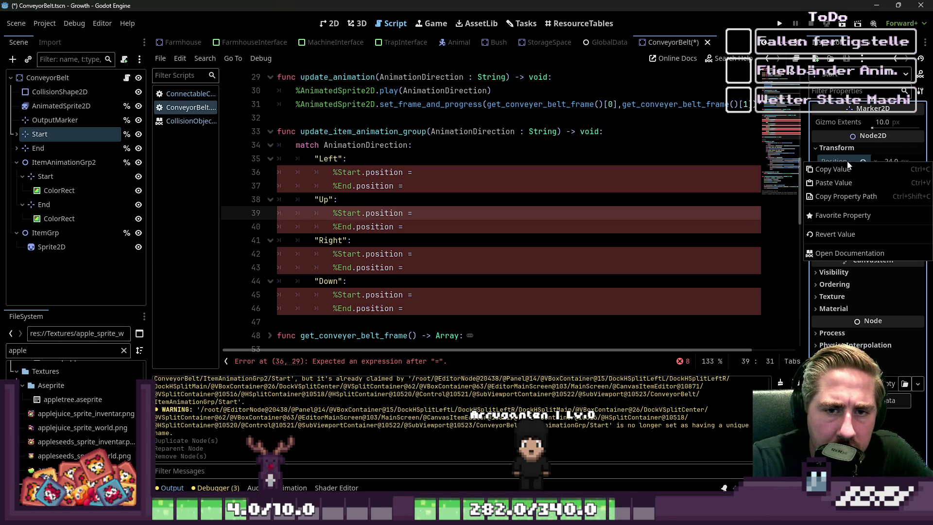
click(846, 169)
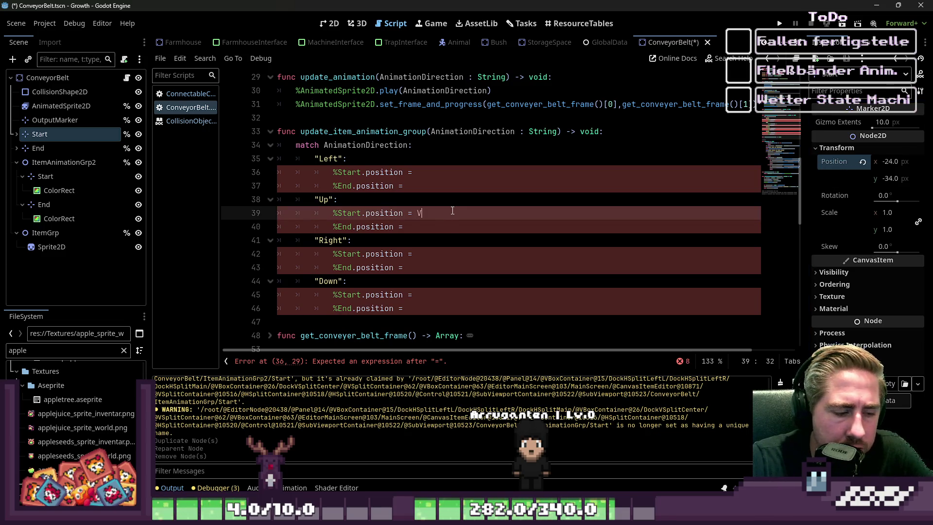
text(tor2(-24.0,)
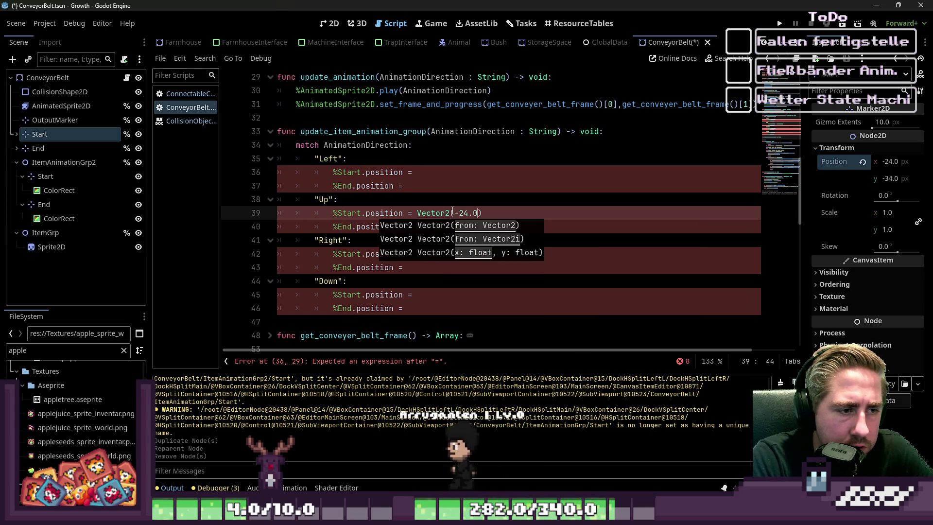
text(-34.0)
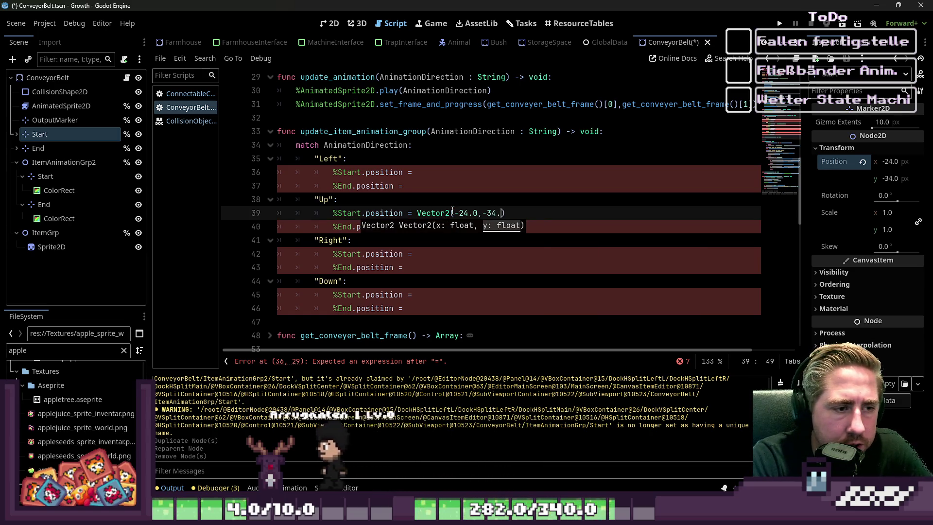
key(Escape)
key(Down)
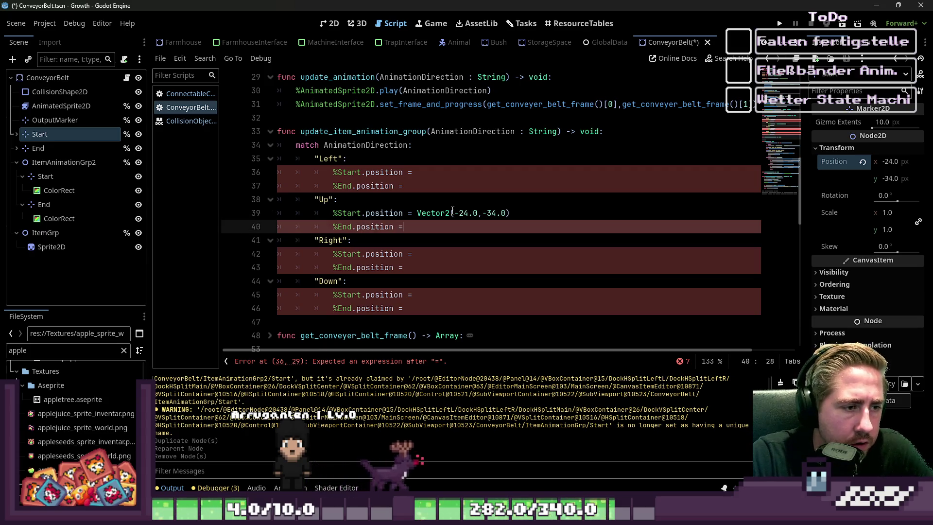
Step: Begin Up's End position as Vector2(-24.0, using the End marker's x value
click(48, 148)
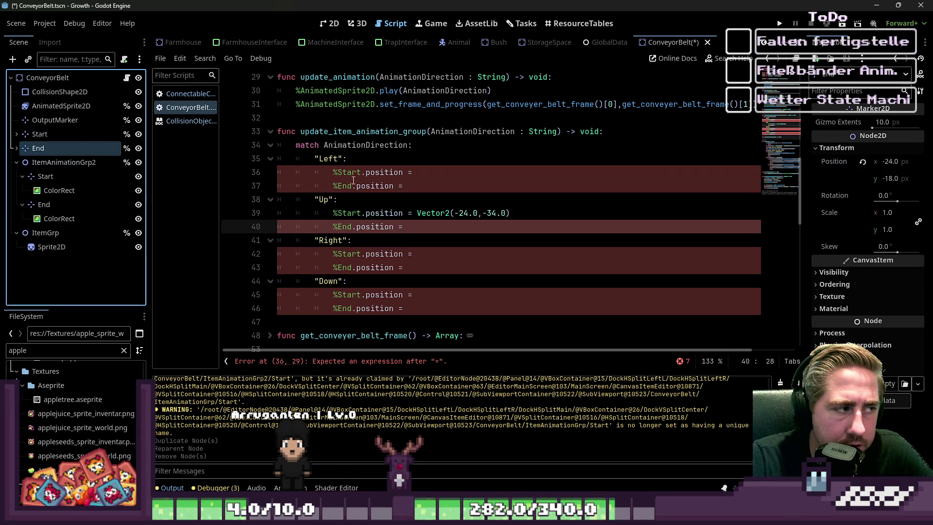
click(448, 227)
text((2-24,)
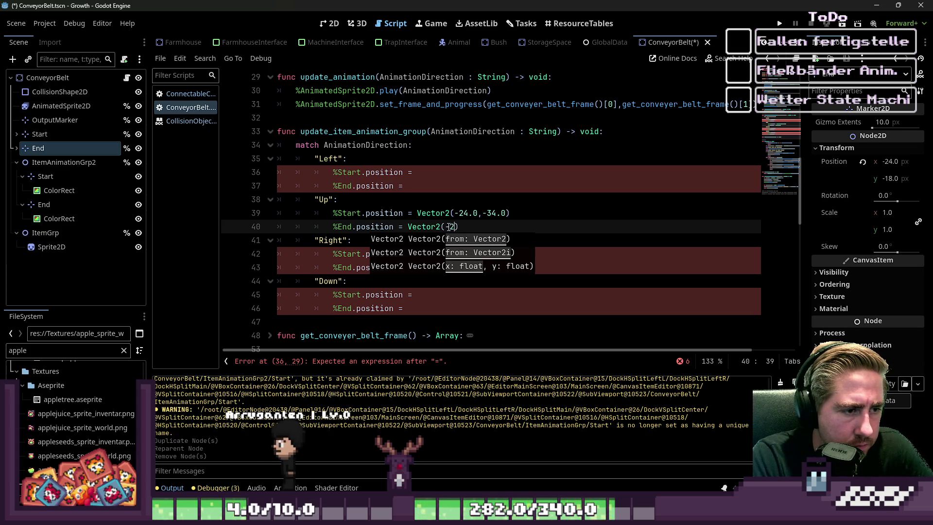
key(BackSpace)
text(.0,)
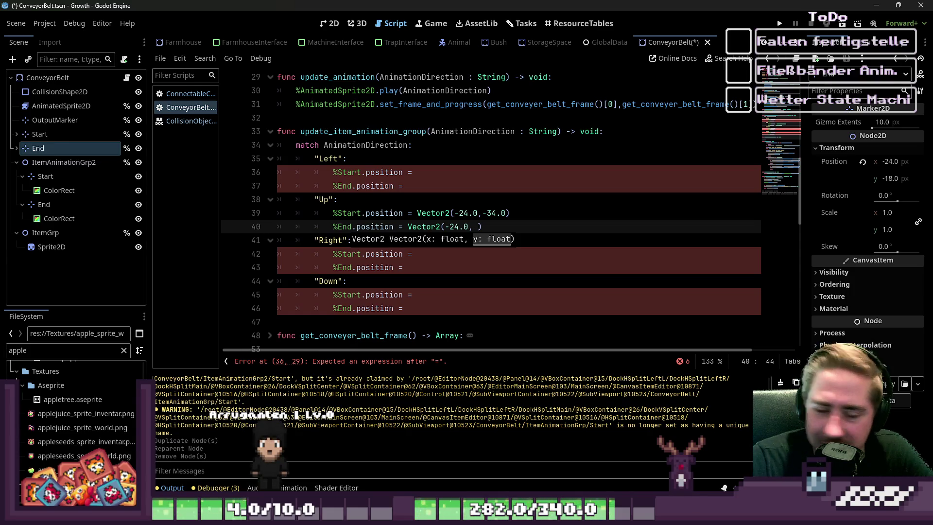
click(478, 226)
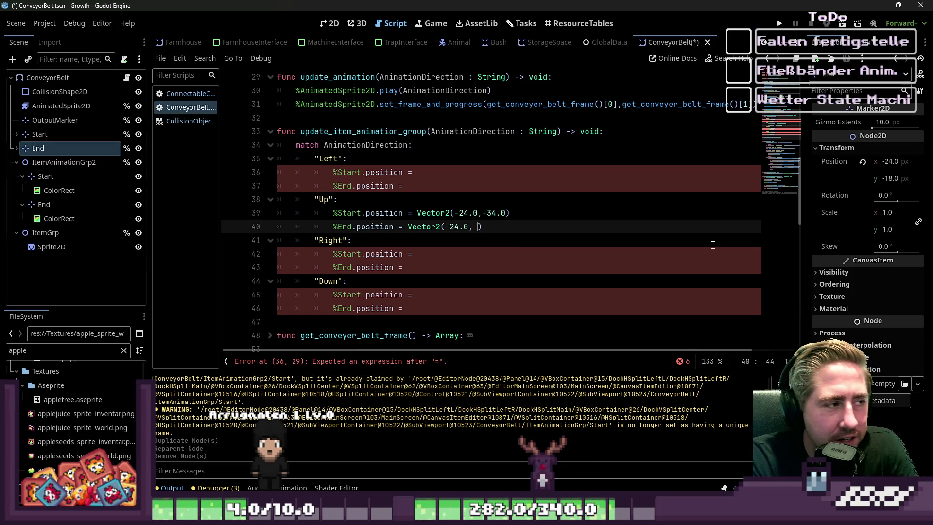
click(329, 23)
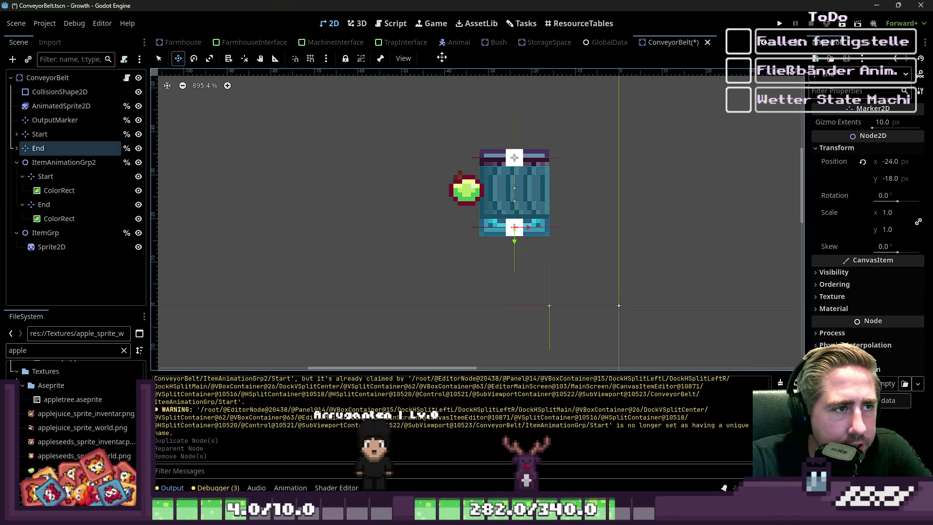
click(394, 24)
key(Up)
key(Up)
key(Up)
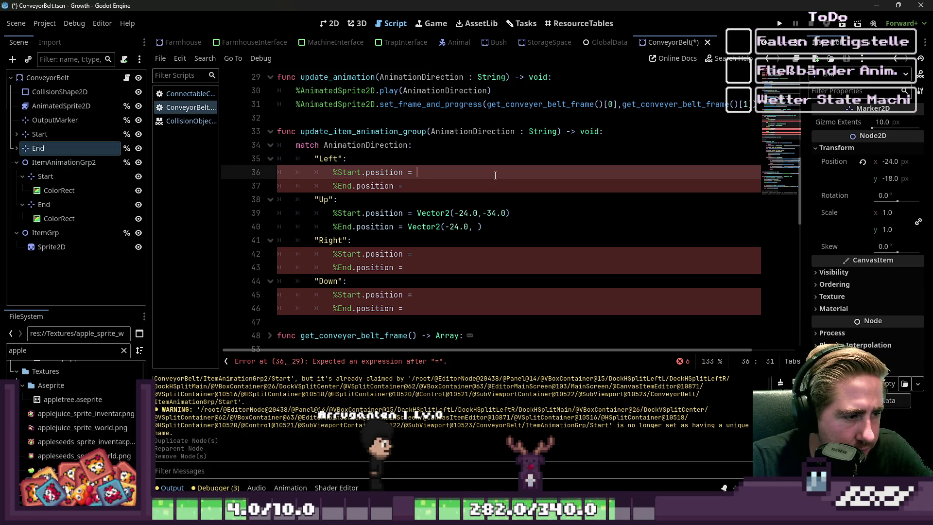
click(462, 252)
click(443, 174)
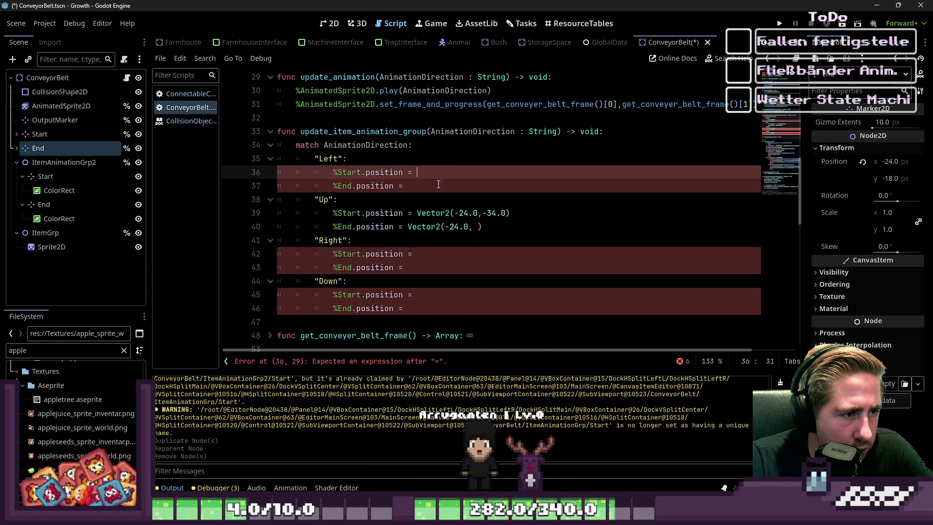
scroll(426, 202, down, 1)
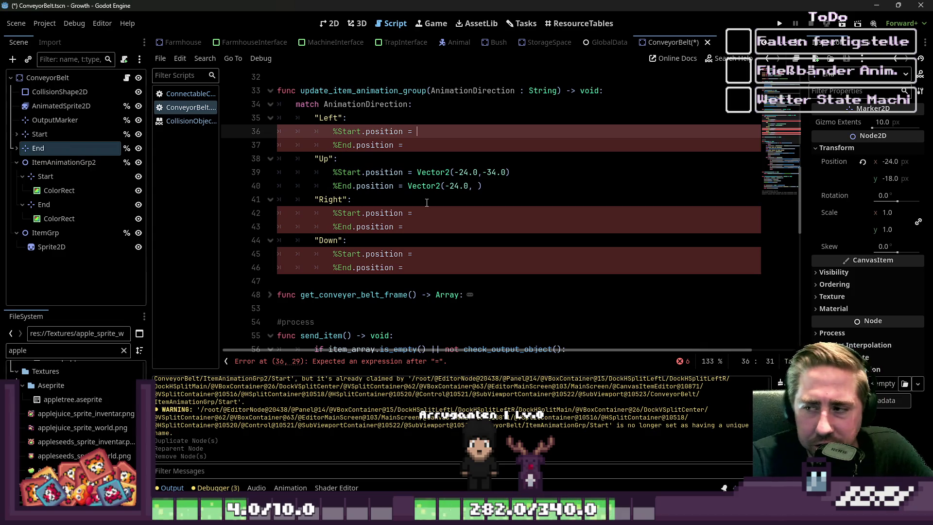
click(330, 24)
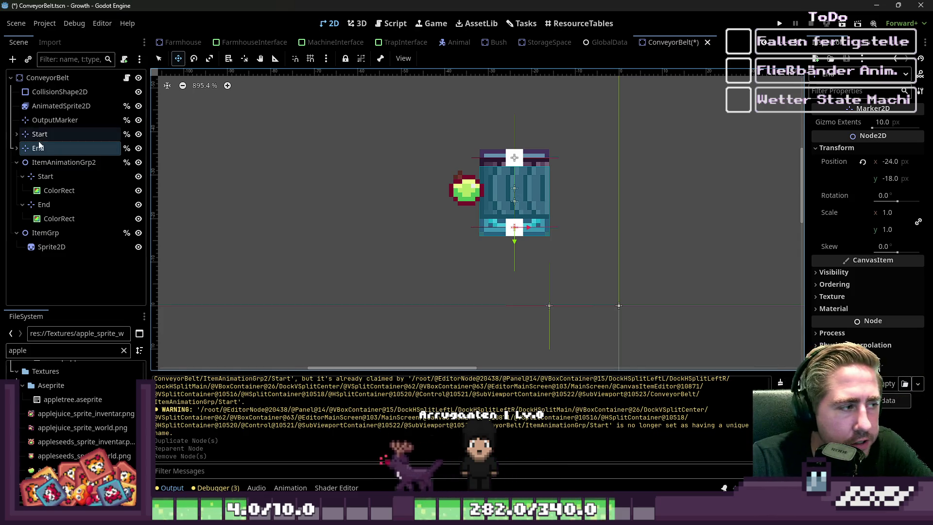
click(55, 176)
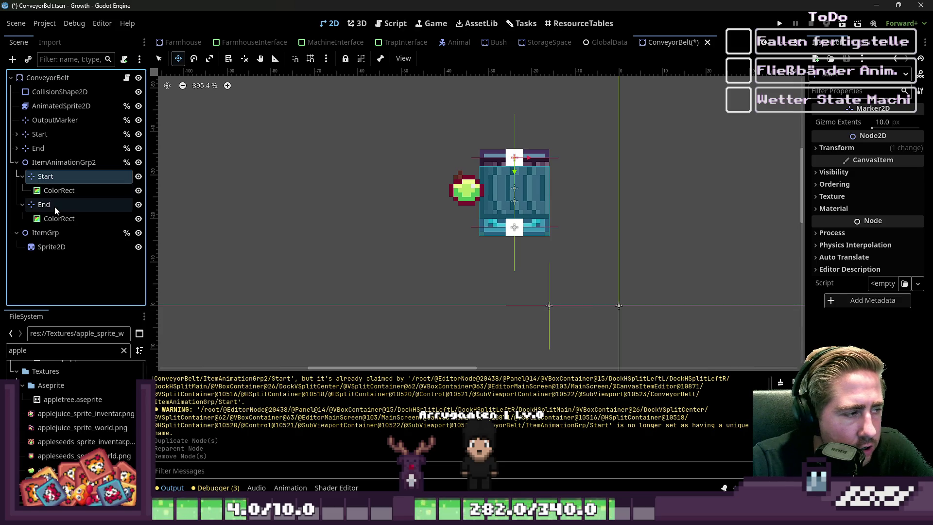
click(55, 204)
click(49, 163)
click(43, 178)
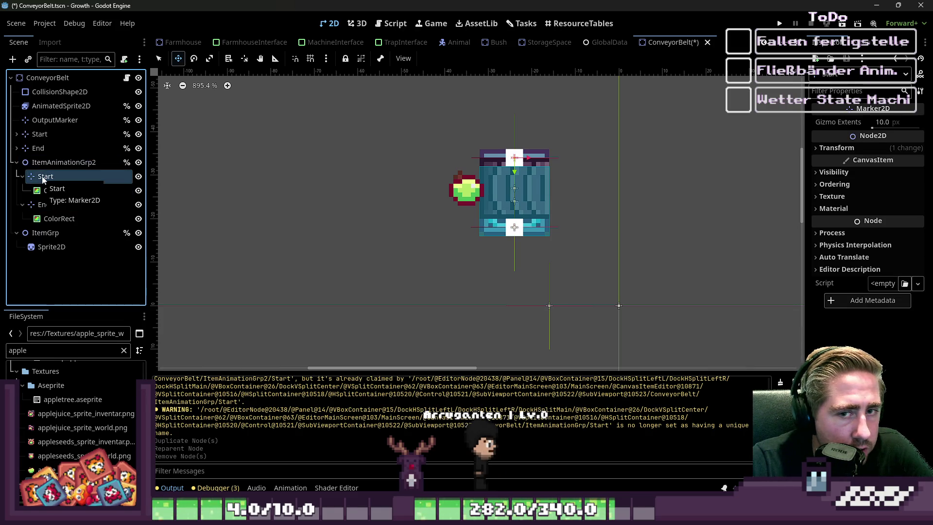
click(17, 163)
click(39, 148)
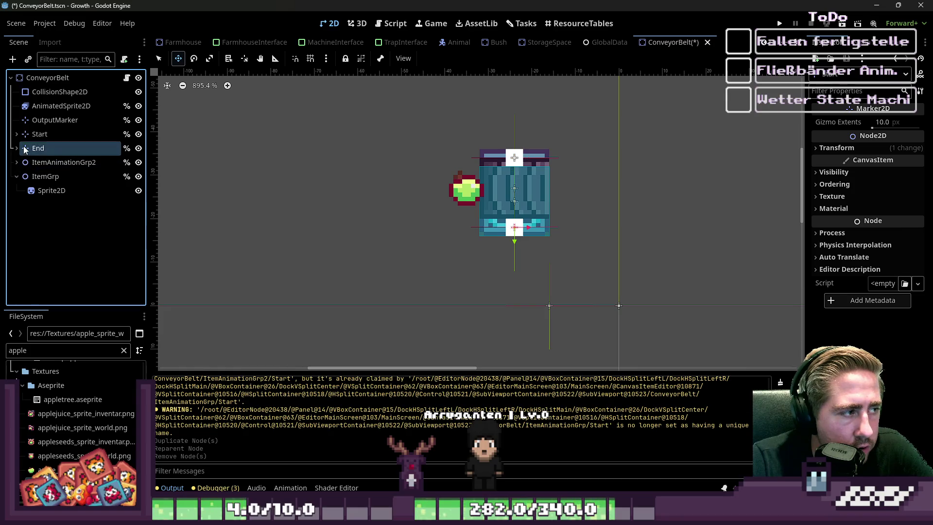
click(45, 136)
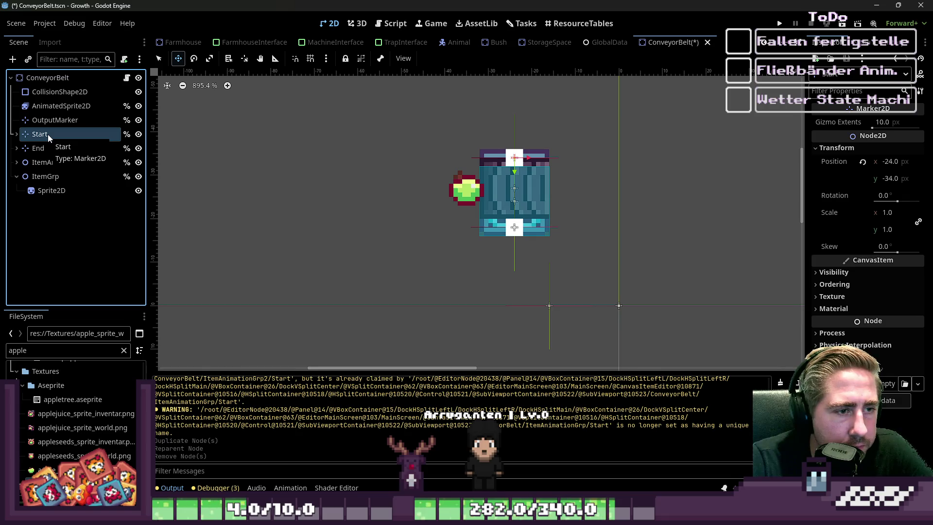
click(49, 150)
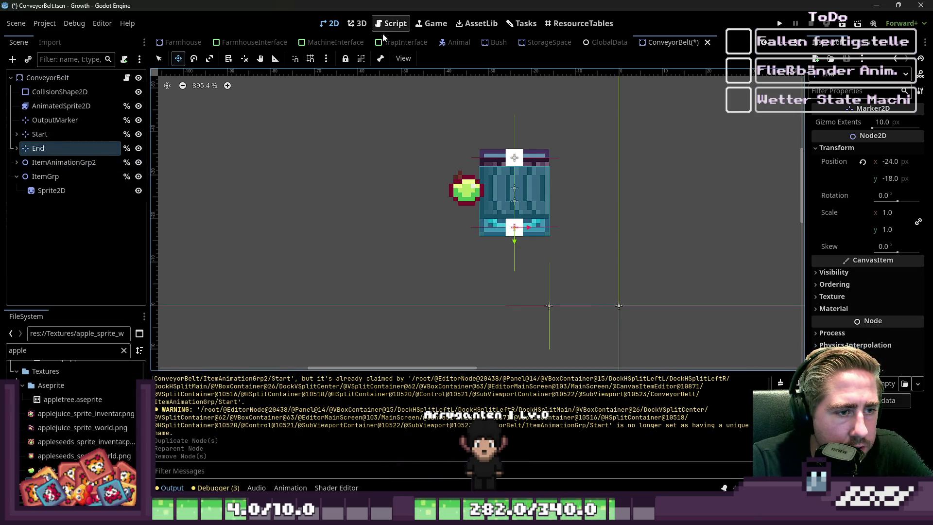
click(64, 162)
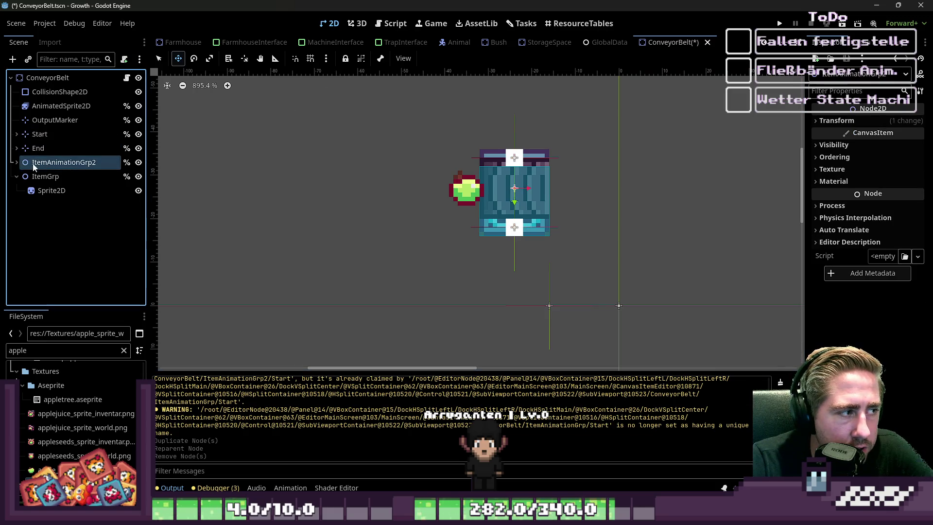
Step: Set ItemAnimationGrp2's rotation to 90°
click(17, 163)
click(45, 177)
click(22, 176)
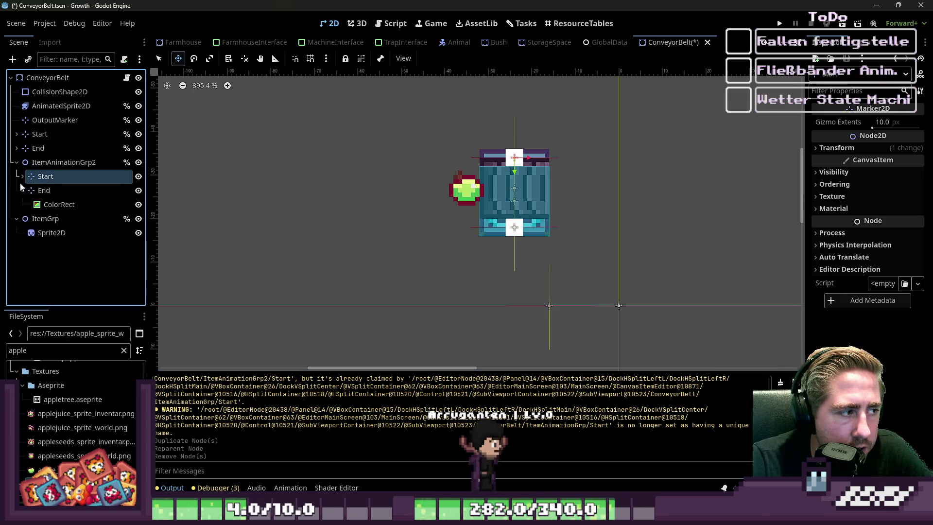
click(22, 191)
click(58, 162)
click(860, 121)
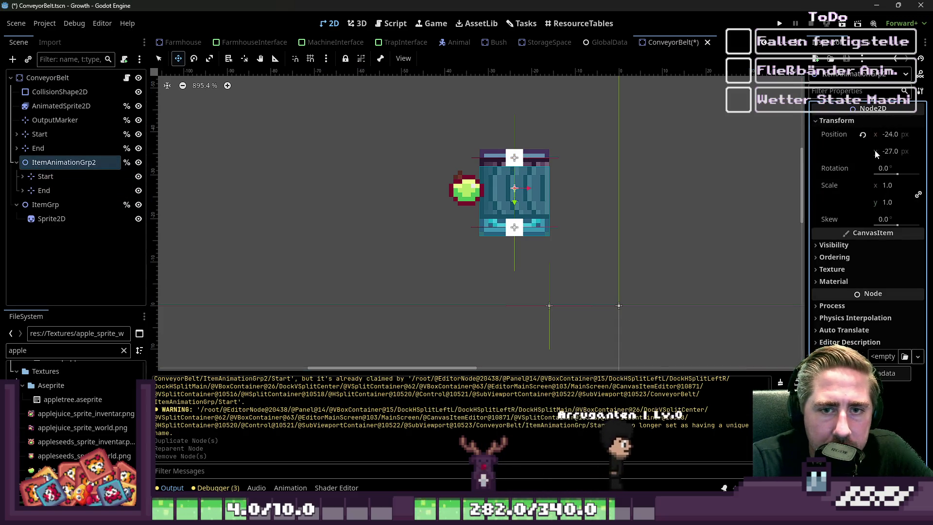
click(884, 168)
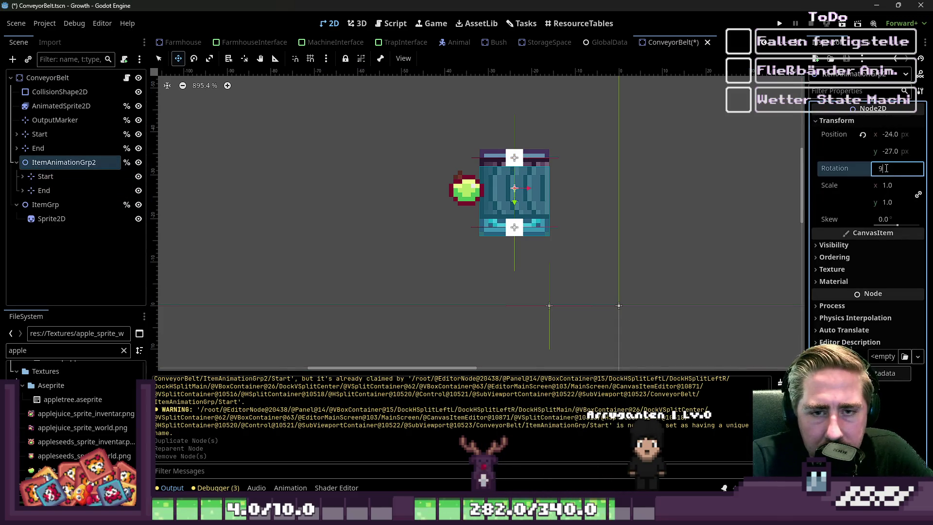
key(Return)
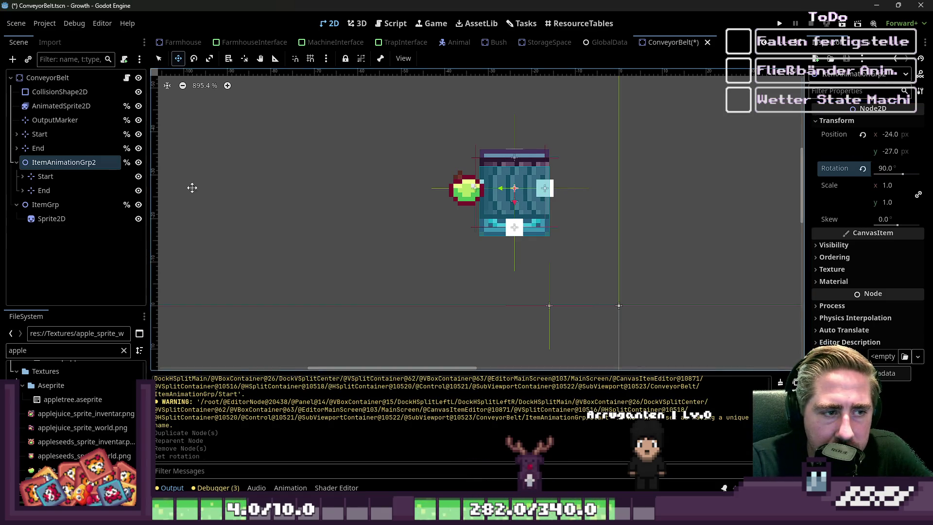
Step: Inspect the Start and End markers inside the rotated ItemAnimationGrp2
scroll(191, 187, up, 2)
click(69, 179)
click(56, 190)
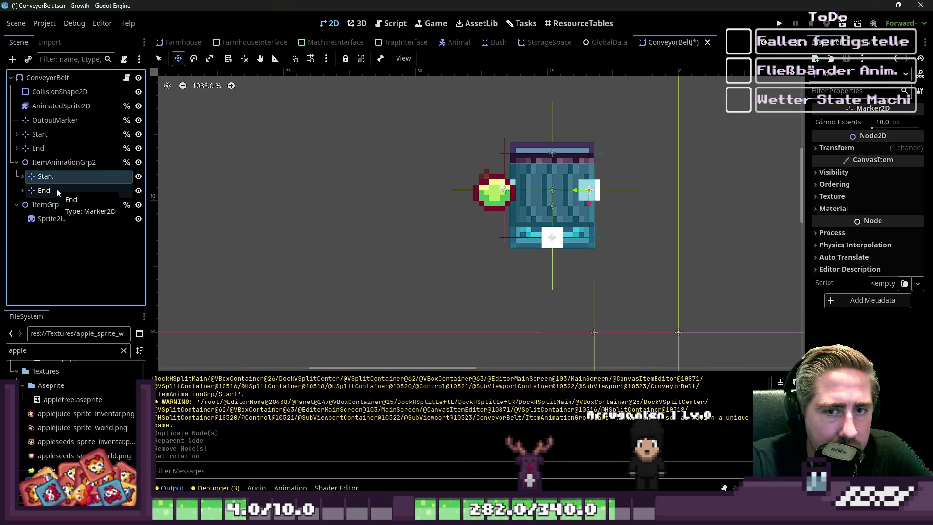
click(63, 175)
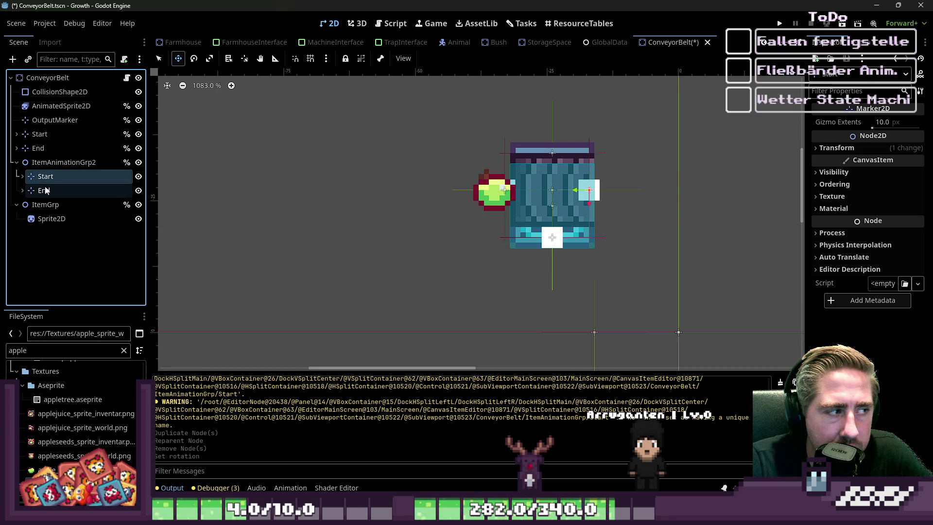
click(836, 147)
click(44, 165)
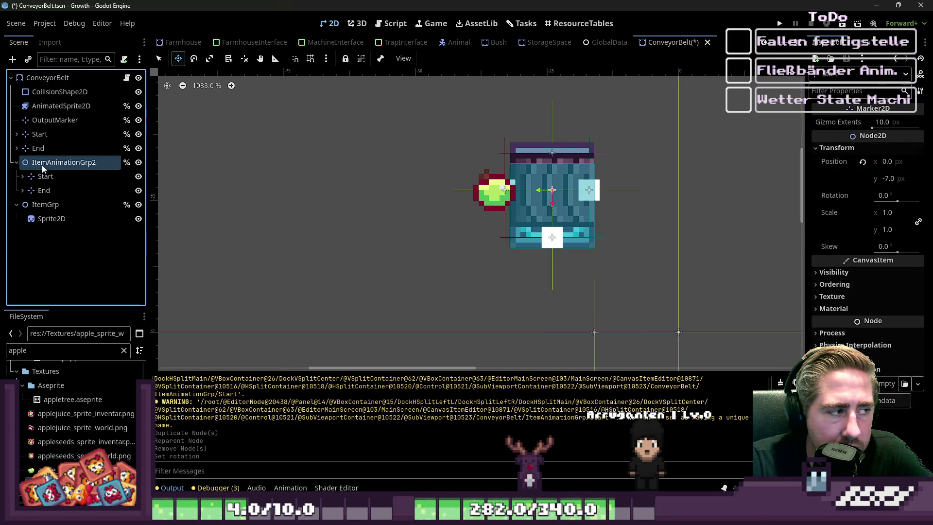
click(44, 190)
scroll(550, 169, up, 6)
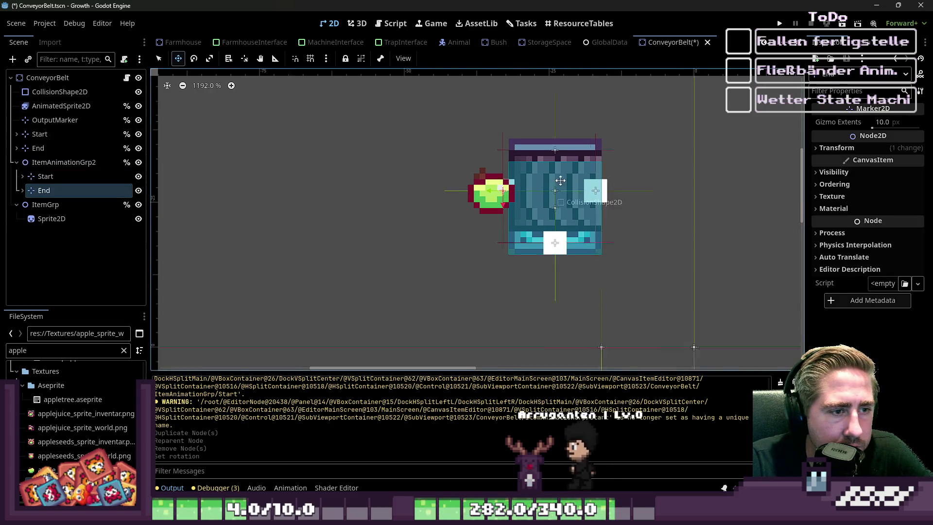
Step: Drag the top-level Start marker to (-17, -27) and End to (-33, -27)
click(40, 133)
scroll(513, 156, up, 2)
mouse_move(553, 141)
mouse_down()
mouse_move(530, 174)
mouse_move(632, 219)
mouse_up()
click(550, 334)
mouse_move(551, 334)
mouse_down()
mouse_move(537, 332)
mouse_move(460, 233)
mouse_up()
click(390, 23)
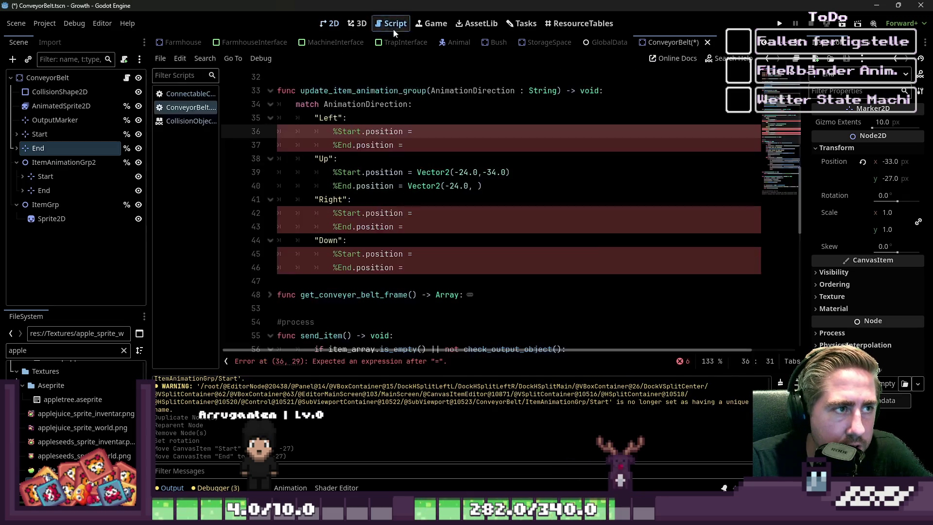
Step: Insert Vector2 constructors on the Left case's Start and End lines 36–37 using autocomplete
click(339, 213)
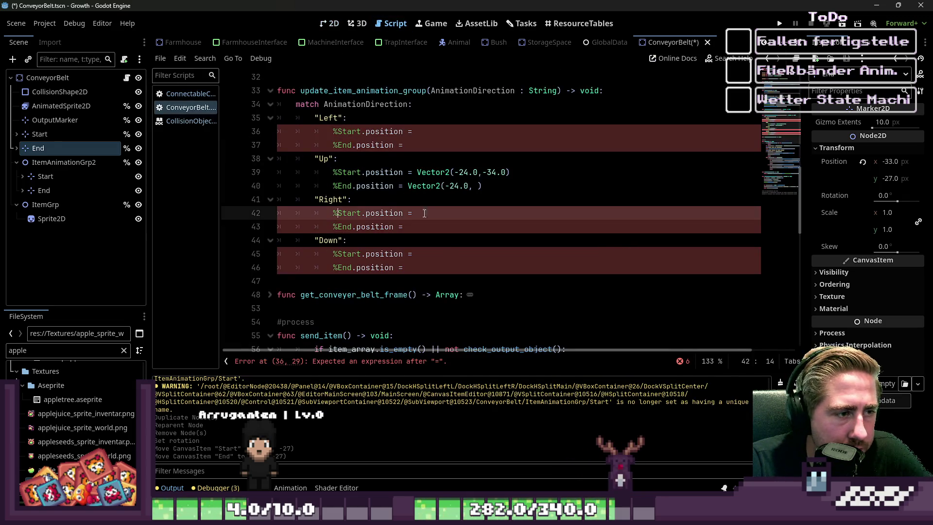
click(440, 130)
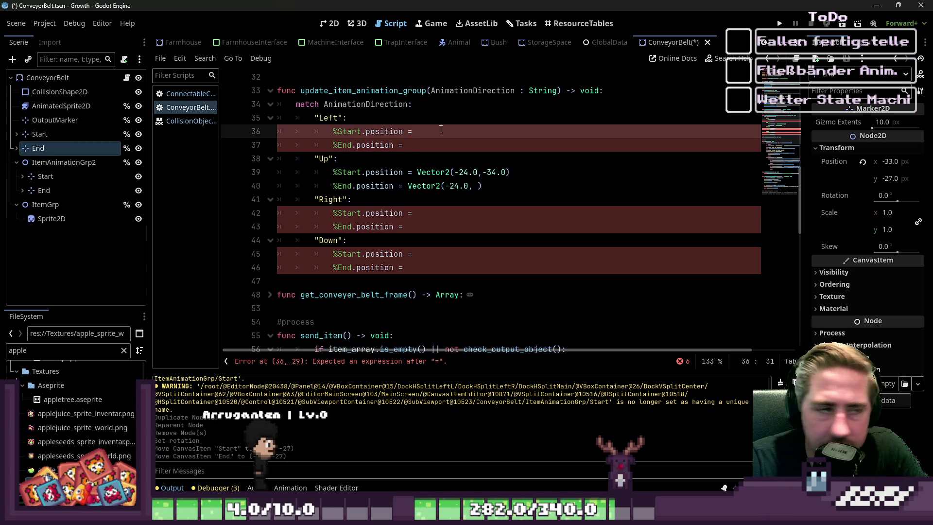
text(Vector2()
key(Return)
key(Down)
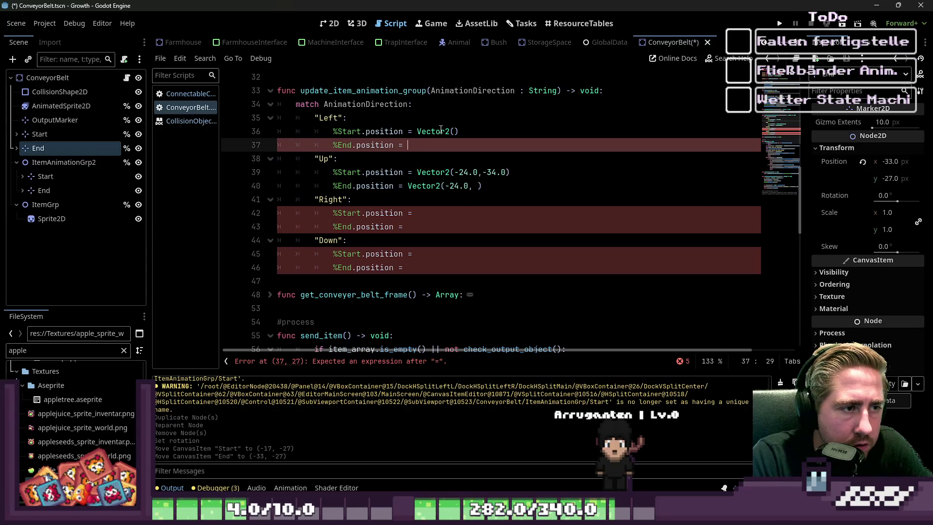
text(Vector2)
key(Return)
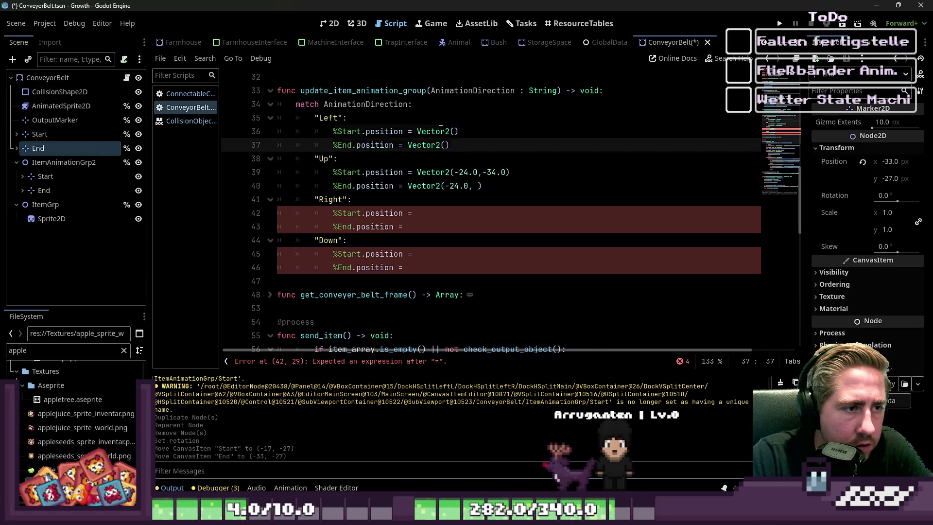
key(Up)
text(-33.)
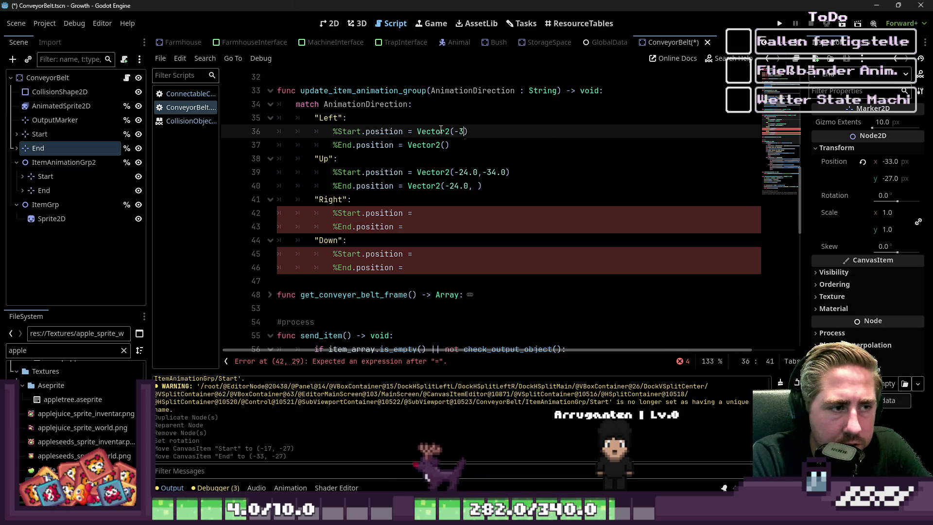
text(0)
key(Down)
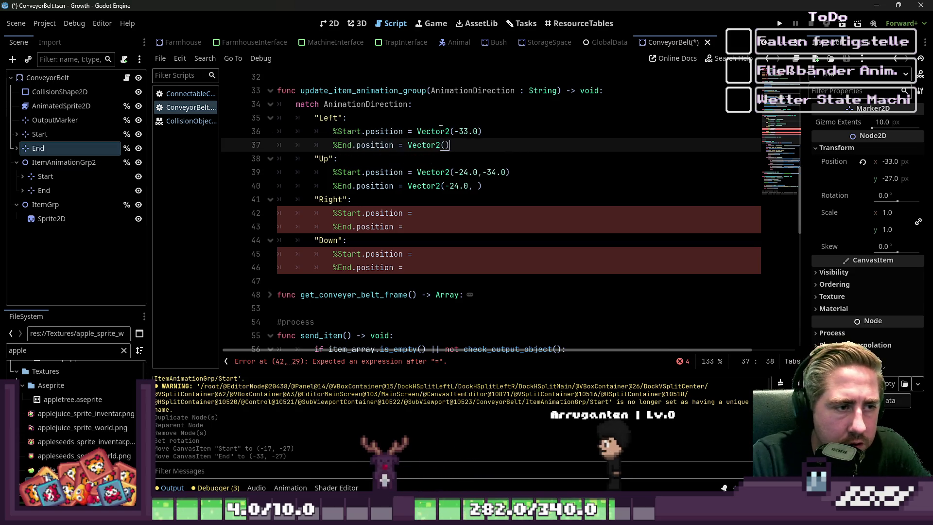
Step: Check the Start marker's position and adjust the x values on lines 36–37 to 17
click(44, 133)
click(446, 146)
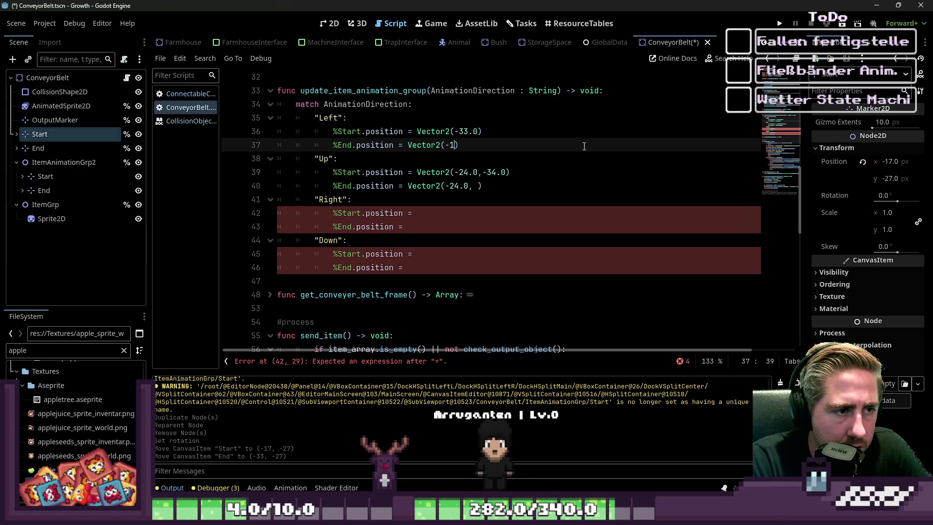
text(7.0)
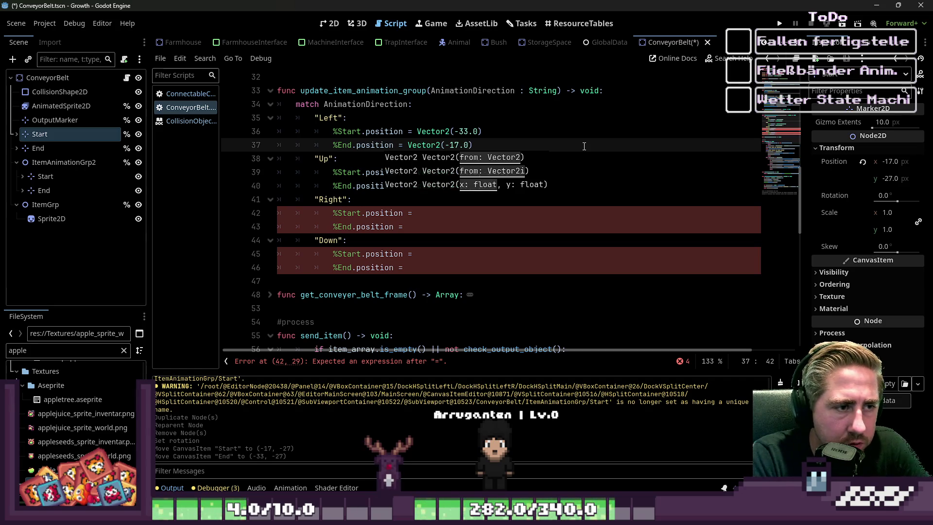
key(Up)
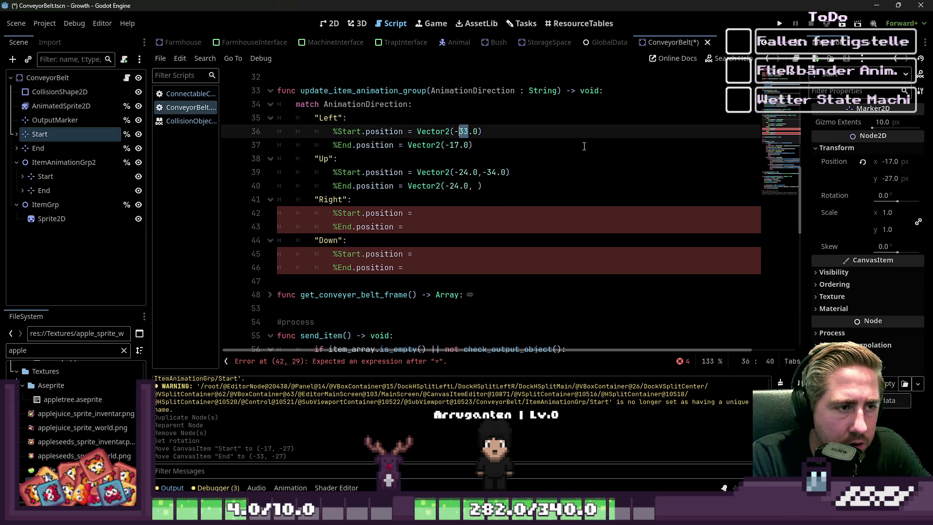
key(BackSpace)
text(7)
key(Escape)
key(Down)
key(Down)
key(Down)
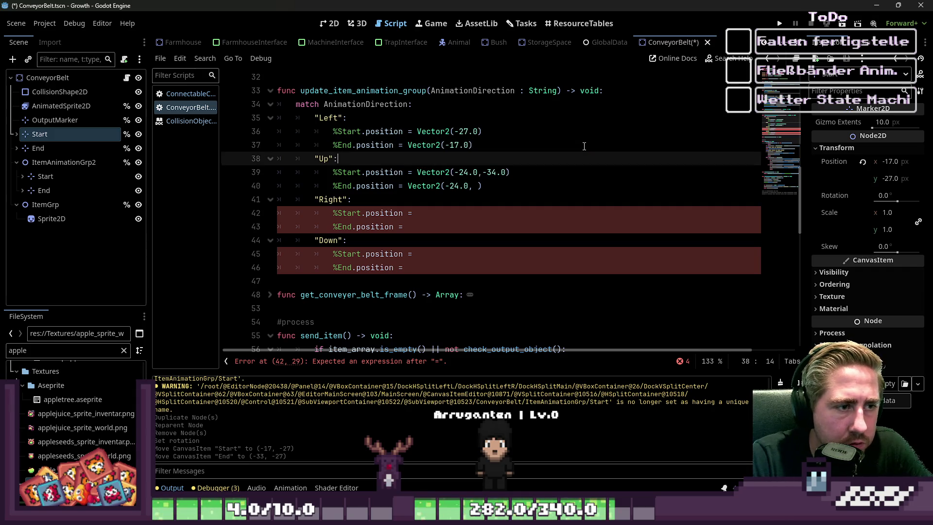
key(Up)
key(Up)
key(Up)
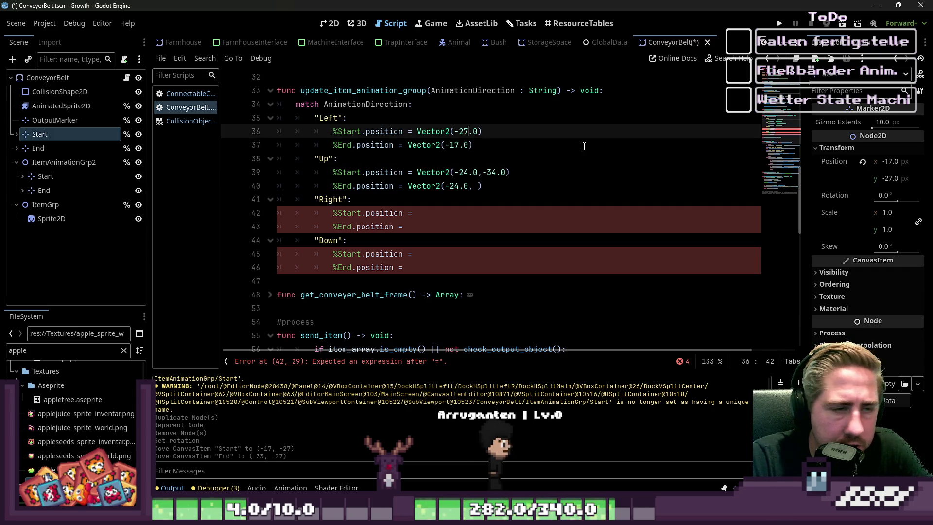
key(Down)
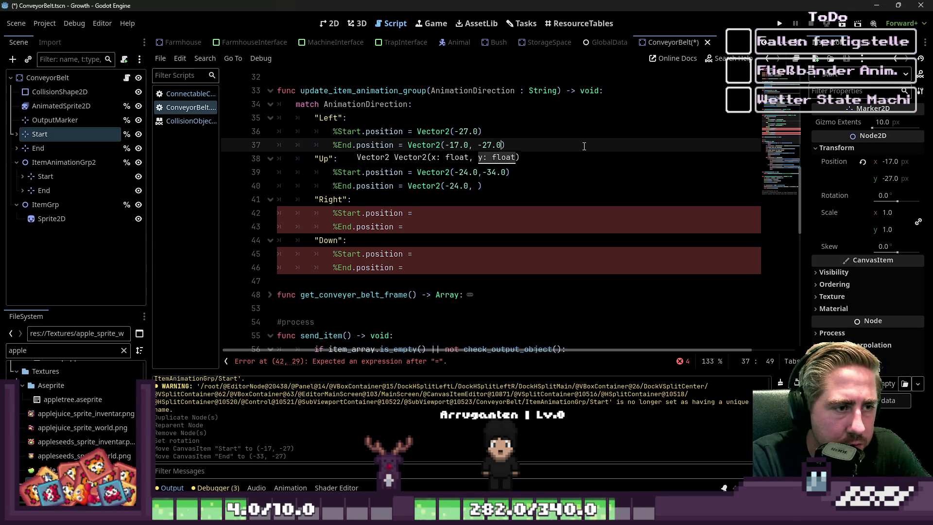
key(Up)
key(shift+Left)
key(shift+Left)
key(shift+Left)
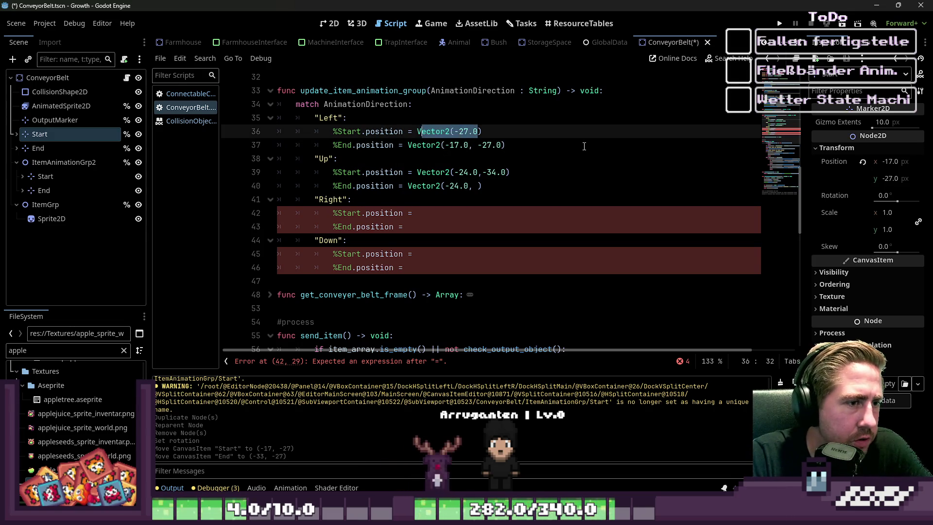
Step: Paste -17.0, -27.0 into line 36's vector and change line 37's x to -33
click(83, 150)
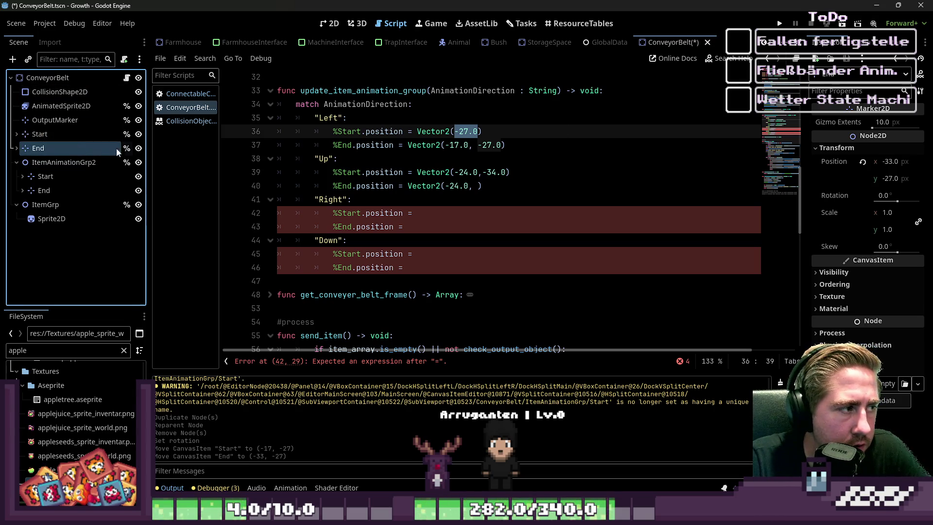
mouse_move(506, 145)
mouse_down()
mouse_move(396, 138)
mouse_move(408, 142)
mouse_up()
key(ctrl+c)
drag(482, 131, 416, 131)
key(ctrl+v)
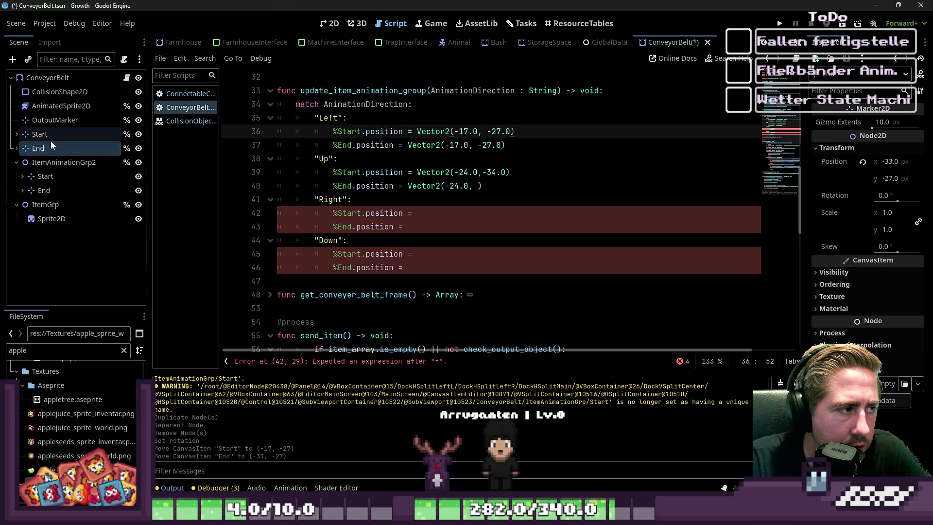
click(52, 143)
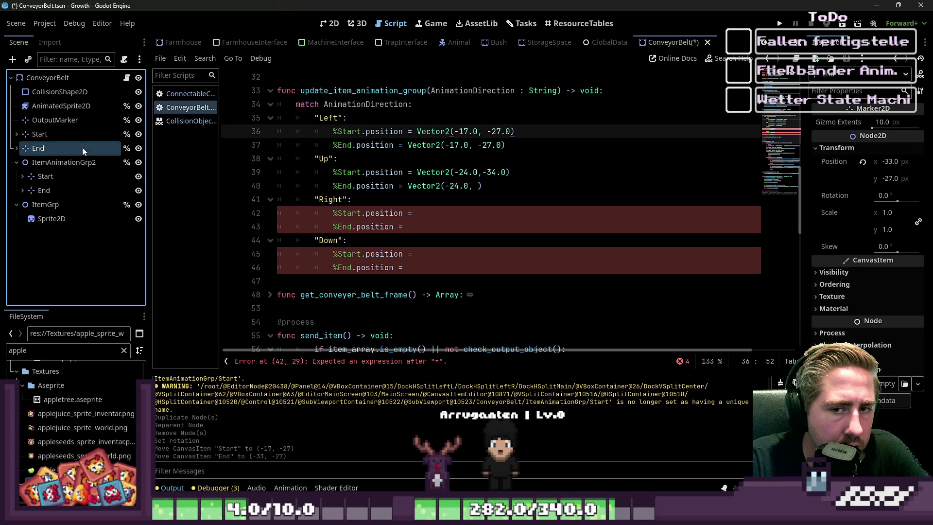
click(459, 145)
key(ctrl+shift+Left)
text(33)
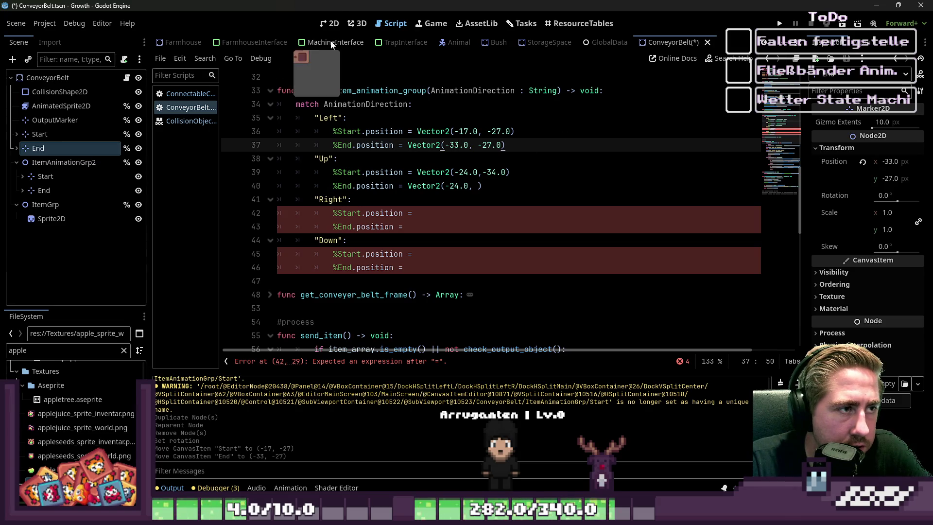
click(329, 23)
Step: Set ItemAnimationGrp2's rotation to 180°
click(90, 166)
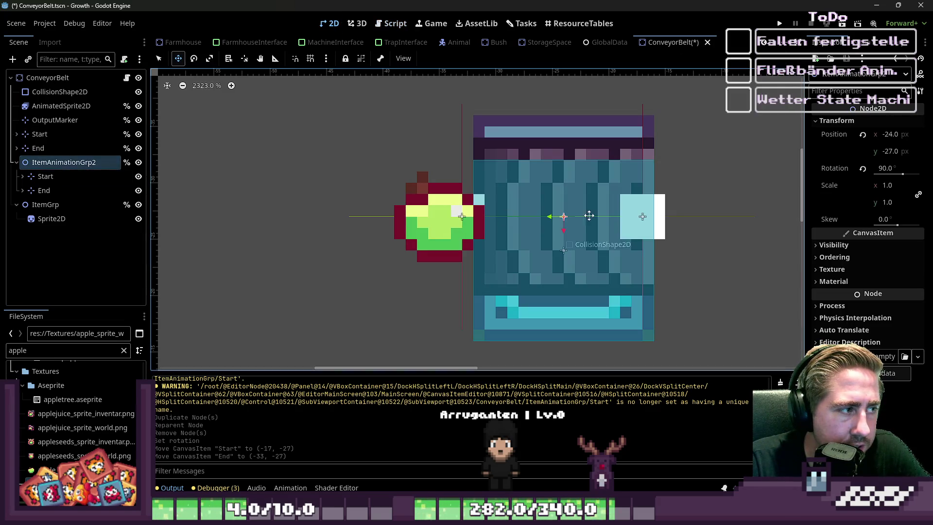
click(900, 166)
text(0)
key(Return)
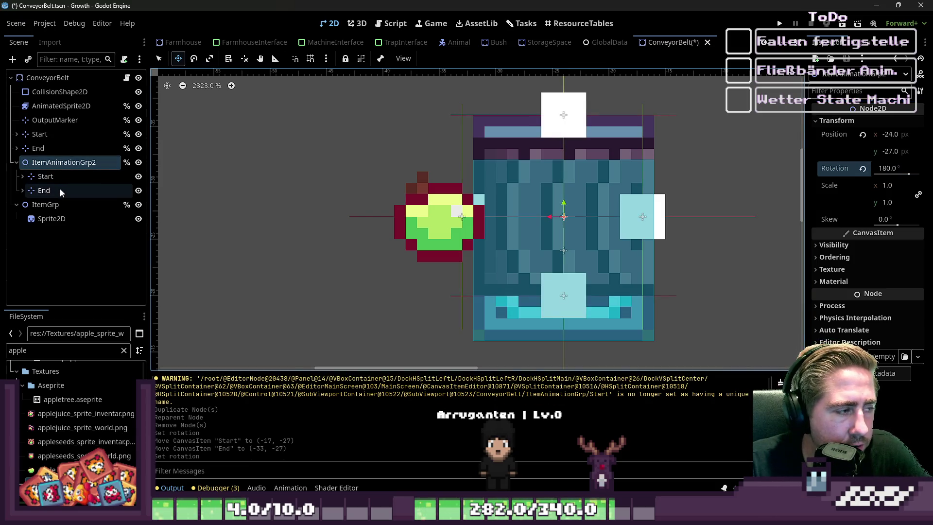
Step: Drag the Start marker to (-24, -20) and the End marker to (-24, -36)
click(39, 133)
mouse_move(628, 209)
mouse_down()
mouse_move(550, 118)
mouse_move(573, 280)
mouse_move(563, 294)
mouse_up()
click(65, 148)
mouse_move(499, 268)
mouse_down()
mouse_move(501, 175)
mouse_move(591, 144)
mouse_up()
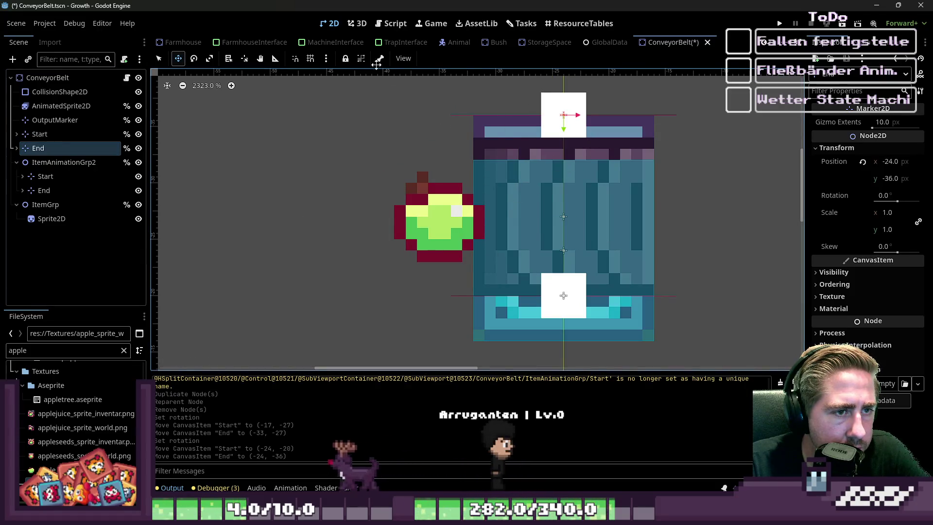
Step: Paste the Up case's two position lines over the empty Down case lines 45–46
click(430, 24)
click(395, 24)
click(395, 186)
key(Down)
key(Down)
key(Down)
mouse_move(493, 186)
mouse_down()
mouse_move(278, 186)
mouse_move(278, 173)
mouse_up()
drag(404, 268, 229, 254)
key(ctrl+v)
click(459, 254)
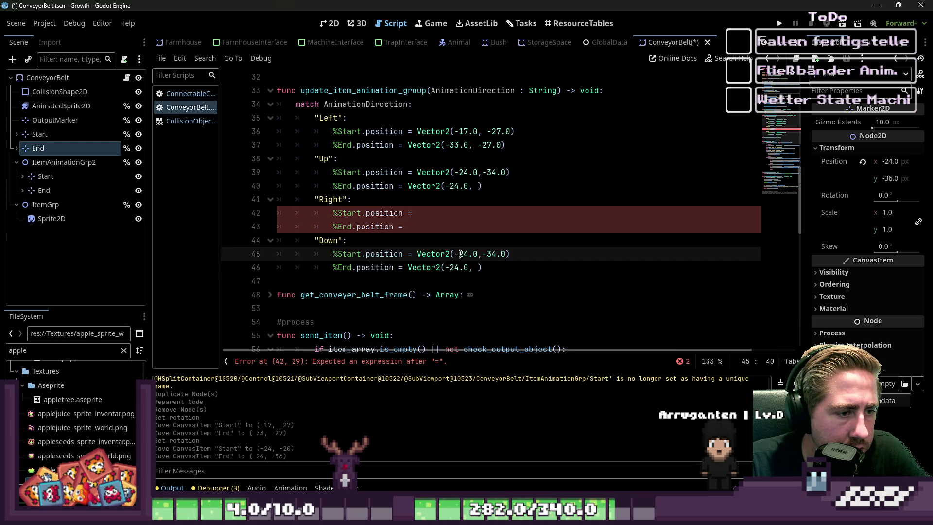
Step: Check the Start marker's position and make the Down Start vector Vector2(-24.0, -20.0)
click(52, 176)
click(44, 134)
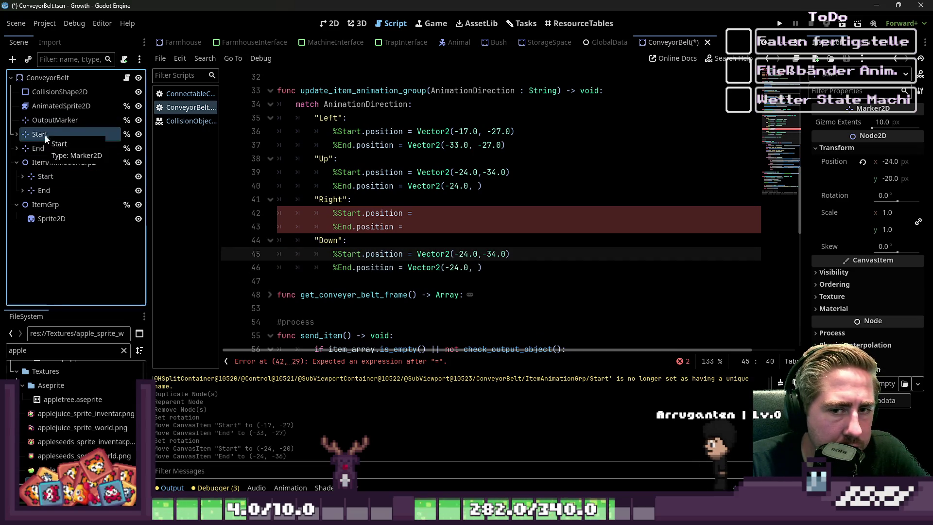
click(42, 147)
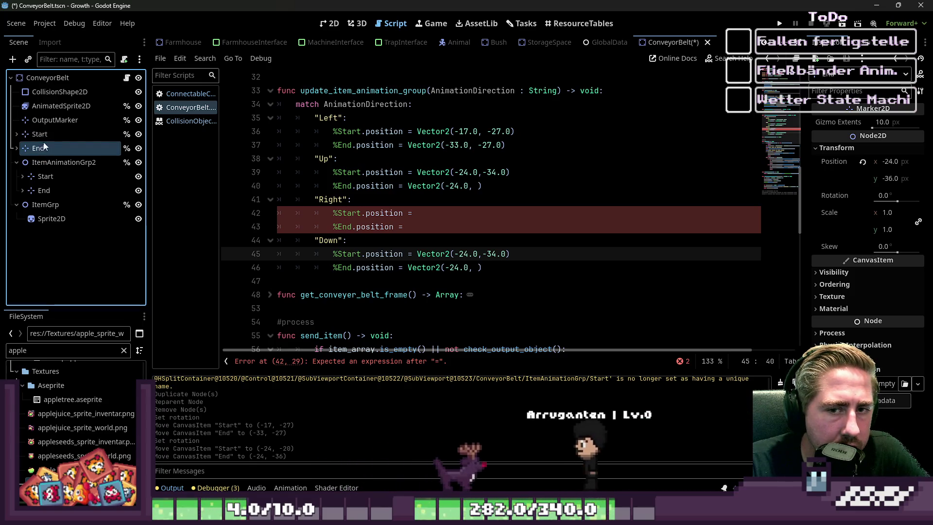
click(45, 137)
click(519, 259)
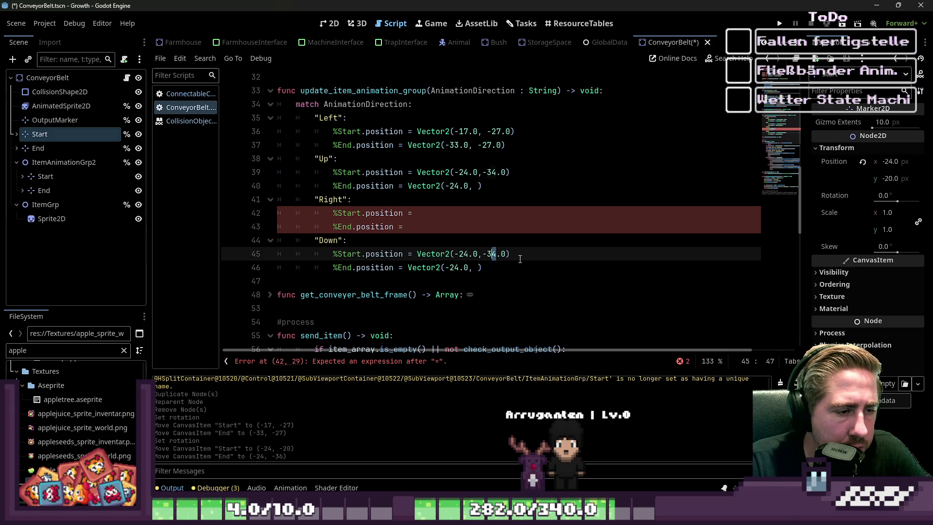
text(0)
key(Escape)
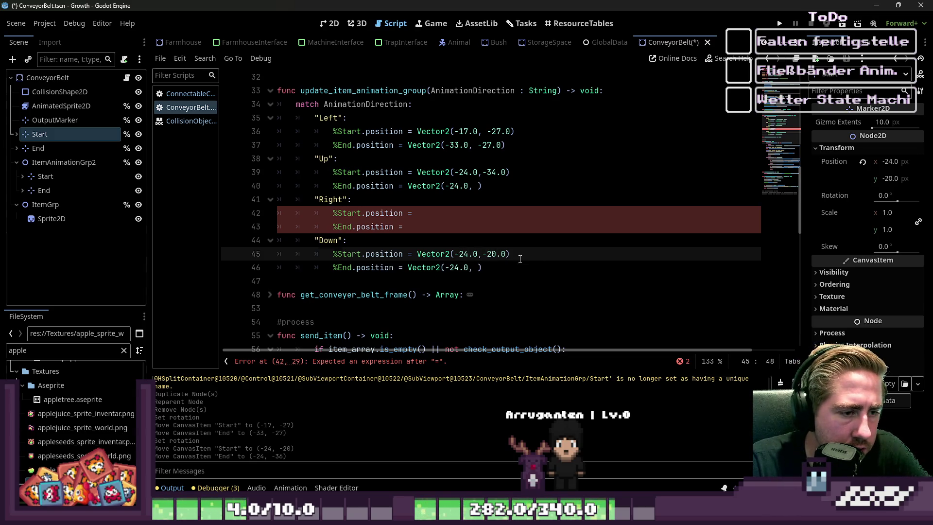
key(Down)
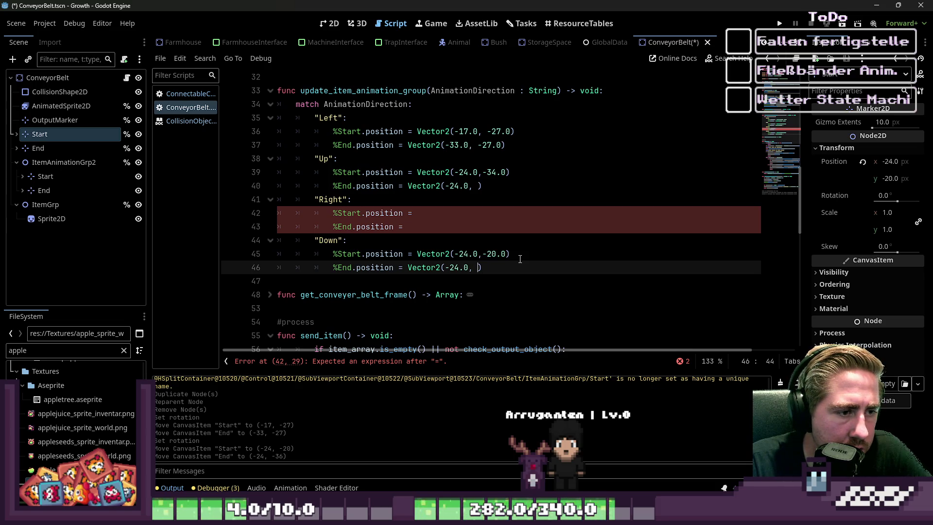
Step: Check the End marker's position and make the Down End vector Vector2(-24.0, -36.0)
click(47, 145)
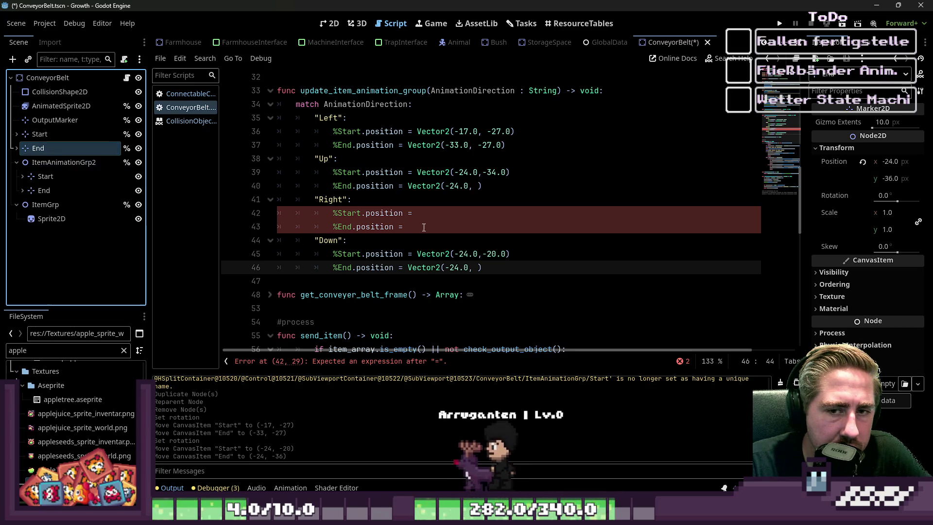
click(478, 267)
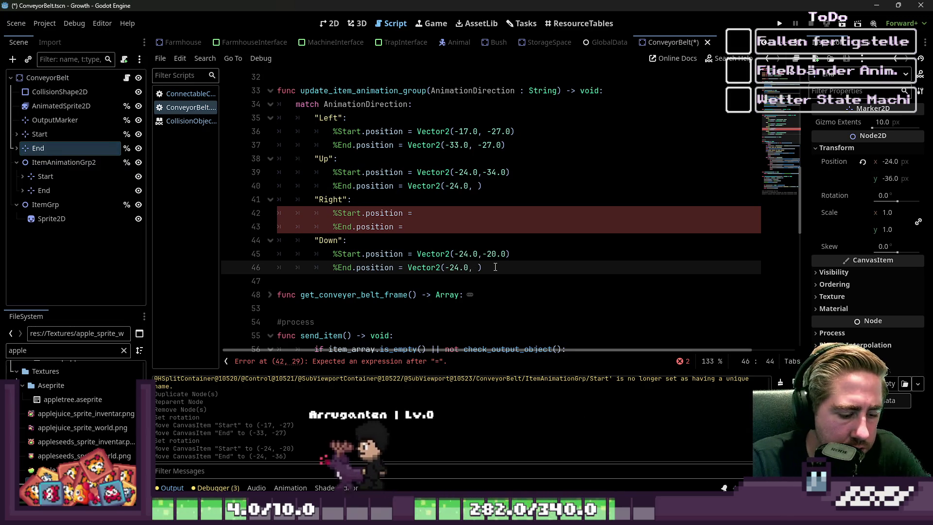
text(-36.0)
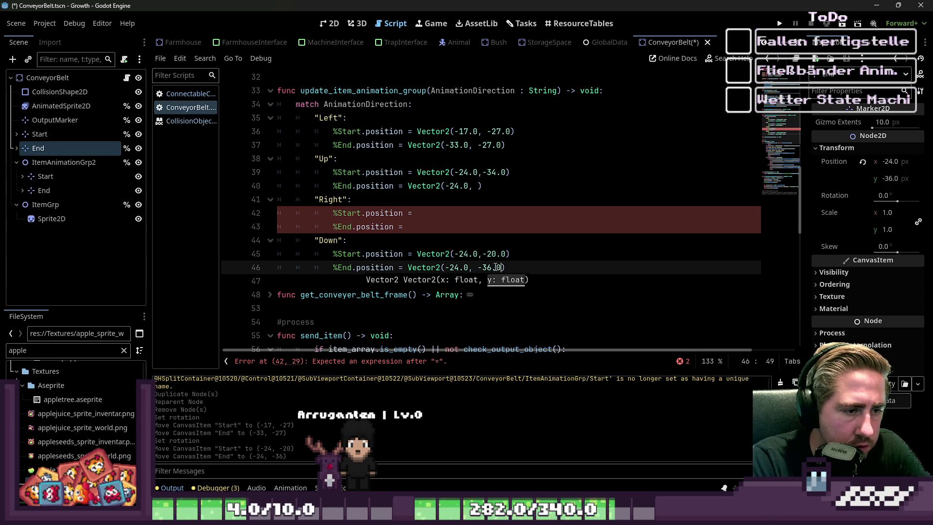
key(Escape)
click(478, 184)
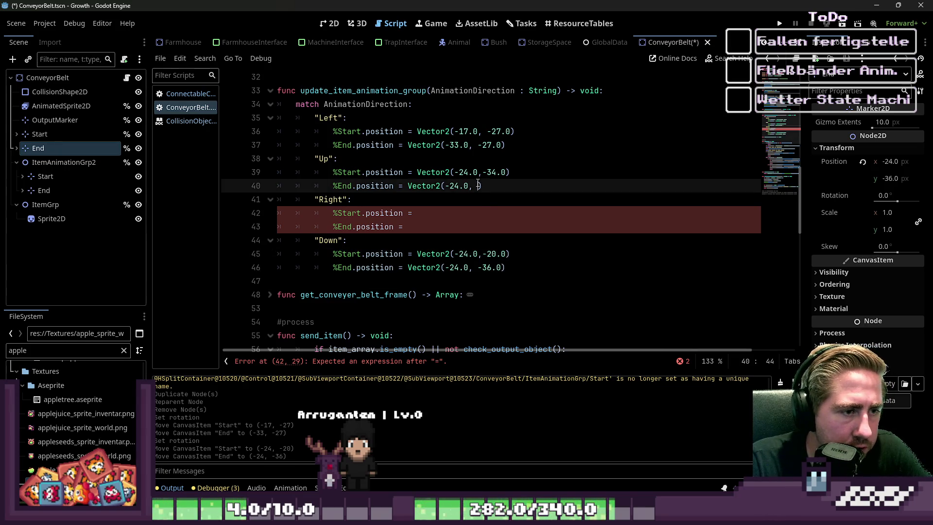
click(59, 188)
click(74, 167)
click(330, 24)
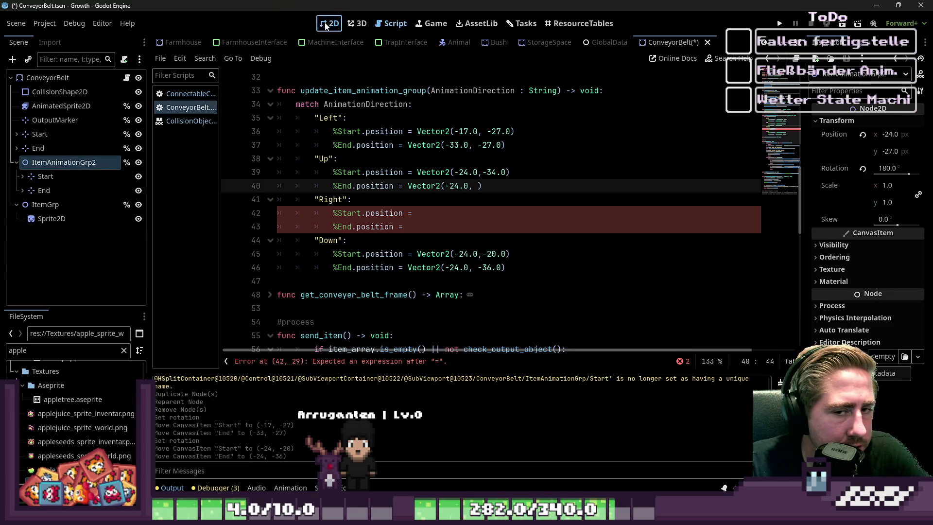
Step: Reset ItemAnimationGrp2 to 0° rotation and select the Start and End markers together
click(892, 169)
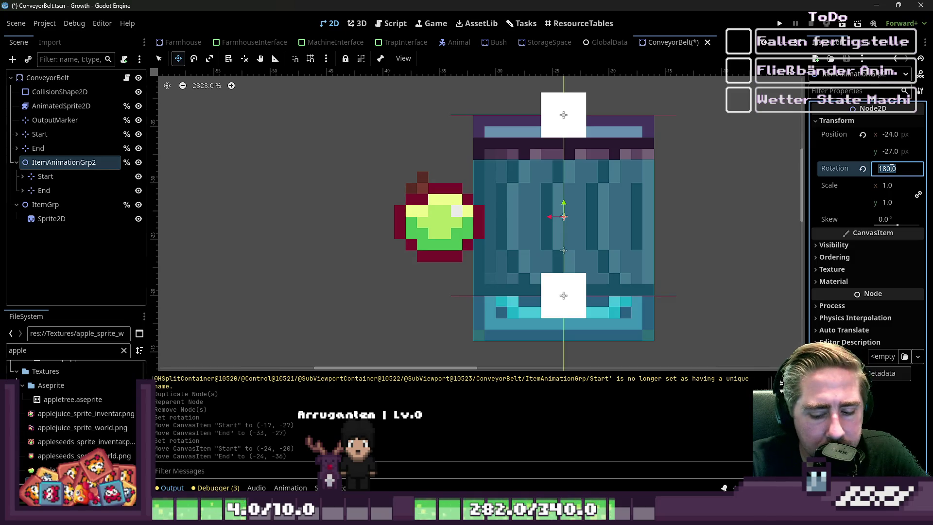
key(Return)
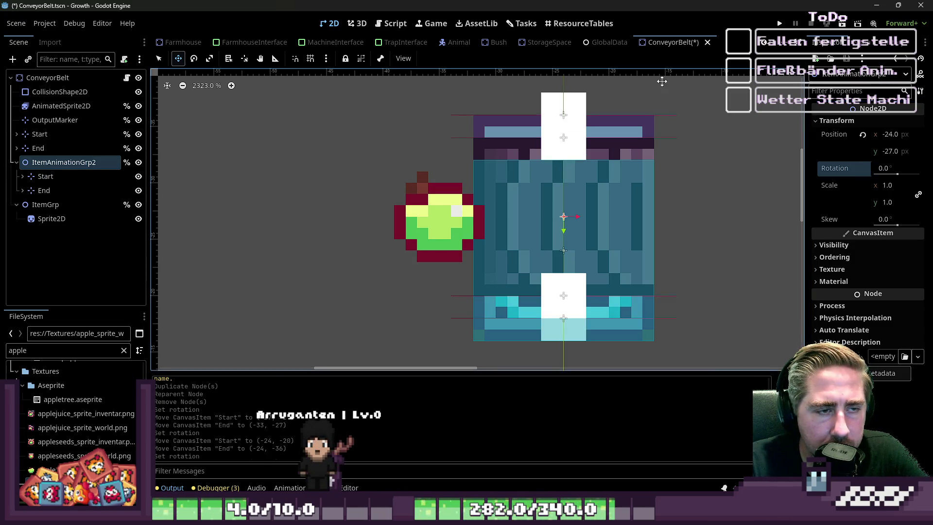
click(40, 134)
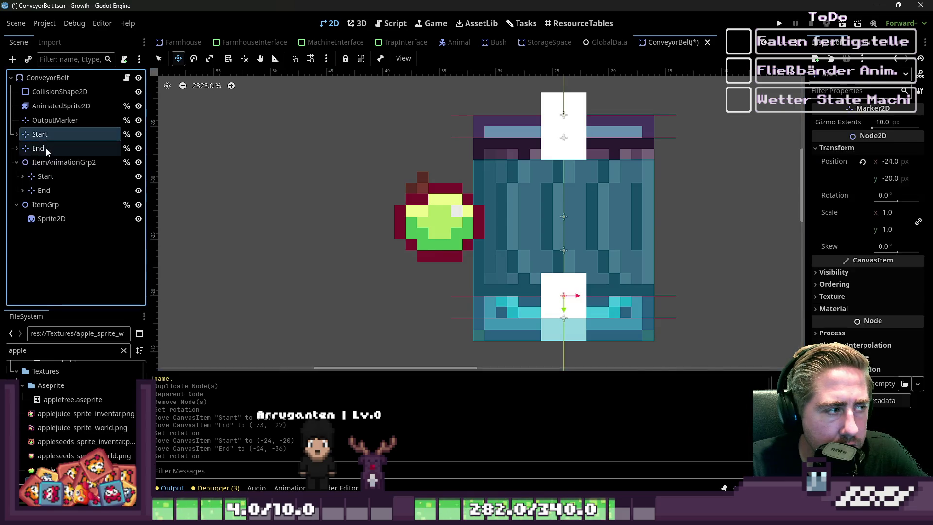
shift+click(38, 148)
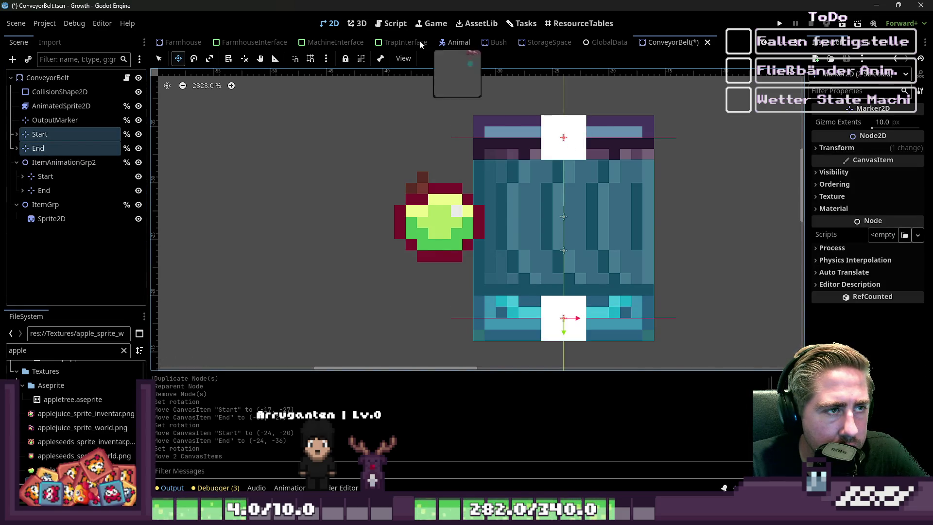
click(391, 24)
click(55, 148)
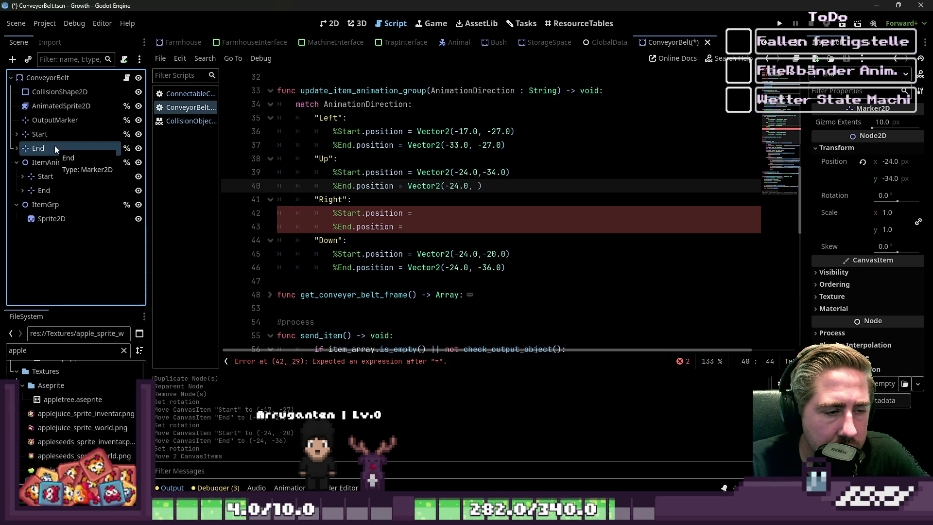
Step: Complete line 40's Up End vector as Vector2(-24.0, -18.0) after checking Start's position
click(477, 189)
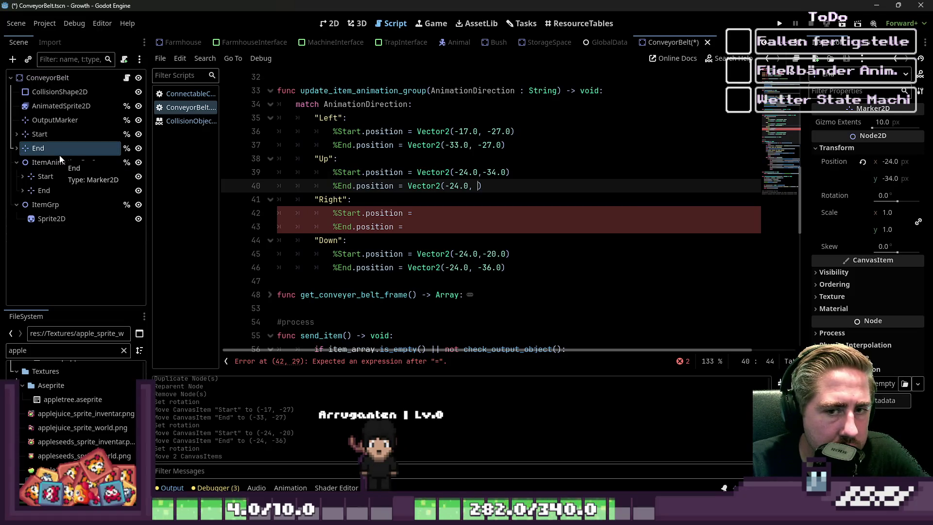
click(45, 139)
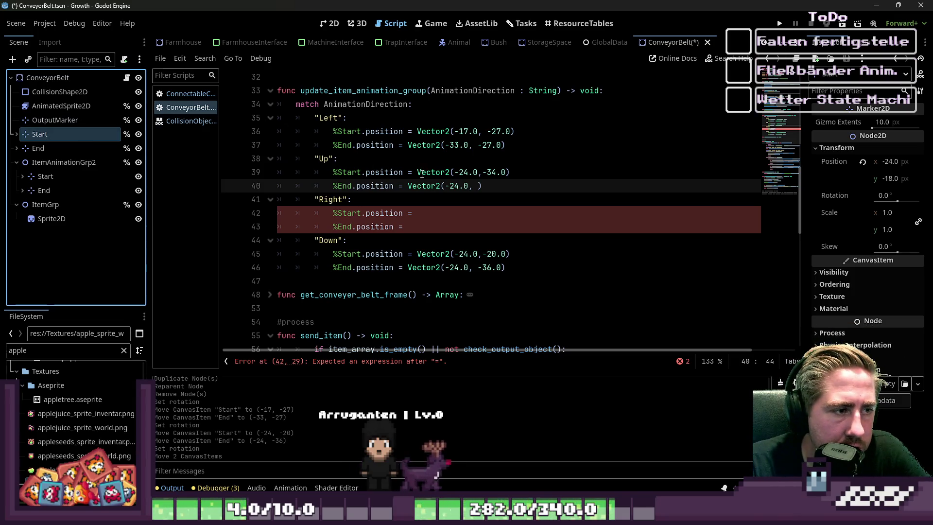
mouse_move(439, 177)
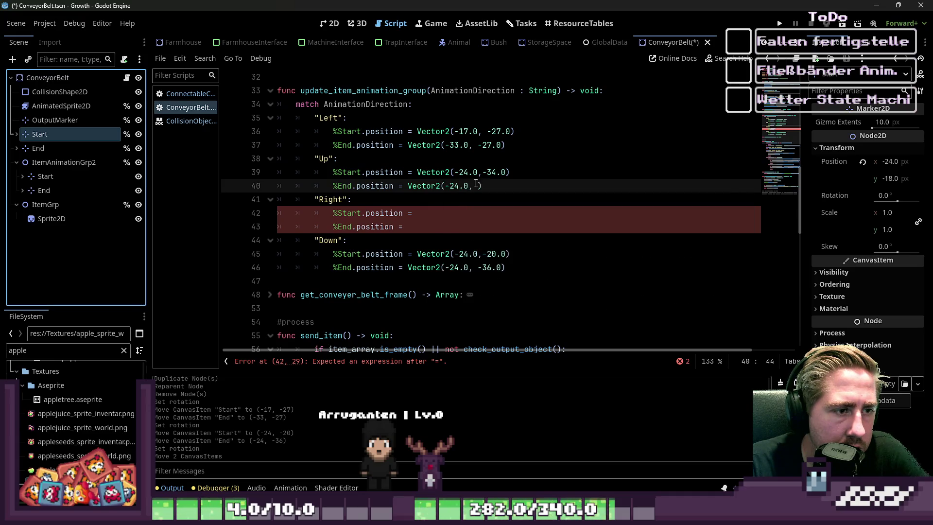
click(479, 185)
text(18.0)
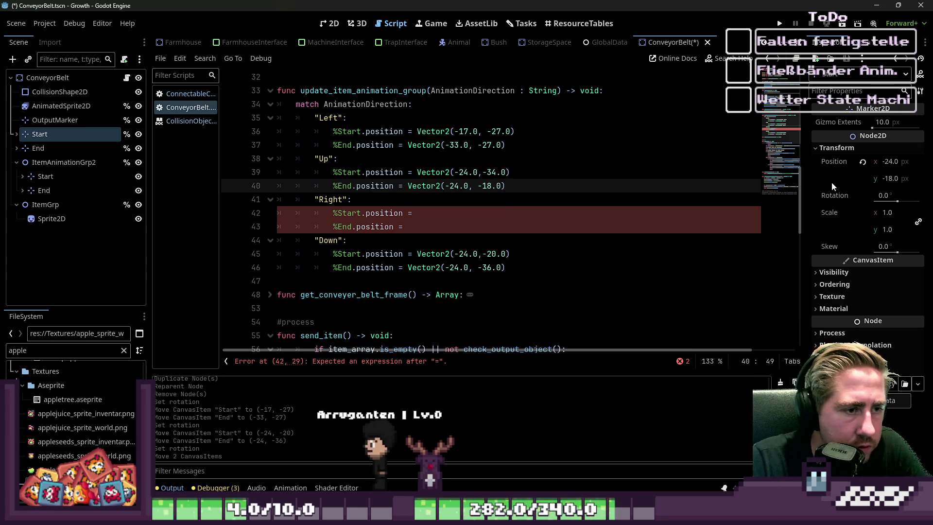
click(506, 213)
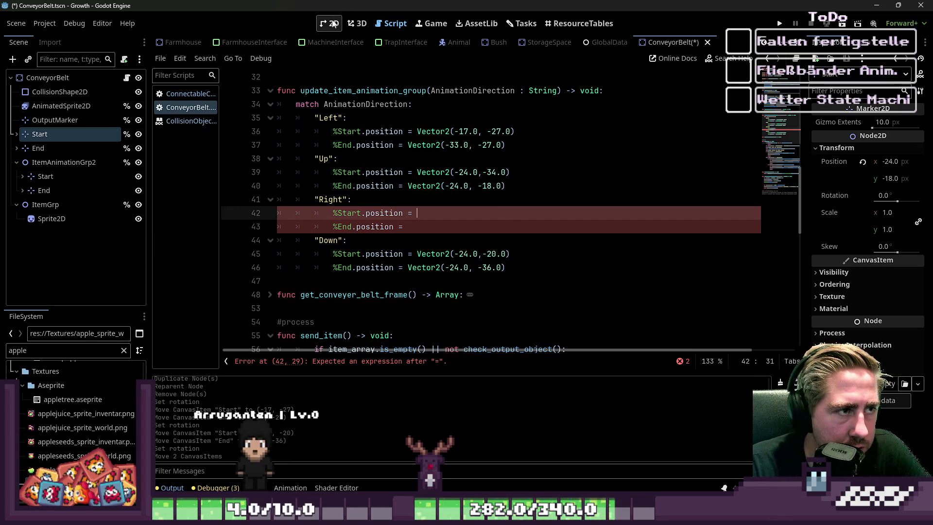
click(329, 24)
Step: Set ItemAnimationGrp2's rotation to 270°
click(65, 161)
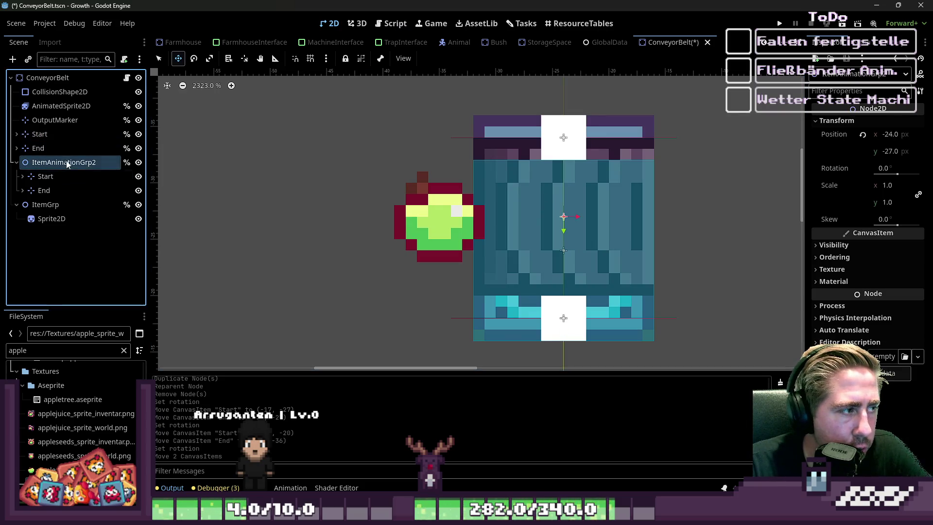
click(888, 169)
text(270)
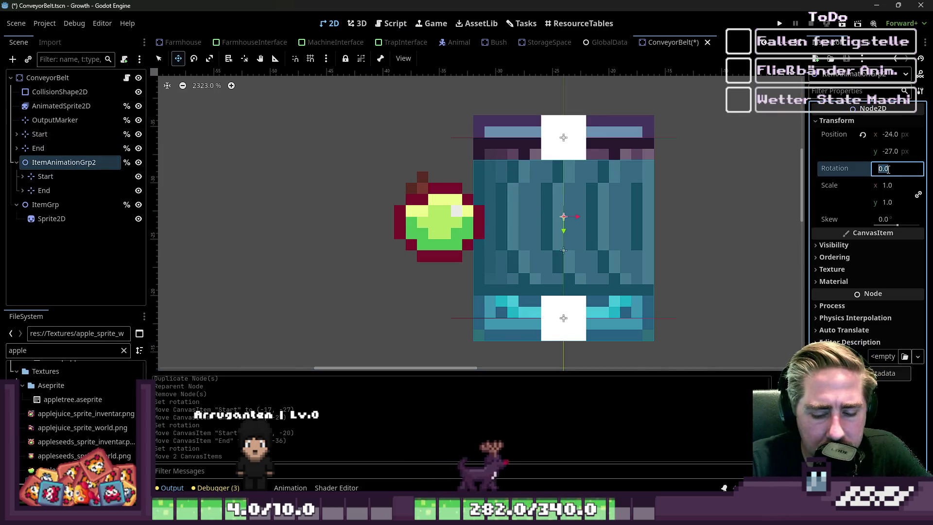
key(Return)
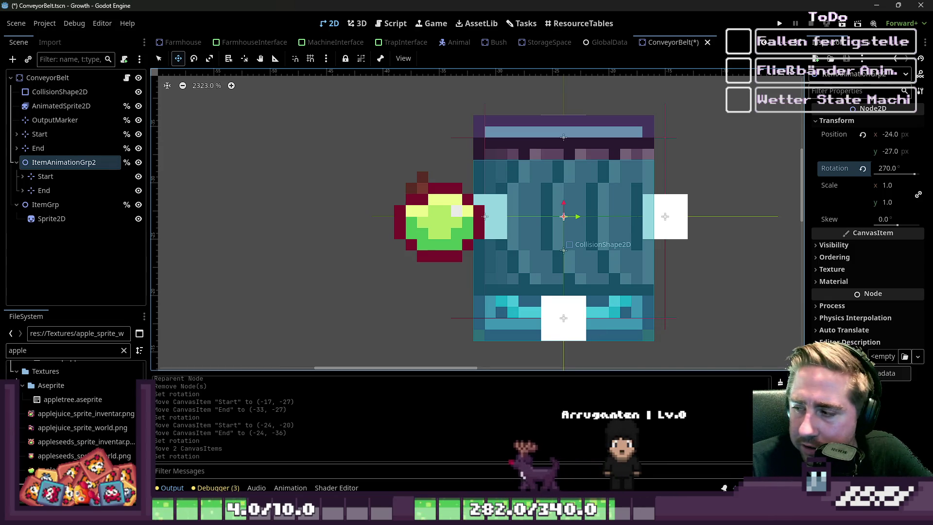
Step: Drag Start to (-31, -27) at the belt's left edge and End to (-15, -27) at its right
click(46, 177)
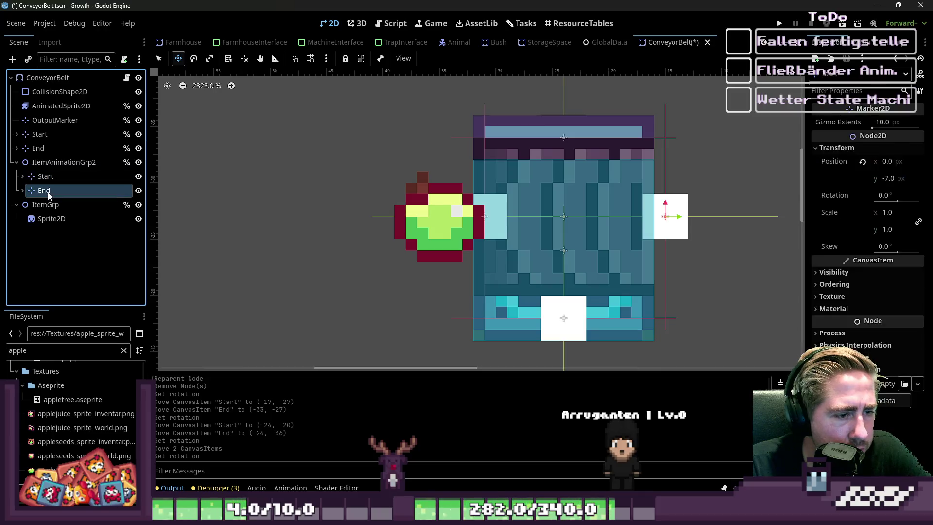
click(39, 134)
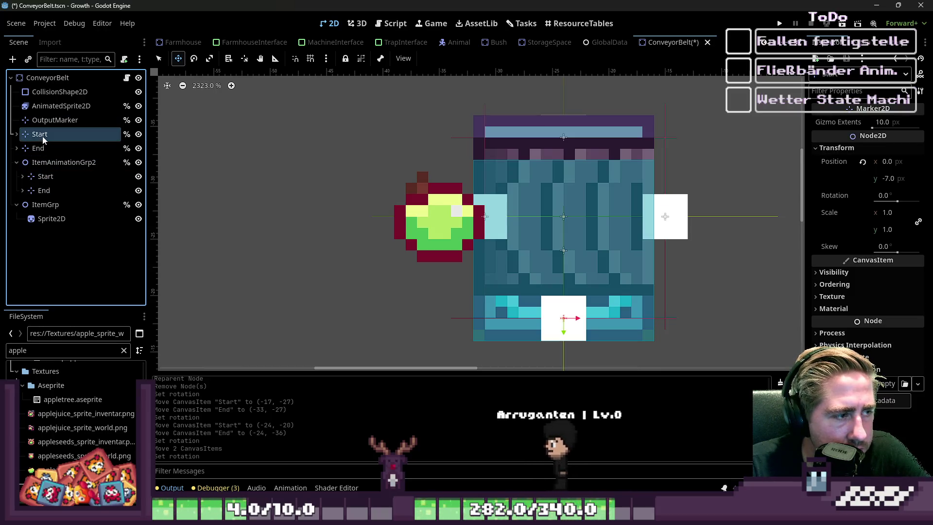
drag(537, 330, 459, 228)
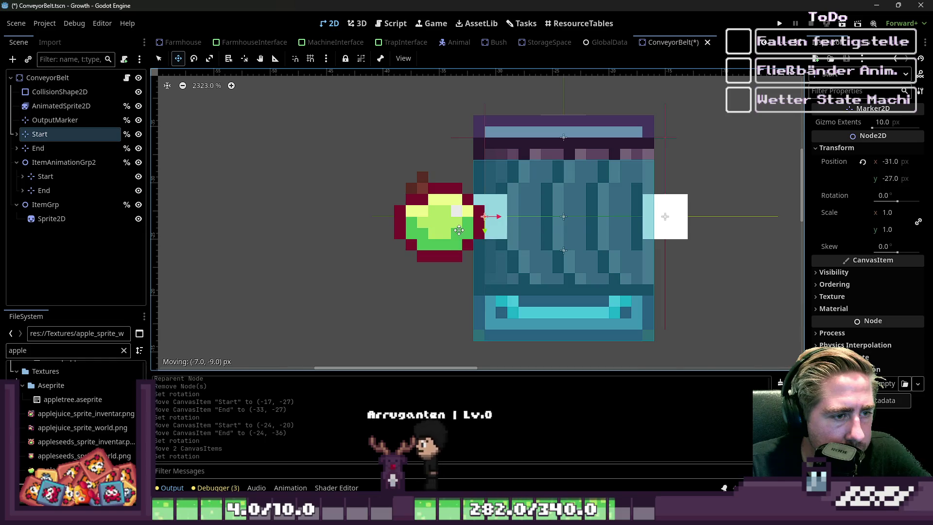
click(48, 149)
drag(559, 150, 650, 234)
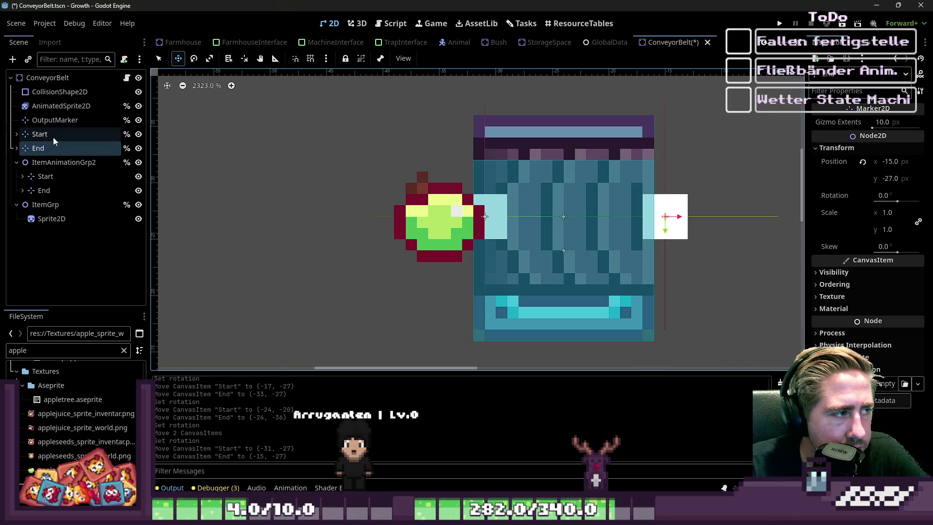
Step: Copy the Left case's Start and End position lines into the empty Right case
click(395, 23)
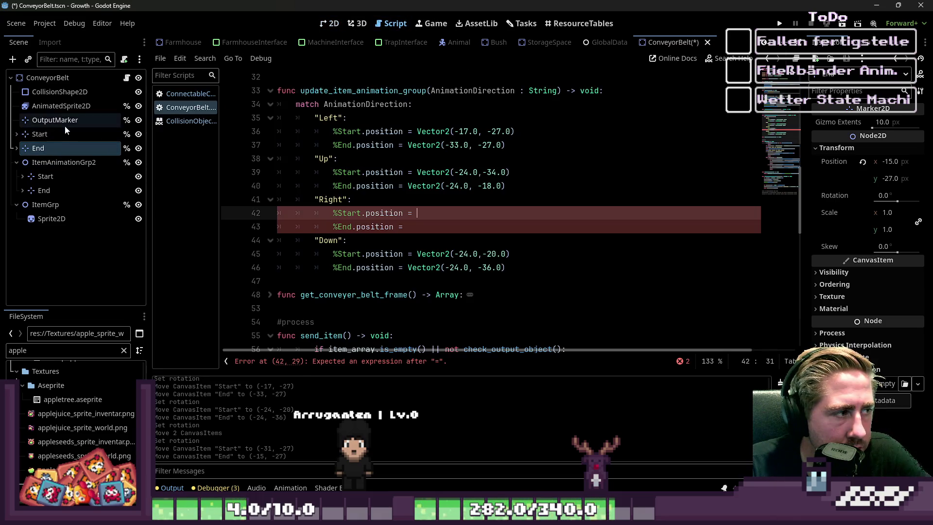
click(54, 134)
drag(524, 187, 408, 172)
key(ctrl+c)
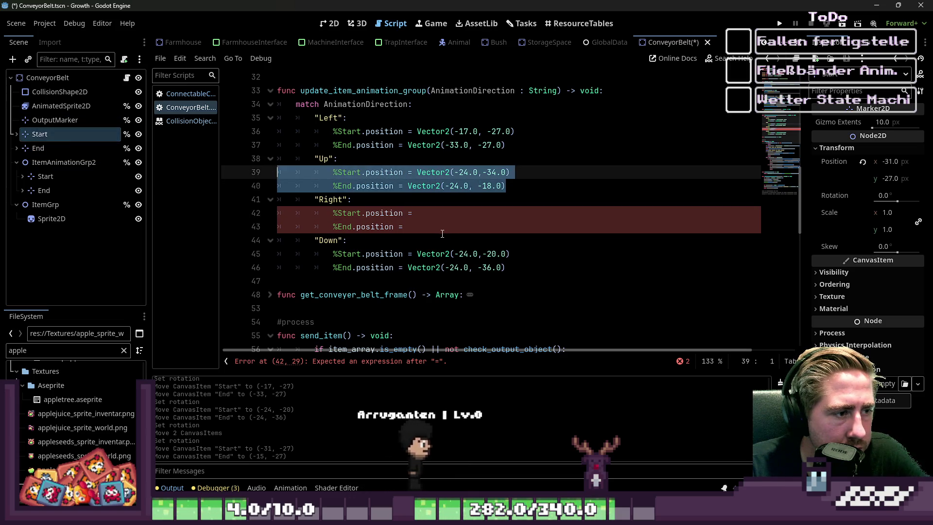
drag(413, 212, 406, 226)
key(ctrl+v)
click(472, 213)
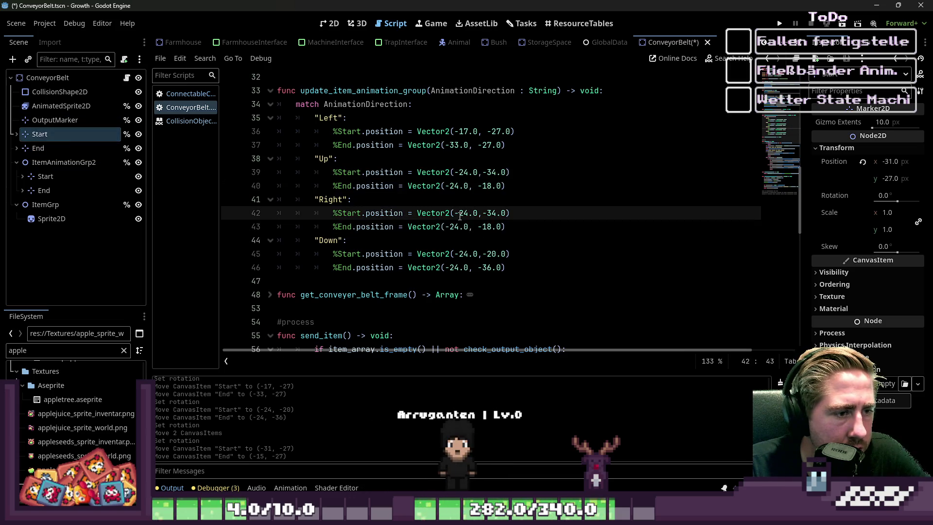
mouse_move(280, 131)
mouse_down()
mouse_move(559, 141)
mouse_move(422, 144)
mouse_up()
drag(354, 143, 278, 131)
drag(527, 228, 278, 213)
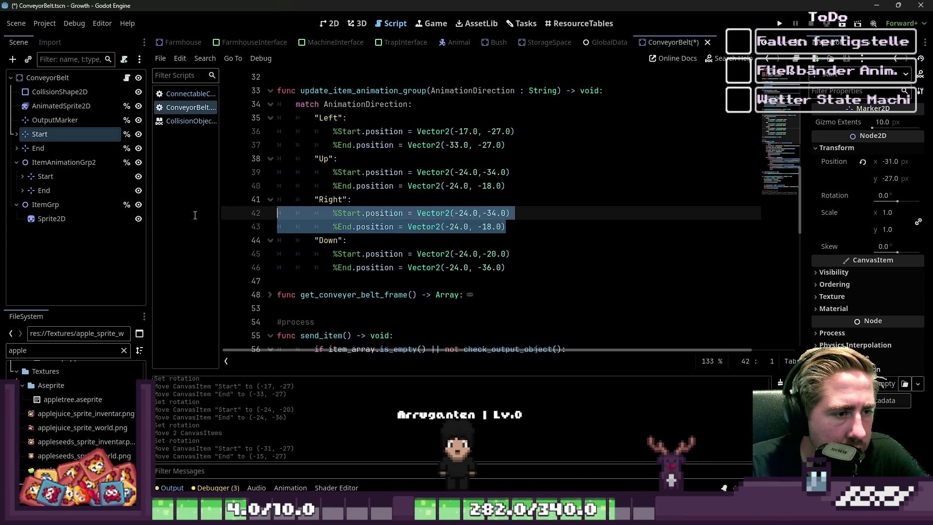
key(ctrl+v)
Step: Change the Right case's Start x value to -31.0
click(460, 213)
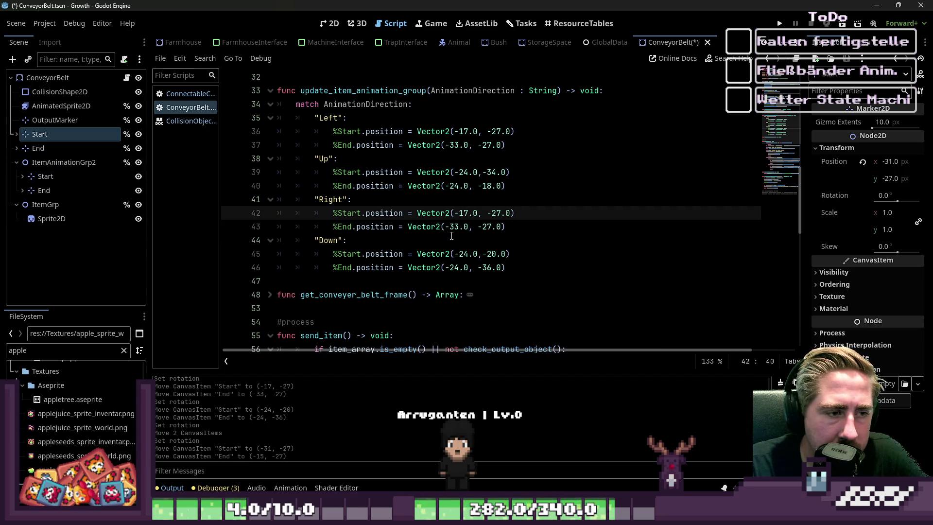
key(Delete)
key(Delete)
text(32)
key(Down)
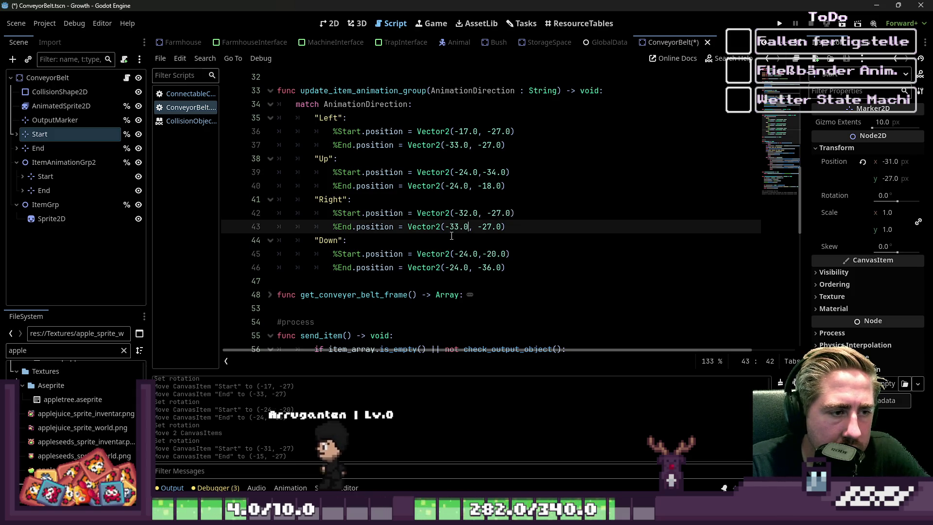
key(Up)
key(BackSpace)
text(1)
key(Down)
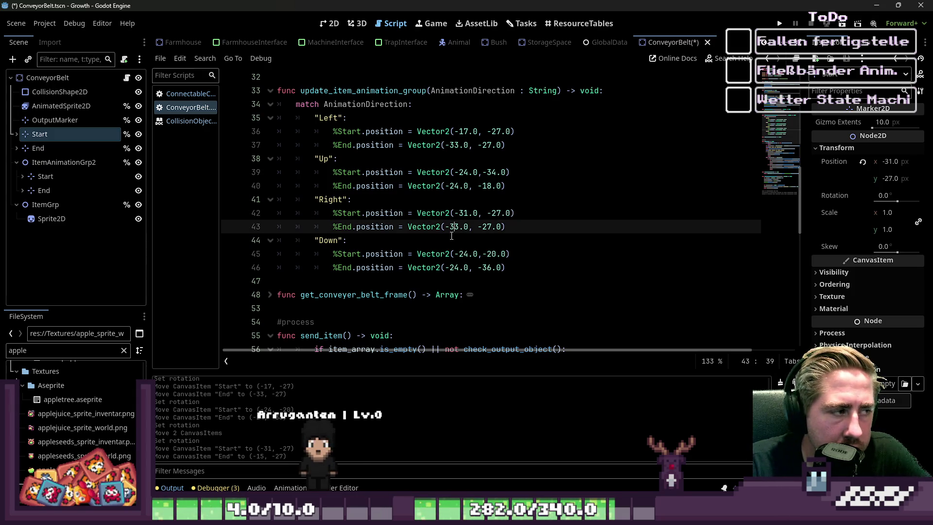
Step: Change the Right case's End x value to -15.0 and save the script
click(45, 151)
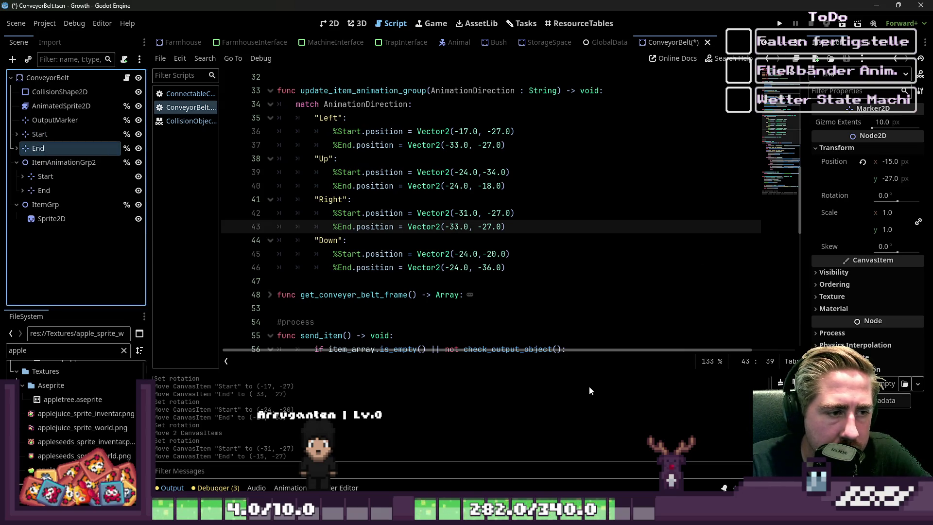
click(459, 227)
key(BackSpace)
key(BackSpace)
text(15)
click(502, 213)
key(ctrl+s)
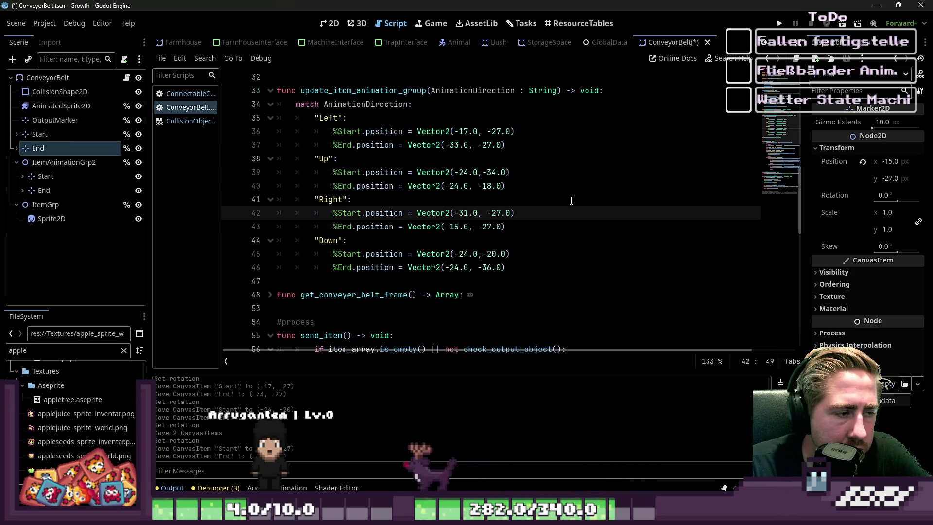
scroll(502, 214, up, 7)
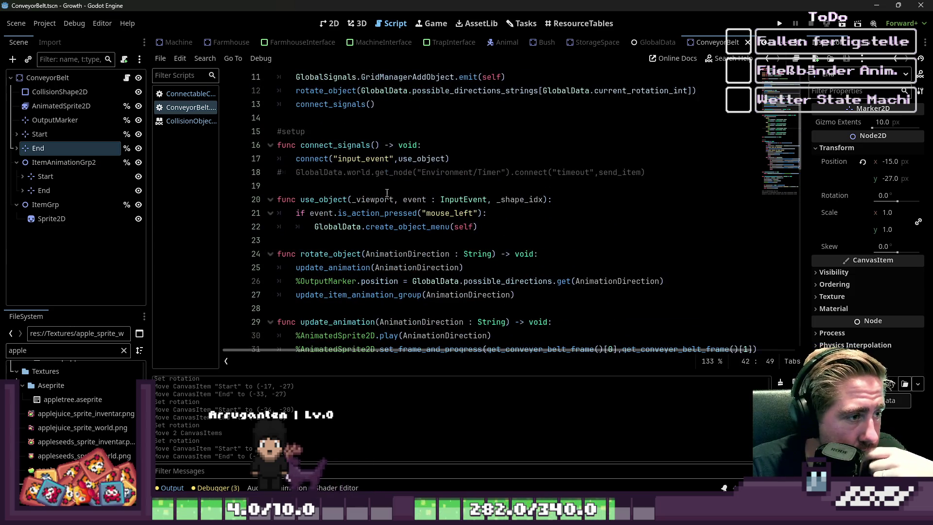
Step: Delete the started-message and finished-message print lines from send_item
click(408, 187)
scroll(408, 190, down, 1)
scroll(408, 189, down, 14)
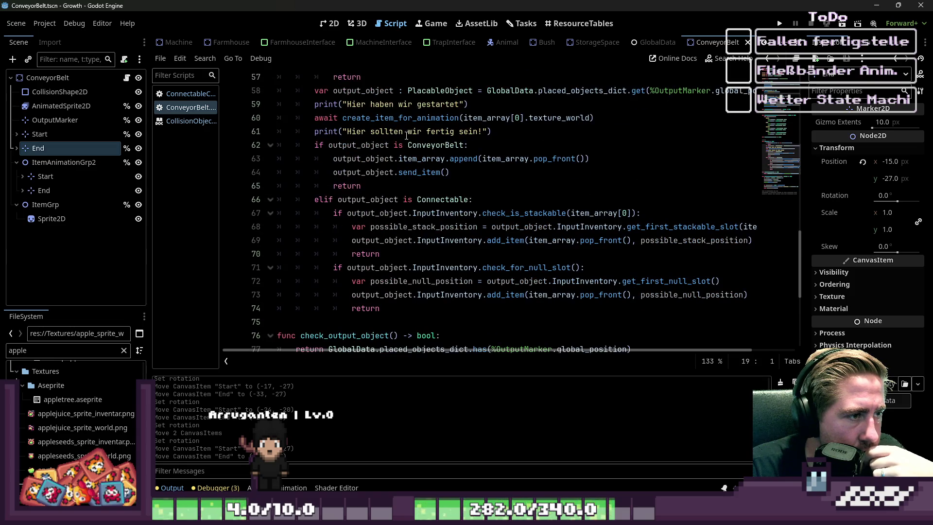
click(405, 136)
triple_click(406, 136)
key(BackSpace)
key(BackSpace)
drag(468, 104, 384, 104)
triple_click(366, 104)
key(BackSpace)
key(BackSpace)
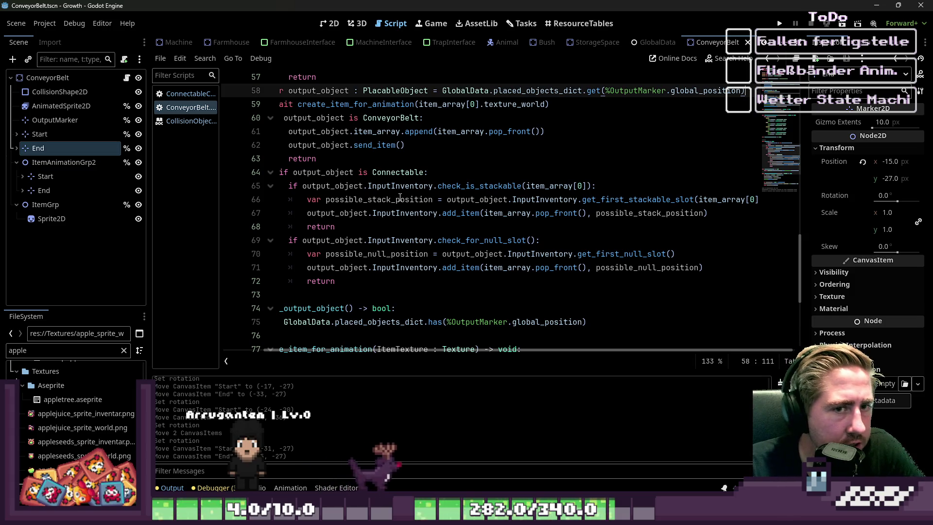
key(Return)
key(BackSpace)
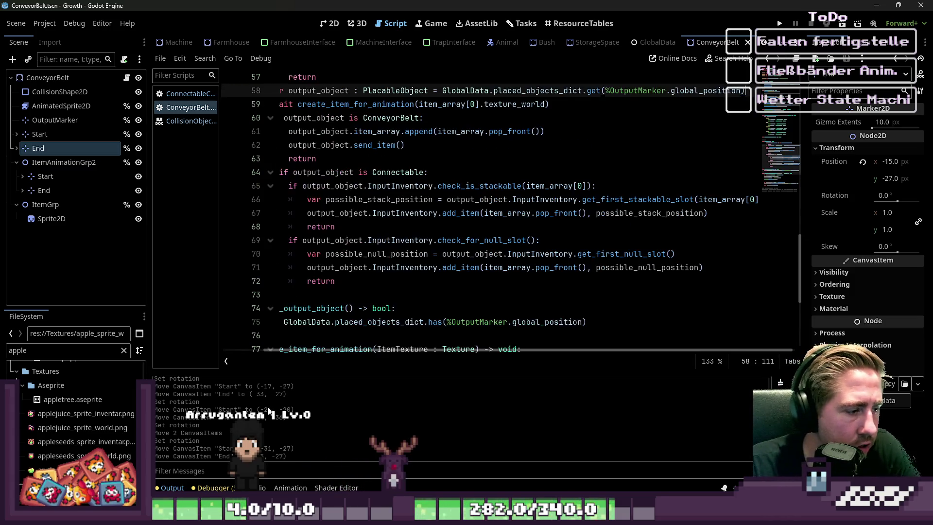
Step: Filter the FileSystem dock by 'Dog' and open the PlayersDog scene
key(ctrl+shift+f)
text(Dog)
key(Escape)
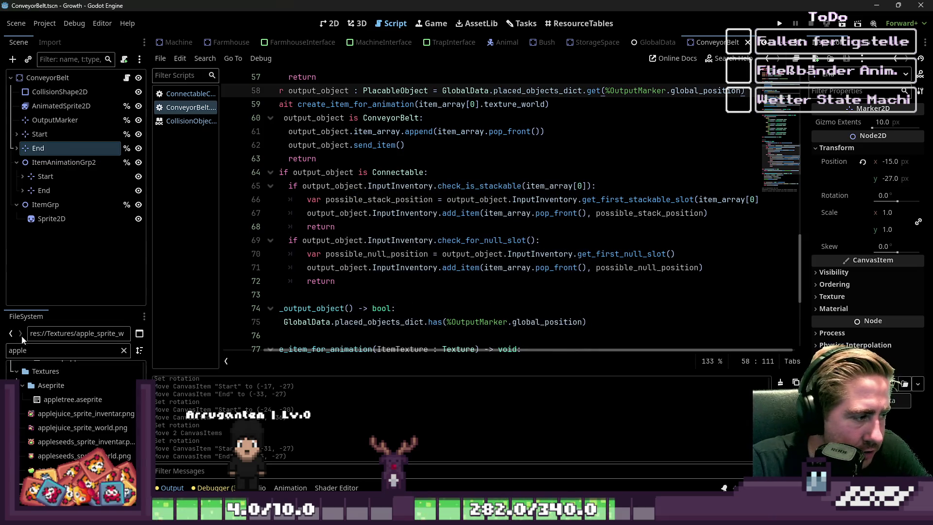
click(52, 354)
text(Dog)
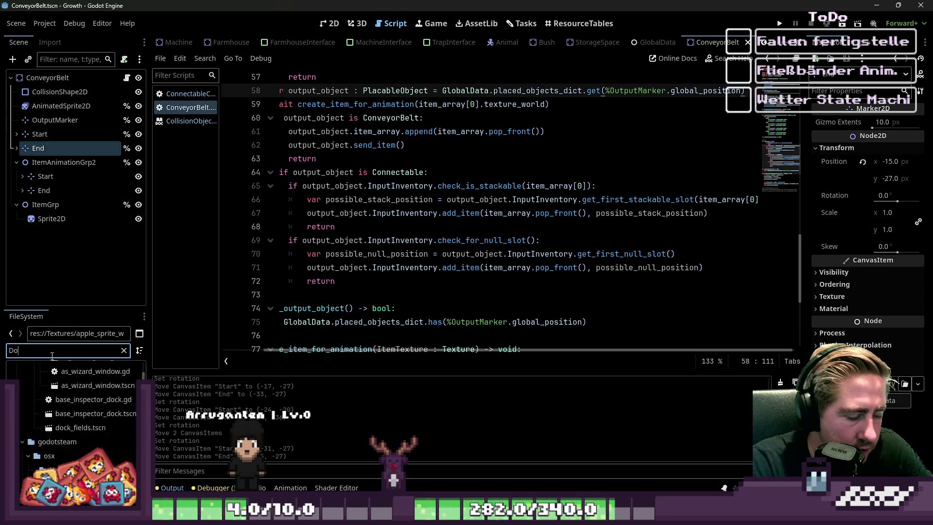
double_click(63, 371)
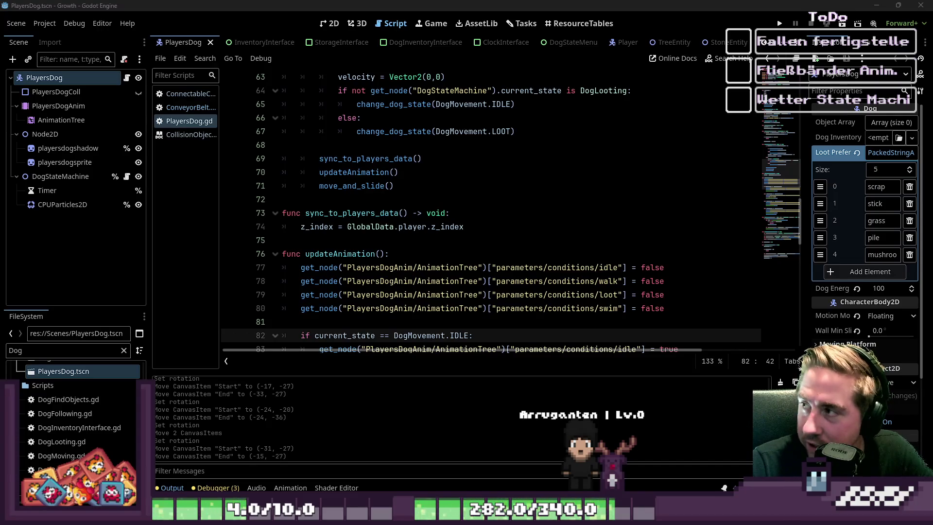
Step: Open the CollisionObject2D reference page from the PlayersDog script and widen the script list
click(383, 240)
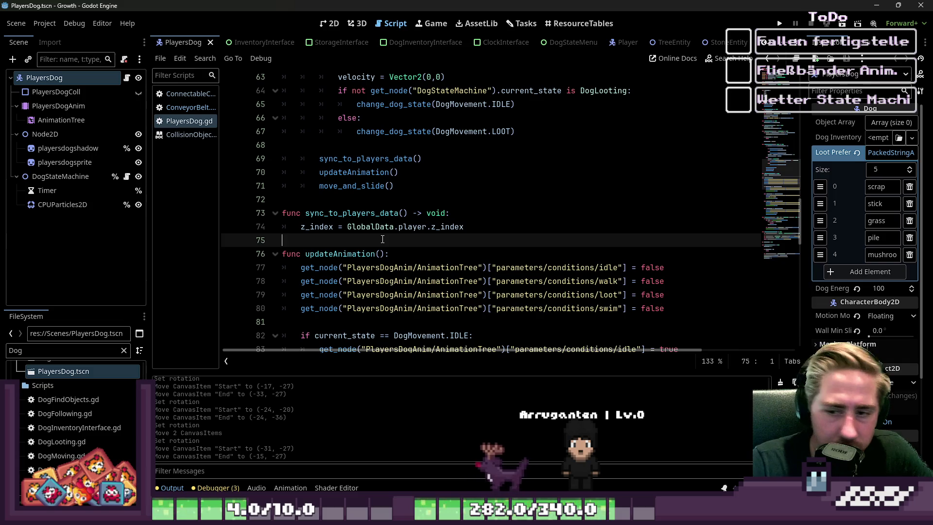
click(347, 226)
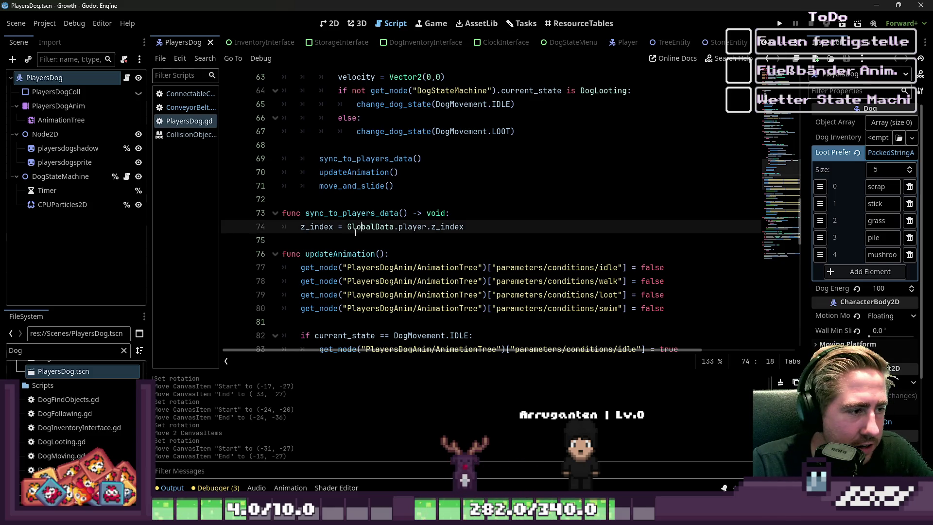
scroll(347, 239, down, 2)
click(188, 134)
drag(220, 146, 264, 150)
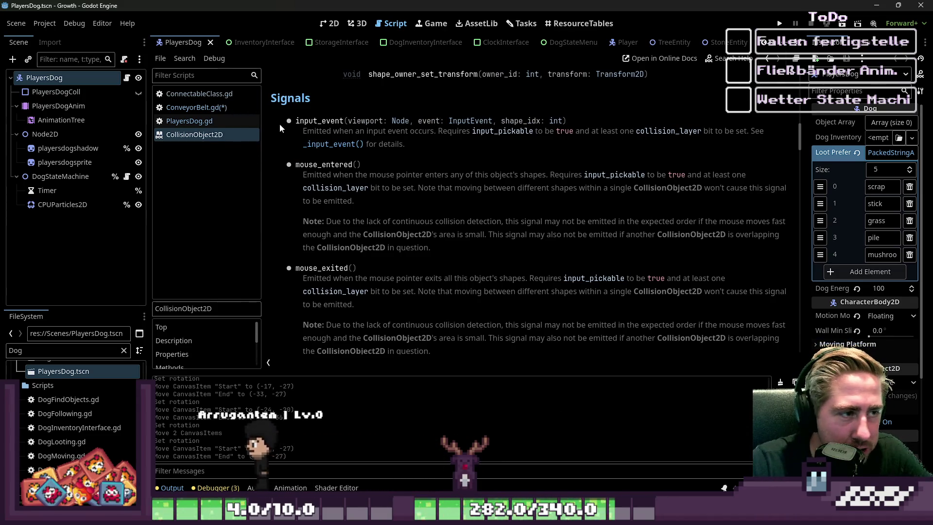
Step: Return to ConveyorBelt.gd and review the send_item guard and check_output_object call
click(195, 107)
click(375, 172)
scroll(374, 167, up, 2)
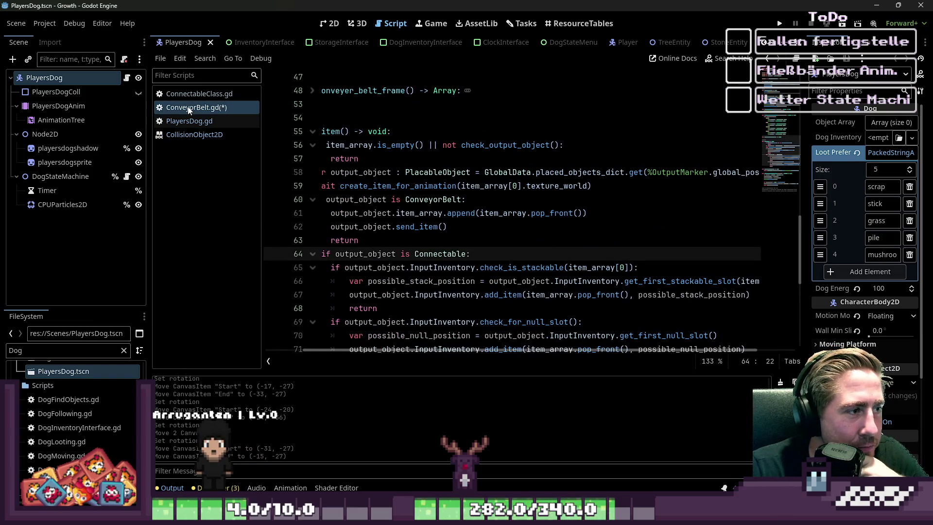
click(374, 199)
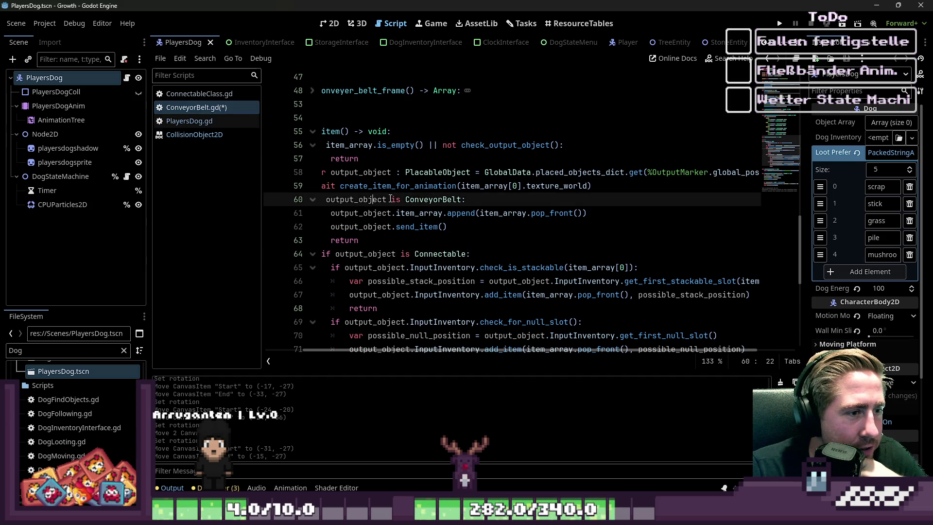
click(388, 158)
click(449, 145)
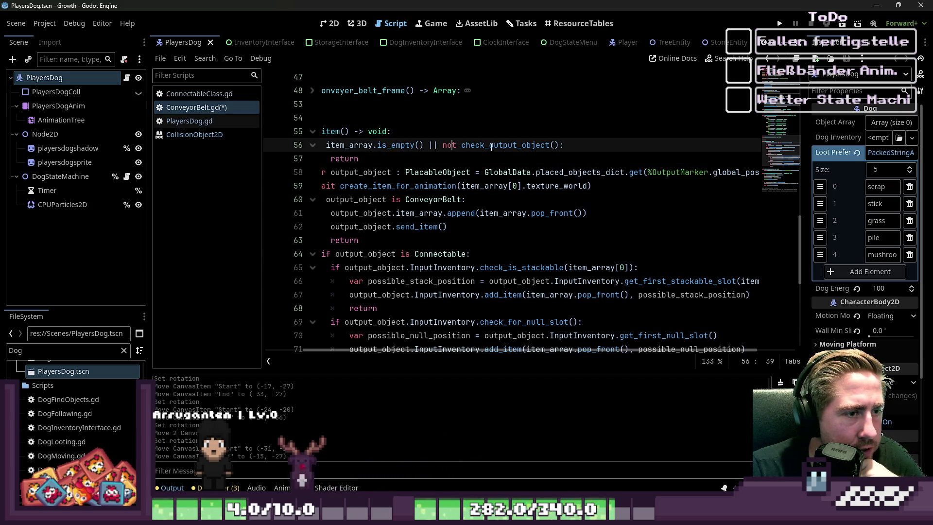
scroll(440, 186, down, 1)
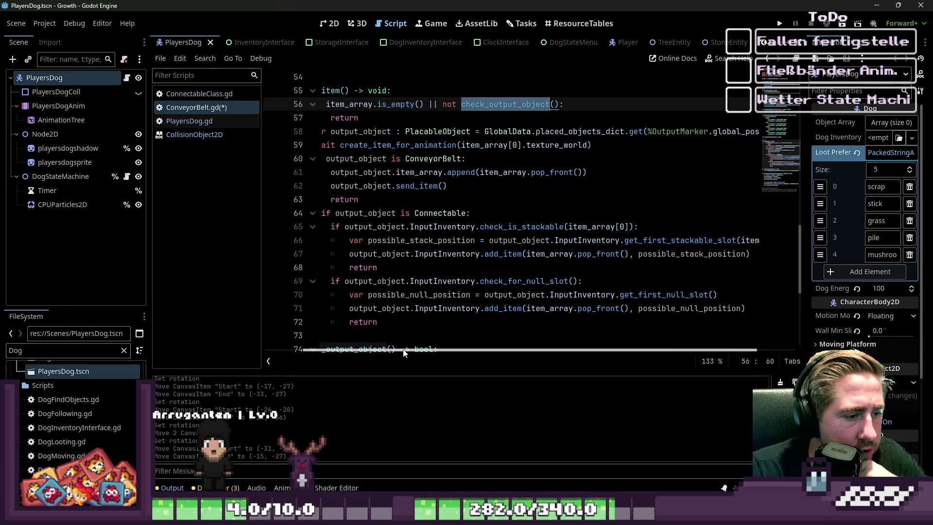
drag(403, 352, 304, 350)
Step: Scroll to create_item_for_animation and add an empty line after the tween_property call
click(390, 145)
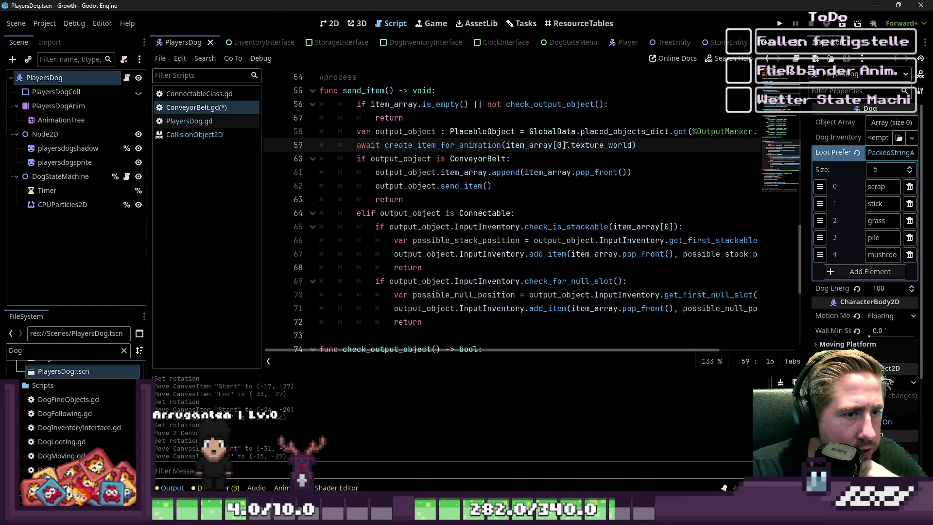
scroll(611, 190, down, 5)
scroll(611, 190, down, 1)
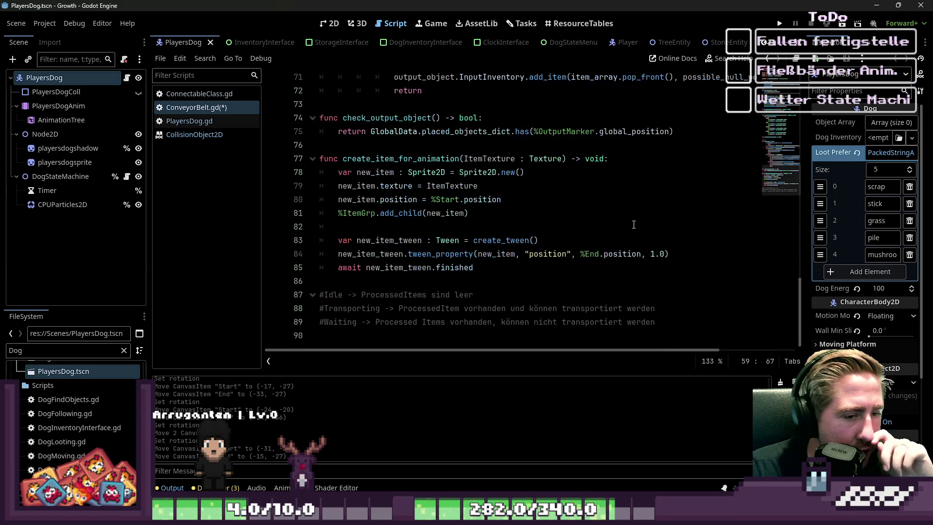
click(678, 254)
key(Return)
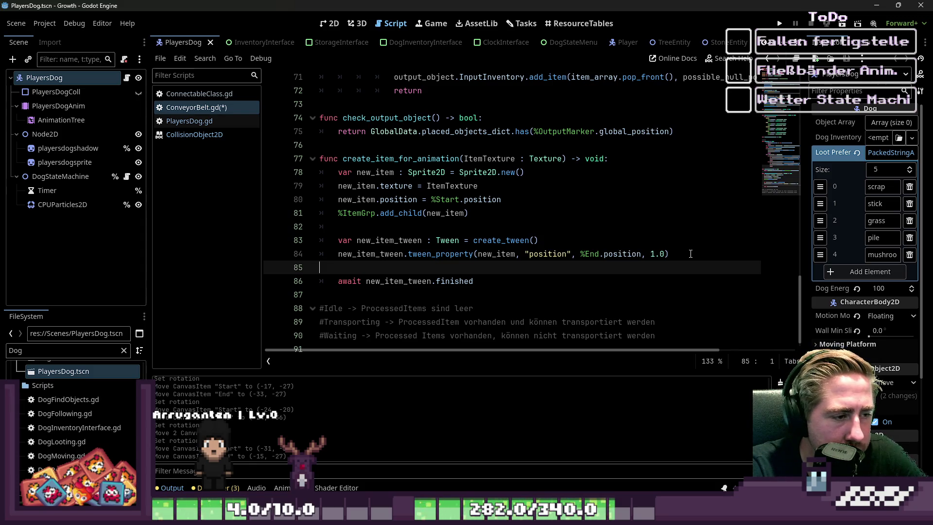
Step: Insert new_item.queue_free() above the tween await in create_item_for_animation and run the game
key(BackSpace)
key(Down)
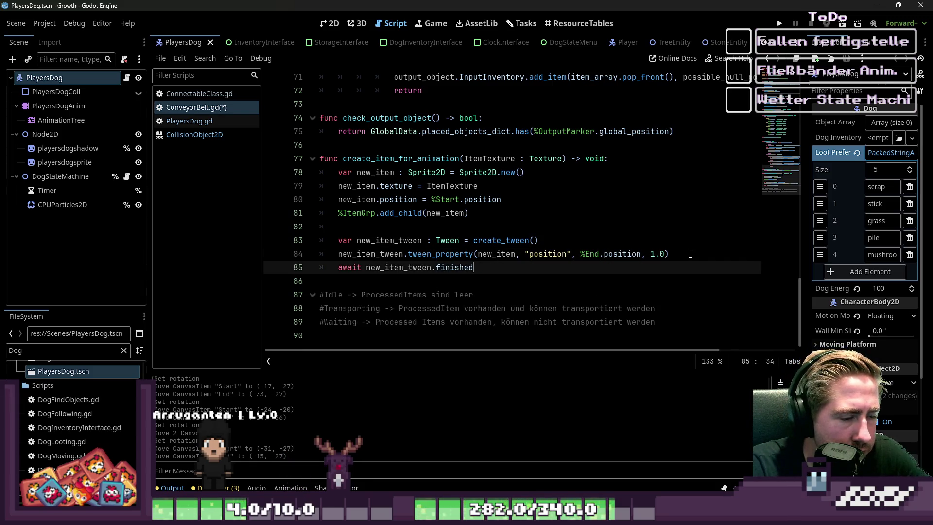
key(Home)
key(ctrl+Right)
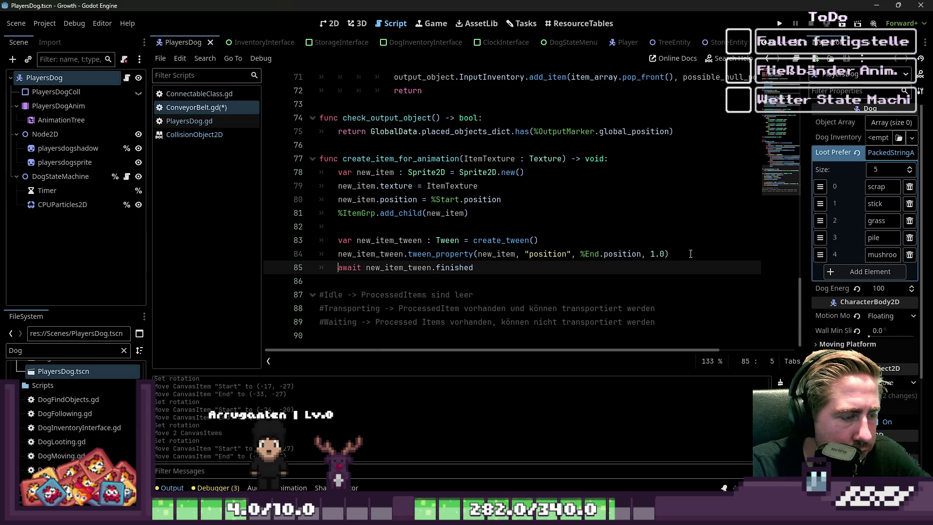
key(ctrl+shift+Return)
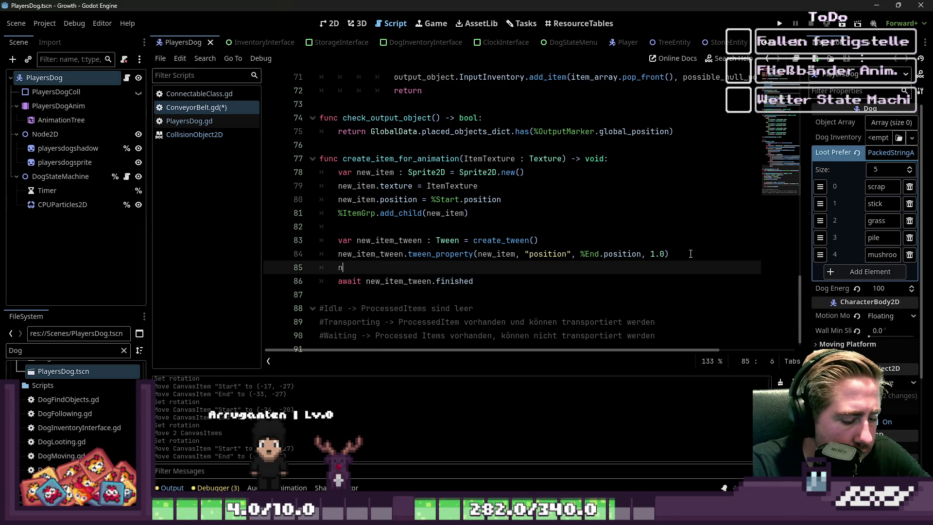
text(new_item.q)
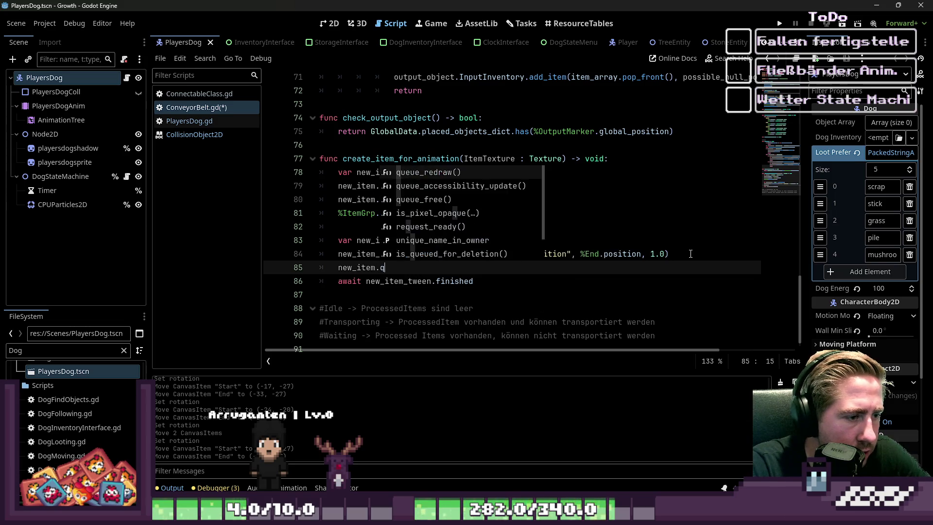
text(ueue)
key(Return)
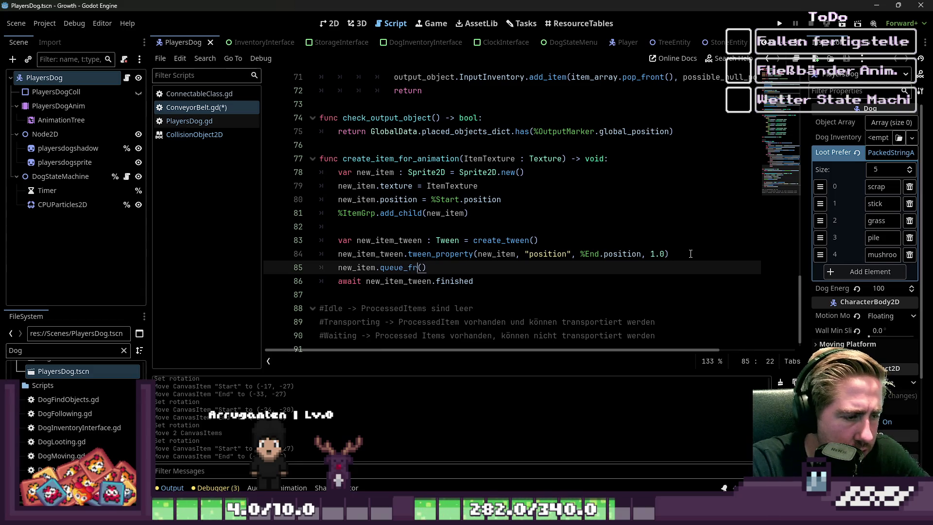
text(ee)
click(667, 223)
click(779, 23)
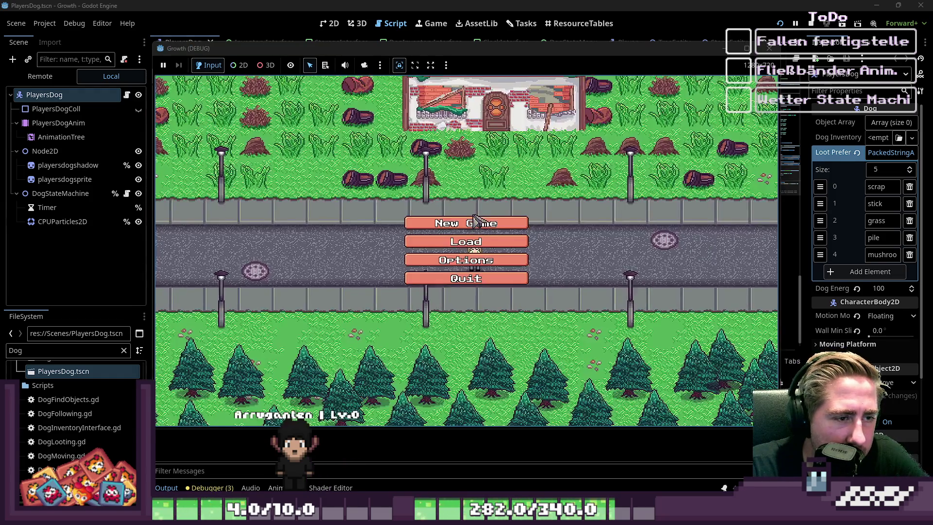
Step: Start a new game with a newly named character
click(486, 222)
text(das)
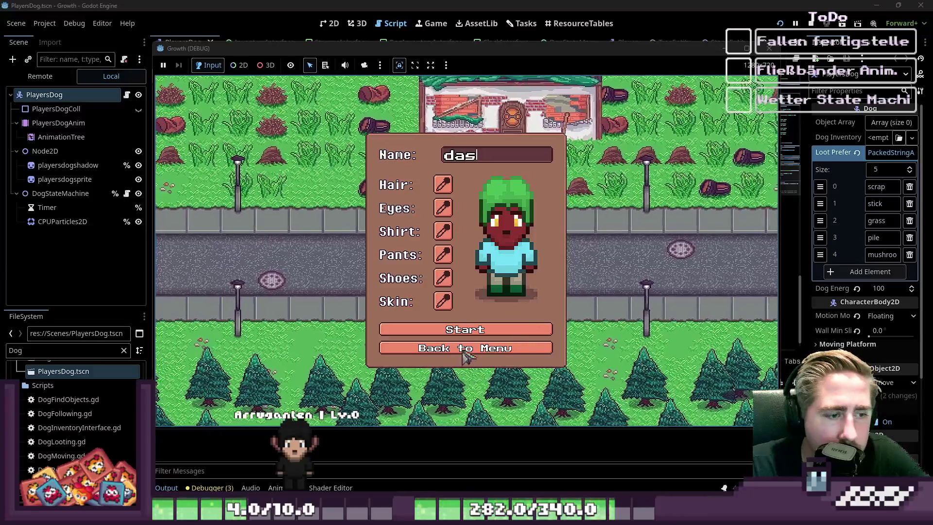
click(476, 329)
Step: Move the Conveyor Belt stack from the inventory into the hotbar
key(i)
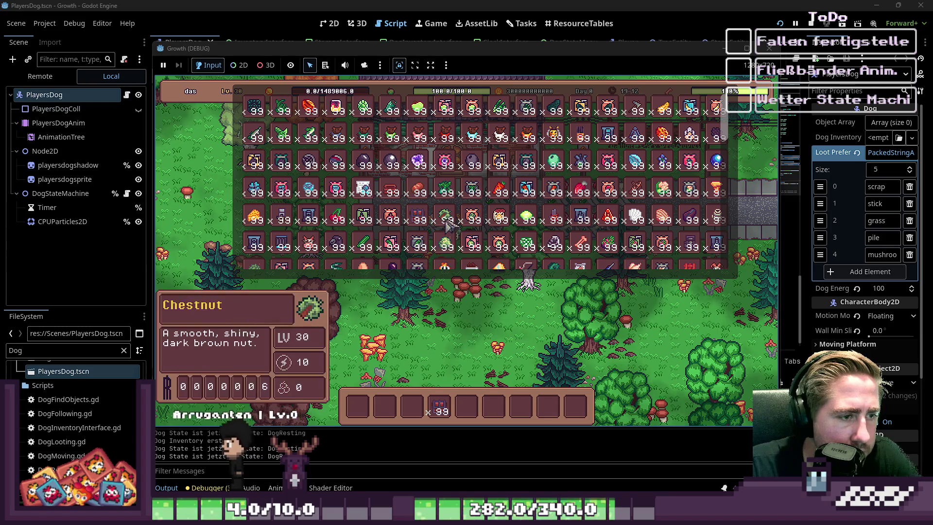
drag(443, 413, 483, 413)
scroll(444, 209, down, 10)
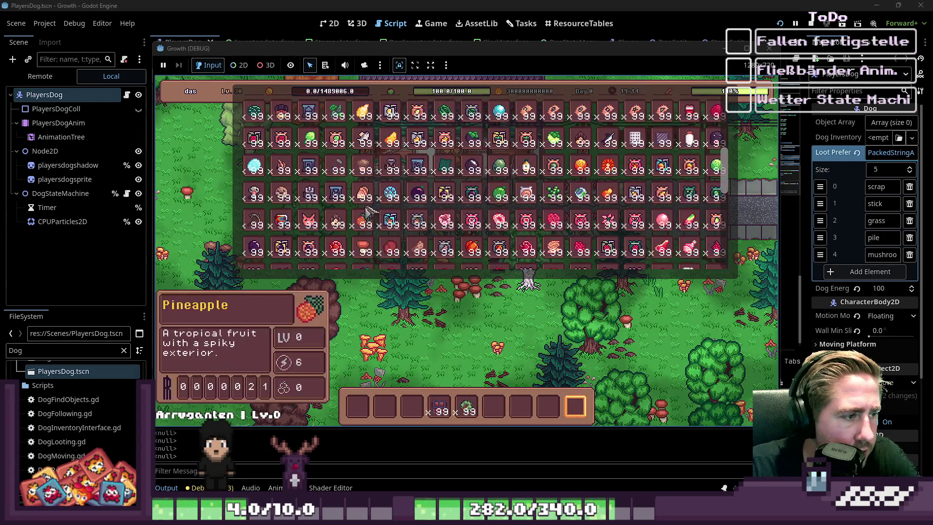
scroll(292, 194, up, 10)
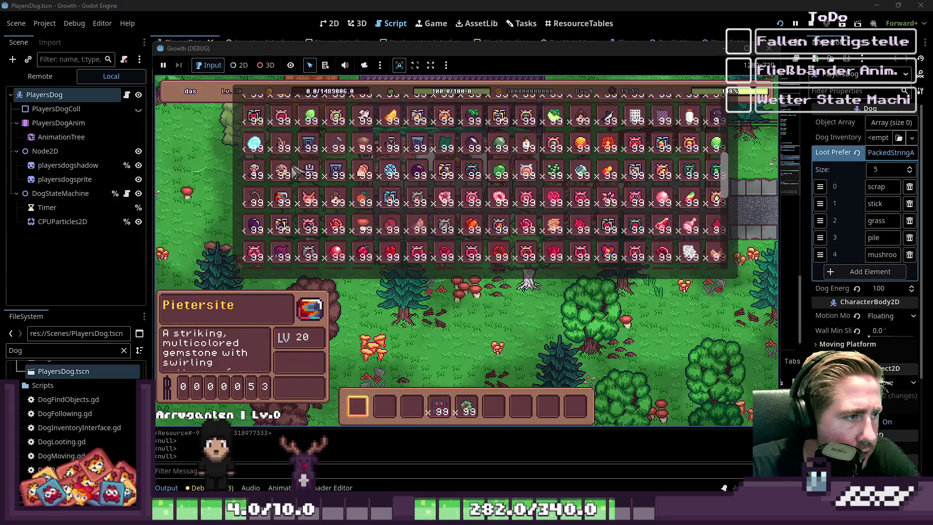
mouse_move(282, 243)
mouse_down()
mouse_move(515, 409)
mouse_move(494, 408)
mouse_up()
key(i)
Step: Place two chests side by side and lay two conveyor belt pieces between them
key(s)
key(a)
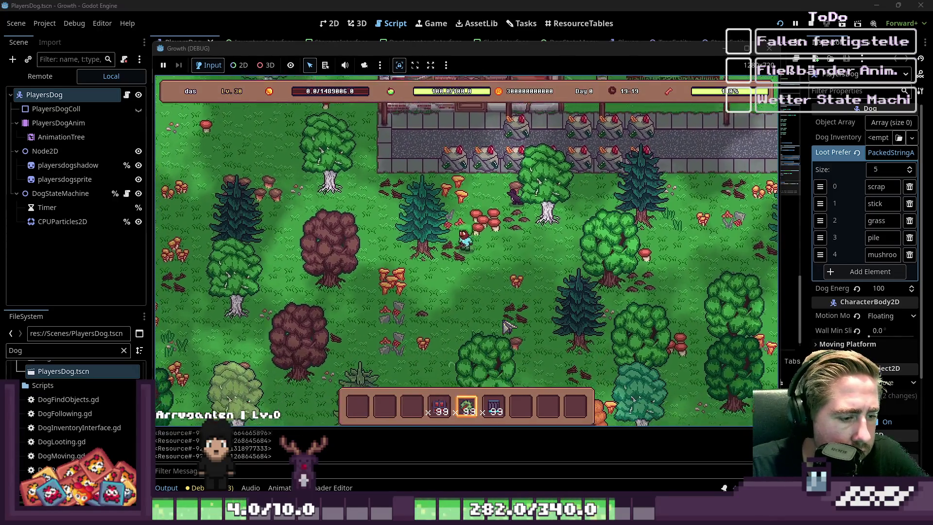
key(4)
click(536, 243)
click(489, 243)
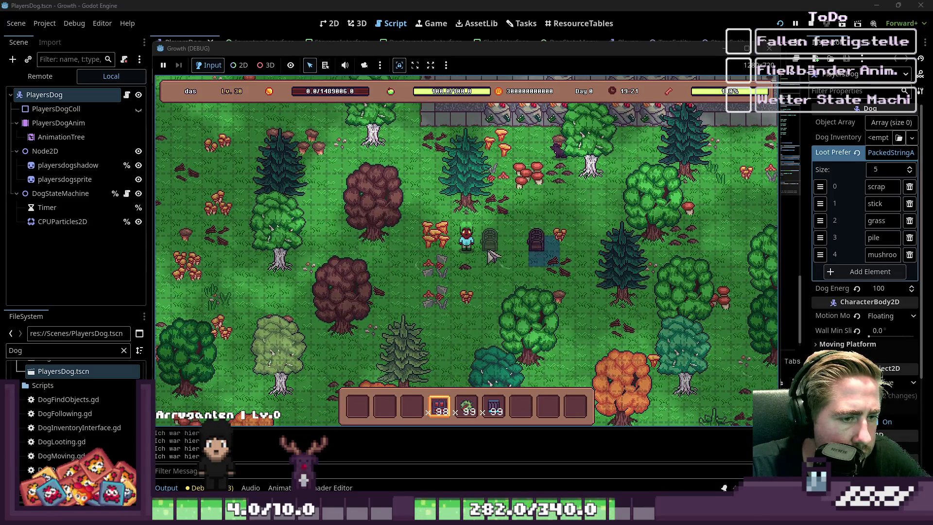
key(6)
click(522, 246)
click(507, 243)
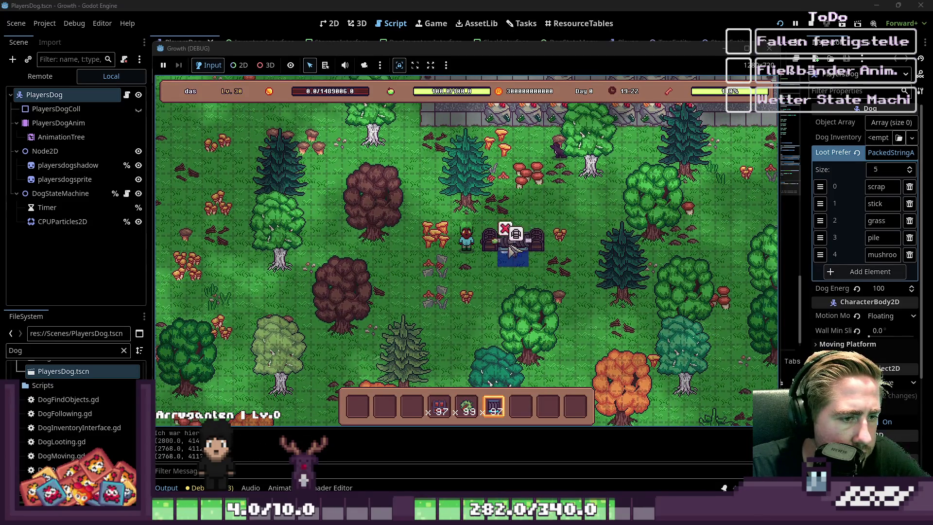
key(7)
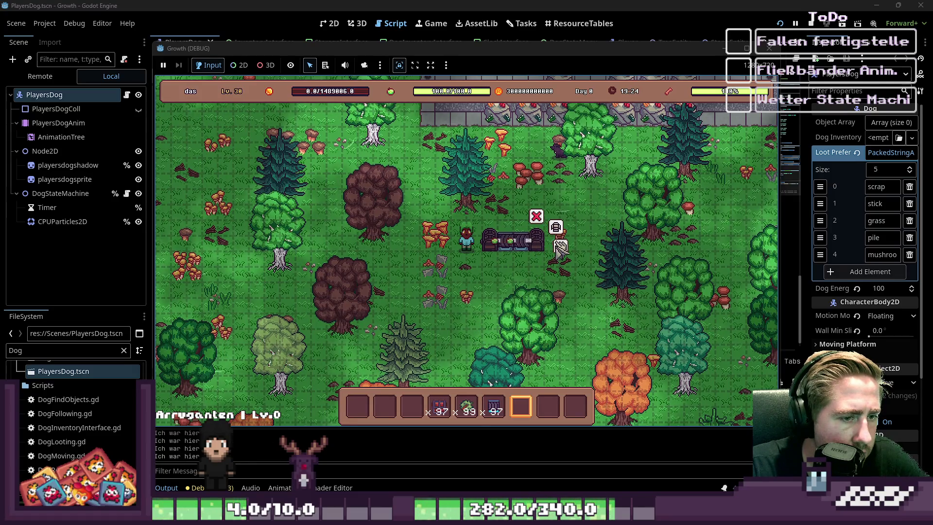
Step: Put the x99 item stack into a chest and check both chests' contents
click(525, 226)
mouse_move(466, 406)
mouse_down()
mouse_move(410, 328)
mouse_move(358, 311)
mouse_up()
key(Escape)
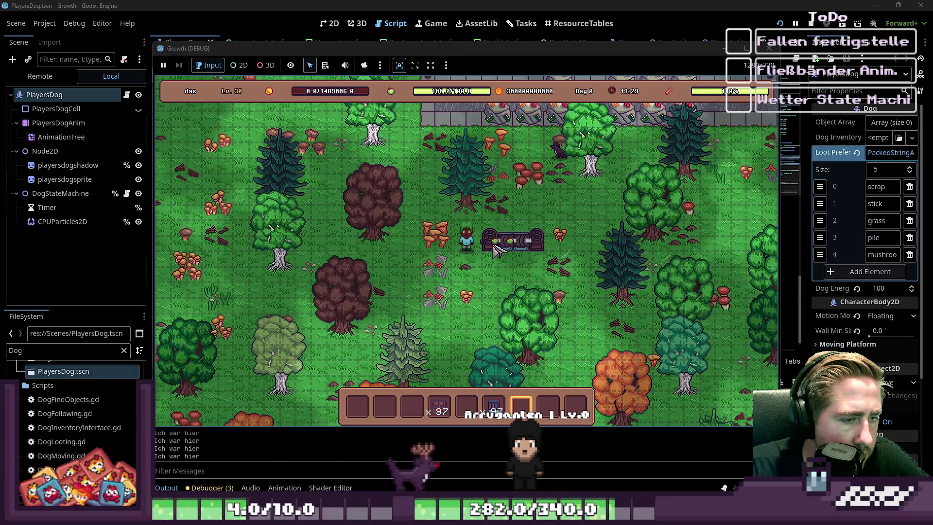
click(519, 250)
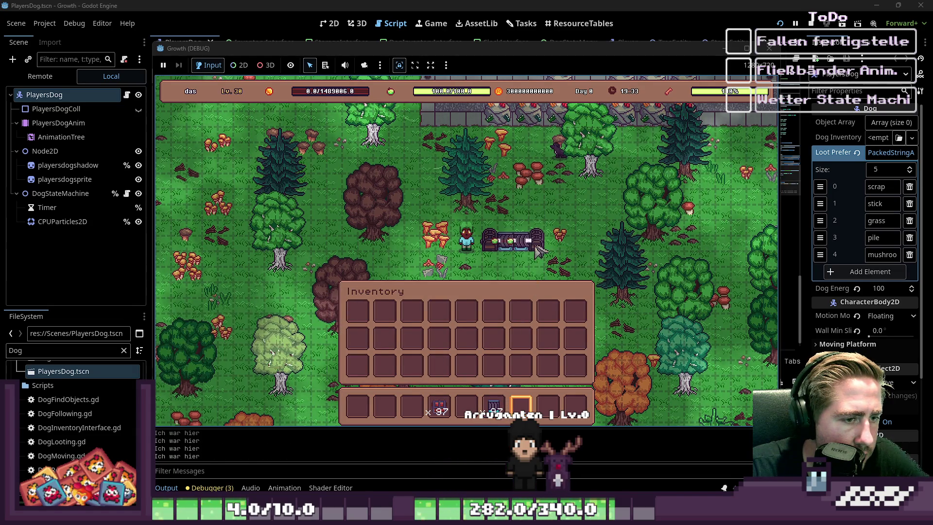
click(565, 252)
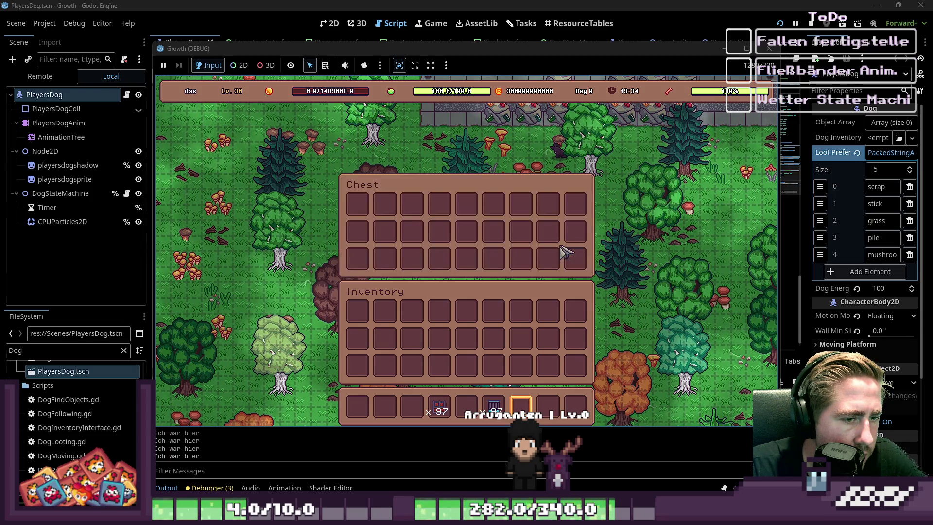
key(Escape)
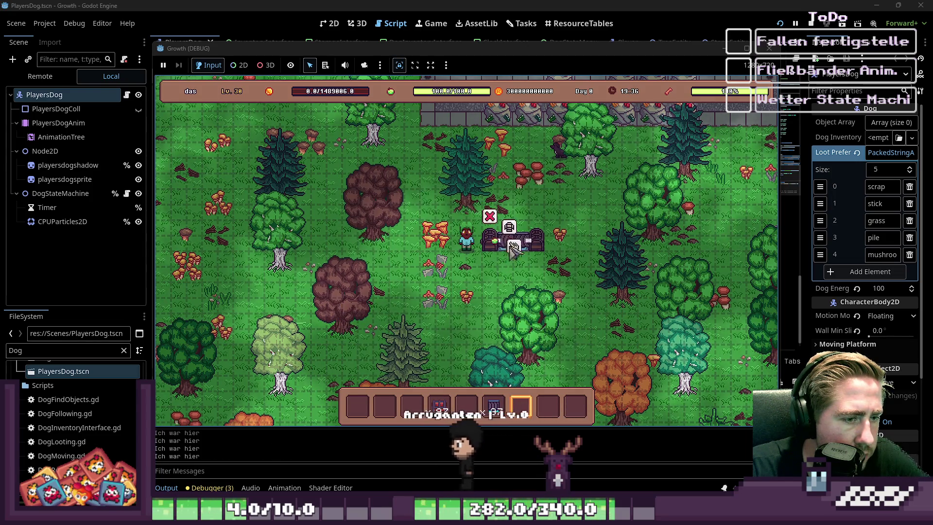
Step: Take the Chestnut stack out of the chest, put it back, then stop the game
click(512, 240)
click(362, 314)
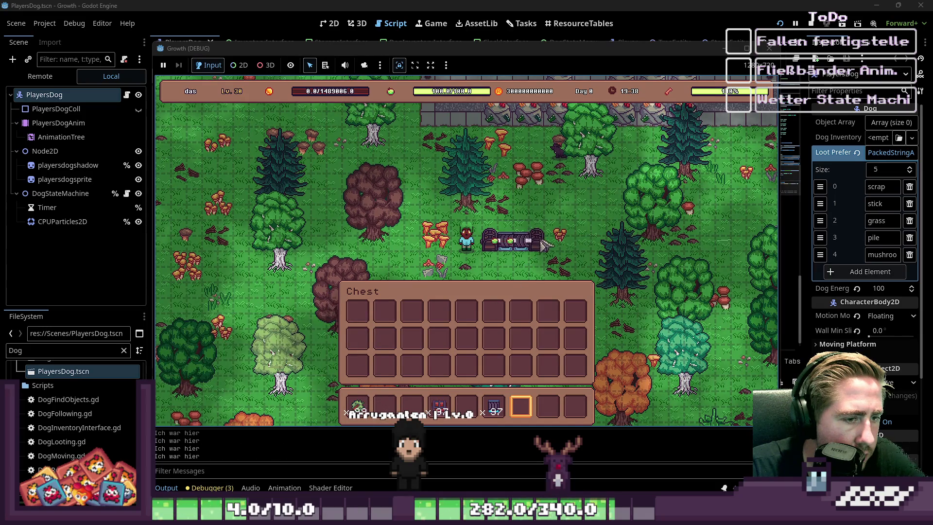
click(360, 405)
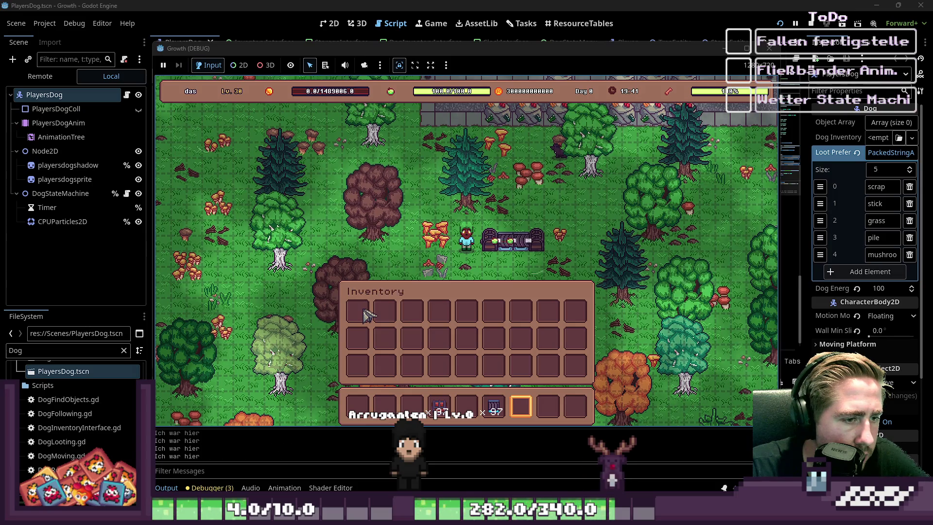
key(Escape)
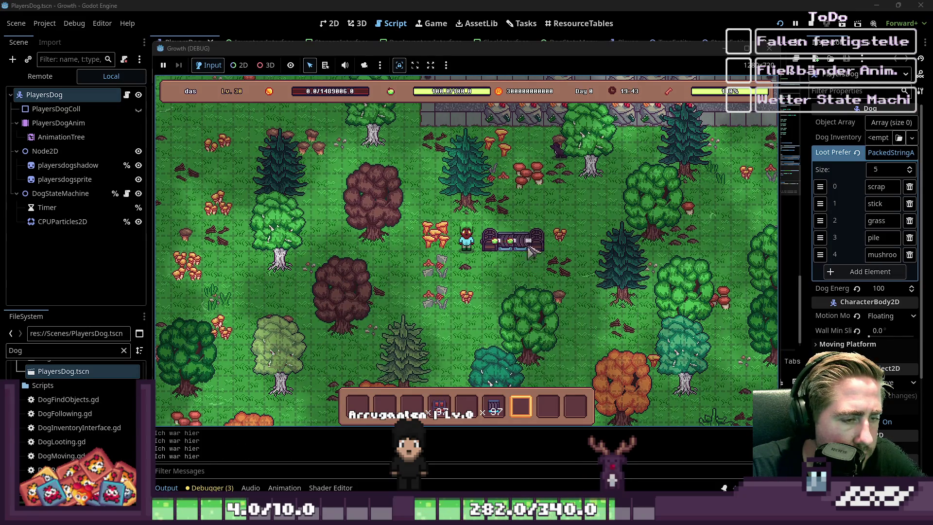
click(769, 48)
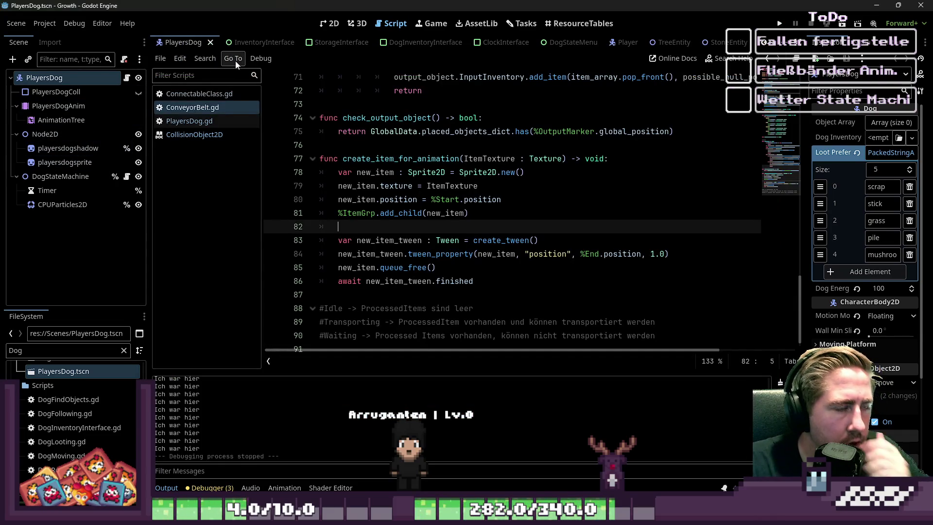
Step: Toggle between the 2D view and script editor, selecting the Timer and DogStateMachine nodes
click(334, 23)
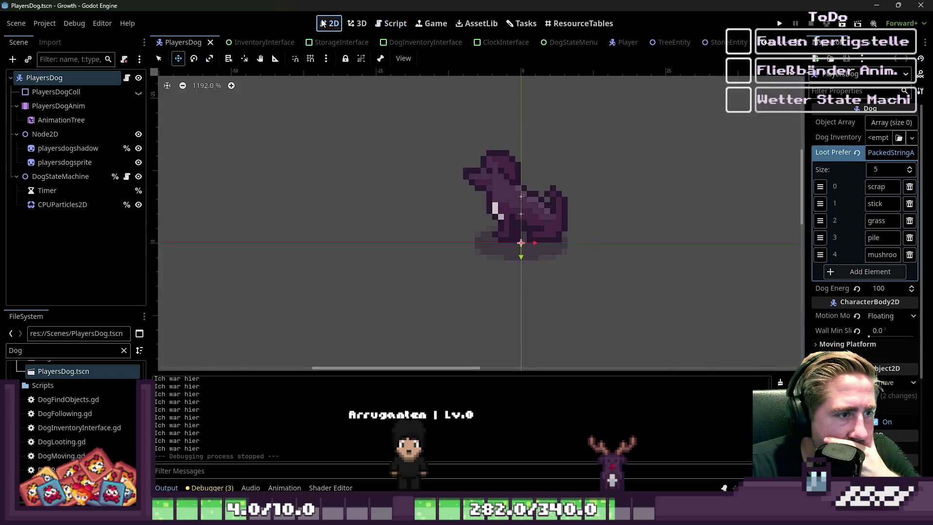
click(391, 24)
click(95, 189)
click(88, 179)
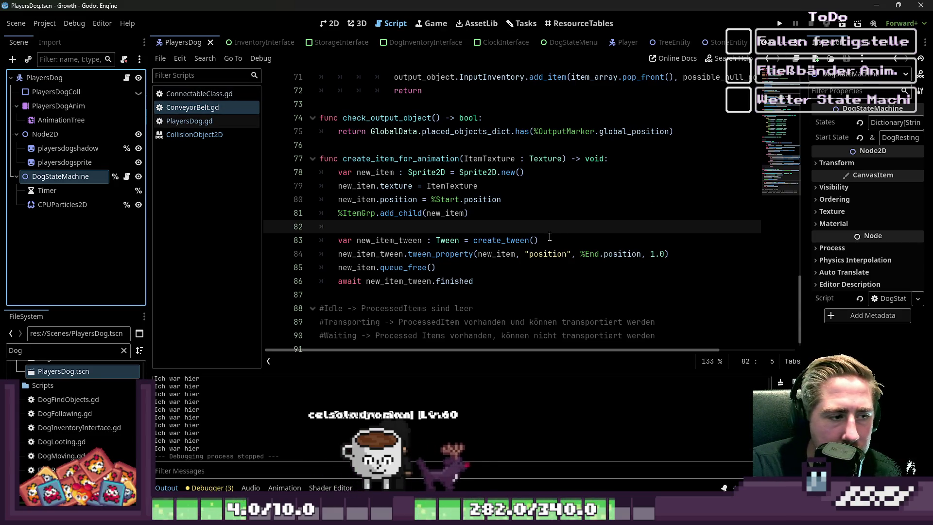
Step: Move new_item.queue_free() below the tween await and relaunch the game
drag(449, 270, 323, 269)
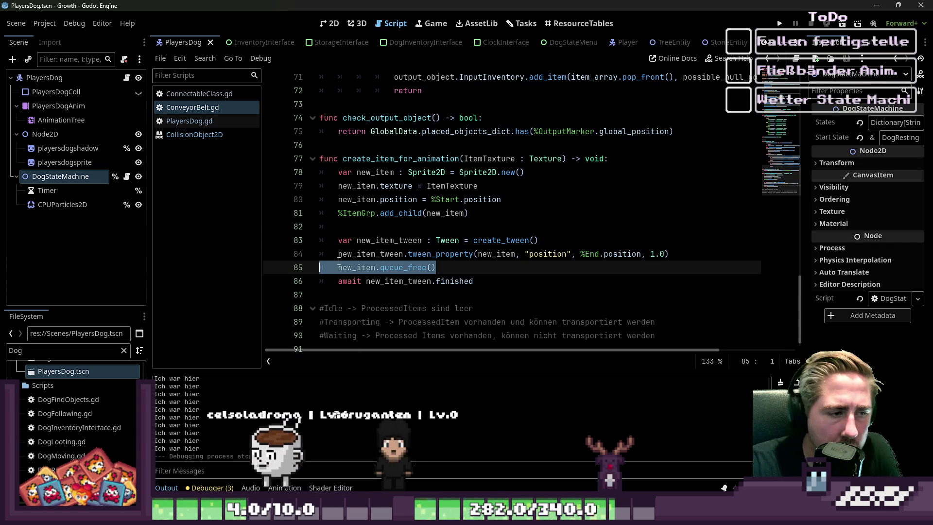
key(ctrl+shift+k)
key(ctrl+z)
key(ctrl+y)
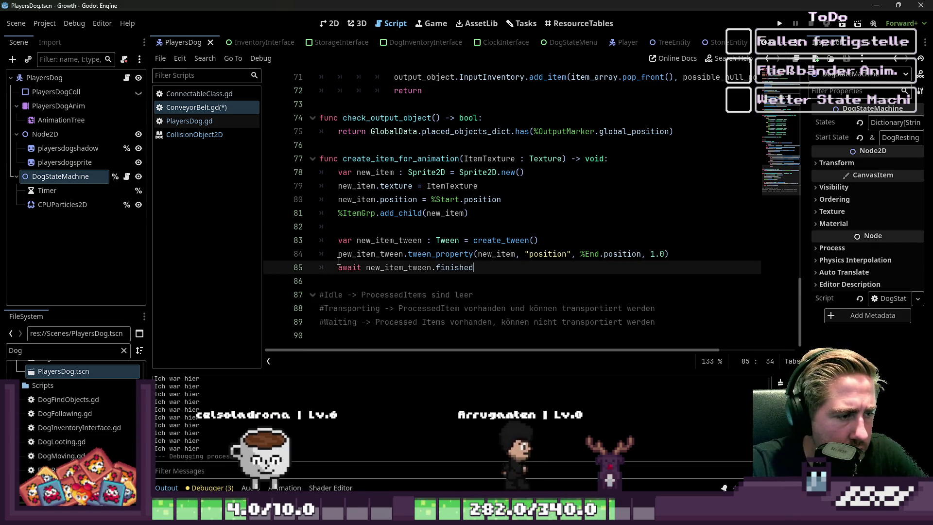
key(Return)
text(new_item.queue_free())
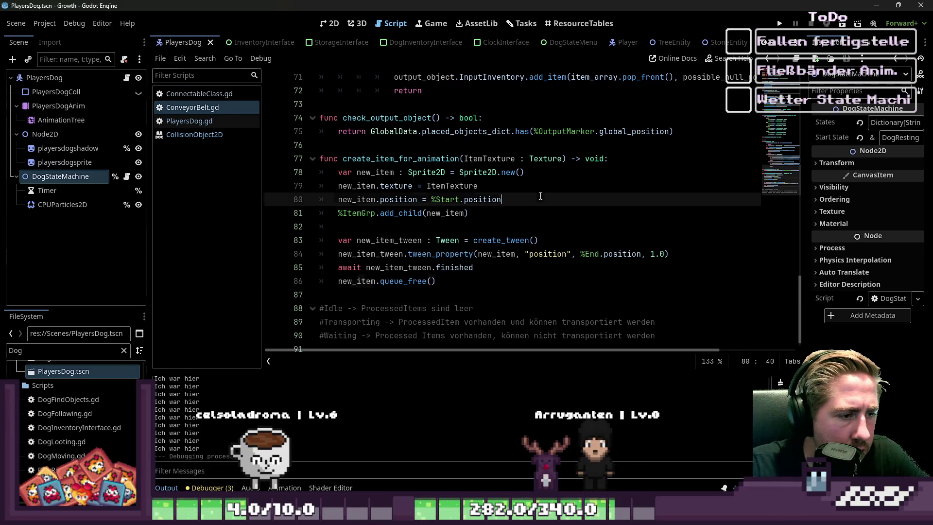
click(780, 24)
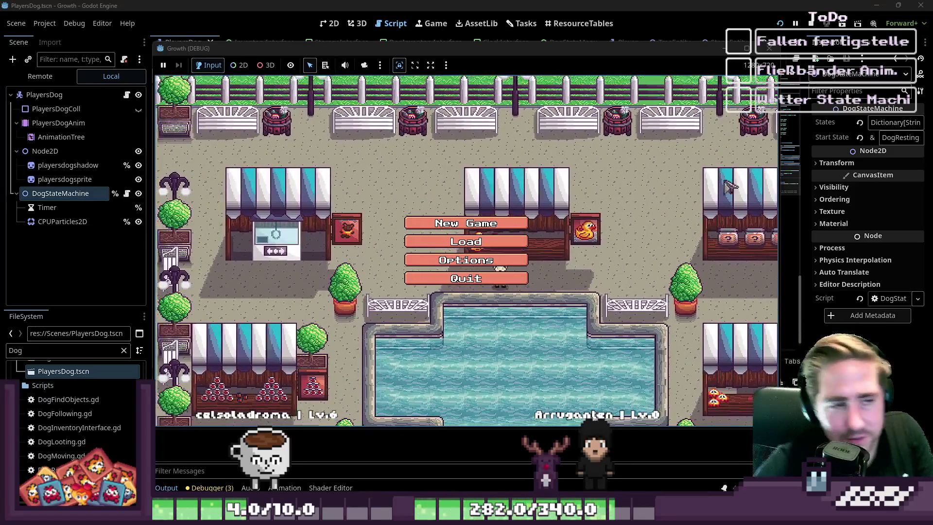
Step: Begin a New Game, name the new character, and start playing
click(466, 223)
text(wda)
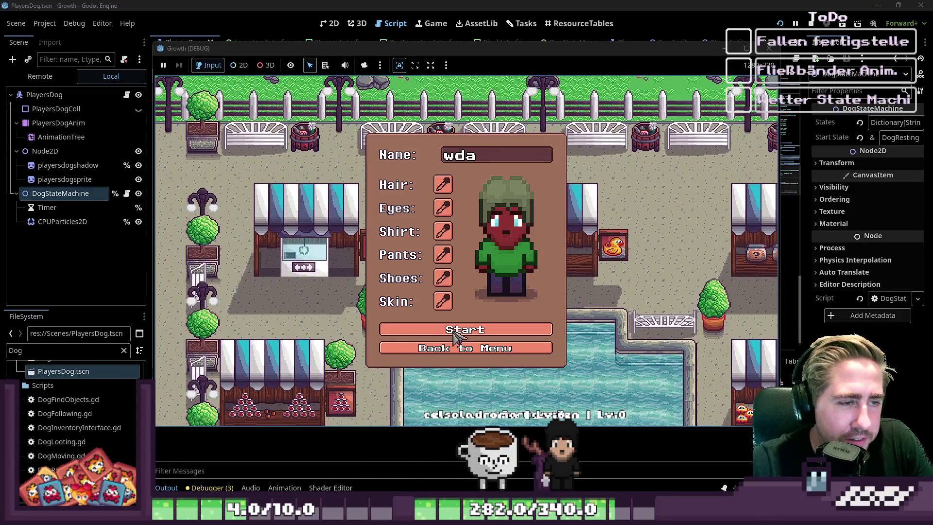
click(453, 332)
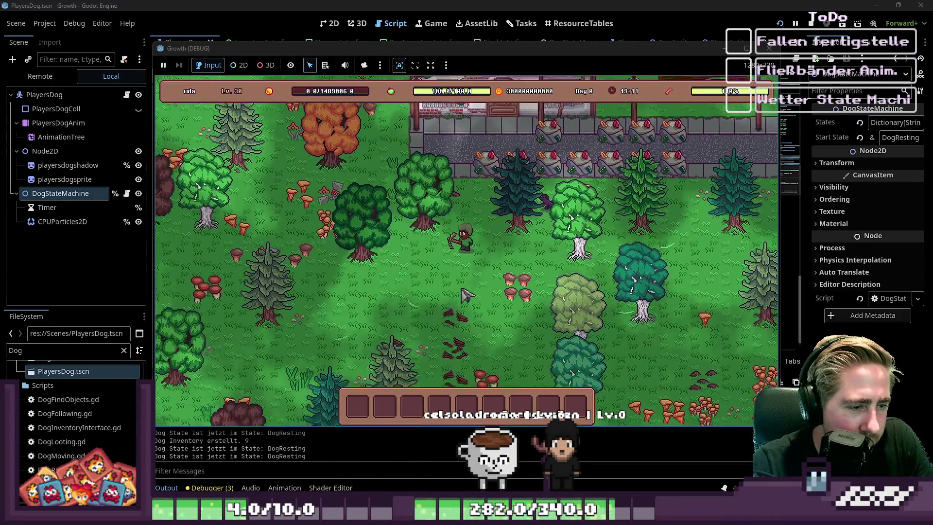
Step: Move the Conveyor Belt and another item stack from the inventory into the hotbar
key(i)
mouse_move(295, 228)
mouse_down()
mouse_move(382, 375)
mouse_move(358, 406)
mouse_move(384, 407)
mouse_up()
drag(363, 223, 418, 406)
key(i)
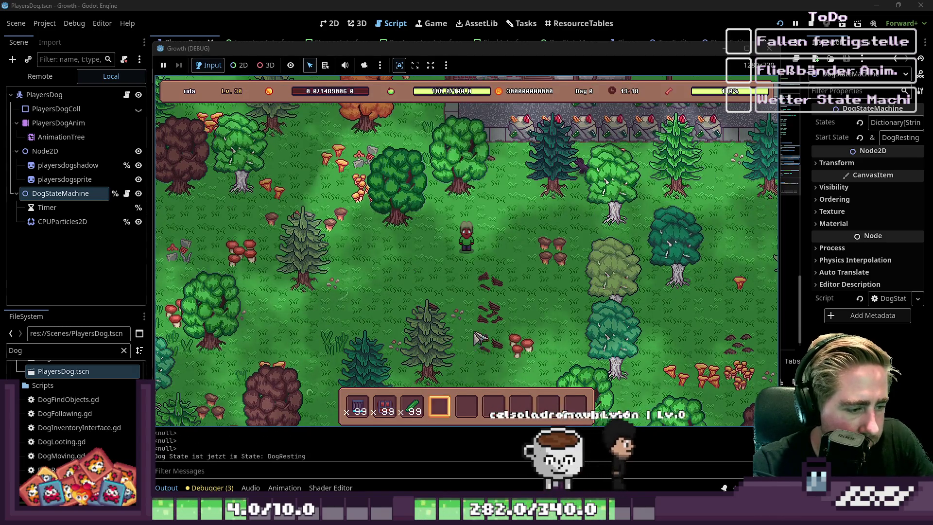
Step: Place two chests and lay four conveyor belt pieces joining them
click(543, 211)
click(467, 211)
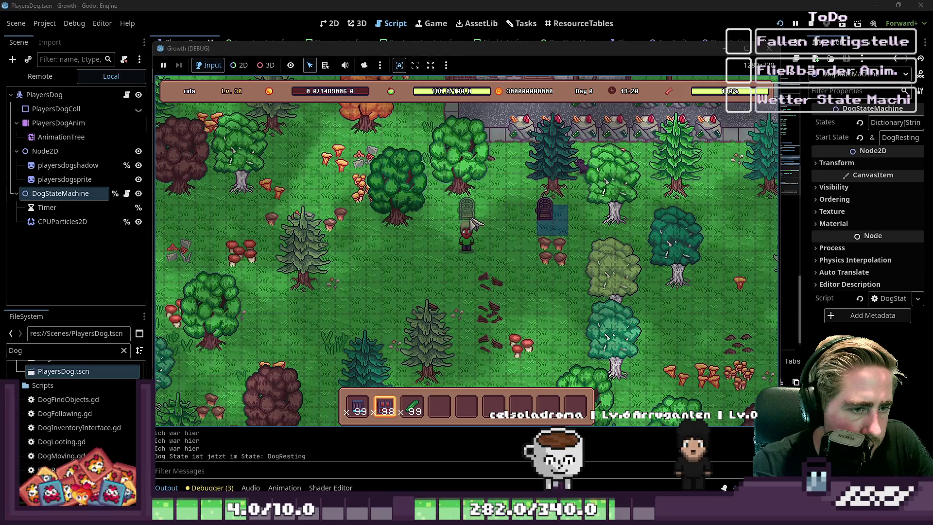
key(1)
click(535, 211)
click(519, 210)
click(504, 214)
click(488, 210)
key(4)
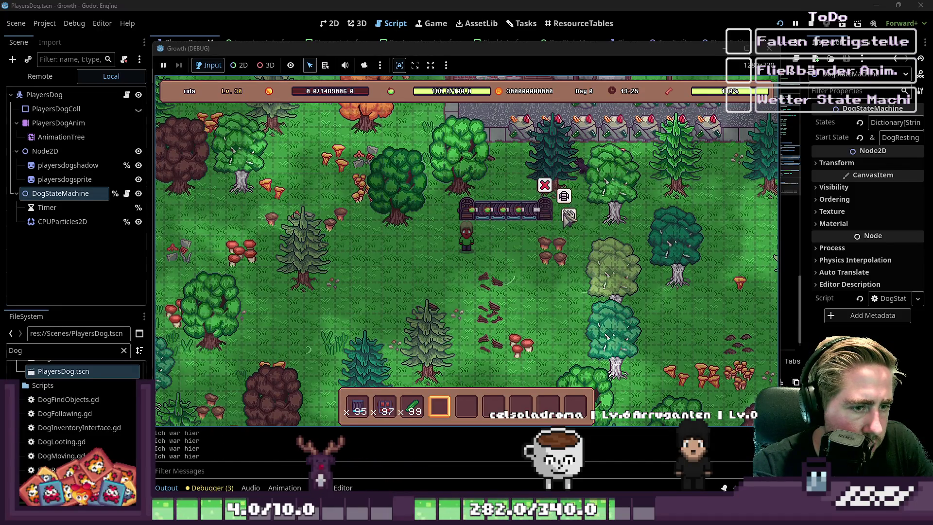
Step: Put the Cucumber stack into a chest and then take it back out
click(568, 215)
mouse_move(412, 407)
mouse_down()
mouse_move(362, 321)
mouse_move(373, 289)
mouse_up()
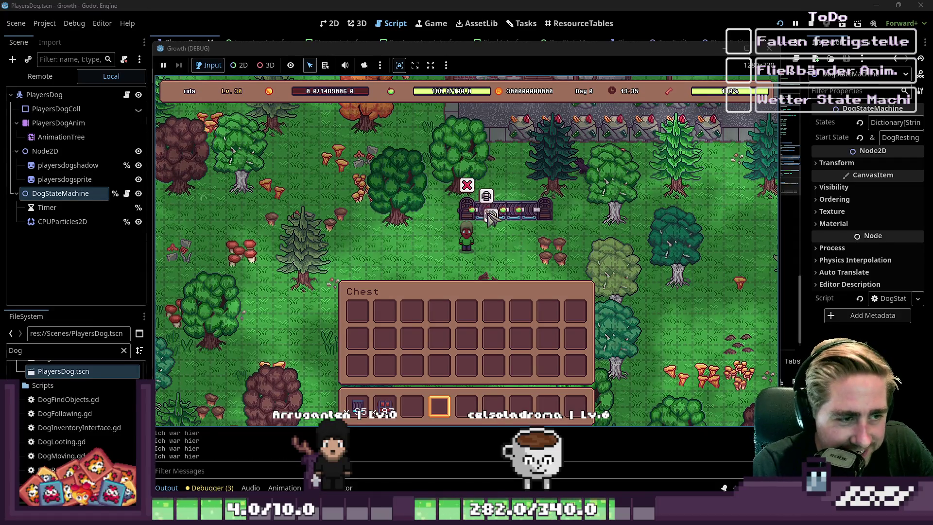
drag(363, 321, 457, 408)
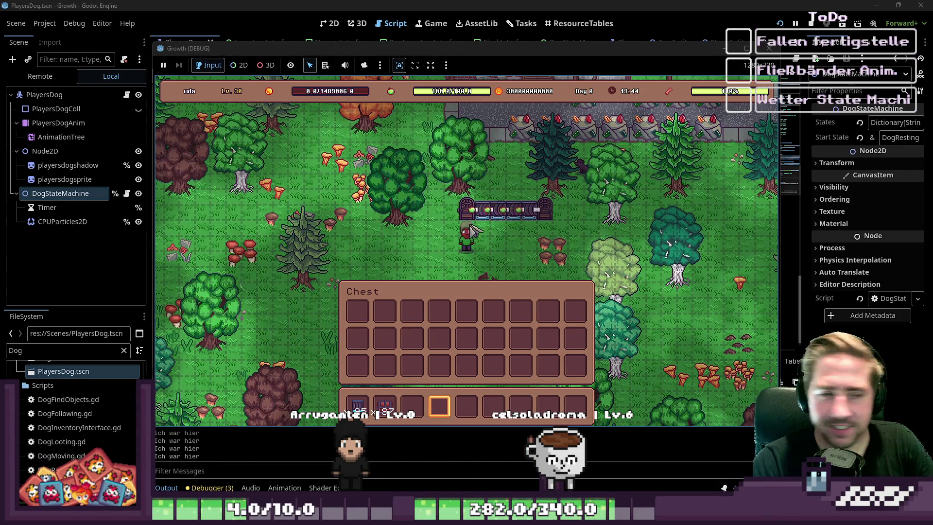
key(i)
scroll(506, 233, up, 3)
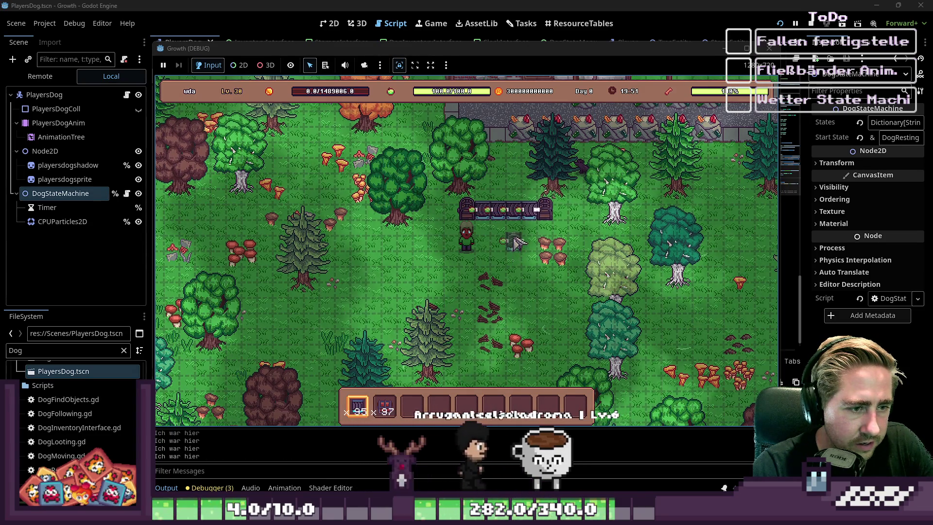
Step: Add more conveyor pieces below and to the left of the existing belt
click(507, 242)
click(509, 243)
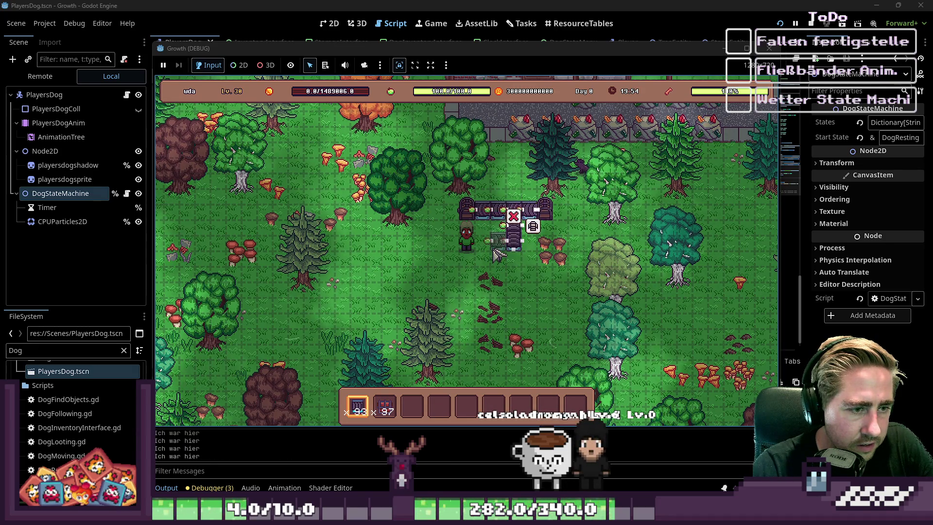
click(481, 240)
key(3)
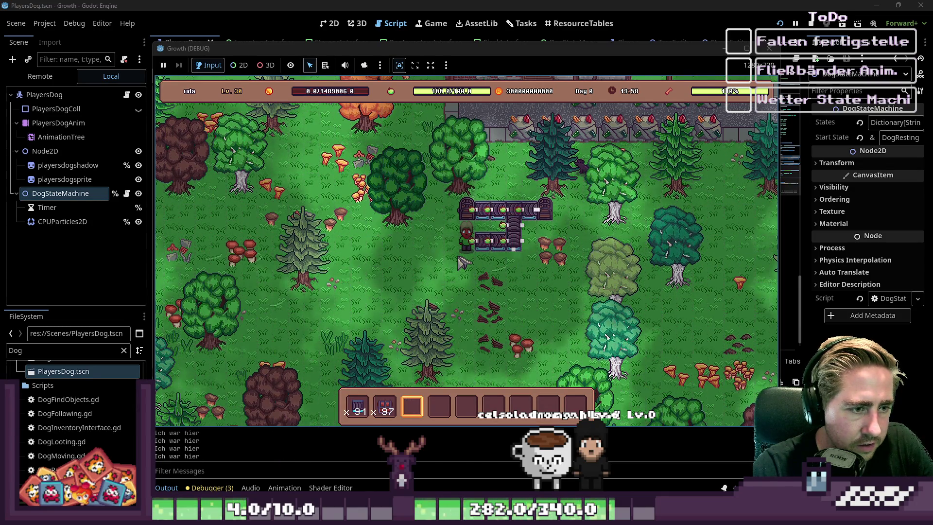
key(a+s)
key(2)
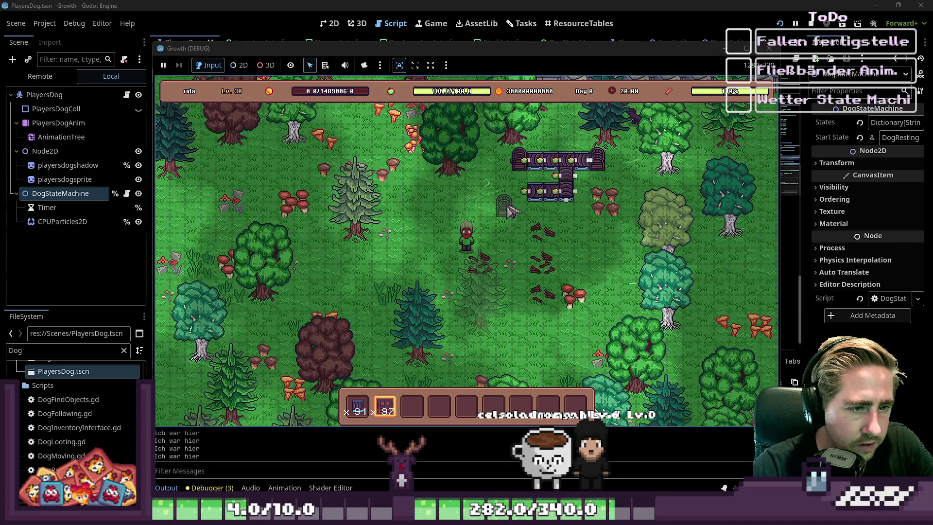
click(514, 207)
key(3)
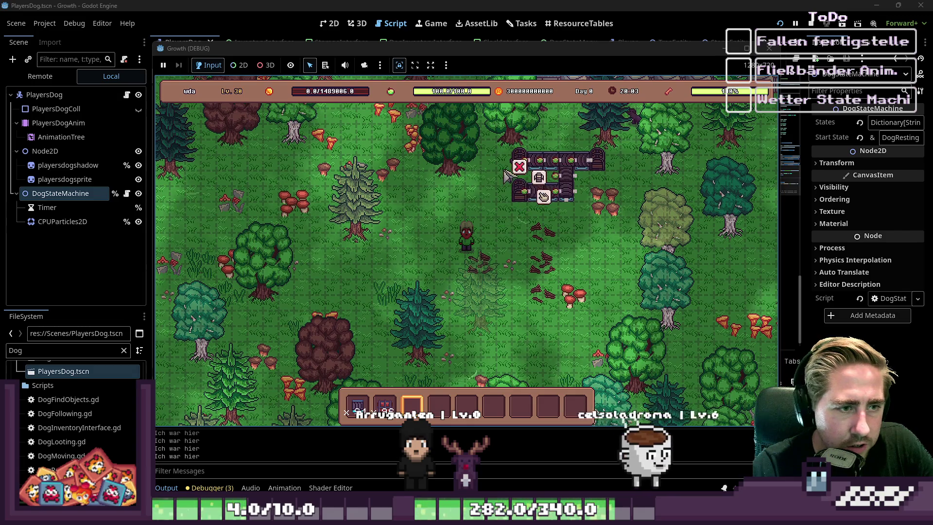
Step: Take the cucumber stack out of the belt-end chest and load it back in
right_click(523, 189)
drag(359, 314, 438, 405)
key(Escape)
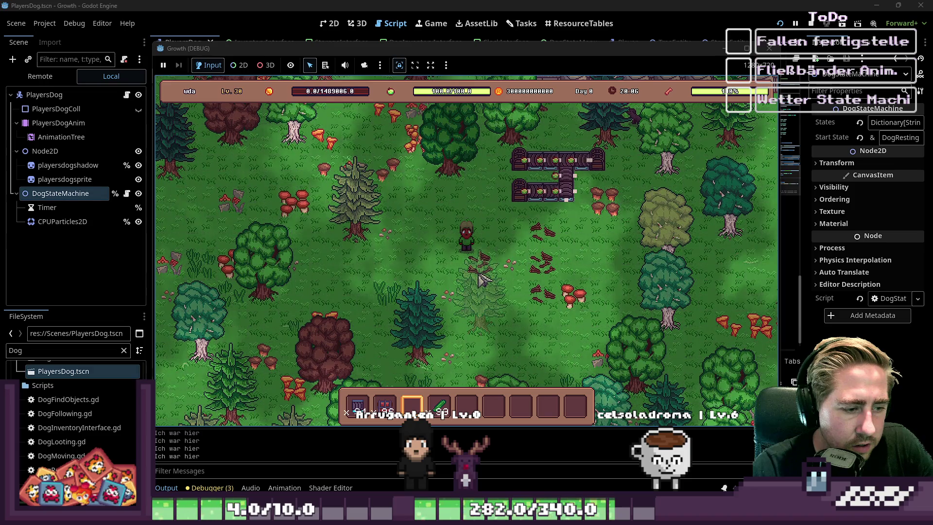
right_click(525, 191)
mouse_move(438, 405)
mouse_down()
mouse_move(362, 323)
mouse_move(384, 277)
mouse_up()
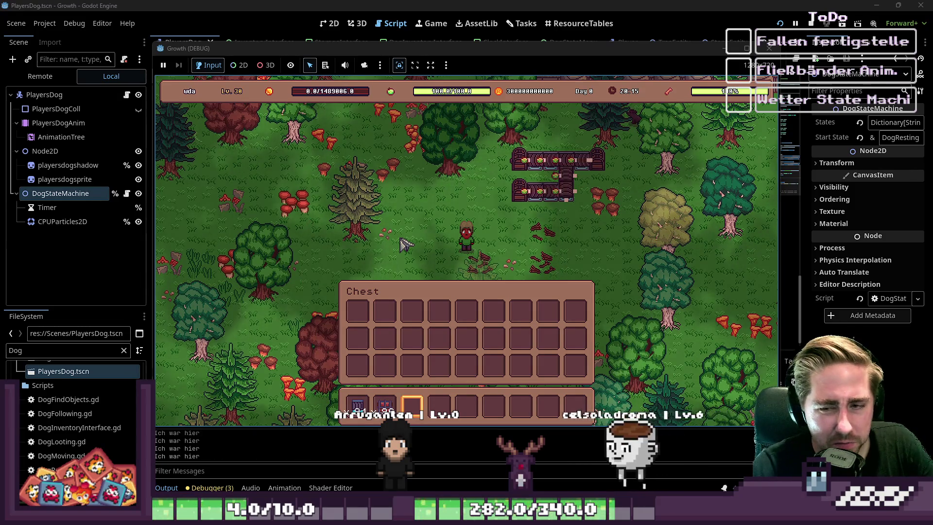
key(Escape)
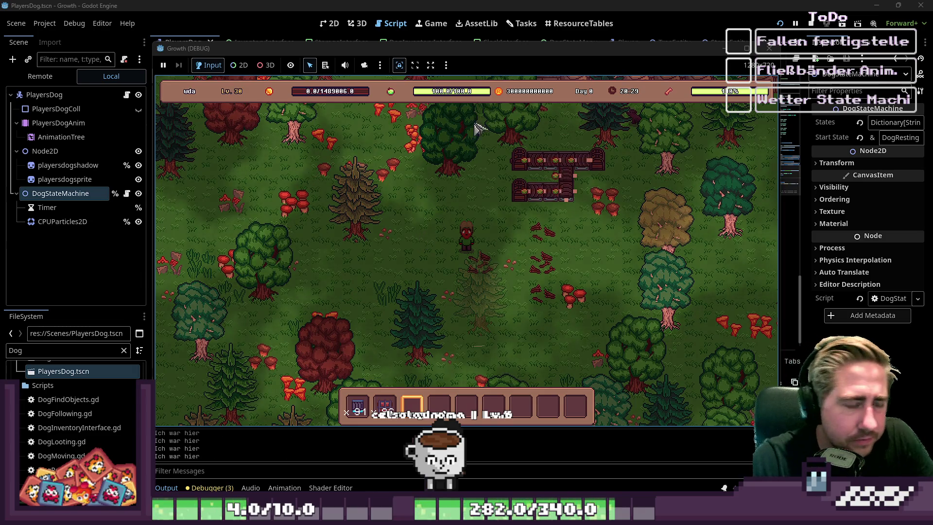
Step: Walk the character north and south, then stop the running game
key(w)
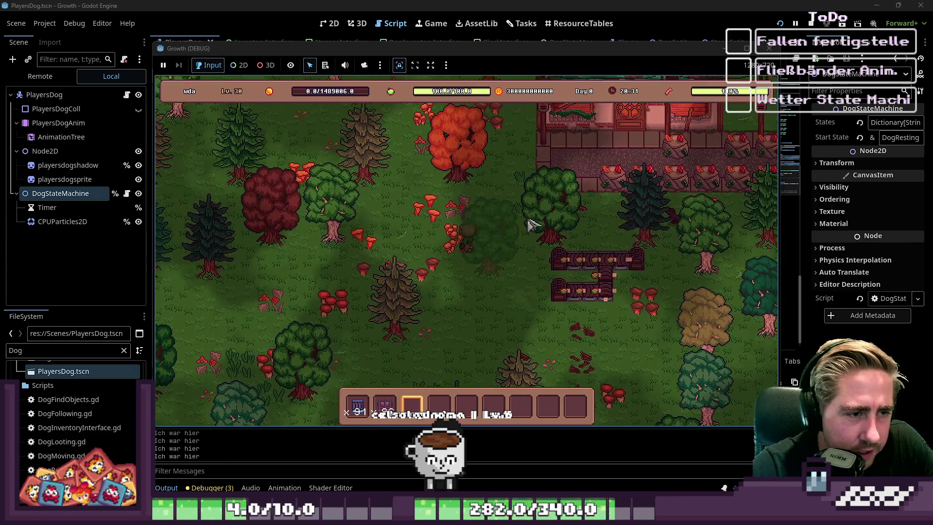
key(s)
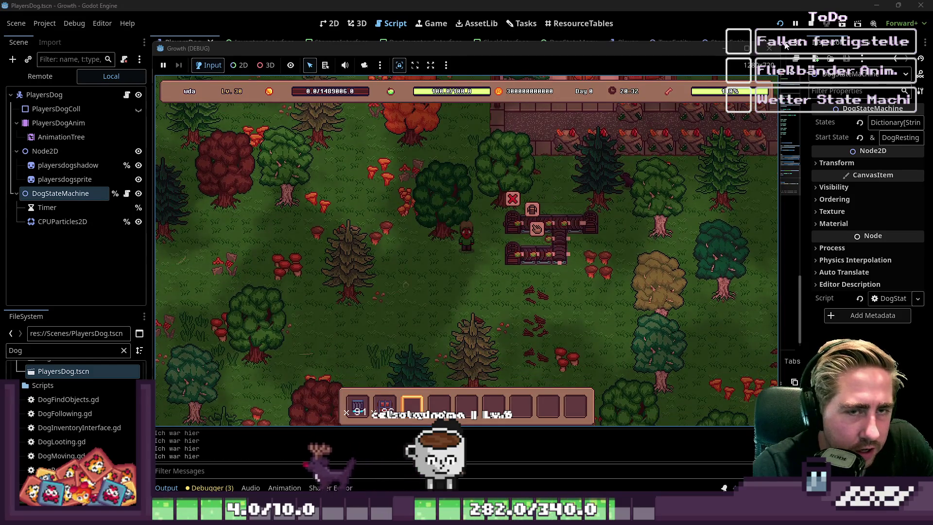
click(769, 47)
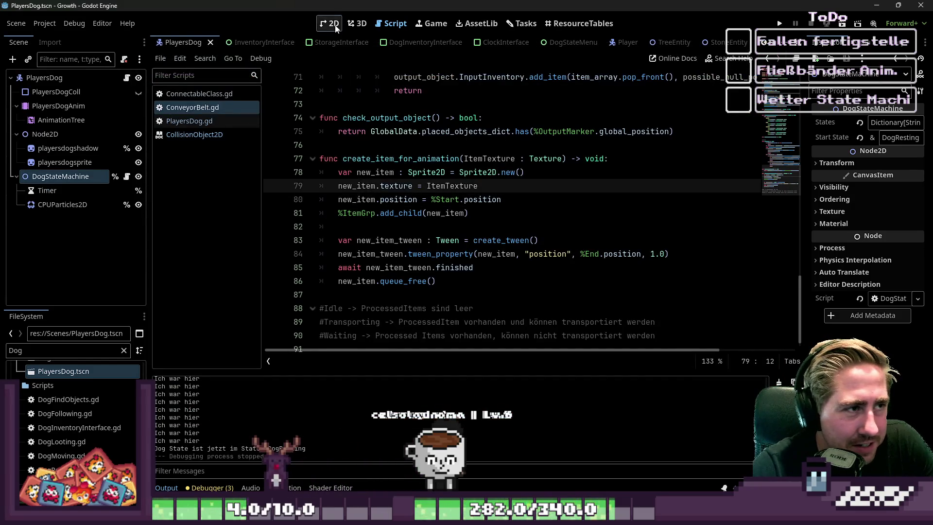
Step: Switch between 2D and script views and briefly launch and stop the game
click(330, 24)
click(386, 28)
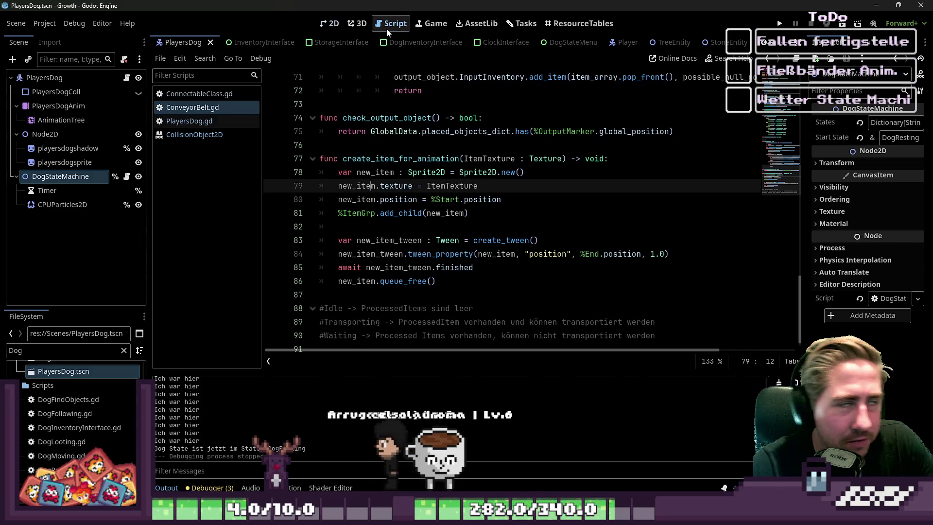
click(779, 24)
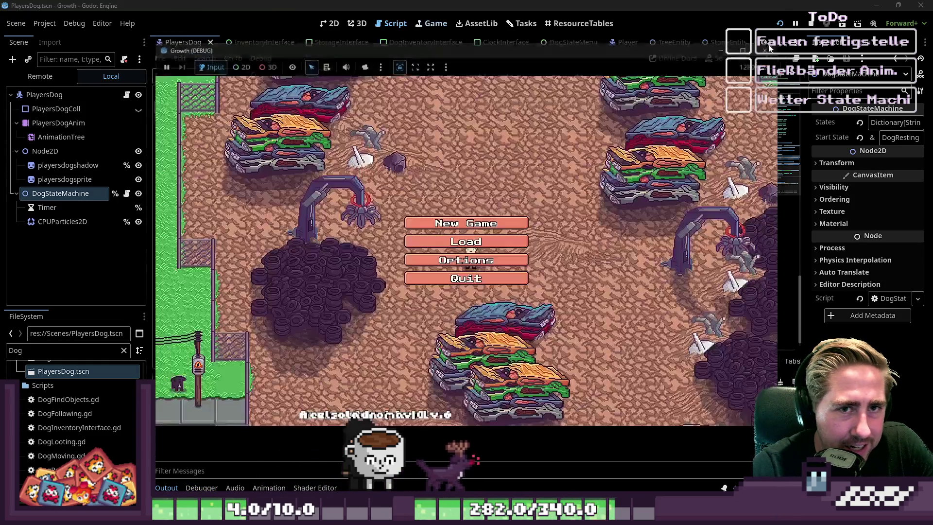
click(769, 48)
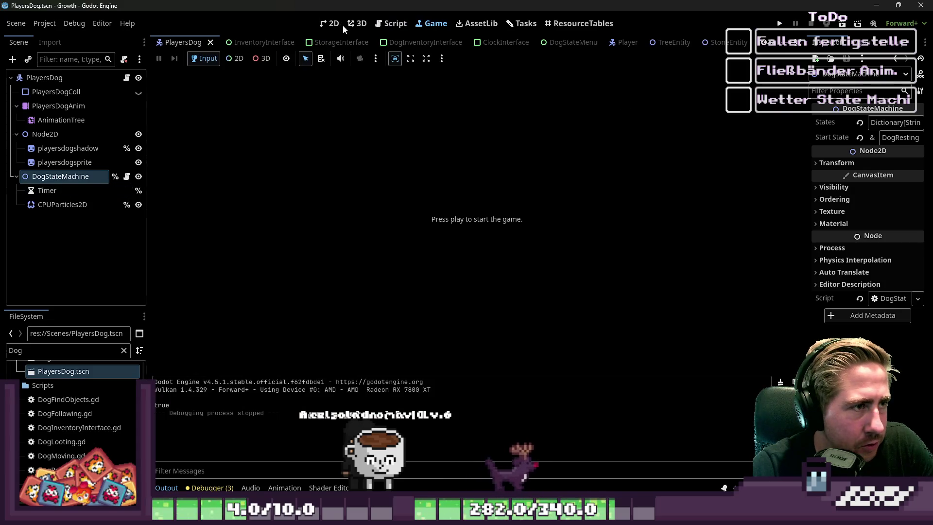
click(328, 25)
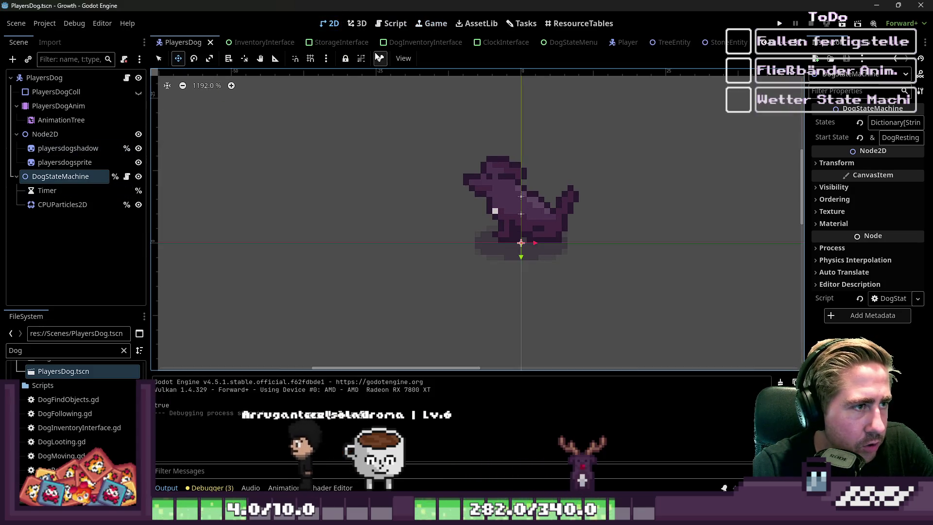
click(396, 24)
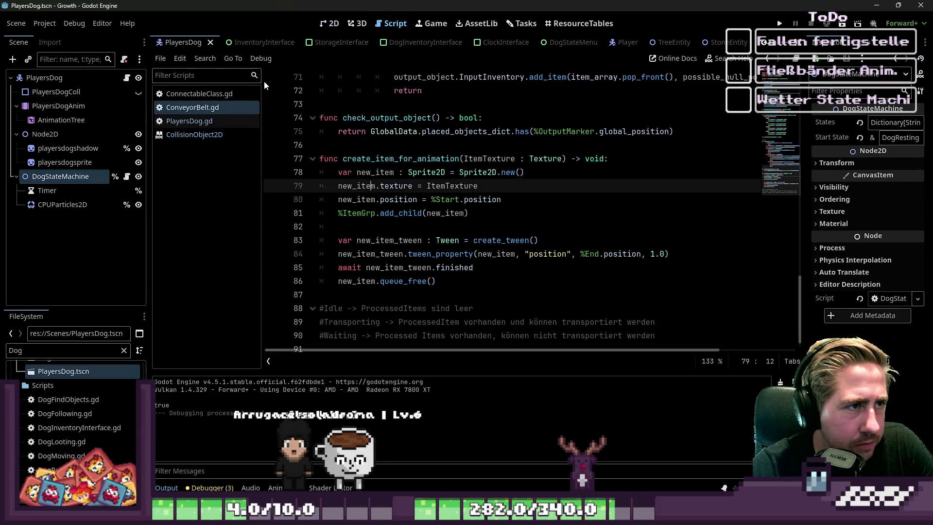
scroll(246, 45, down, 5)
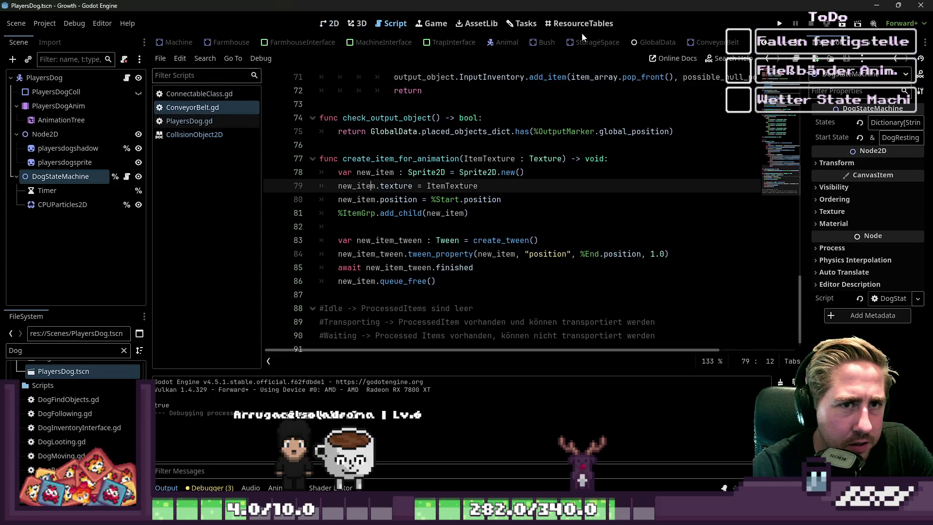
Step: In the ConveyorBelt scene, delete ItemAnimationGrp2 and the Sprite2D under ItemGrp
click(706, 44)
click(64, 163)
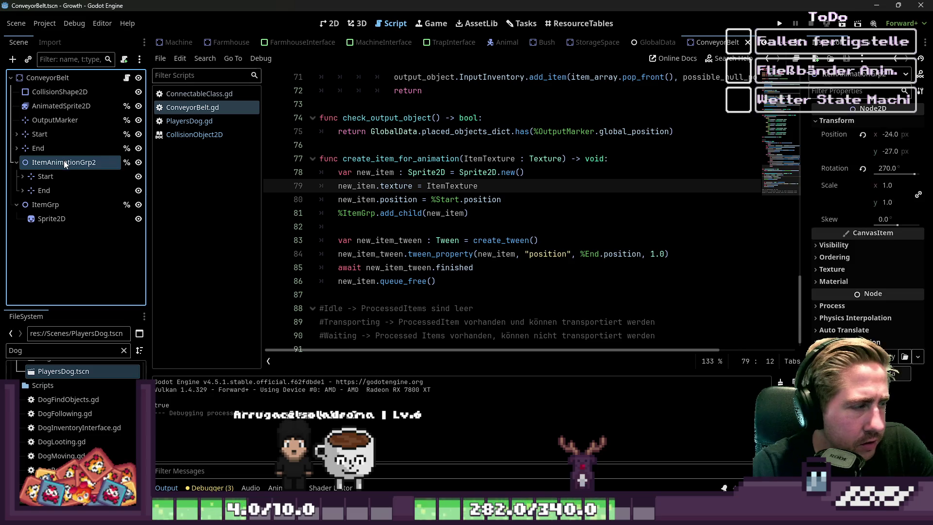
key(Delete)
key(Return)
click(49, 176)
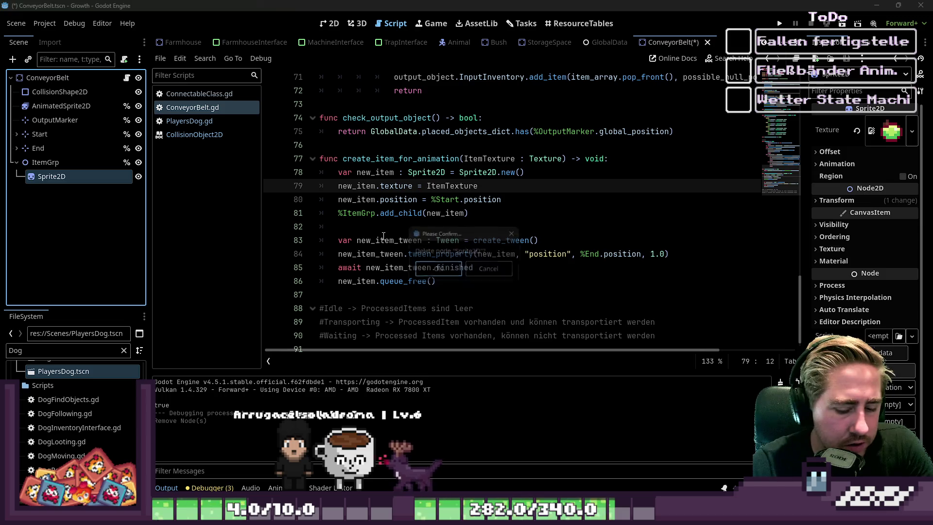
key(Delete)
Step: Expand Start and End, select End's ColorRect, and view the belt in 2D
click(16, 134)
click(17, 162)
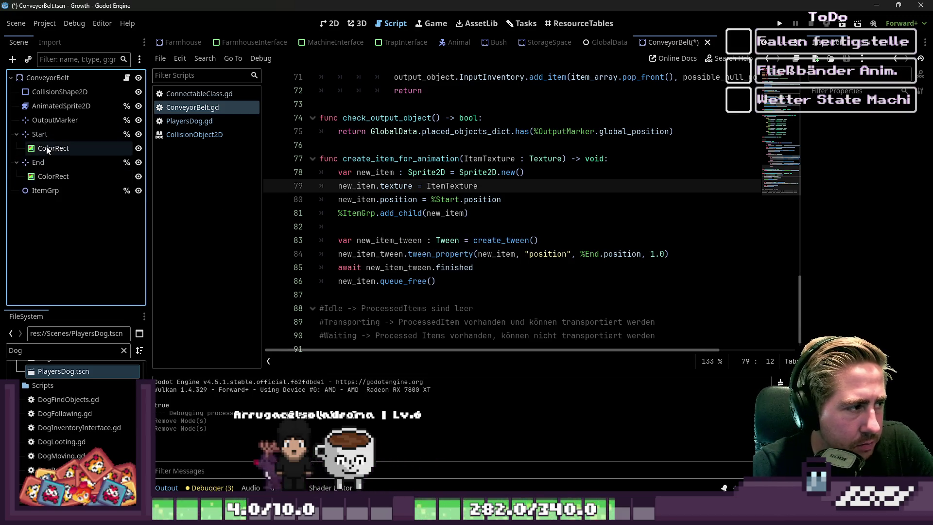
click(54, 177)
click(329, 23)
scroll(417, 194, down, 5)
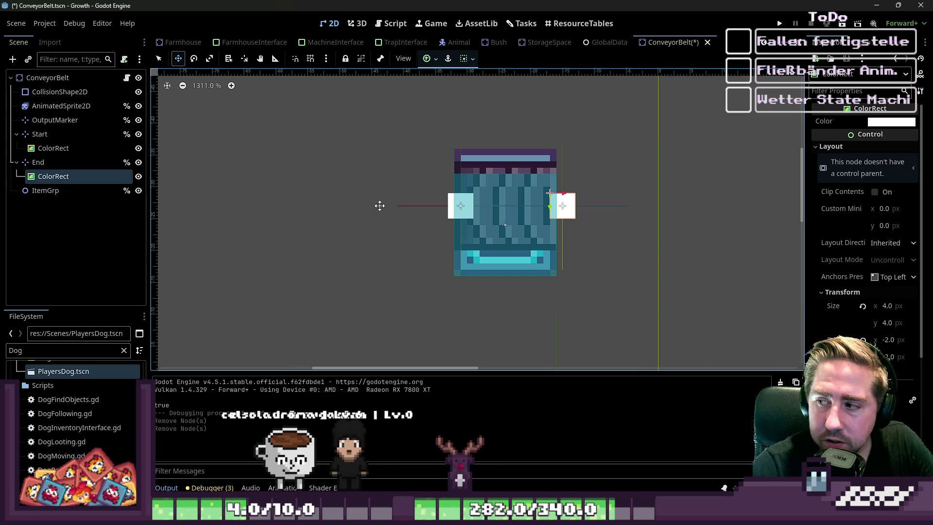
Step: Try moving Start and End left together with grid snapping on, then undo
click(38, 163)
shift+click(40, 135)
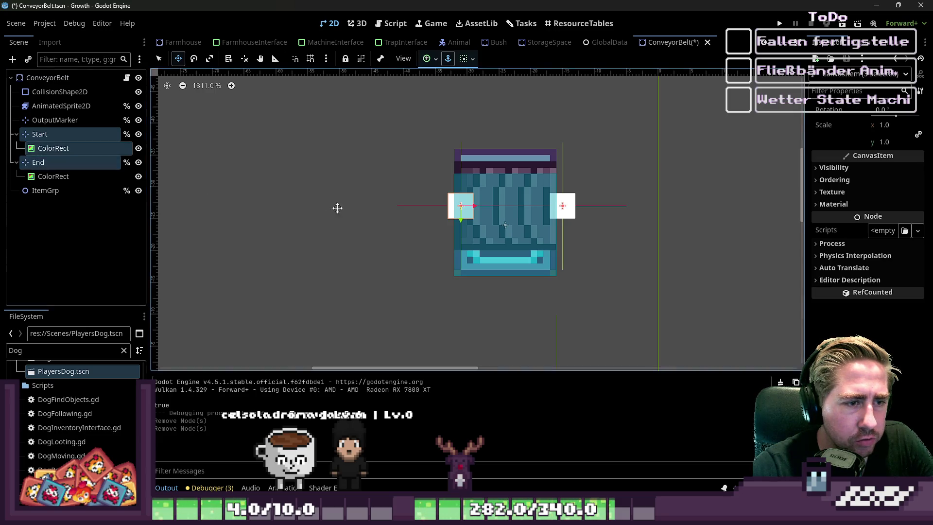
mouse_move(459, 217)
mouse_down()
mouse_move(392, 209)
mouse_move(406, 225)
mouse_move(394, 204)
mouse_up()
click(311, 58)
key(ctrl+z)
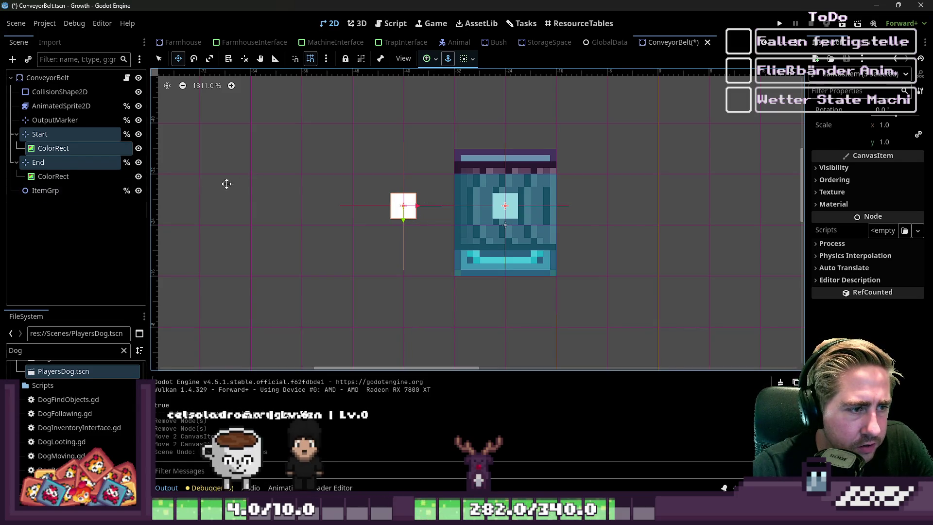
Step: Try shifting the End marker down toward y -24, undoing each attempt
click(32, 153)
click(35, 162)
mouse_move(404, 192)
mouse_down()
mouse_move(405, 209)
mouse_move(395, 211)
mouse_up()
key(ctrl+z)
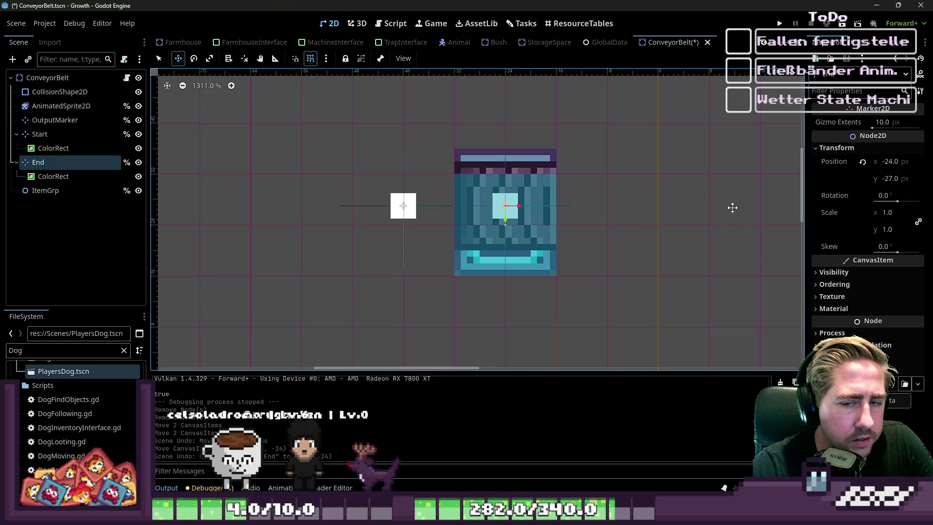
key(Down)
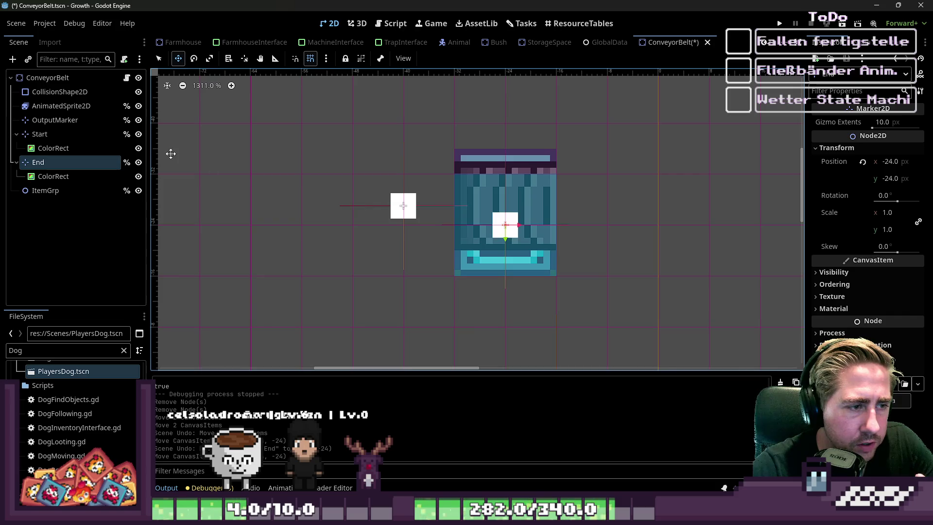
key(ctrl+z)
Step: Check the Start and End marker positions, then select both markers together
click(42, 136)
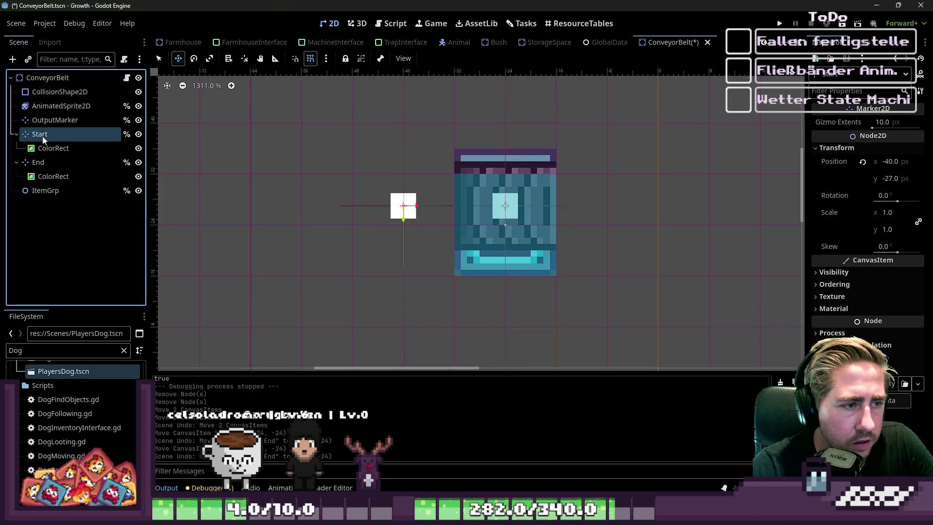
click(42, 163)
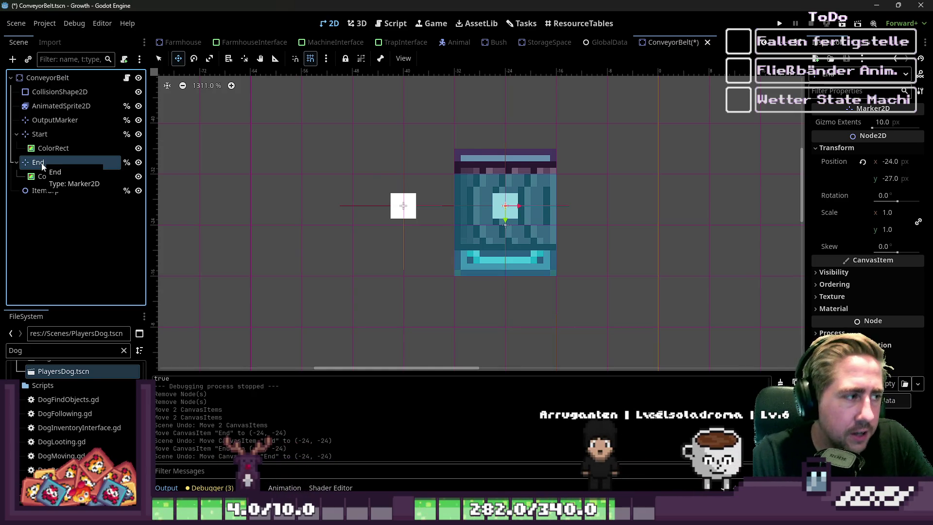
double_click(43, 166)
click(33, 130)
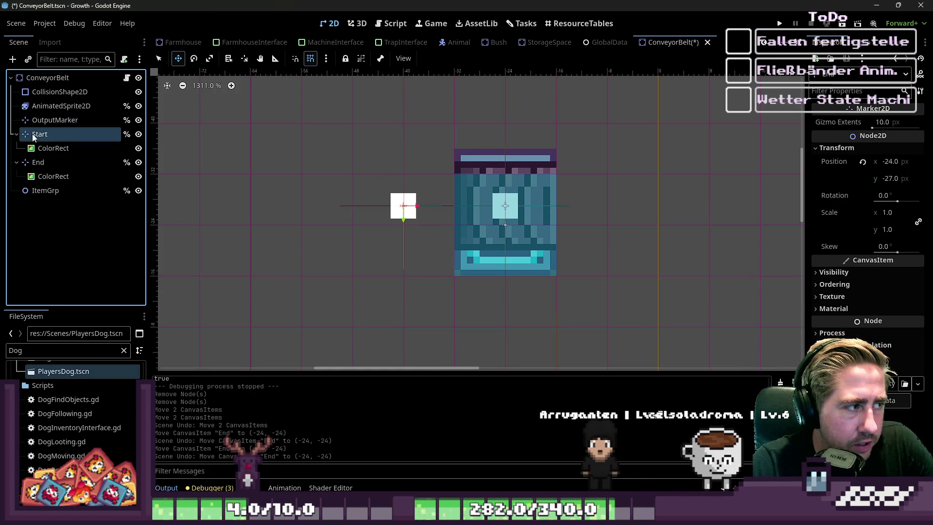
click(34, 164)
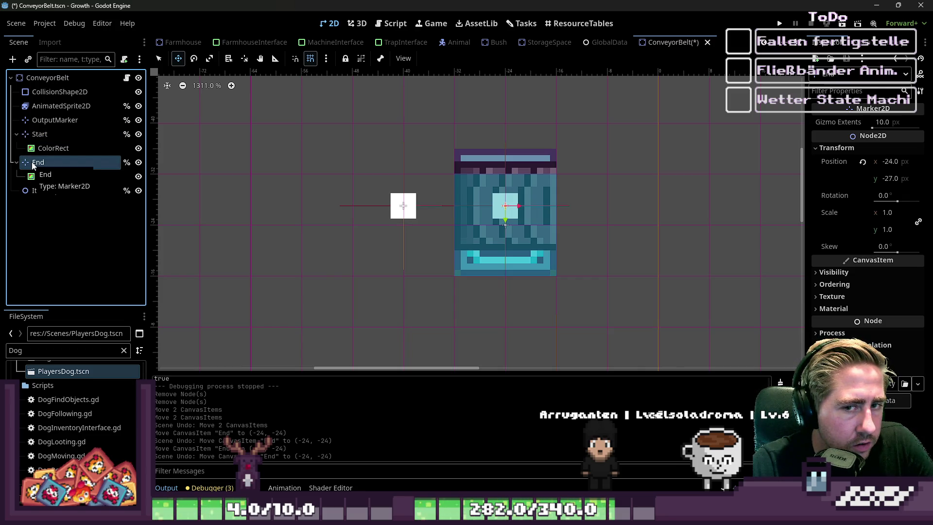
click(40, 134)
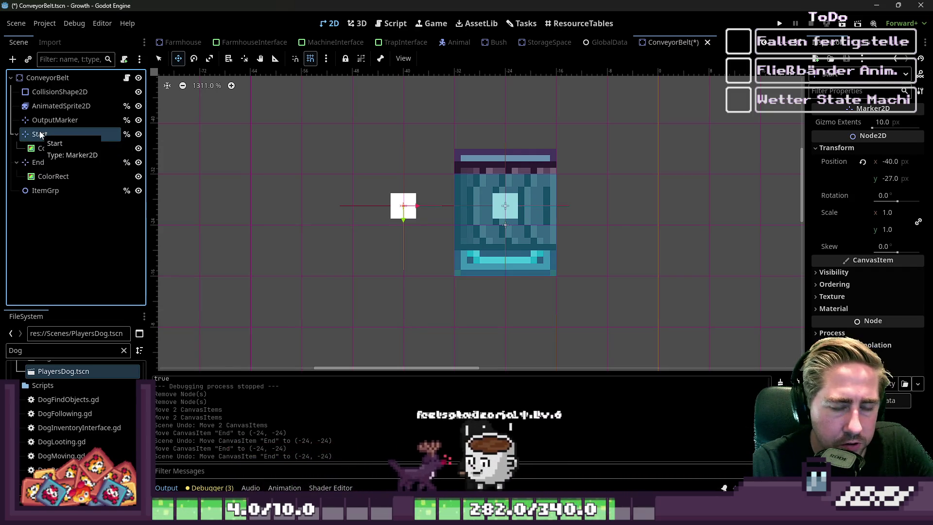
shift+click(38, 162)
Step: Move both markers up and right onto the belt with snapping off, undoing the last adjustment
mouse_move(350, 247)
mouse_down()
mouse_move(363, 228)
mouse_move(410, 241)
mouse_move(480, 227)
mouse_up()
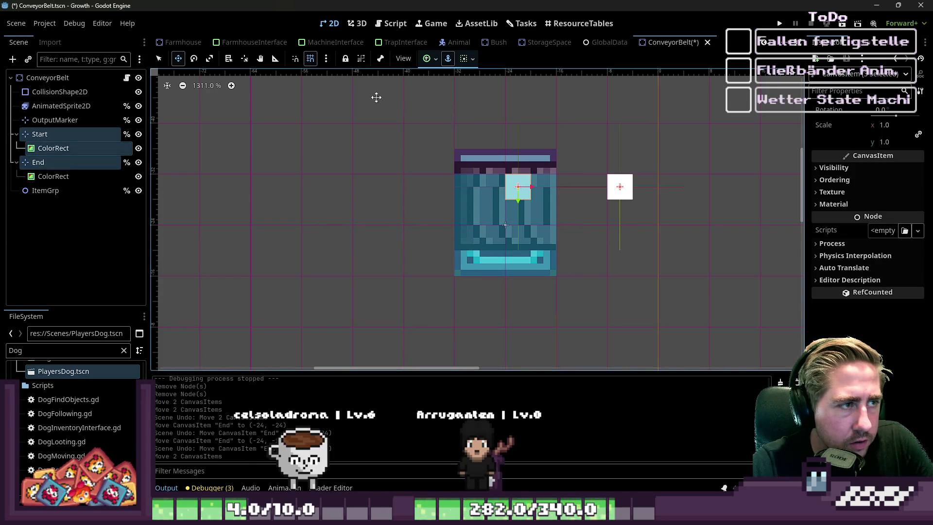
click(311, 59)
drag(528, 194, 530, 212)
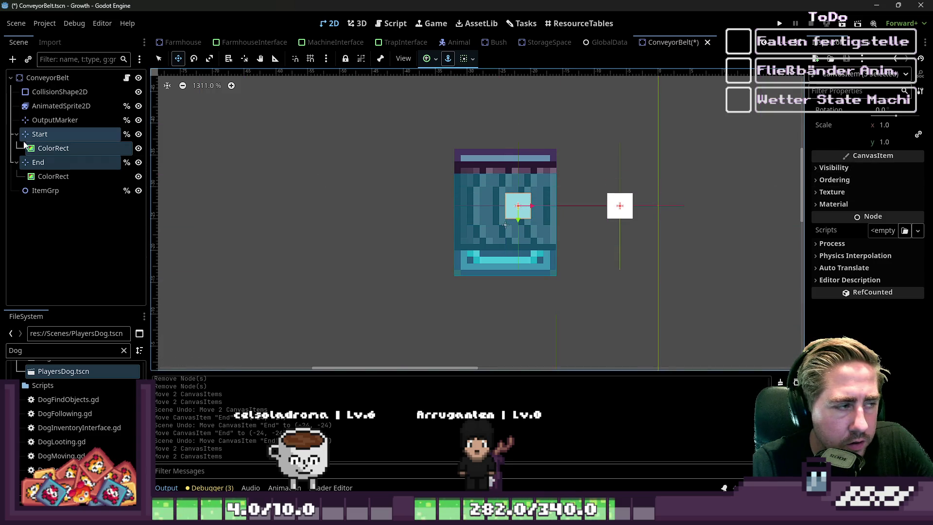
click(620, 206)
key(ctrl+z)
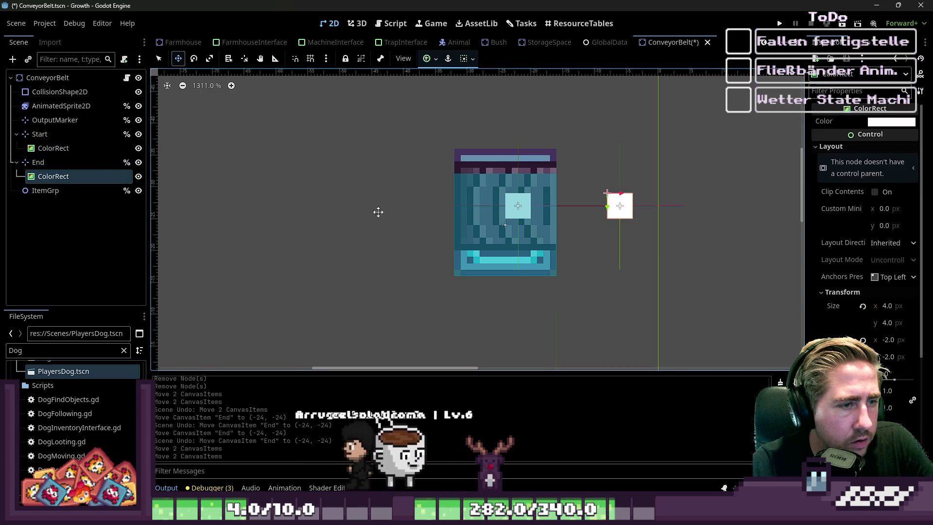
Step: Collapse the Start and End nodes, then nudge both selected markers slightly
click(54, 160)
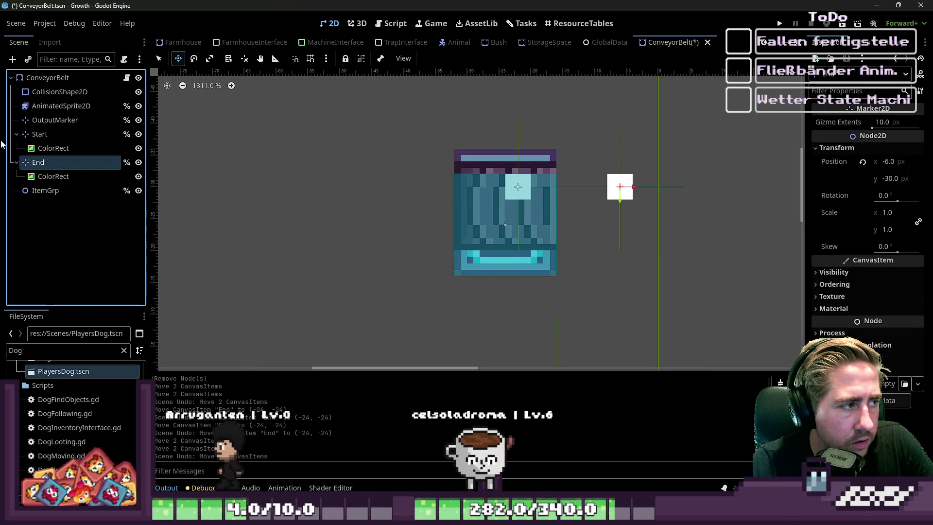
click(15, 134)
click(16, 148)
ctrl+click(42, 135)
drag(500, 201, 500, 218)
Step: Shift both markers 16 px right and confirm Start at (-24, -27), End at (-8, -27)
key(ctrl+z)
key(ctrl+z)
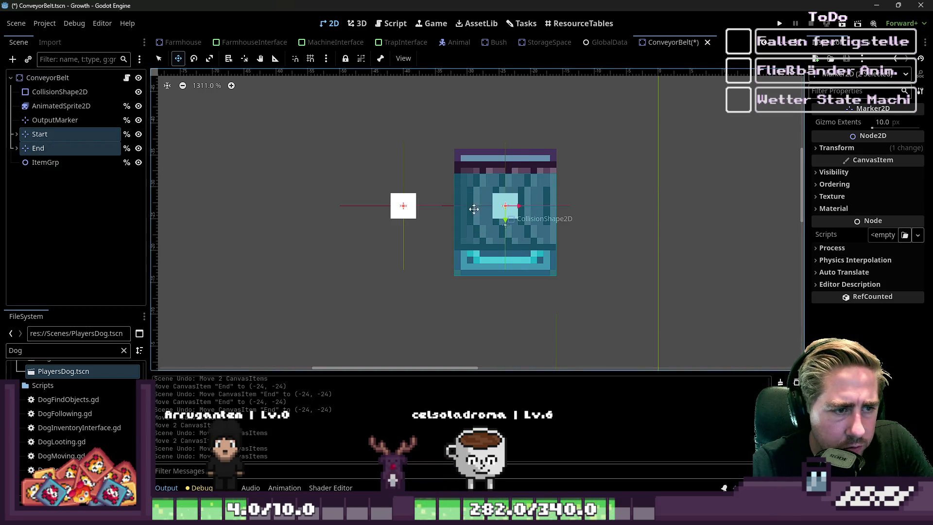
drag(411, 204, 514, 217)
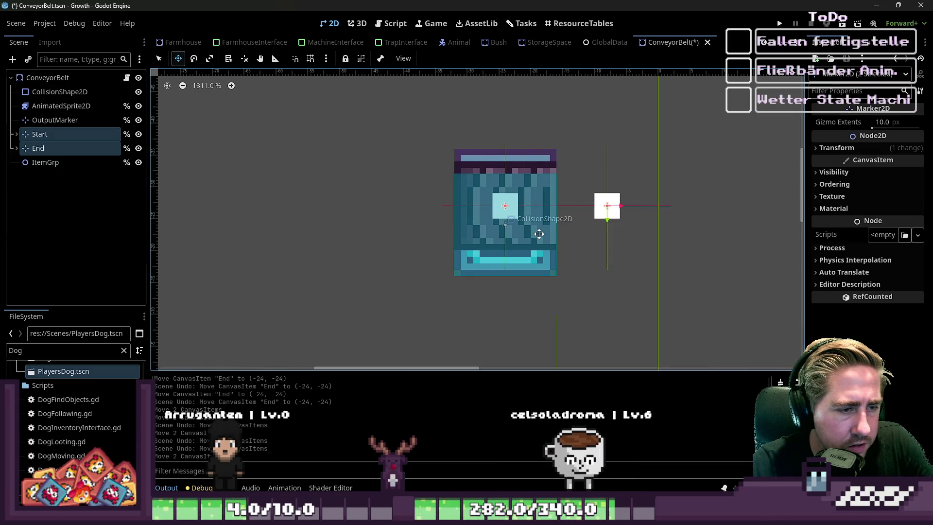
click(42, 137)
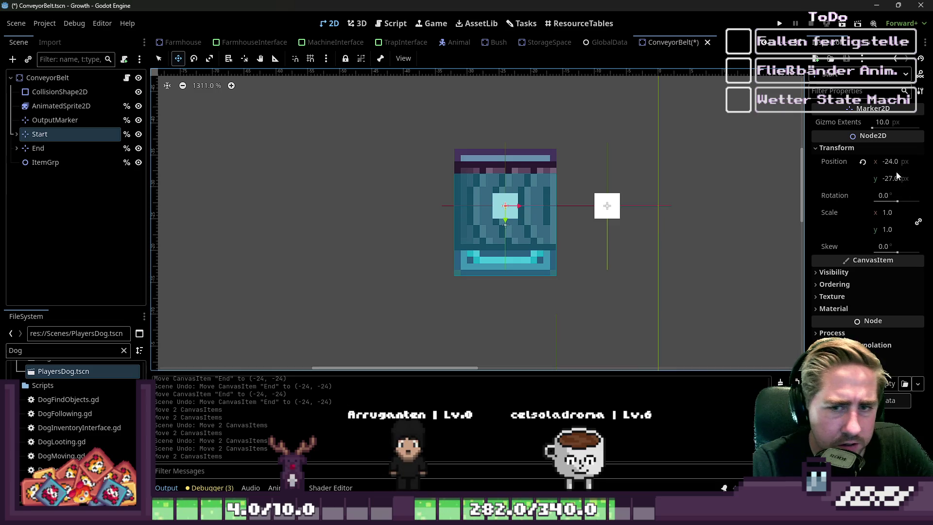
click(57, 151)
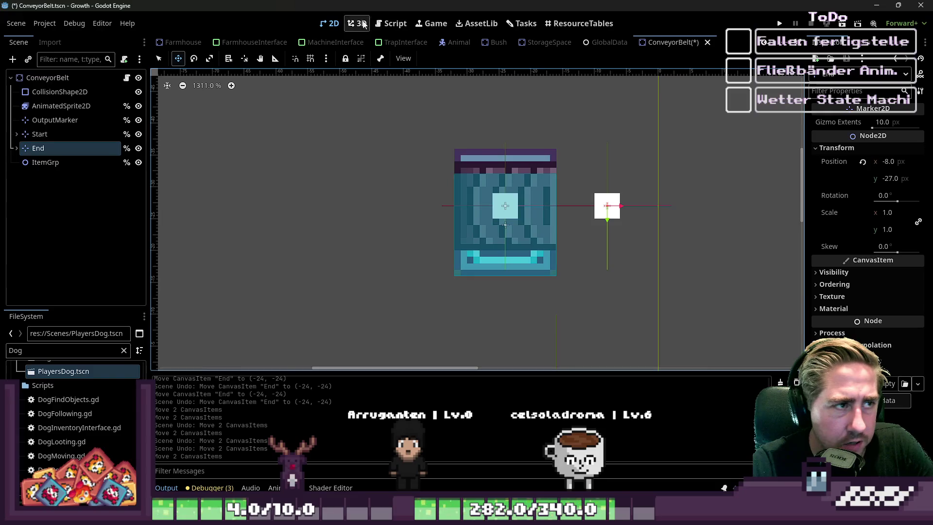
click(392, 24)
Step: Change the Right case Start vector to Vector2(-24.0, -27.0)
scroll(402, 134, up, 13)
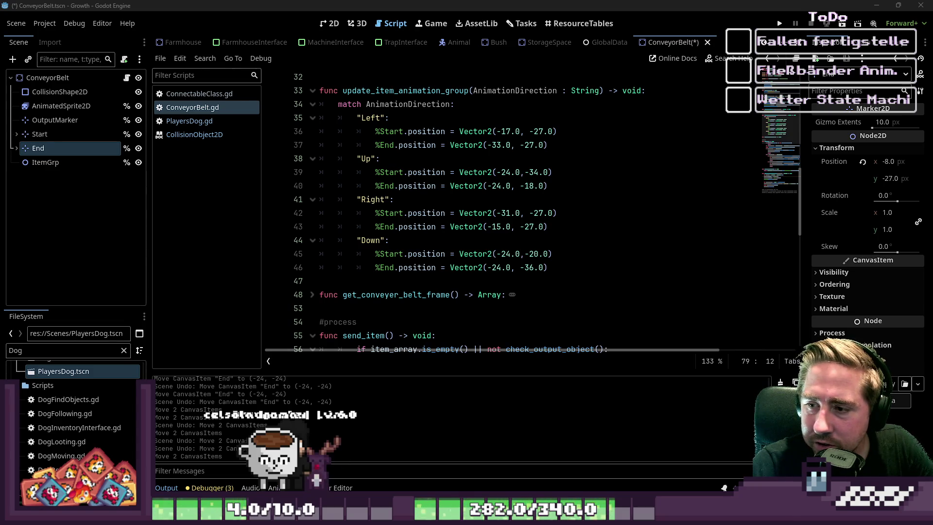
click(758, 193)
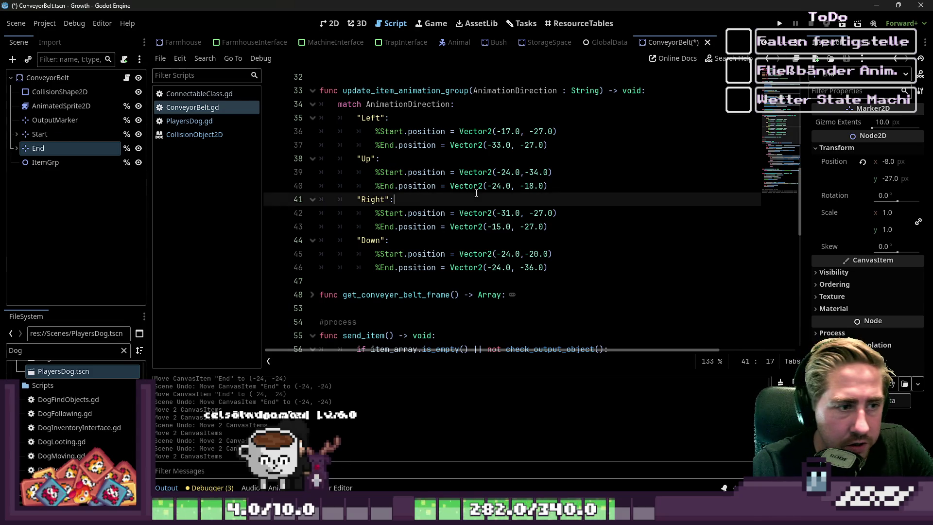
click(455, 131)
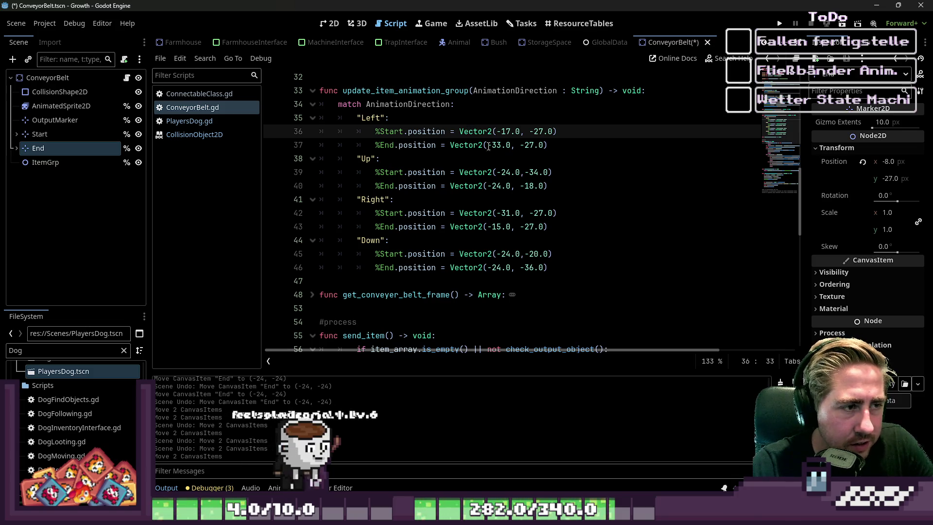
click(417, 185)
click(409, 212)
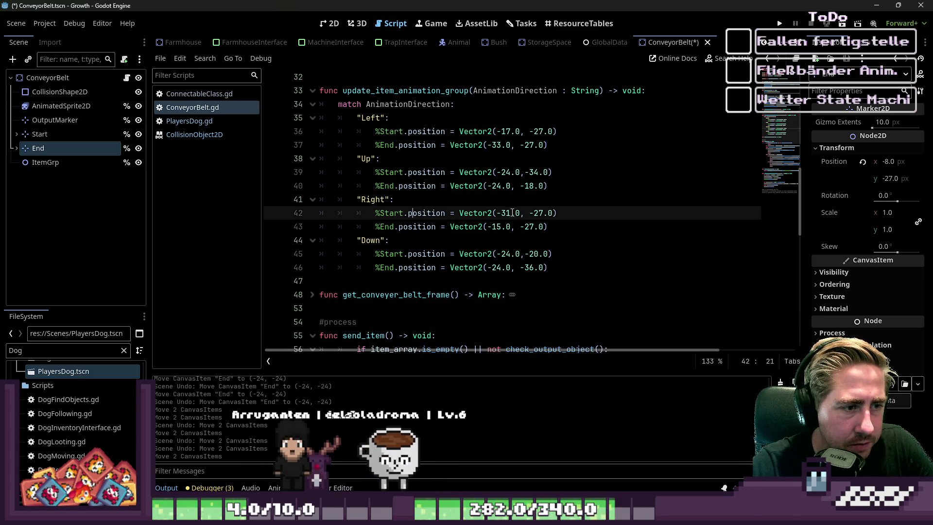
key(shift+Left)
key(shift+Left)
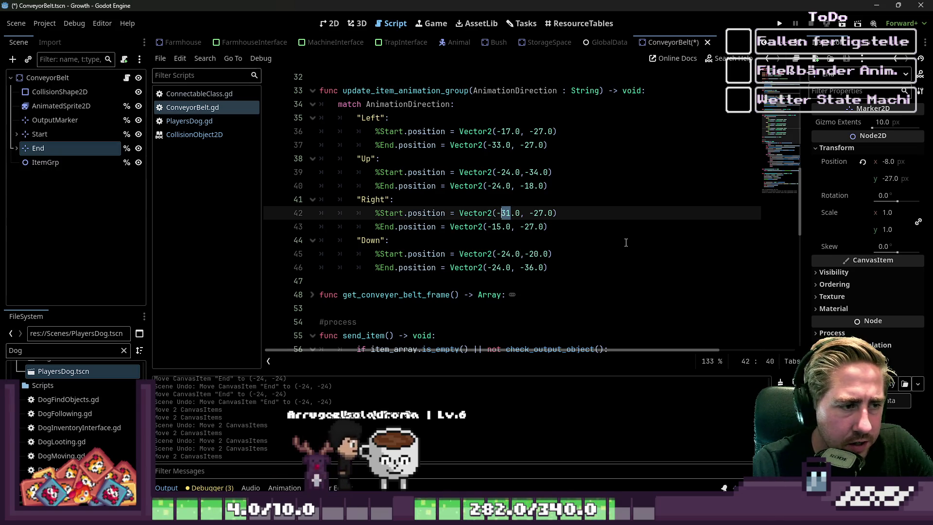
text(-24)
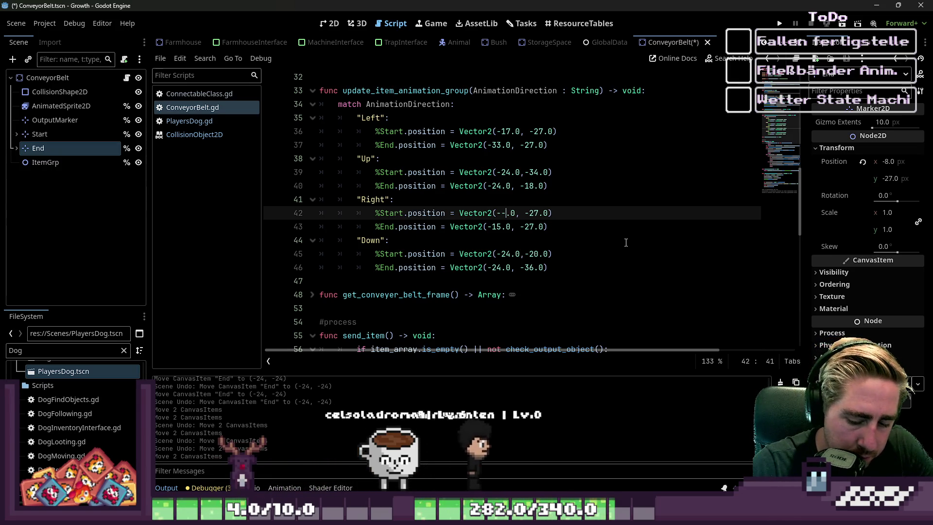
key(Left)
key(Left)
key(BackSpace)
key(Right)
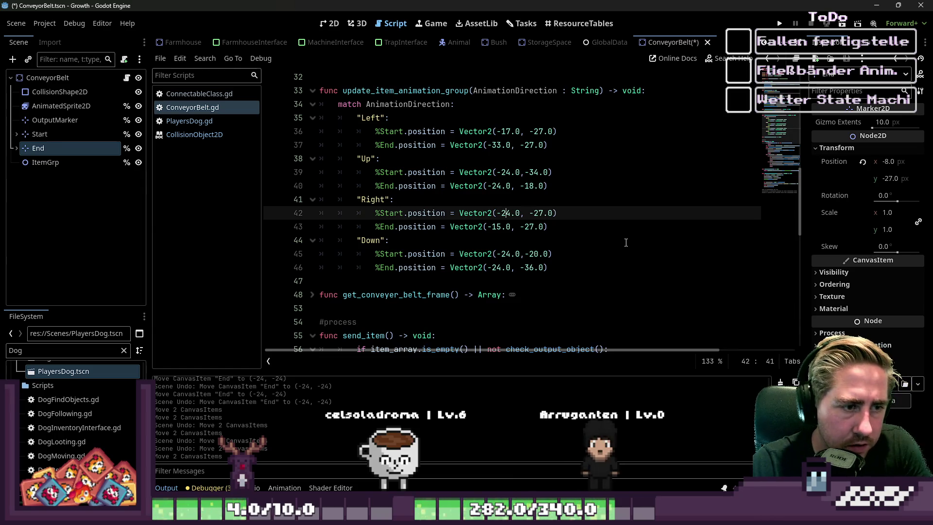
Step: Change the Right case End vector to Vector2(-8.0, -27.0) and return to the 2D view
click(392, 226)
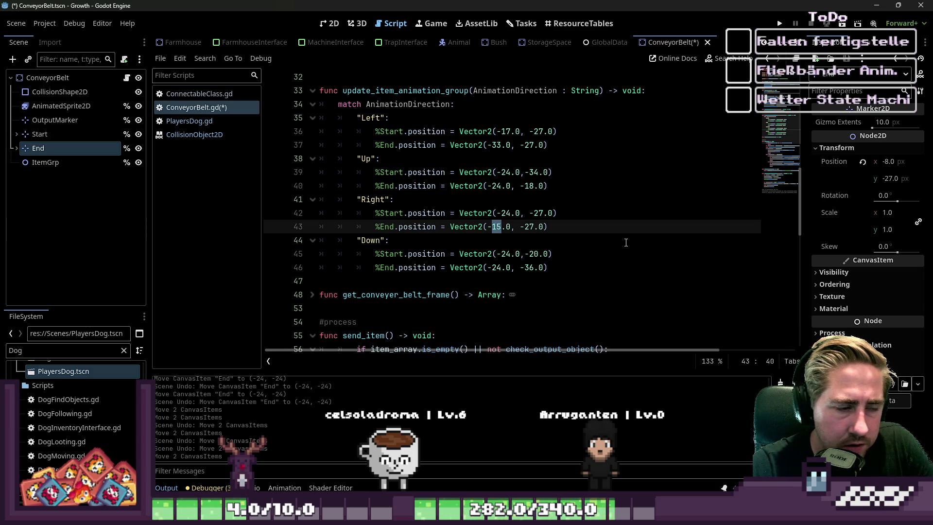
text(8)
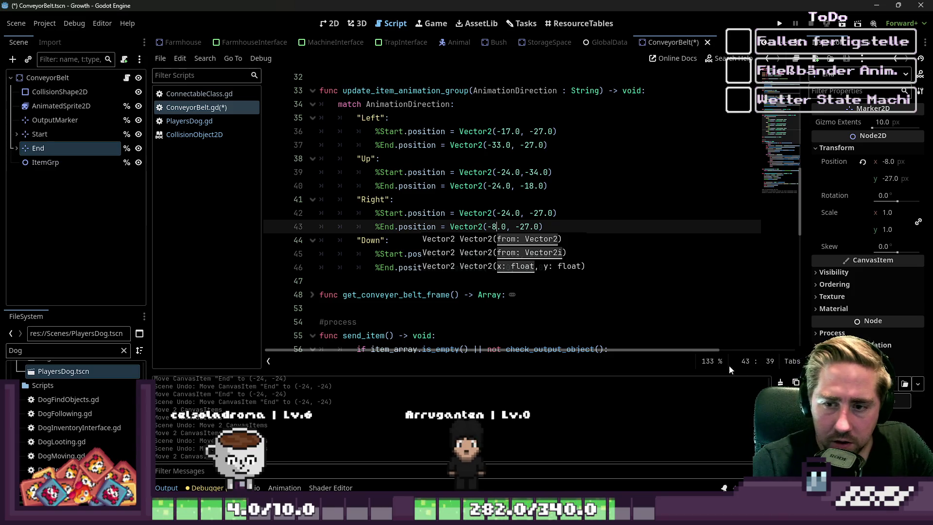
click(477, 254)
click(437, 226)
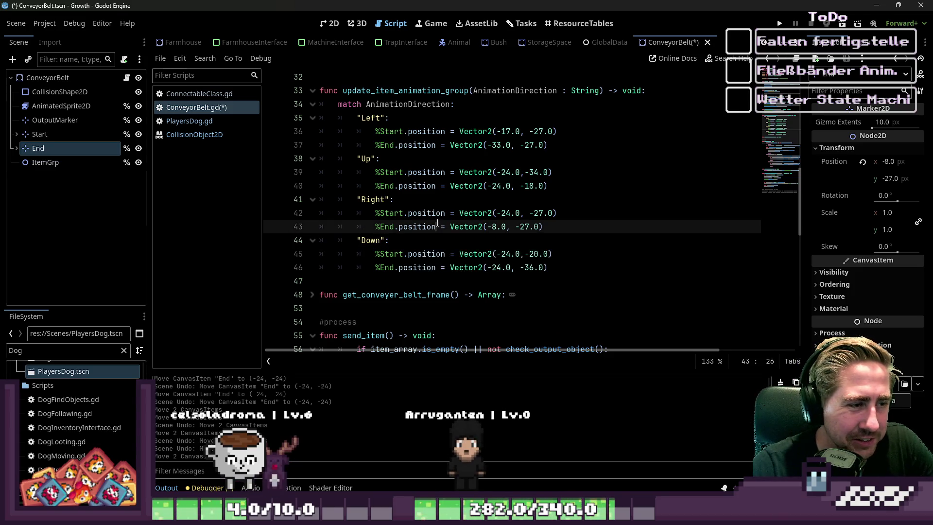
click(330, 23)
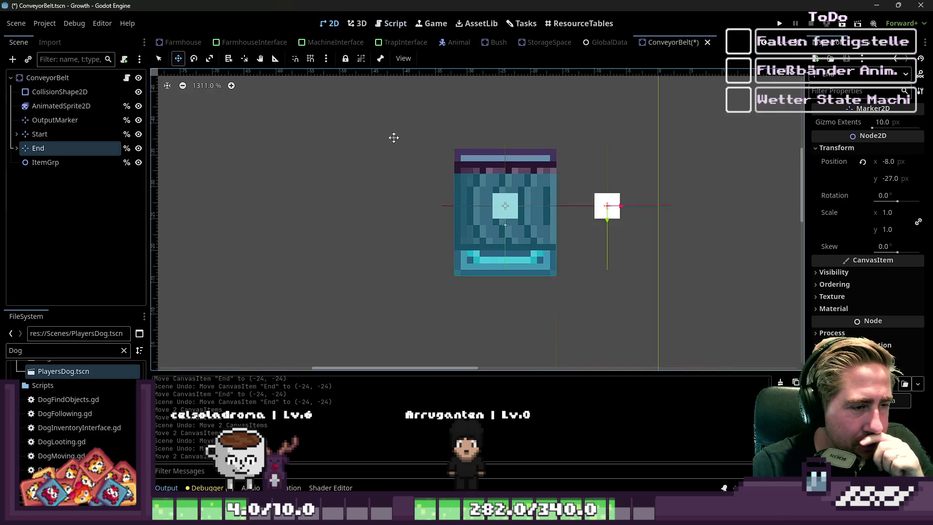
Step: Trial-move the Start marker, confirm it stays at (-24, -27), and go back to ConveyorBelt.gd
key(Up)
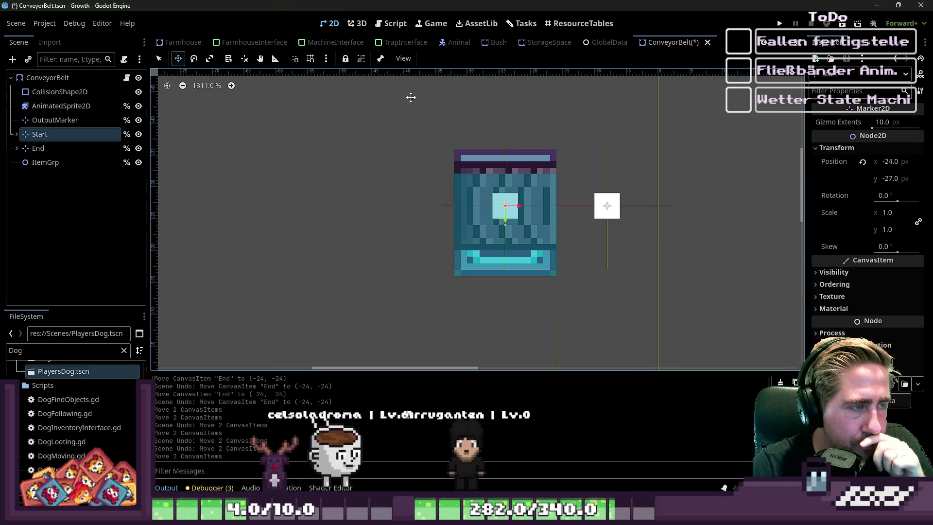
mouse_move(501, 211)
mouse_down()
mouse_move(444, 212)
mouse_move(501, 209)
mouse_up()
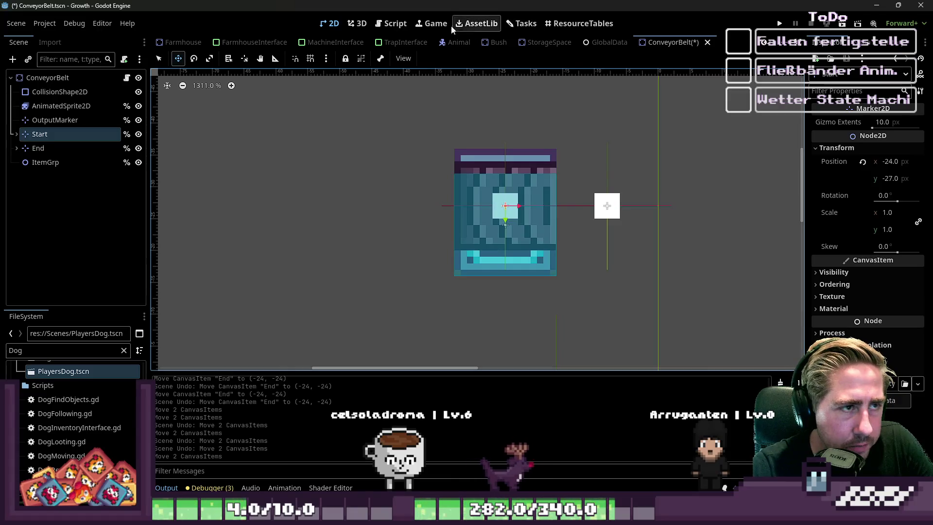
click(393, 23)
key(Up)
key(Up)
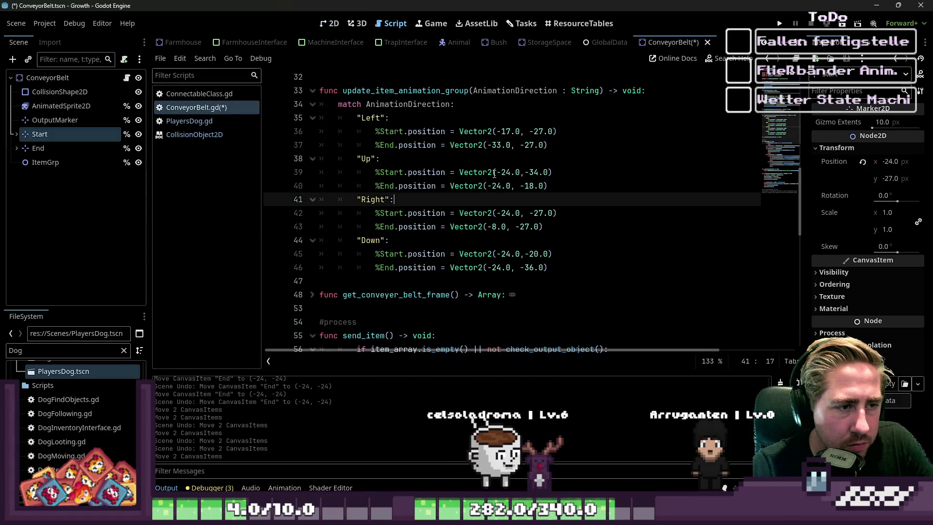
Step: Copy Vector2(-24.0, -27.0) from the Right case Start line
click(493, 179)
drag(557, 131, 459, 130)
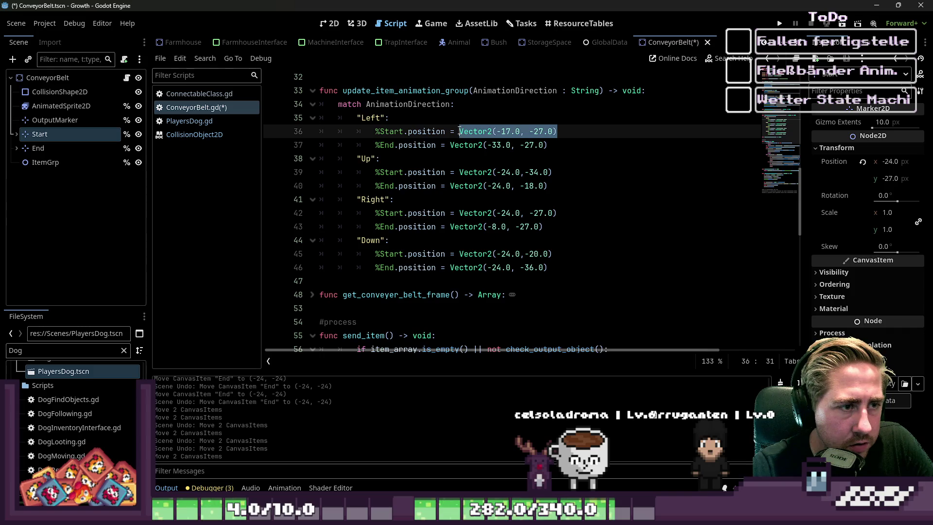
click(559, 172)
click(576, 214)
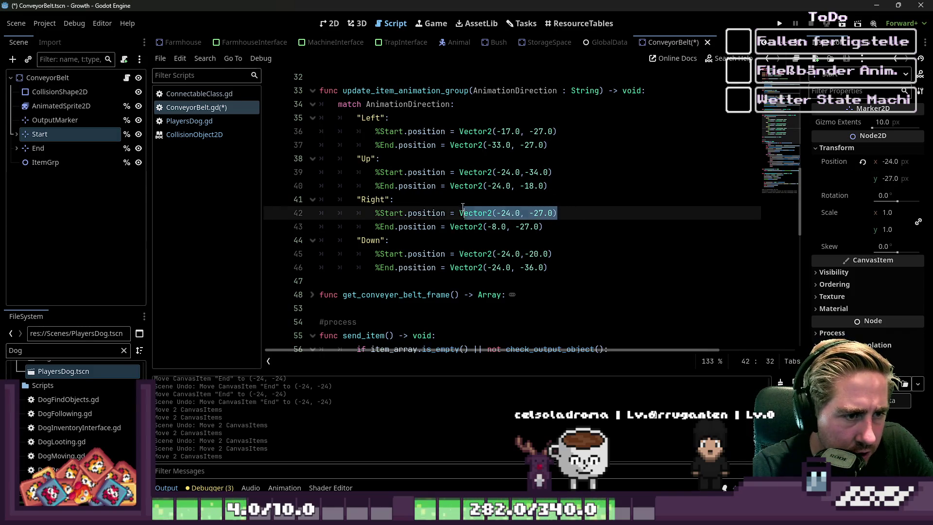
key(ctrl+c)
key(Up)
key(Up)
key(Up)
Step: Paste Vector2(-24.0, -27.0) over the Start vectors in the Up, Left and Down cases
key(shift+End)
key(ctrl+v)
drag(557, 132, 459, 132)
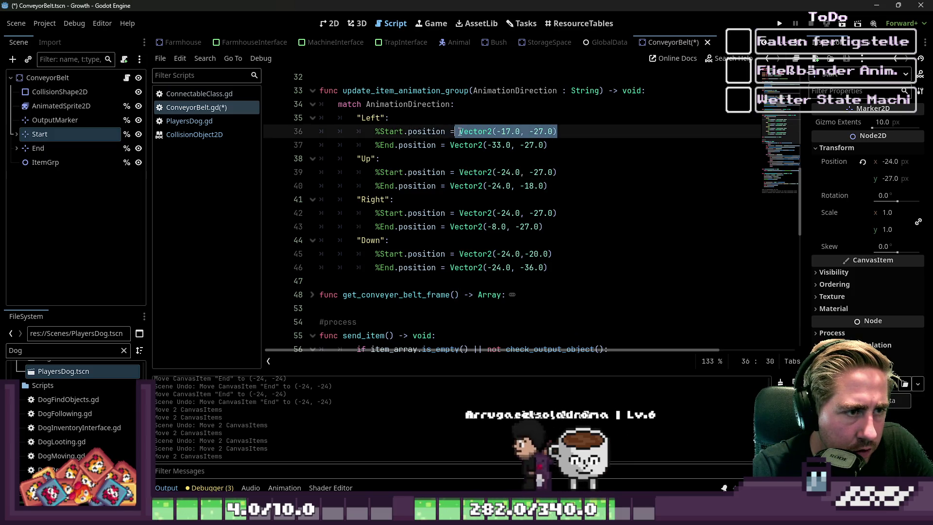
key(ctrl+v)
drag(559, 249, 459, 250)
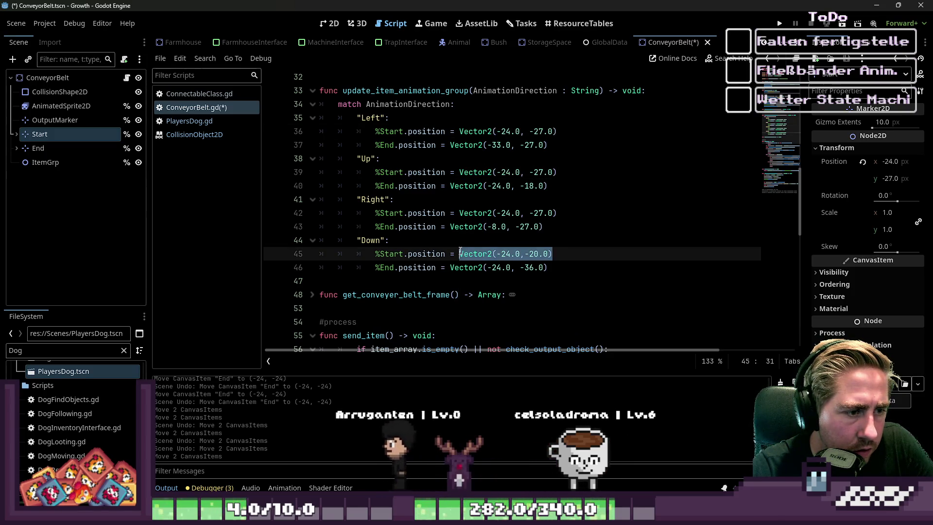
key(ctrl+v)
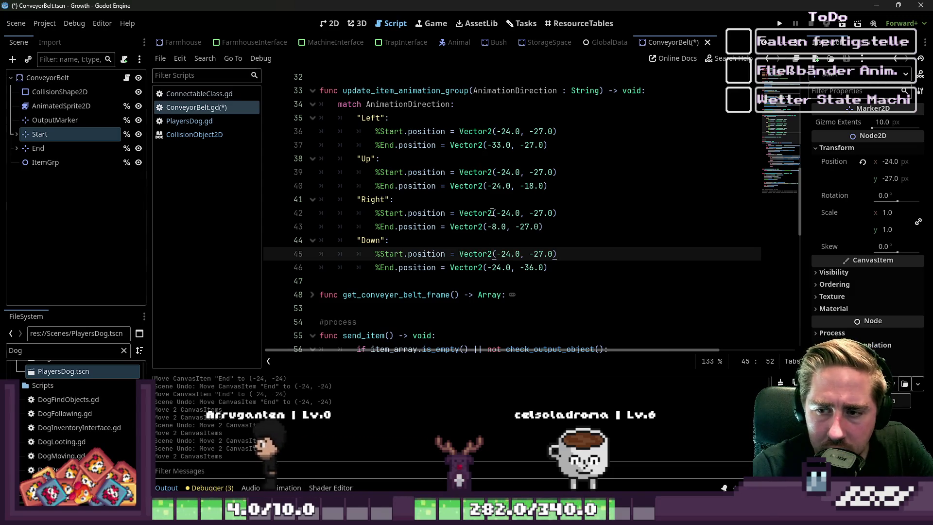
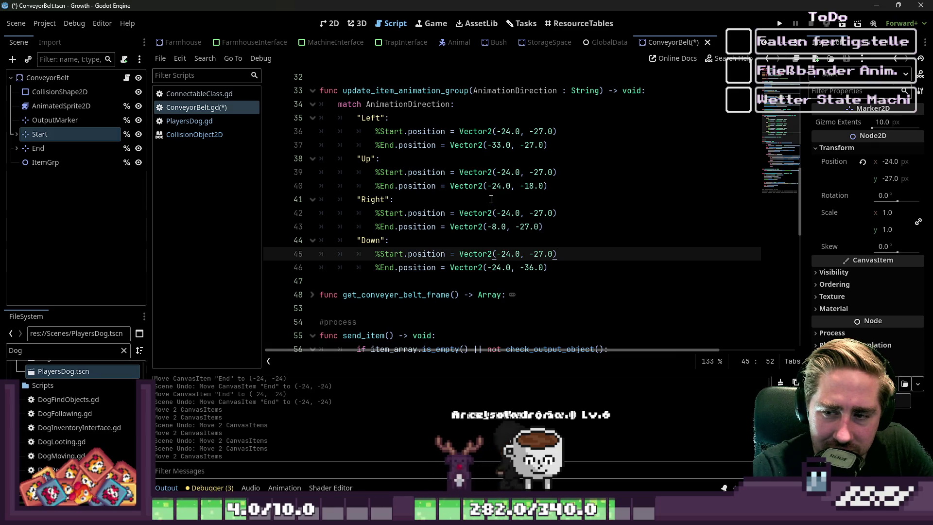
Step: Review the four direction match cases in ConveyorBelt.gd, from the Up end line to the Right case
click(481, 226)
click(473, 186)
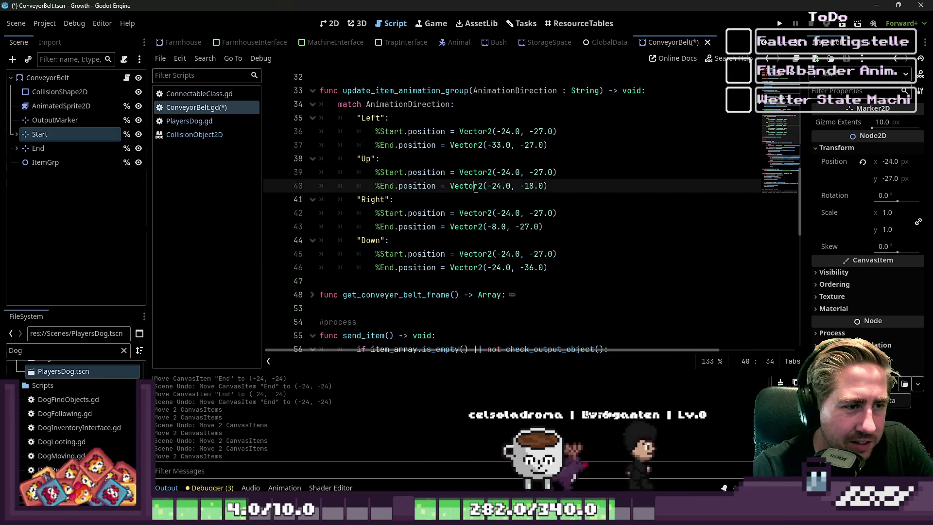
click(467, 141)
click(425, 203)
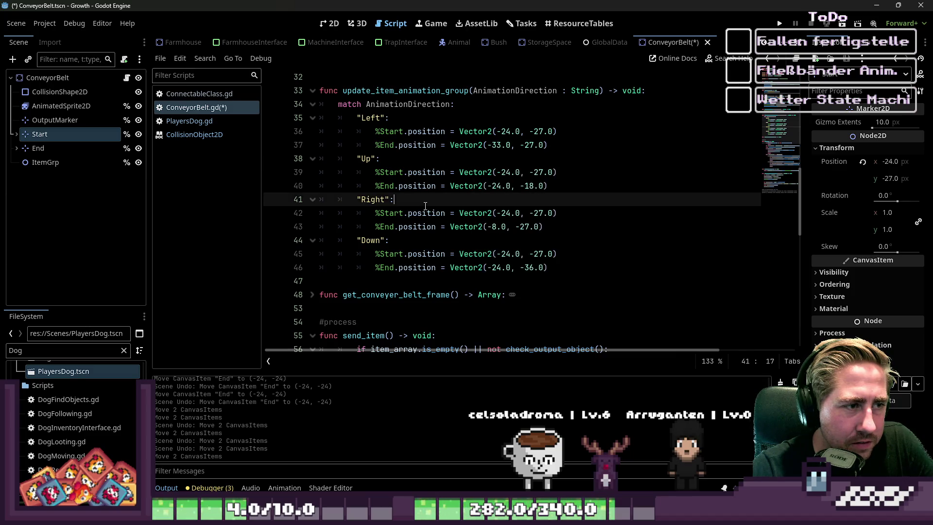
mouse_move(551, 268)
mouse_down()
mouse_move(389, 241)
mouse_move(304, 121)
mouse_up()
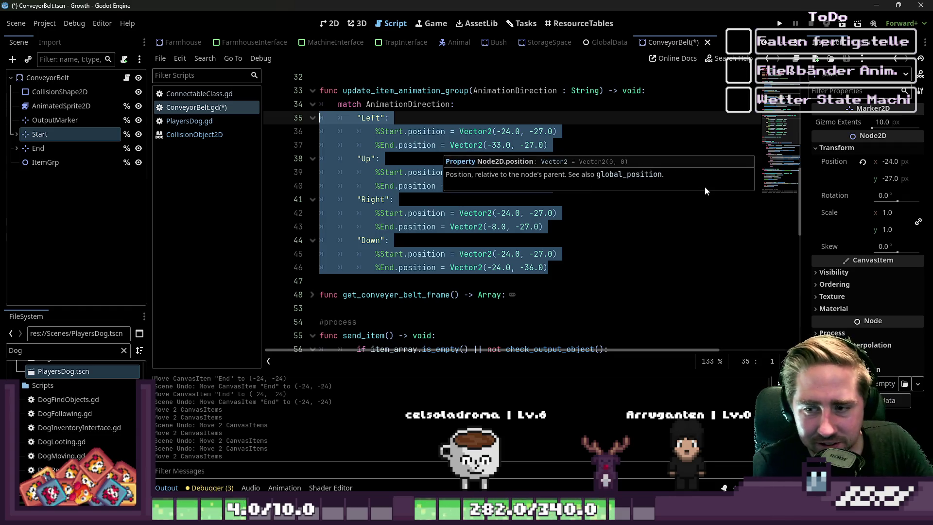
click(590, 230)
click(593, 234)
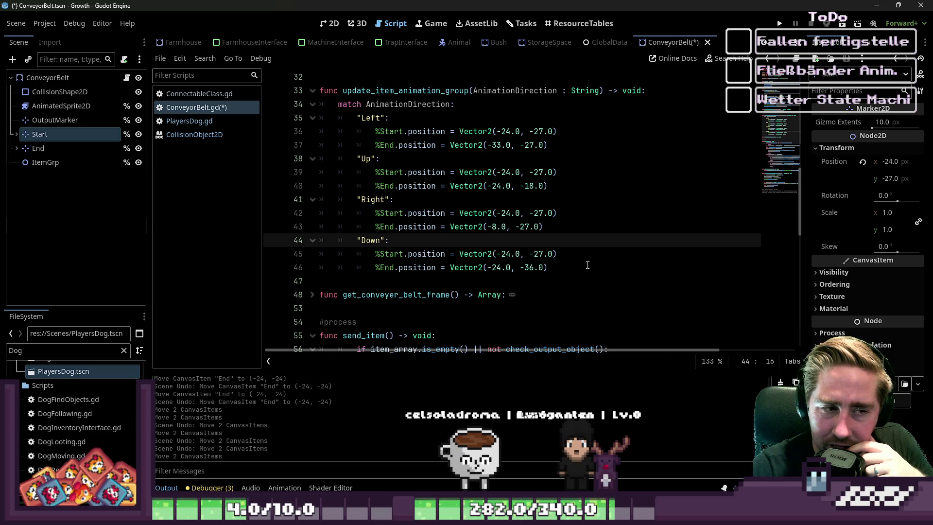
mouse_move(574, 267)
mouse_down()
mouse_move(318, 130)
mouse_move(317, 115)
mouse_up()
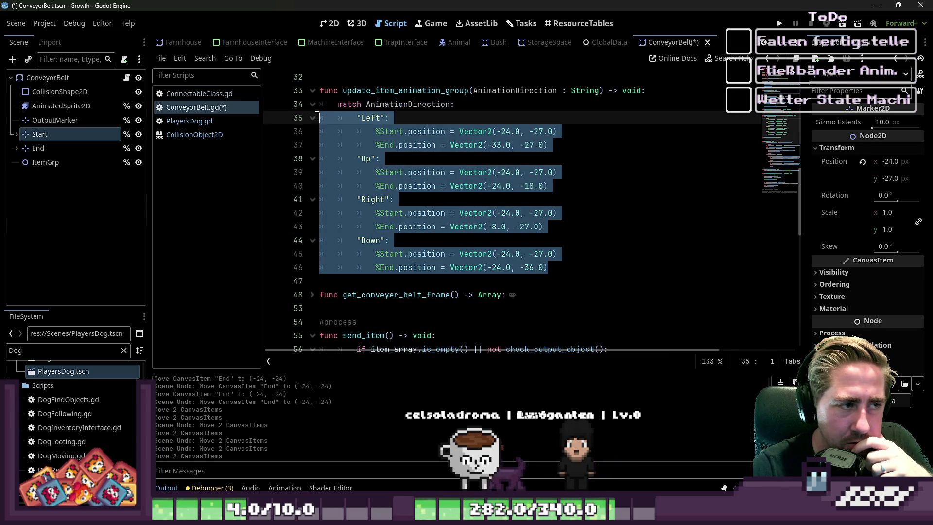
click(558, 201)
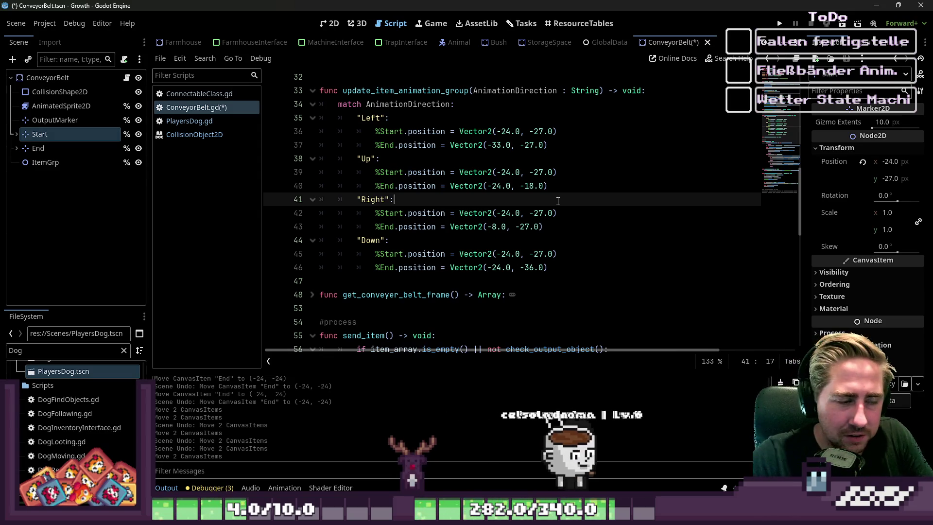
Step: Compare the Right end and Left start/end position values with the conveyor belt in the 2D view
click(654, 212)
click(654, 226)
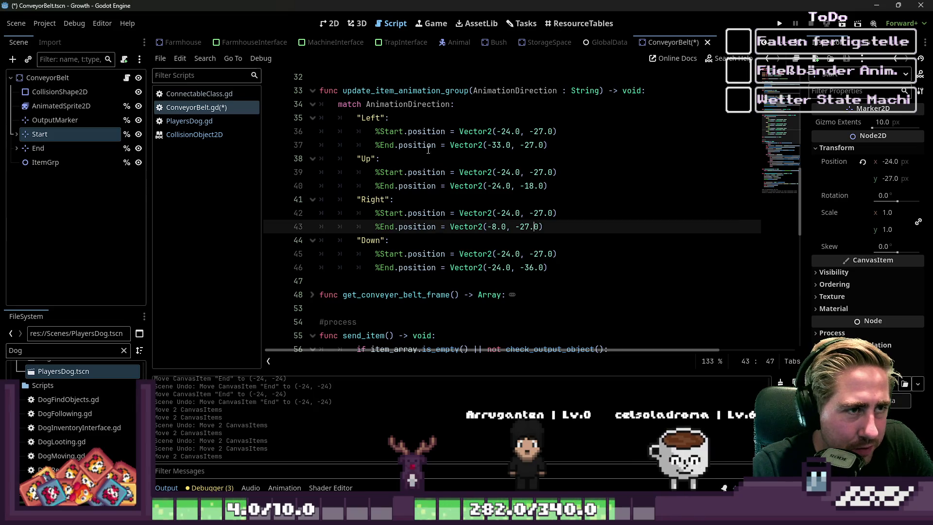
click(333, 22)
click(389, 23)
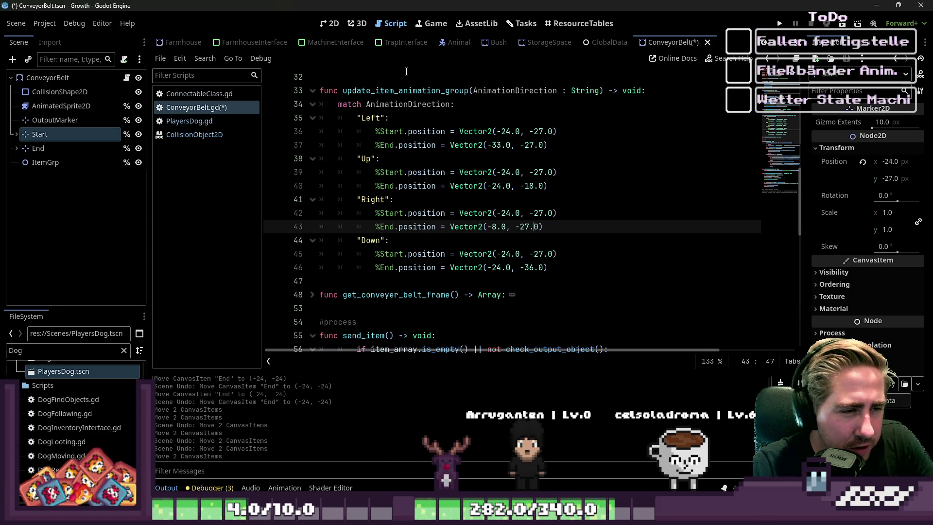
click(510, 131)
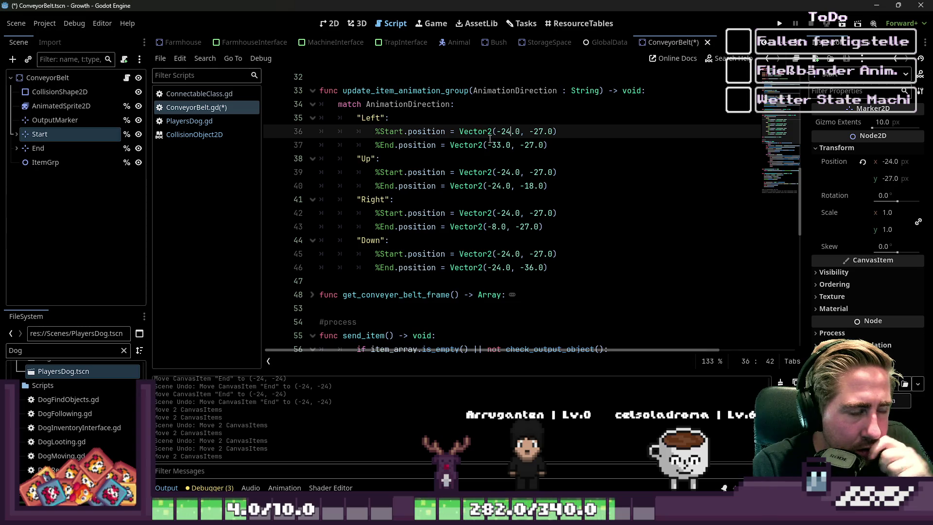
click(502, 143)
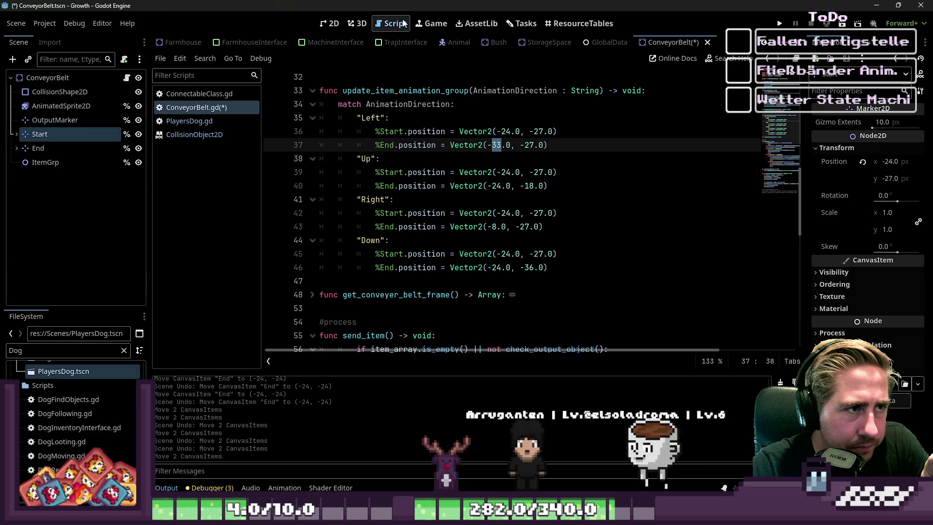
click(333, 24)
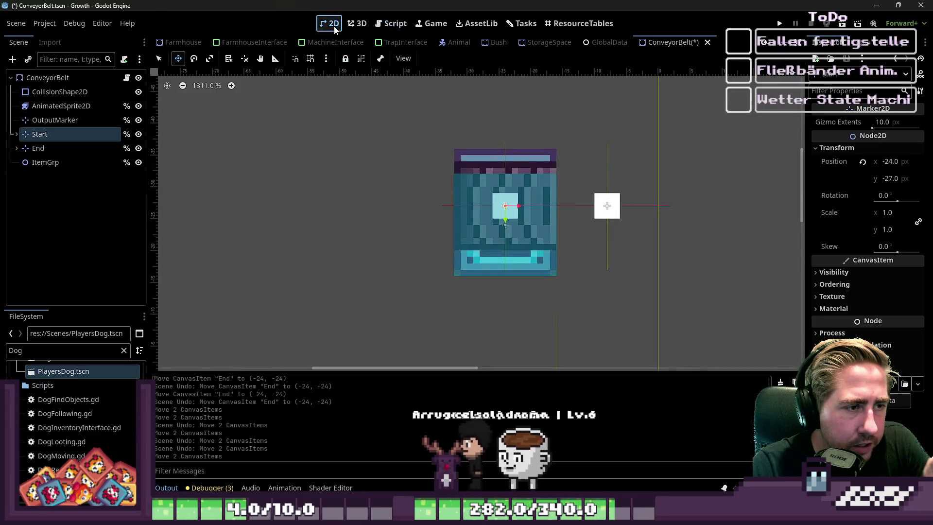
Step: Drag the End marker to the belt's left side, around x -40
click(45, 147)
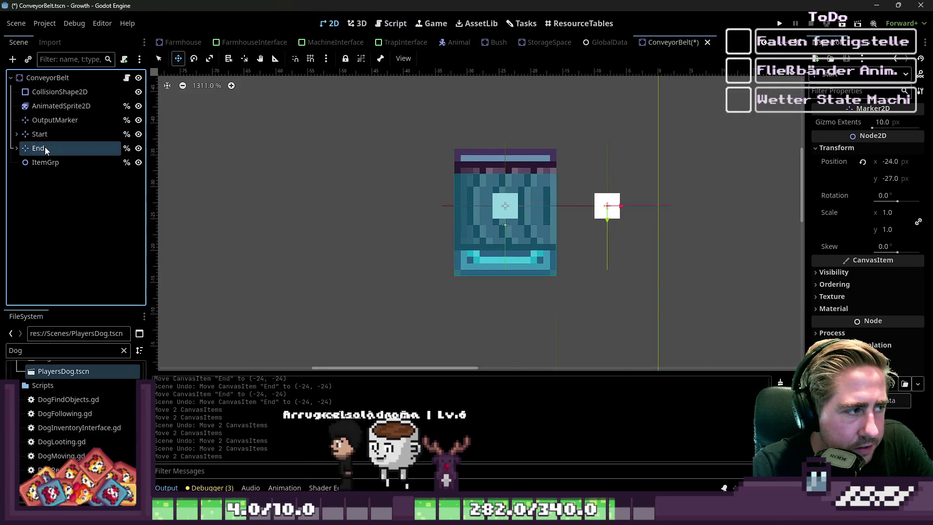
mouse_move(607, 205)
mouse_down()
mouse_move(417, 203)
mouse_move(437, 200)
mouse_up()
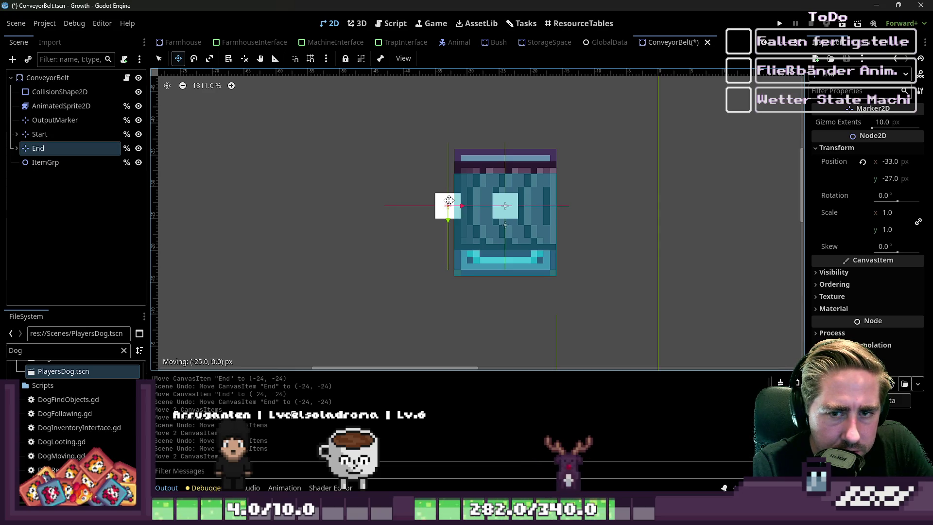
drag(455, 200, 403, 200)
Step: In the script, change the Left end x value from -33.0 to -40.0
click(381, 18)
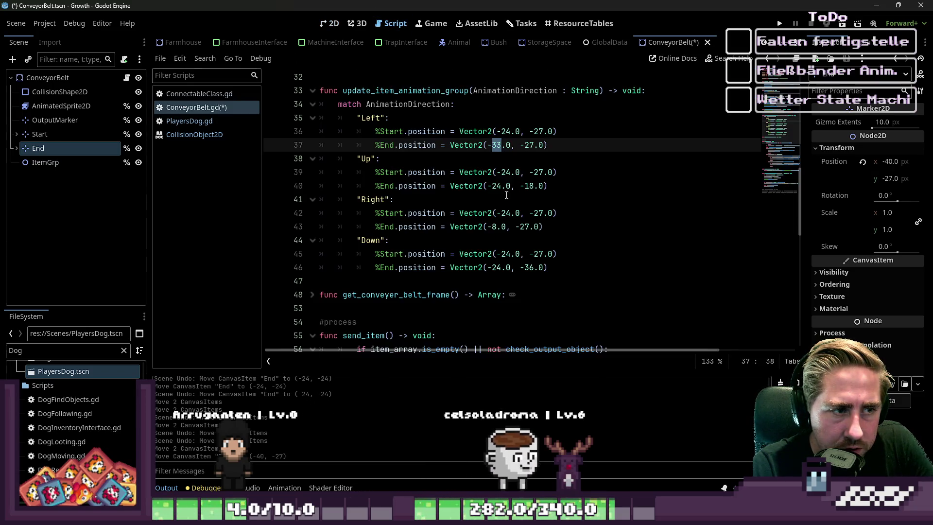
click(665, 145)
key(ctrl+Left)
key(ctrl+shift+Right)
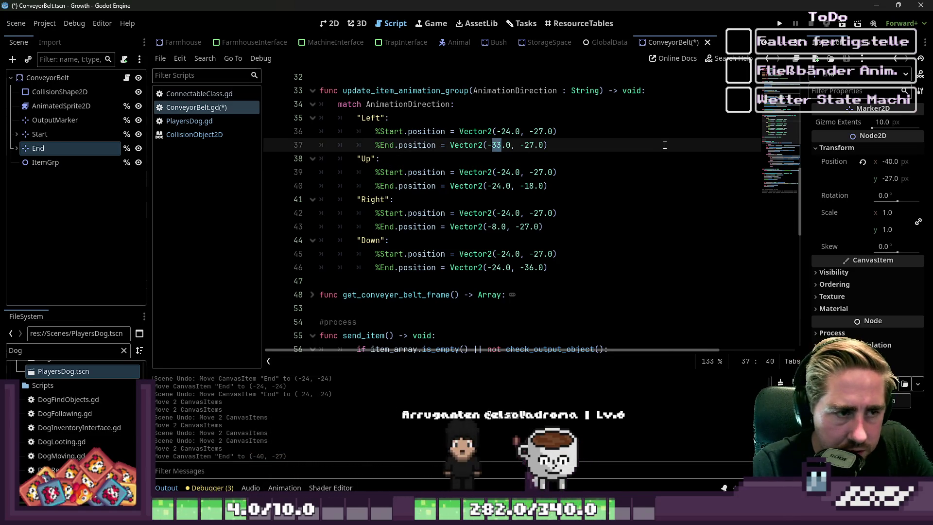
text(0)
key(Escape)
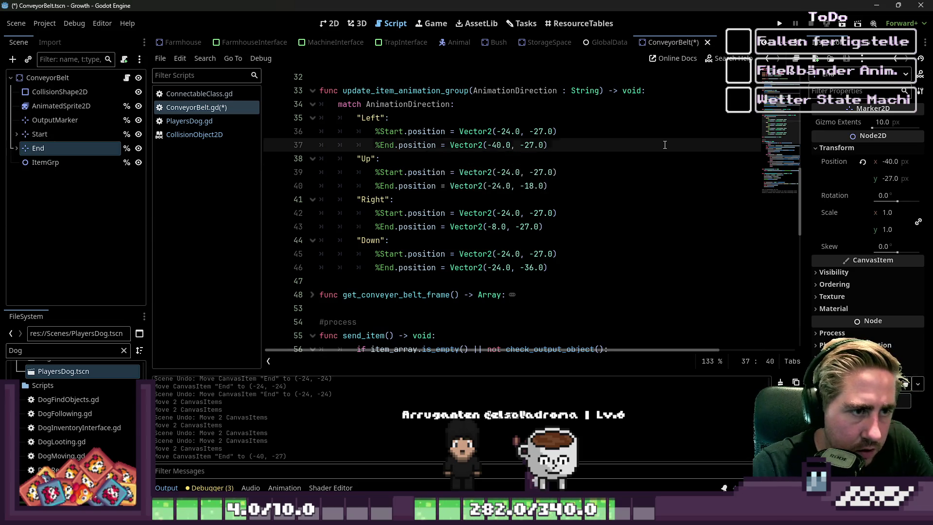
key(Down)
key(Down)
key(Down)
Step: Go to the Up case's End position and select its -24 x and -18 y values
key(Up)
key(Down)
key(Down)
key(Down)
key(Up)
key(Up)
key(Up)
key(Up)
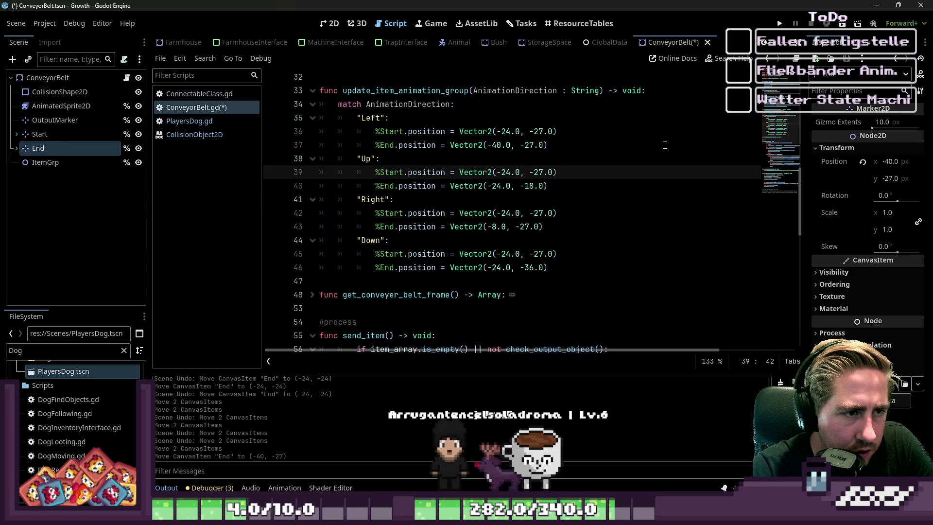
key(Down)
key(shift+Left)
key(shift+Left)
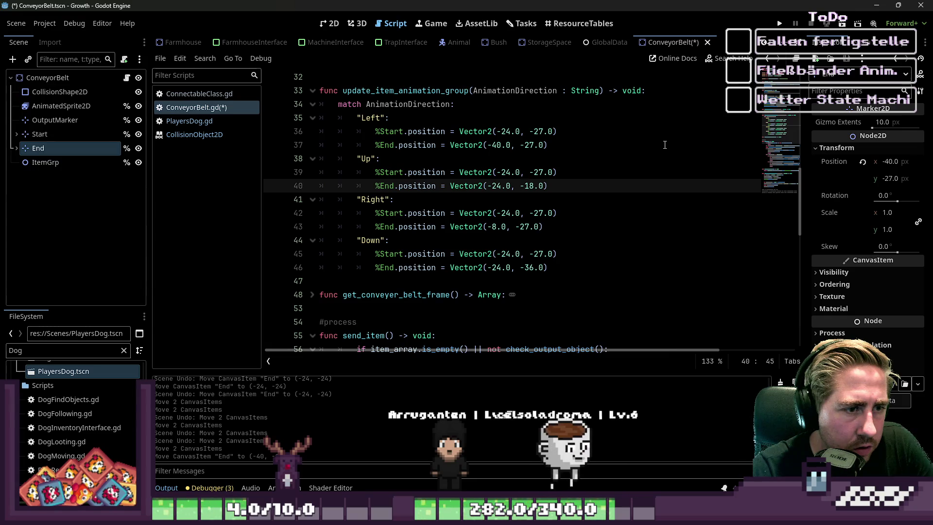
key(Left)
key(Left)
key(Left)
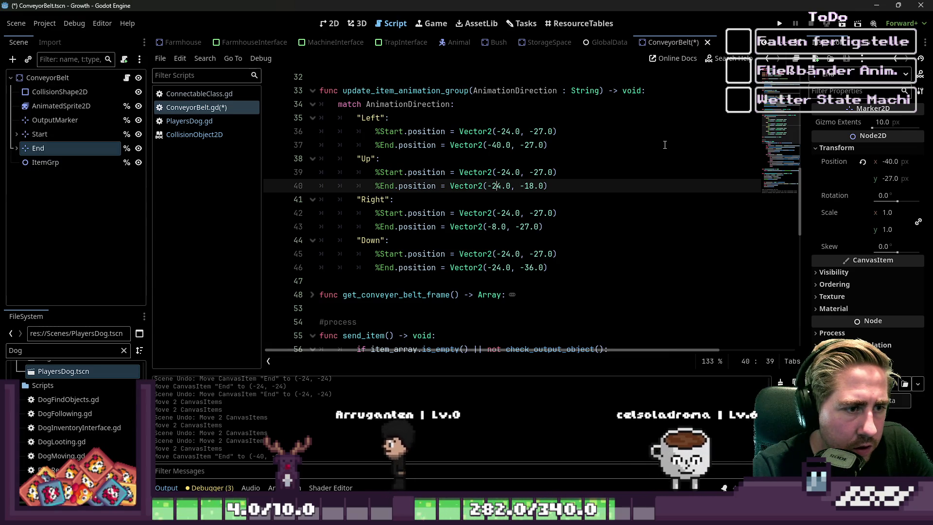
key(shift+Right)
key(shift+Right)
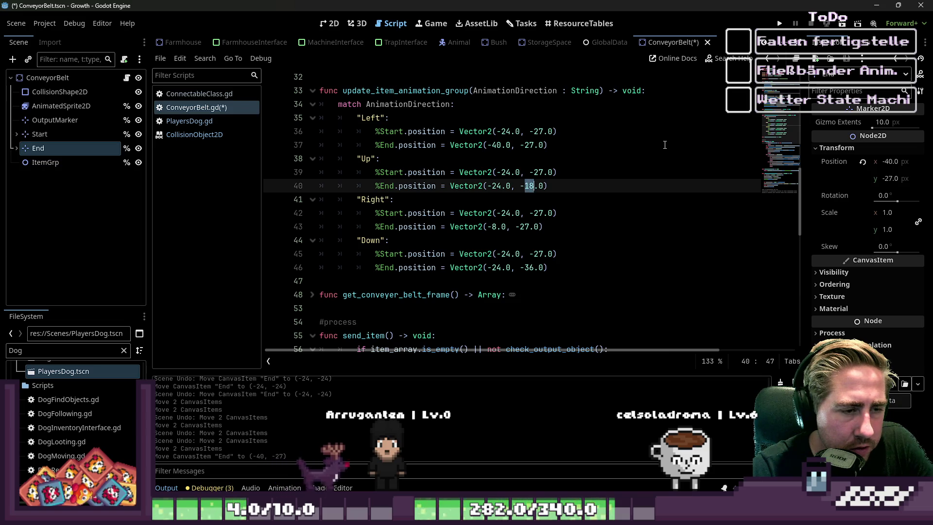
Step: Drag the End marker above the belt centre to read the Up end position
click(332, 24)
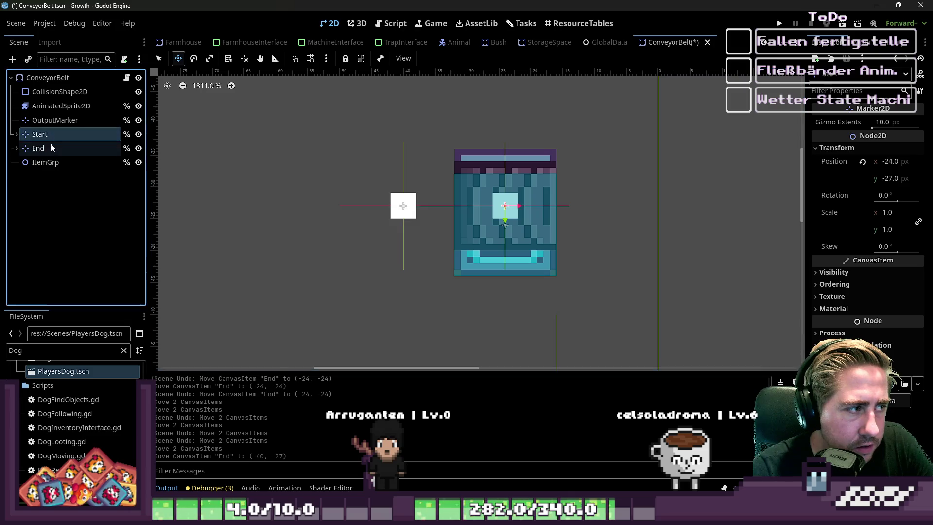
mouse_move(381, 205)
mouse_down()
mouse_move(464, 113)
mouse_move(482, 112)
mouse_move(477, 139)
mouse_up()
click(390, 23)
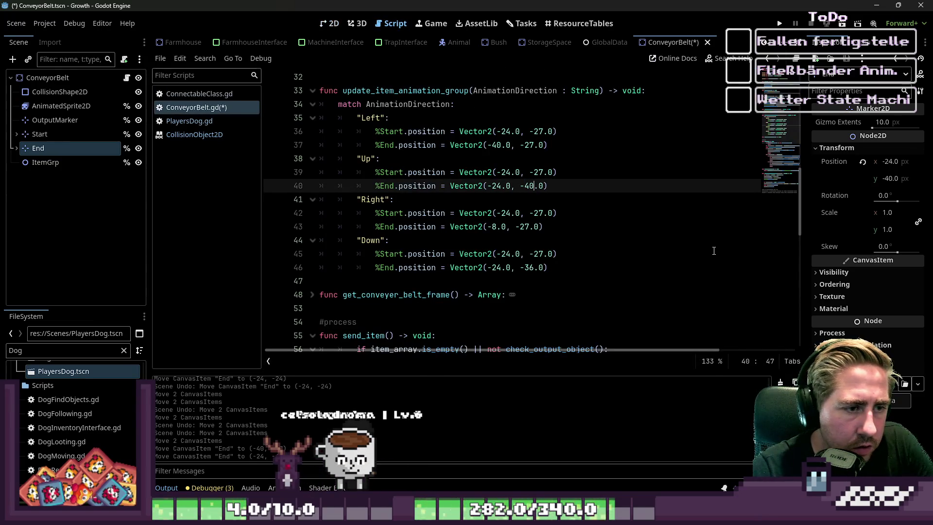
Step: Move down to the Down case's End position and select its 36 y value
key(Down)
key(Down)
key(Down)
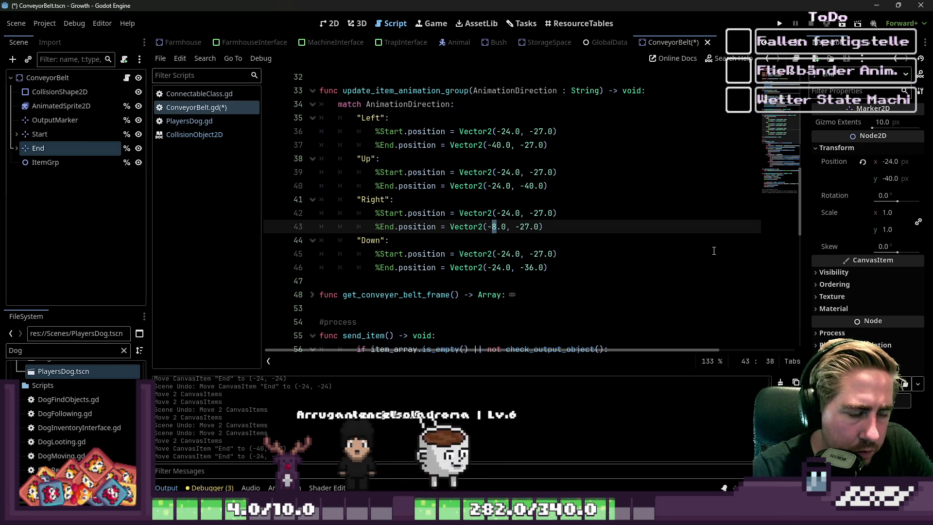
key(Down)
key(Down)
key(Down)
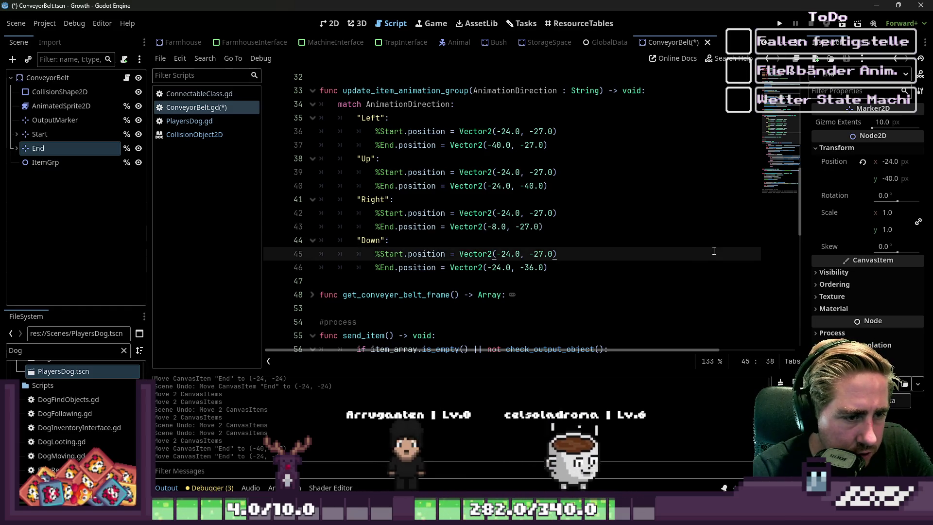
key(Right)
key(Right)
key(Right)
key(Right)
key(shift+Right)
key(shift+Right)
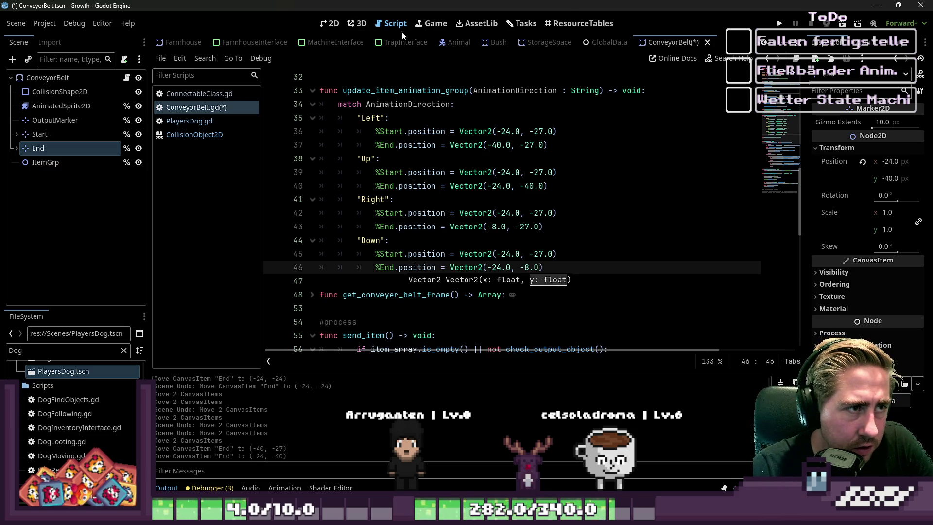
Step: Drag the End marker below the belt to check it, then save the scene
click(330, 23)
drag(506, 121, 500, 326)
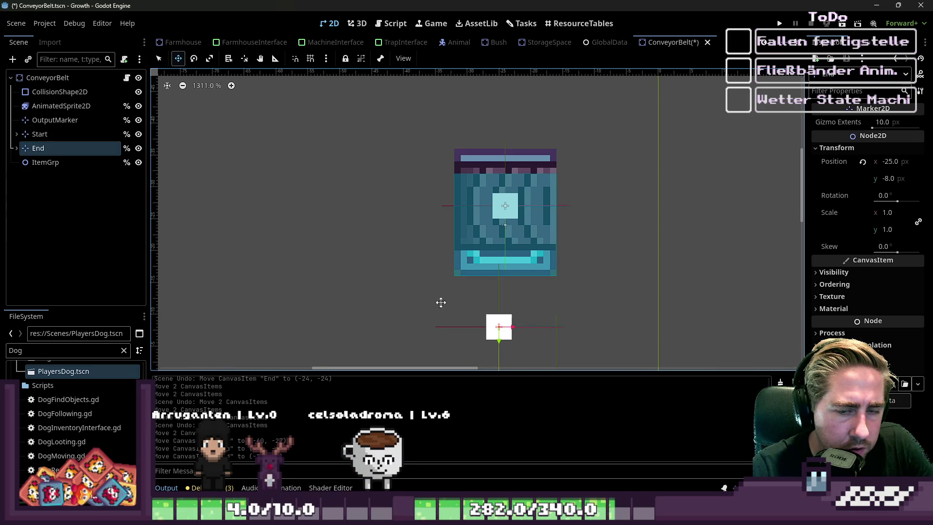
scroll(419, 208, down, 1)
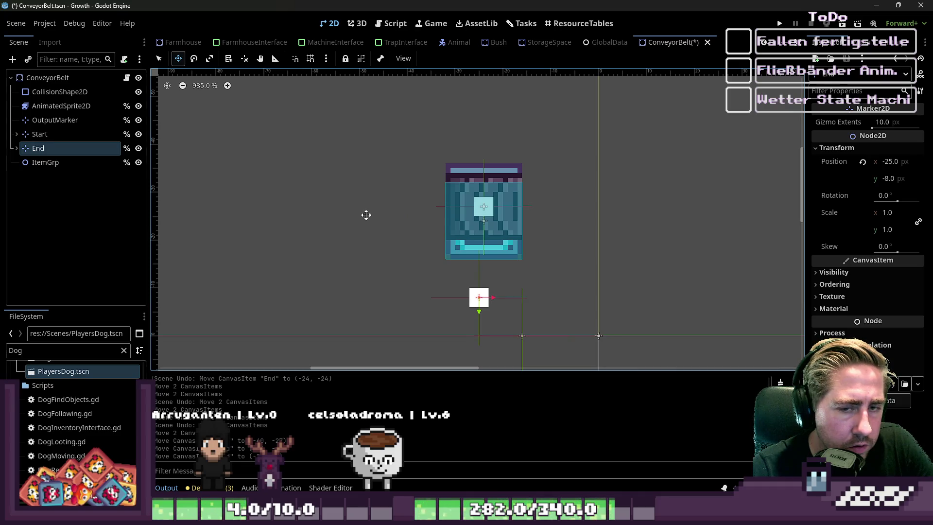
key(ctrl+s)
Step: Return the End marker to (-40, -27), review the Down case, and run the game
mouse_move(478, 301)
mouse_down()
mouse_move(422, 232)
mouse_move(389, 210)
mouse_move(406, 209)
mouse_up()
scroll(406, 213, up, 4)
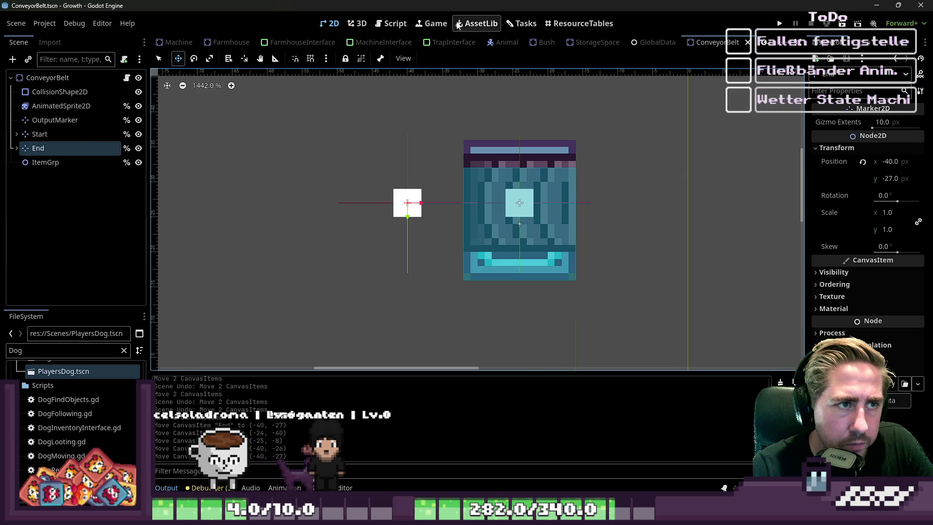
click(391, 23)
click(542, 243)
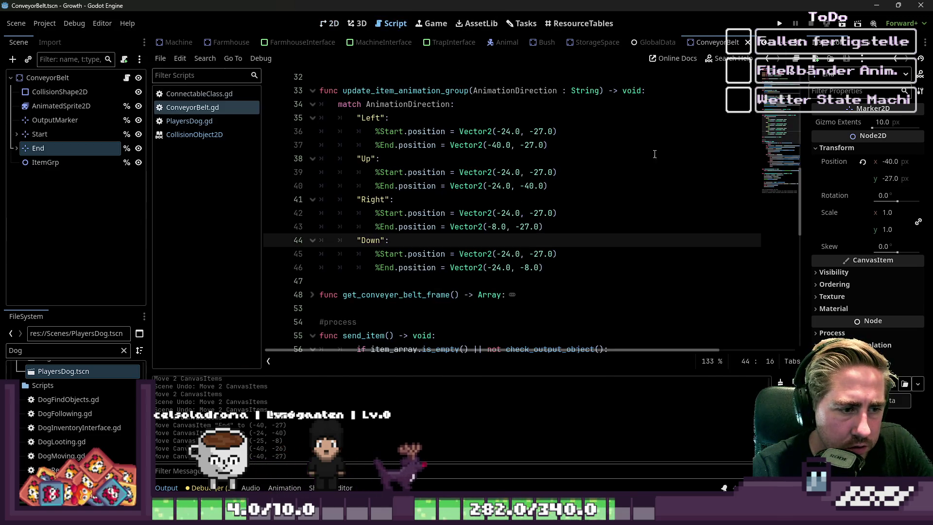
click(781, 23)
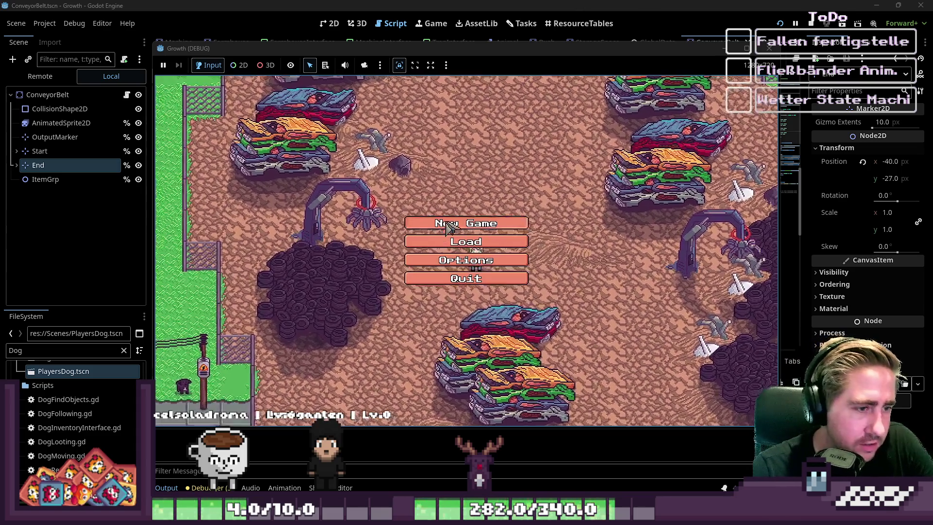
Step: Start a new game with a freshly named character
click(446, 223)
text(dase)
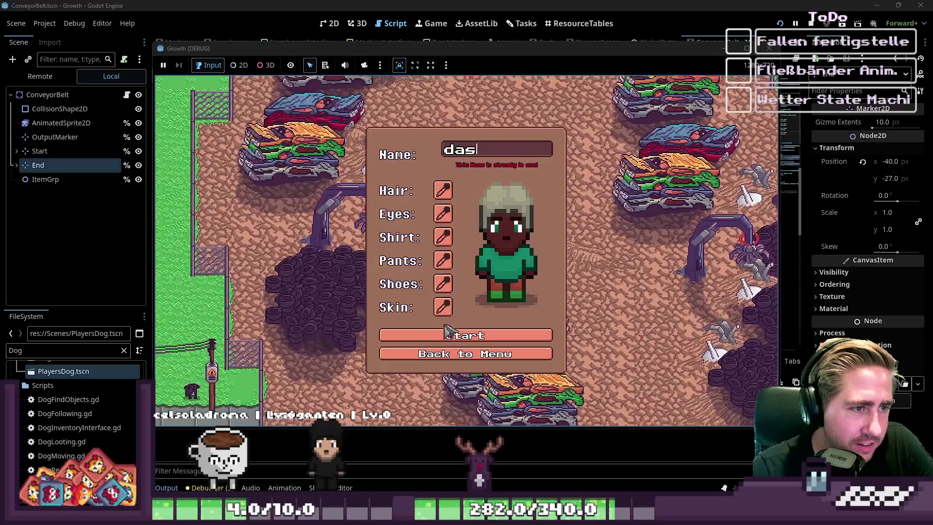
click(440, 333)
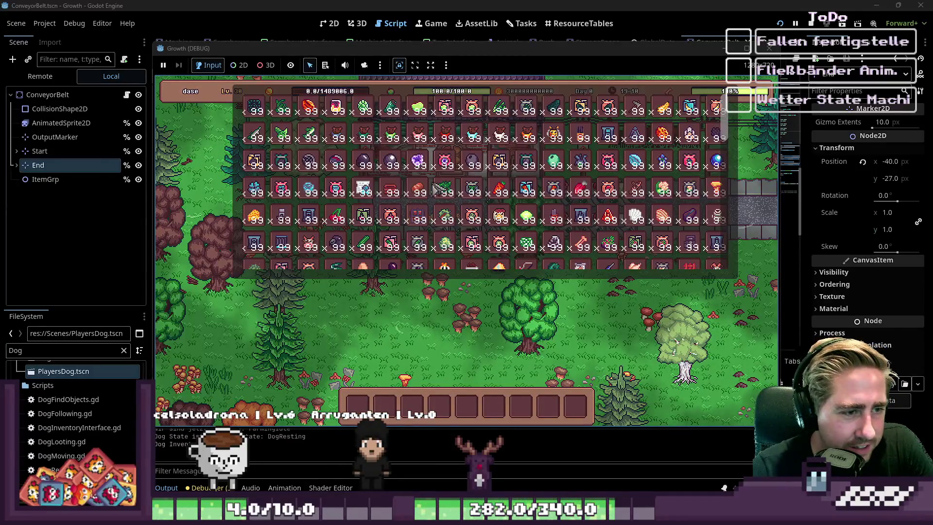
Step: Move conveyor belts, chests, boxes, cucumbers and chestnuts into the hotbar
scroll(282, 258, up, 5)
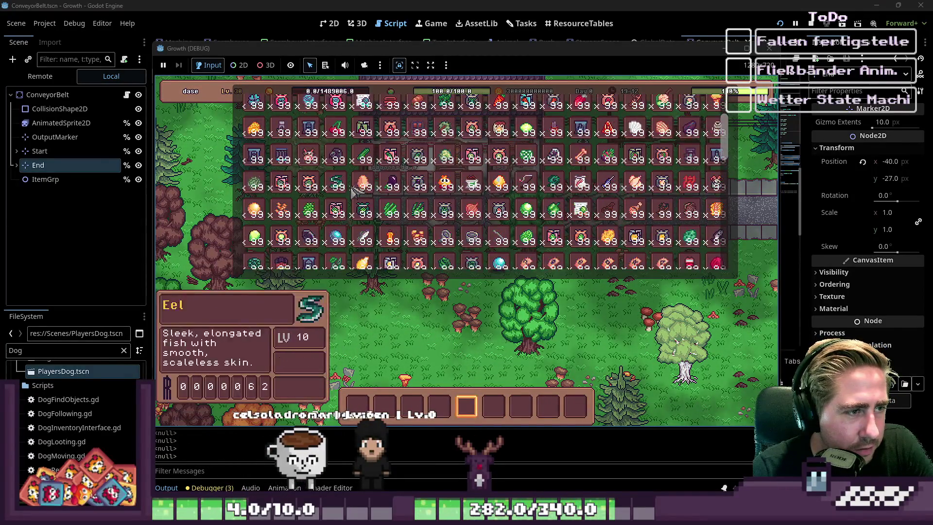
mouse_move(281, 261)
mouse_down()
mouse_move(340, 264)
mouse_move(412, 406)
mouse_up()
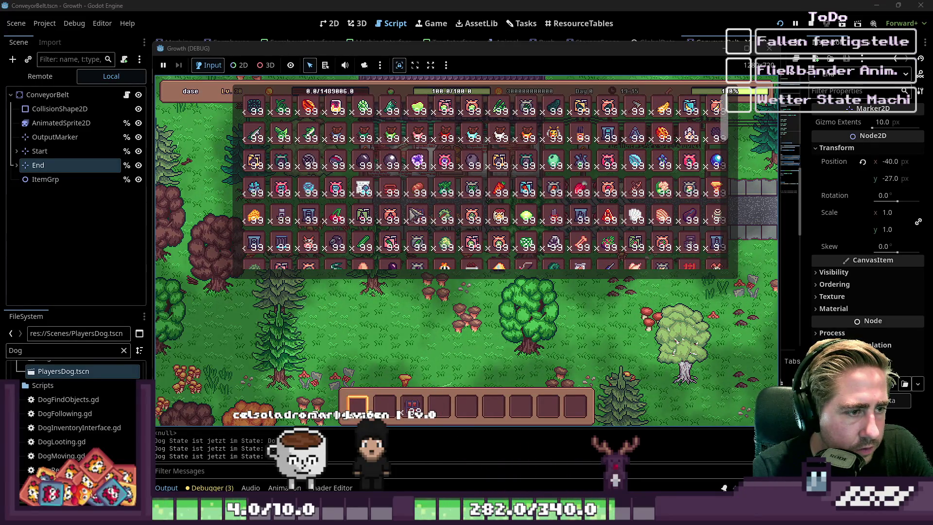
click(418, 216)
click(391, 216)
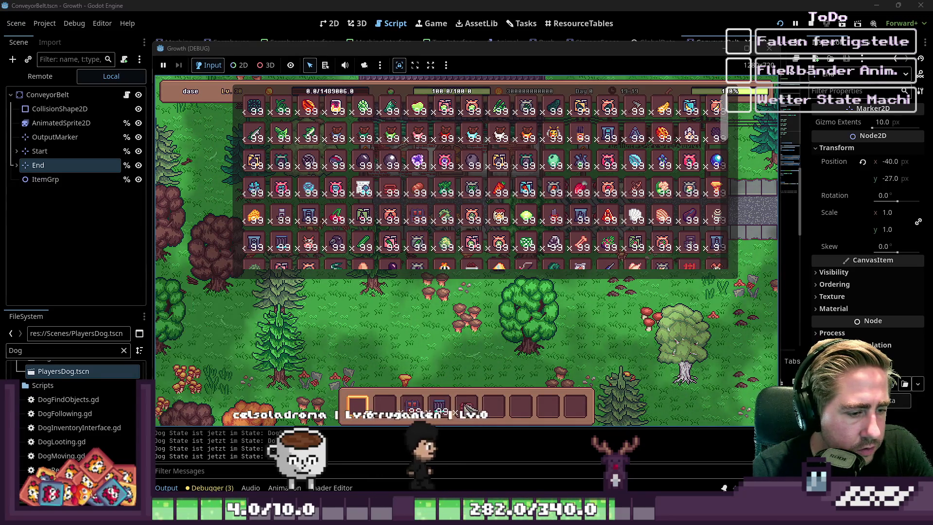
click(362, 239)
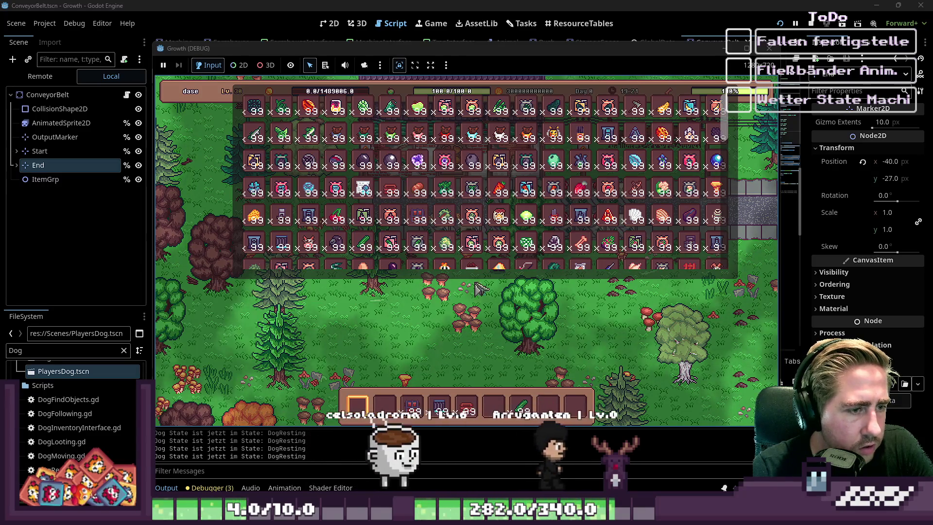
click(448, 228)
Step: Close the inventory, walk down-left, and lay a bent line of six conveyor belt pieces
key(i)
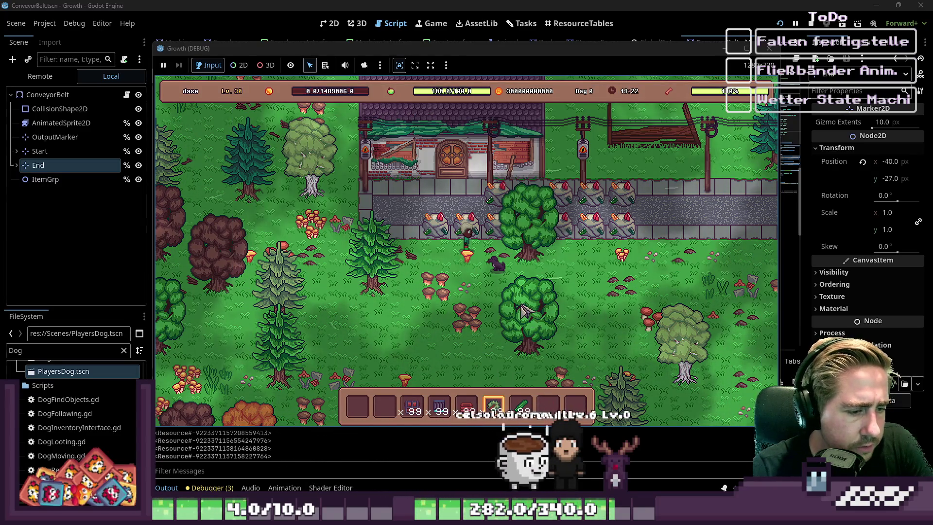
key(s)
key(a)
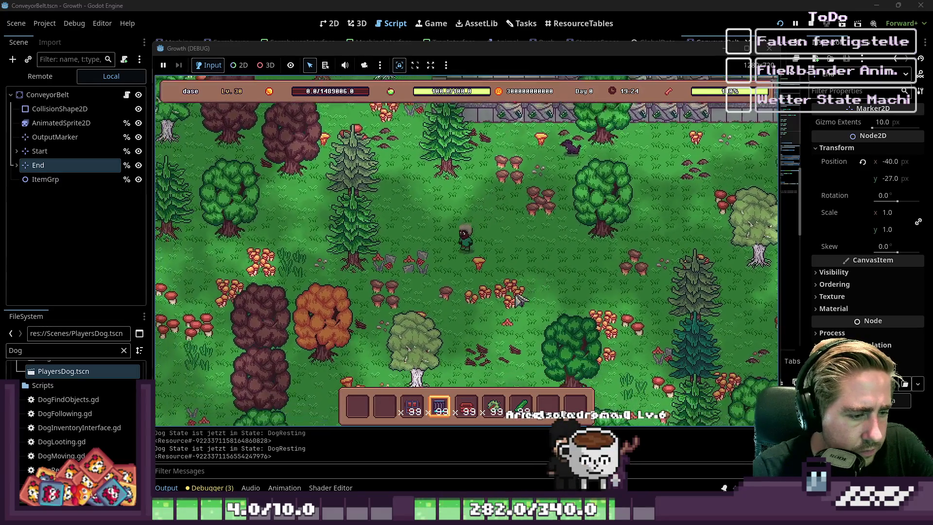
key(3)
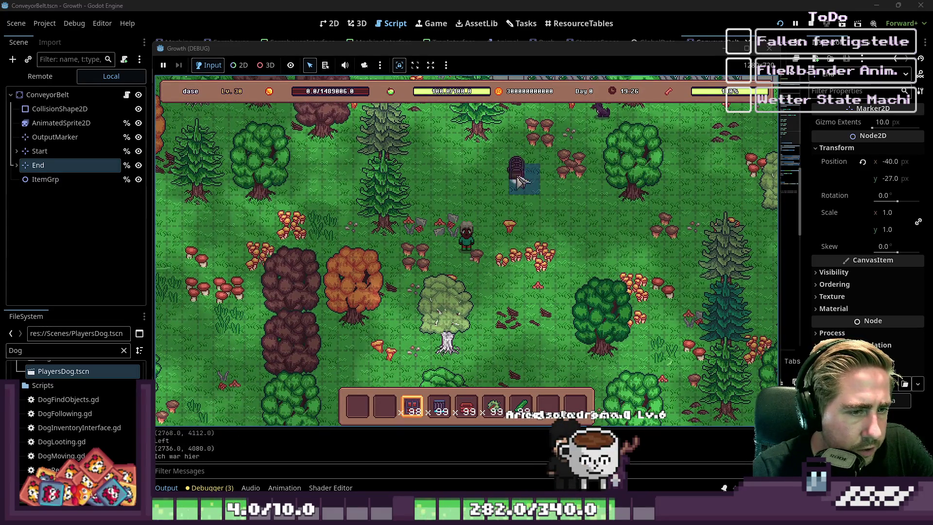
key(4)
click(500, 207)
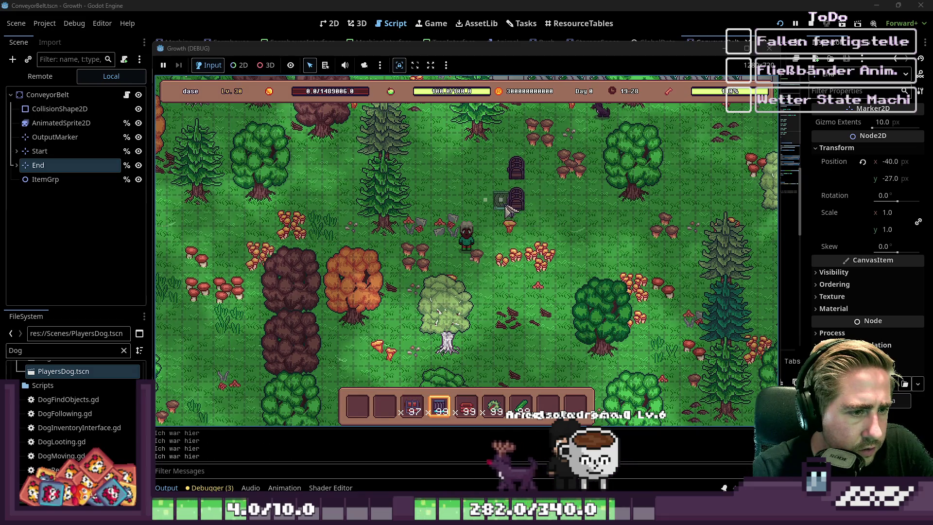
click(501, 174)
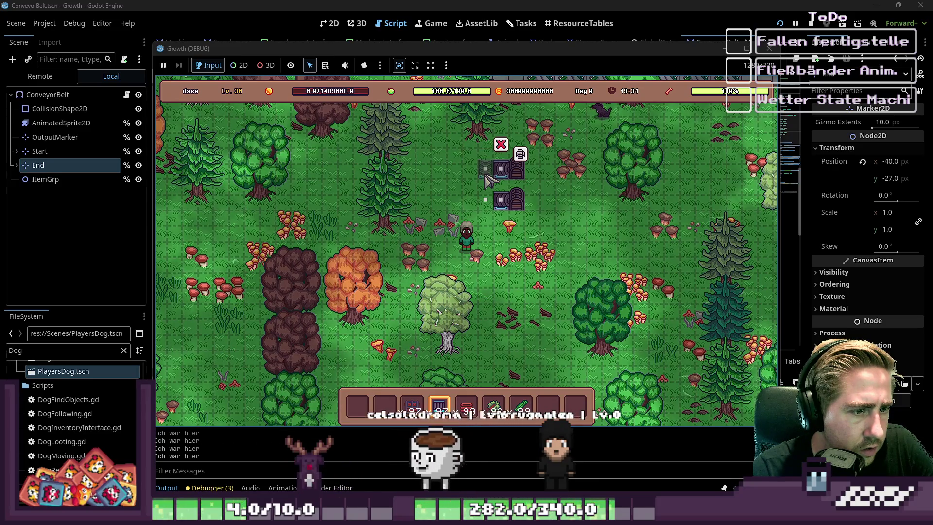
click(486, 176)
click(486, 204)
click(478, 192)
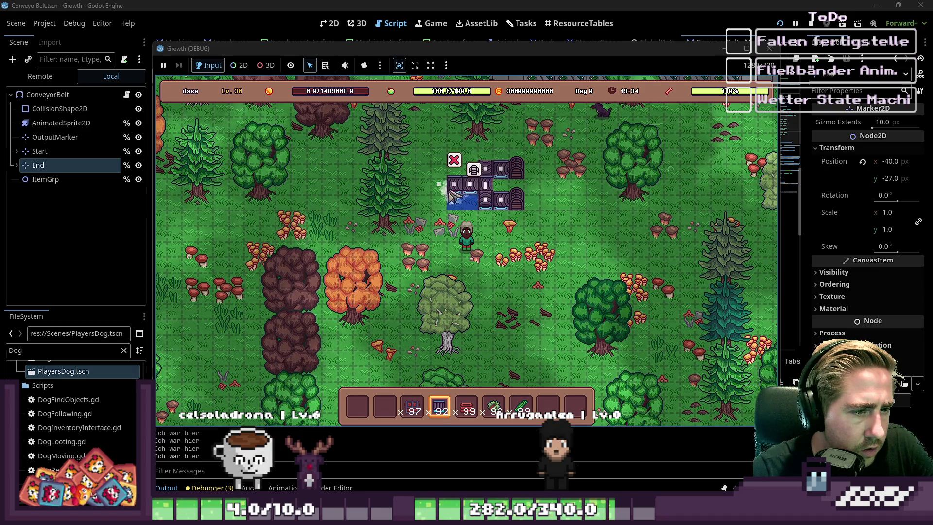
click(438, 192)
Step: Open the chest and move the chestnut and cucumber stacks into it
scroll(432, 194, up, 1)
scroll(423, 248, up, 1)
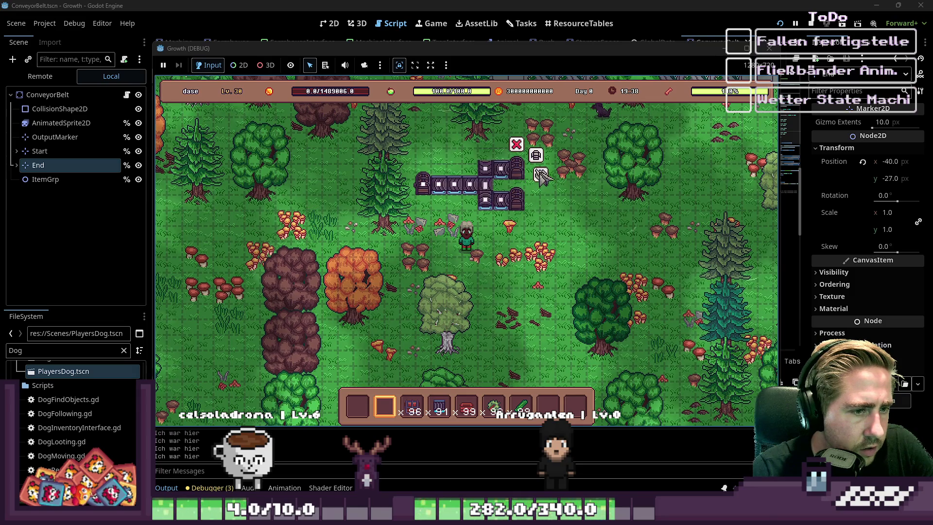
click(540, 177)
drag(494, 406, 363, 316)
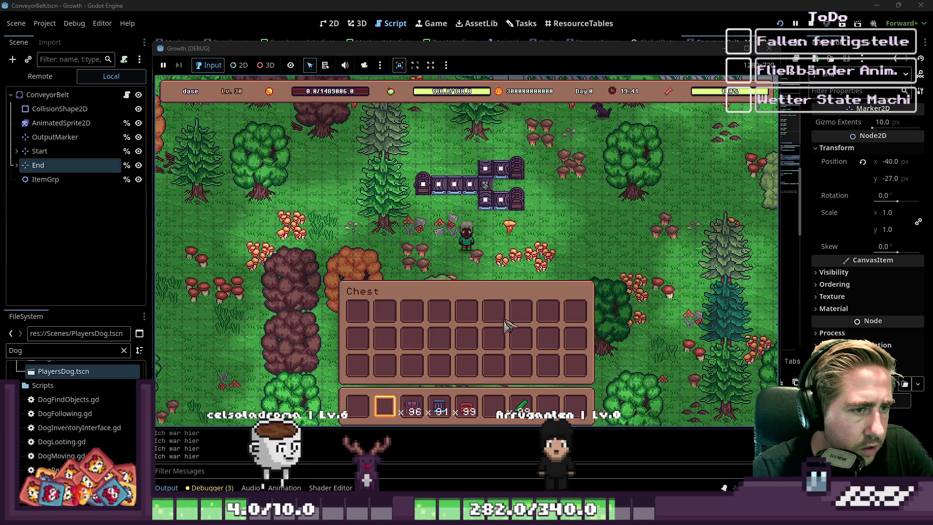
drag(521, 406, 359, 316)
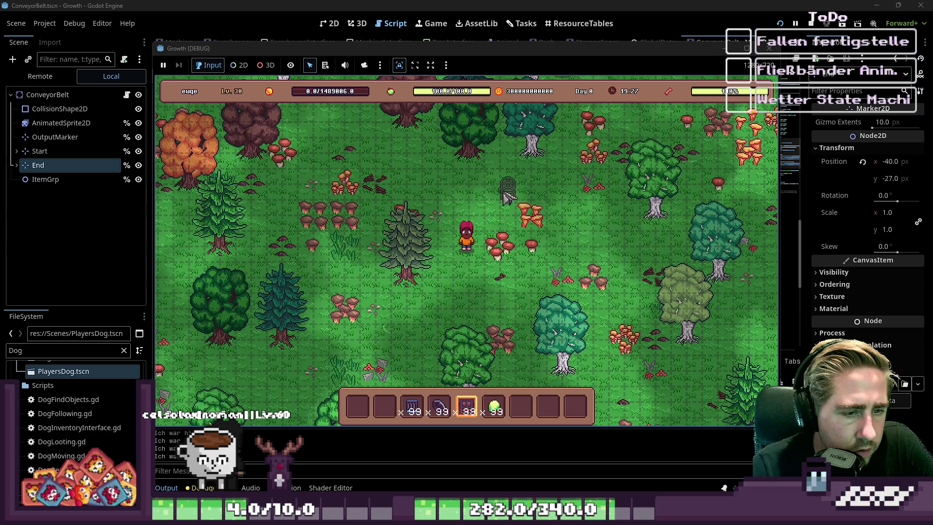
Step: Lay a straight conveyor row extending left and drop a hazelnut onto it
scroll(479, 185, up, 2)
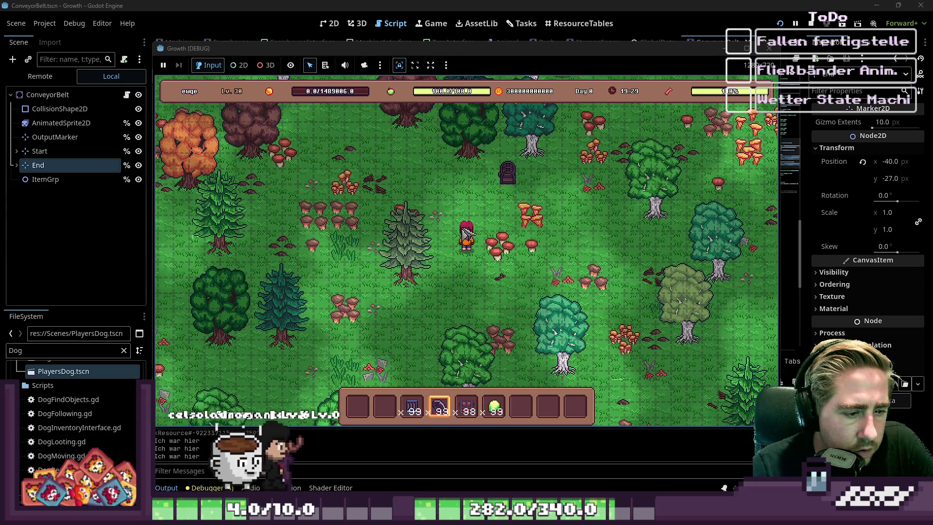
click(490, 181)
drag(491, 185, 436, 188)
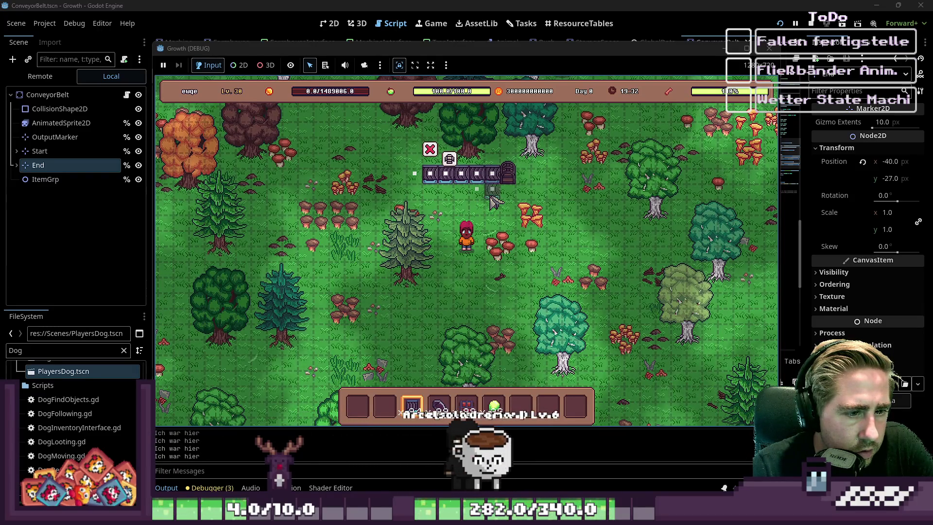
scroll(451, 190, down, 2)
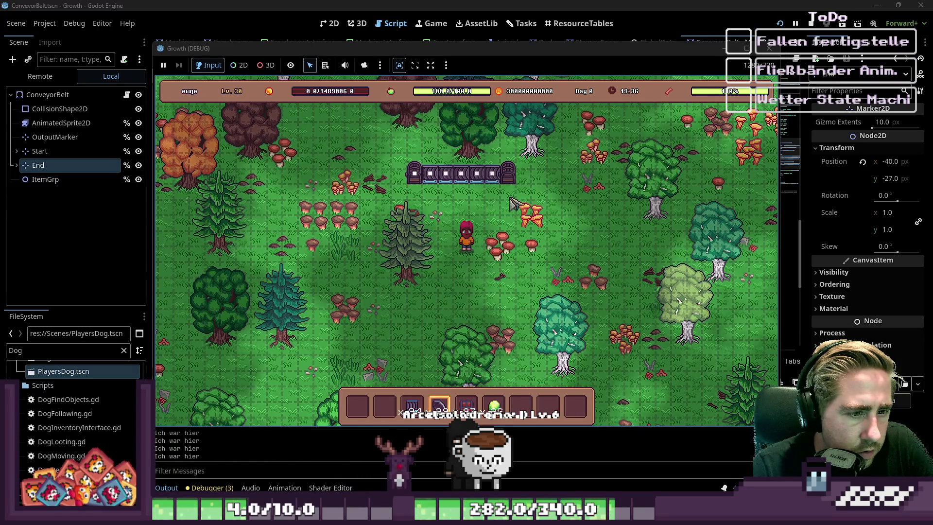
click(532, 179)
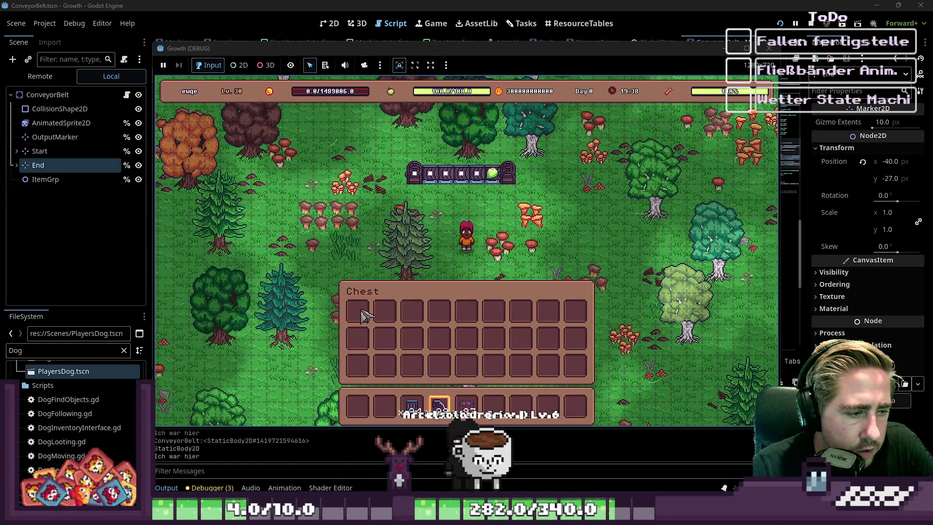
key(Escape)
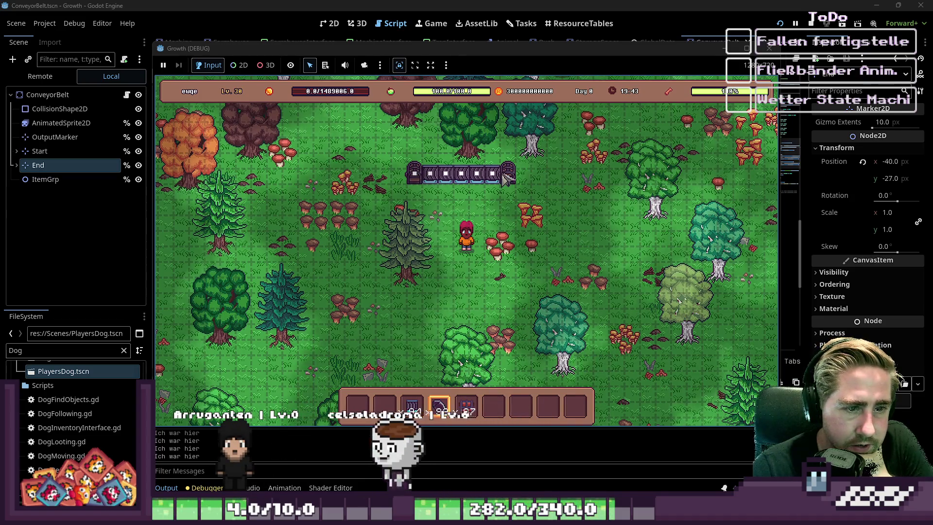
Step: Add two belt pieces heading down from the row's left end, then walk around
scroll(491, 221, up, 1)
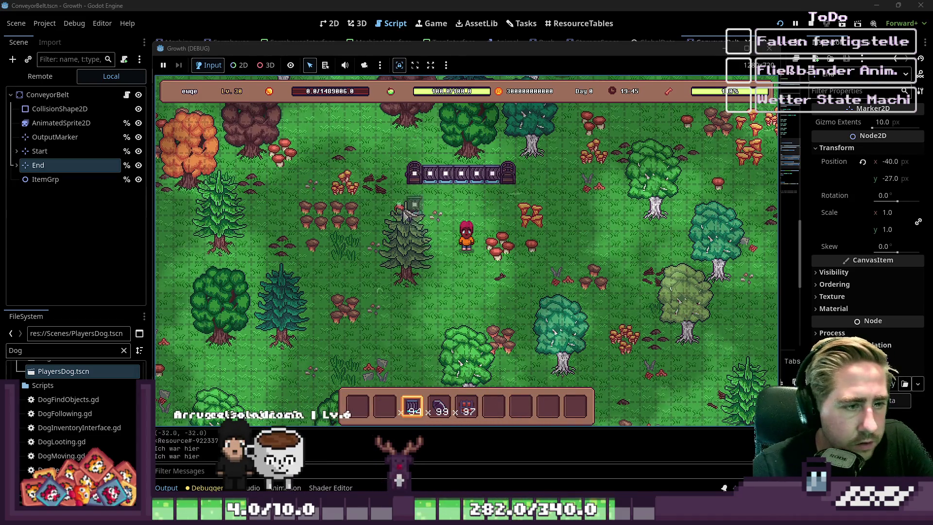
drag(402, 189, 399, 198)
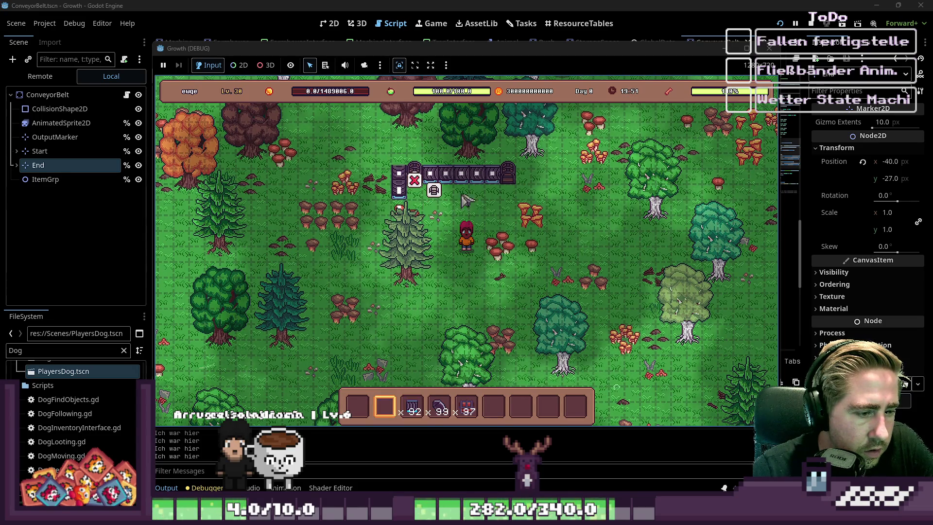
key(i)
key(i)
key(w)
key(d)
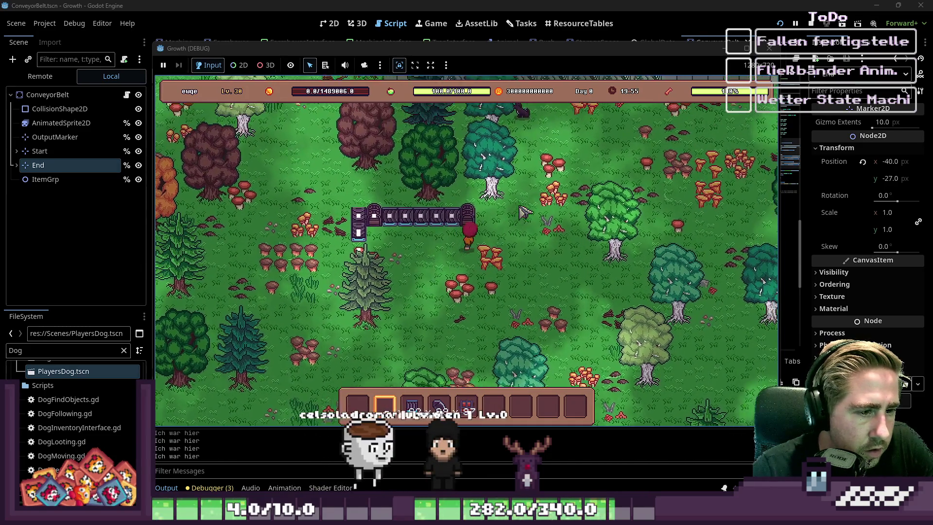
key(w)
key(s)
key(a)
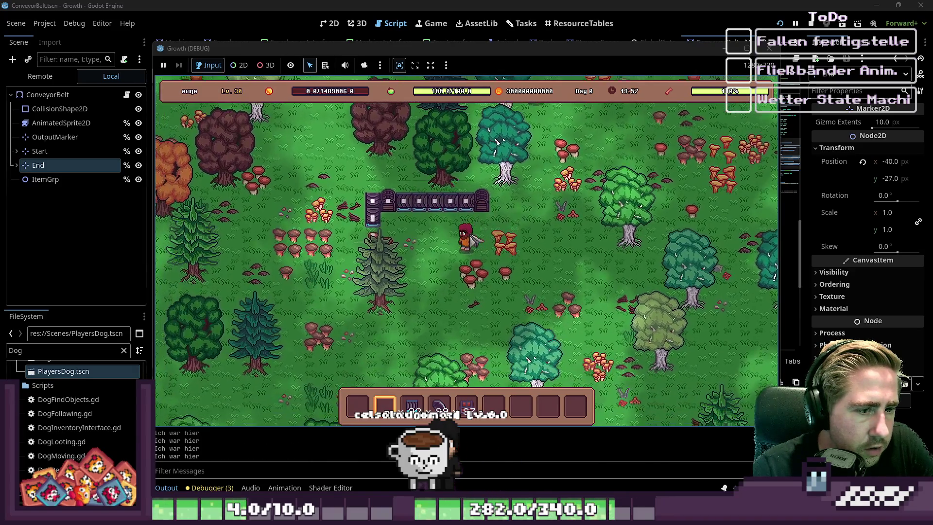
key(w)
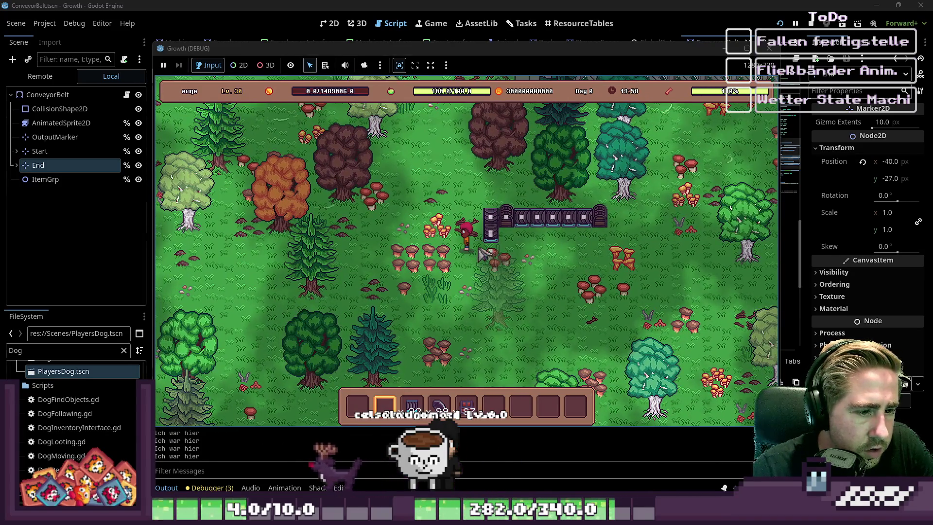
scroll(483, 254, up, 2)
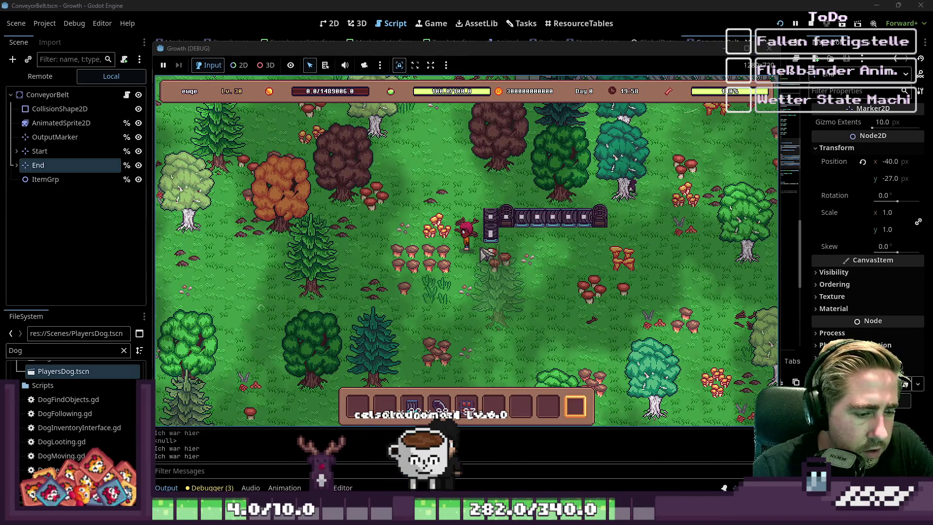
Step: Check the inventory, walk down, and chop the tree beside the player
key(i)
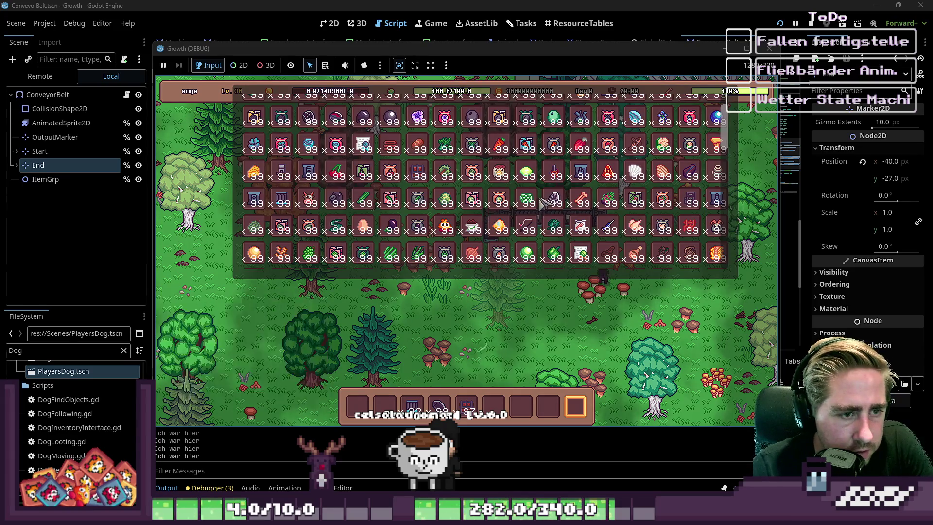
scroll(575, 195, up, 3)
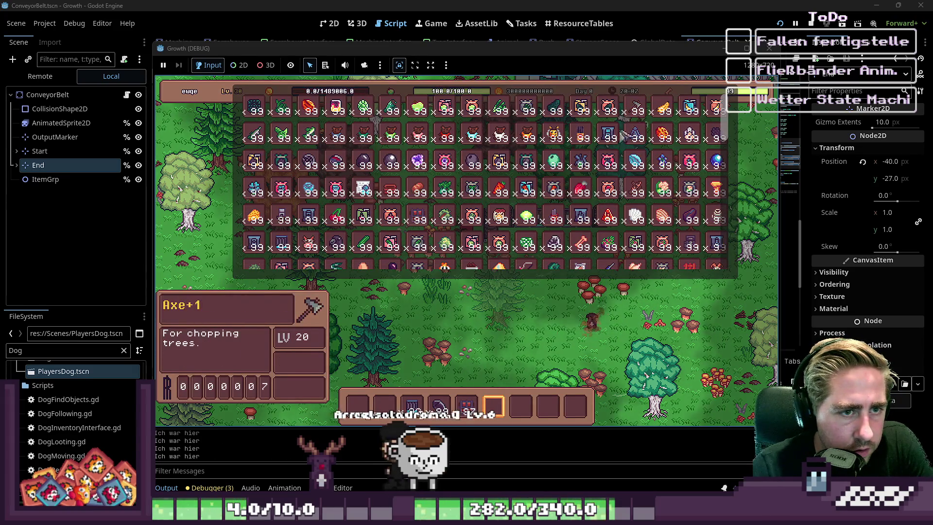
key(i)
scroll(426, 373, up, 5)
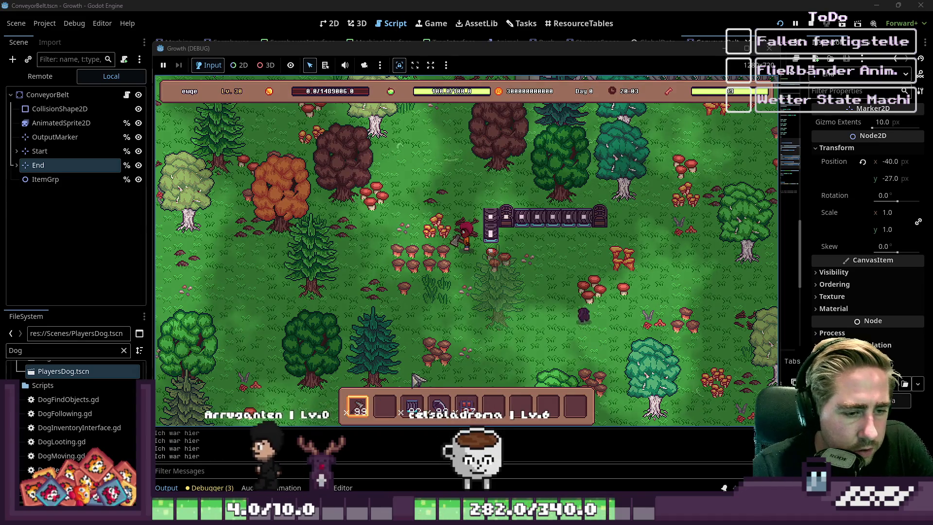
key(s)
click(435, 364)
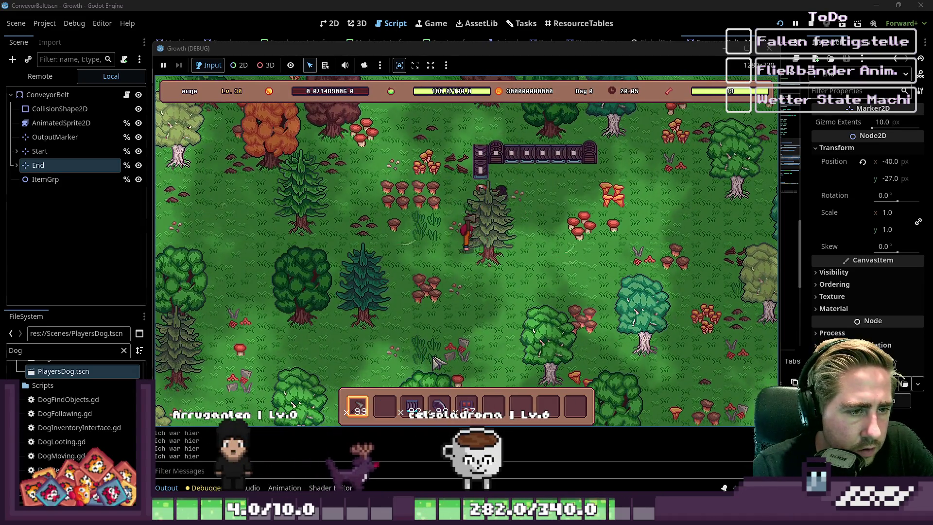
Step: Walk up-right and use hotbar item 3 at the conveyor belt's corner
key(w)
key(d)
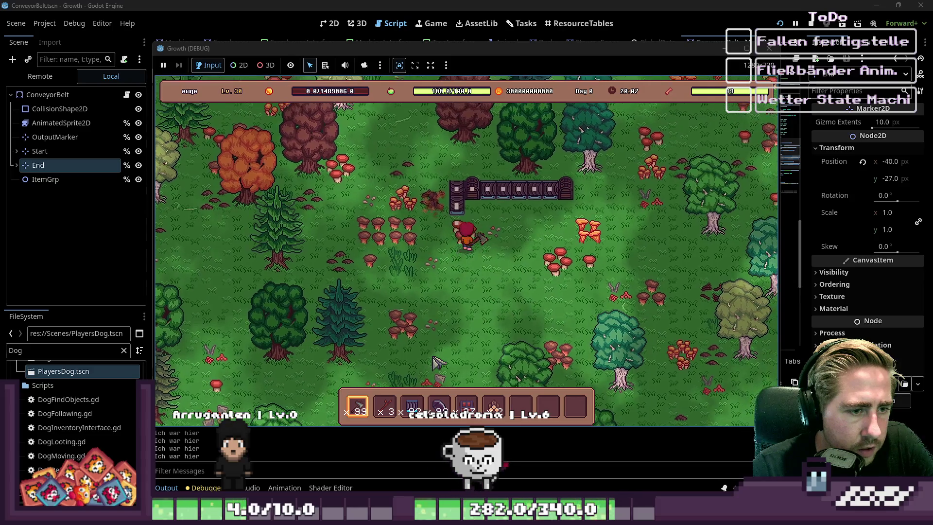
key(w)
key(d)
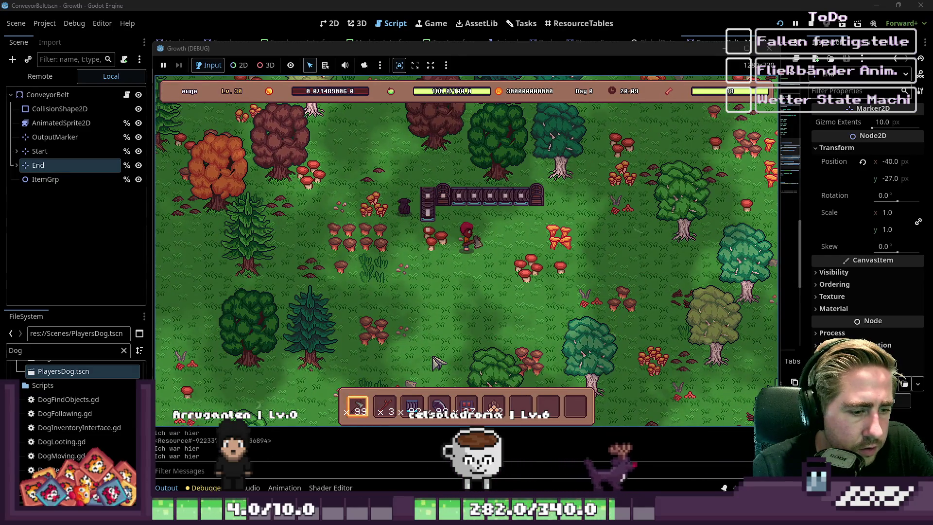
scroll(436, 369, up, 3)
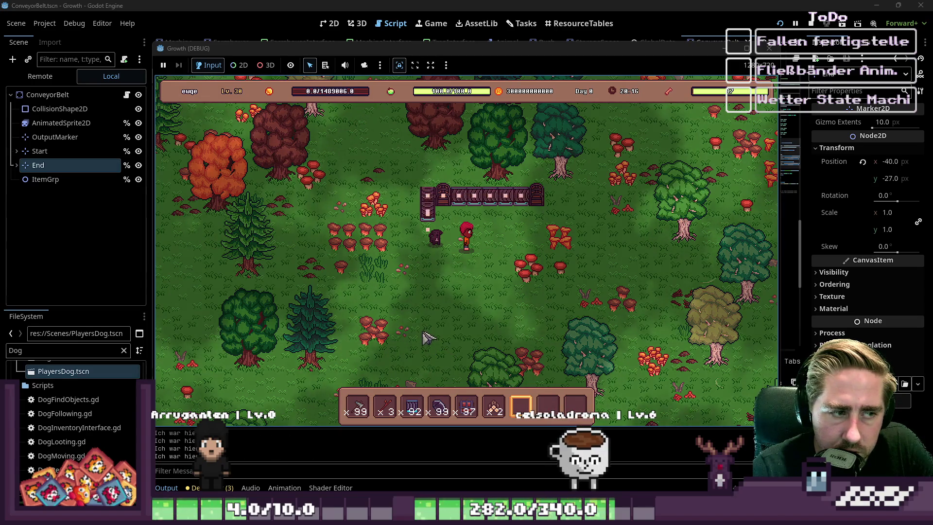
key(3)
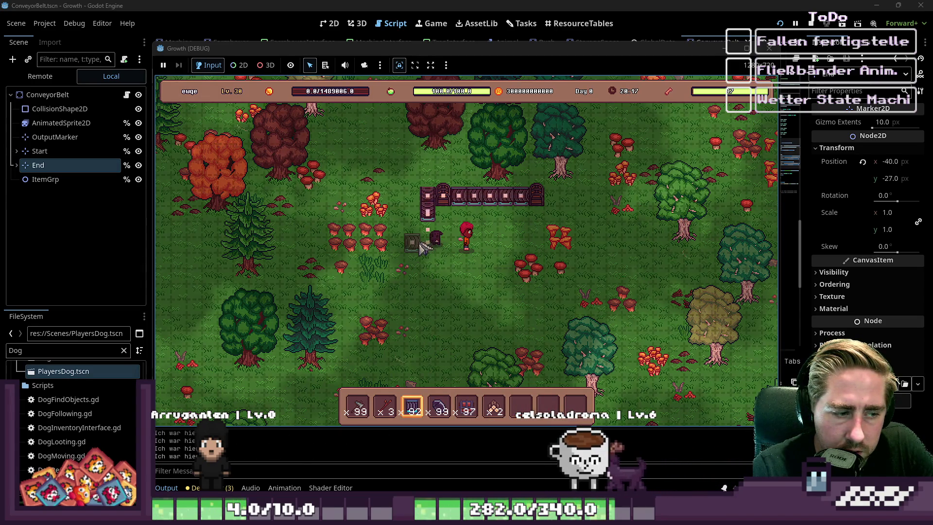
click(440, 236)
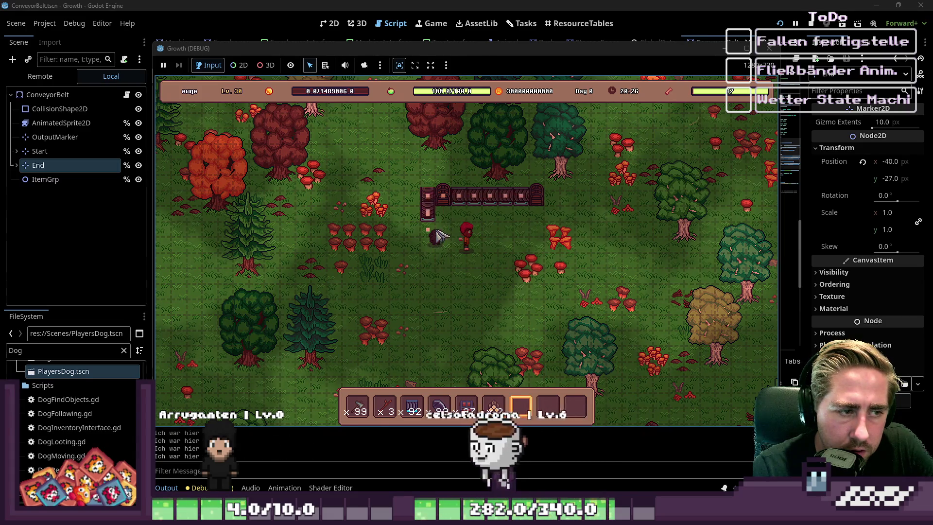
key(s)
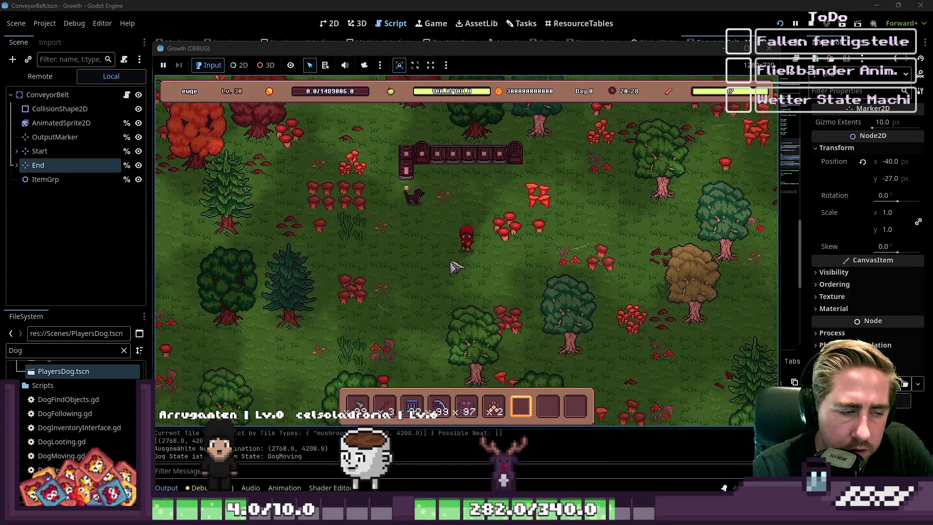
mouse_move(485, 192)
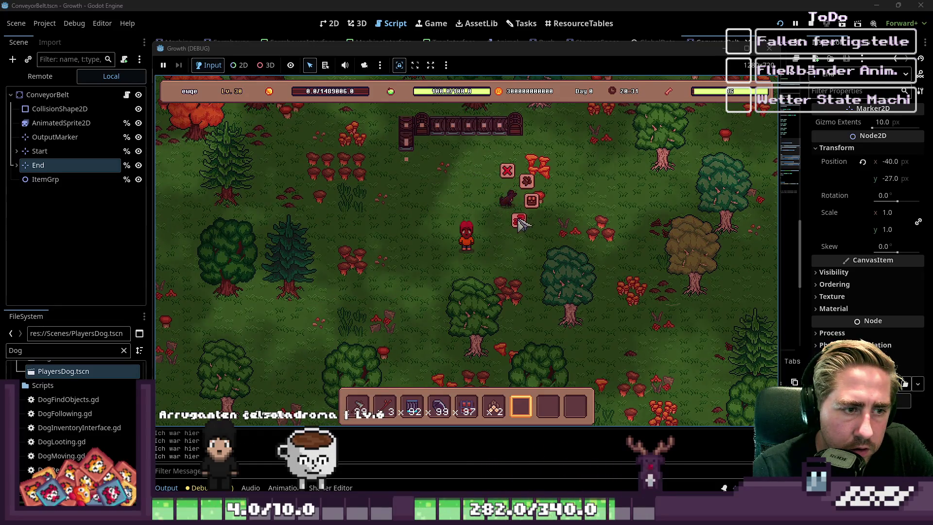
key(w)
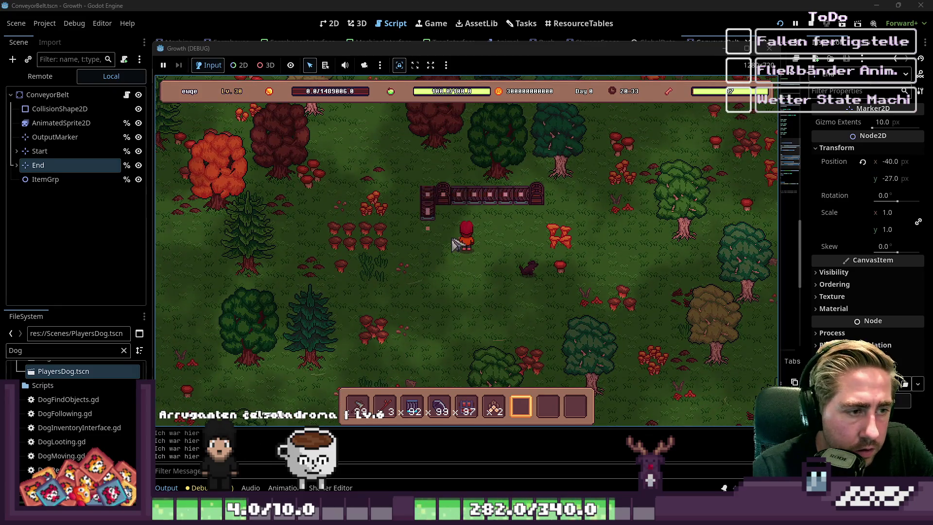
Step: Add one belt tile at the conveyor's right end
mouse_move(457, 197)
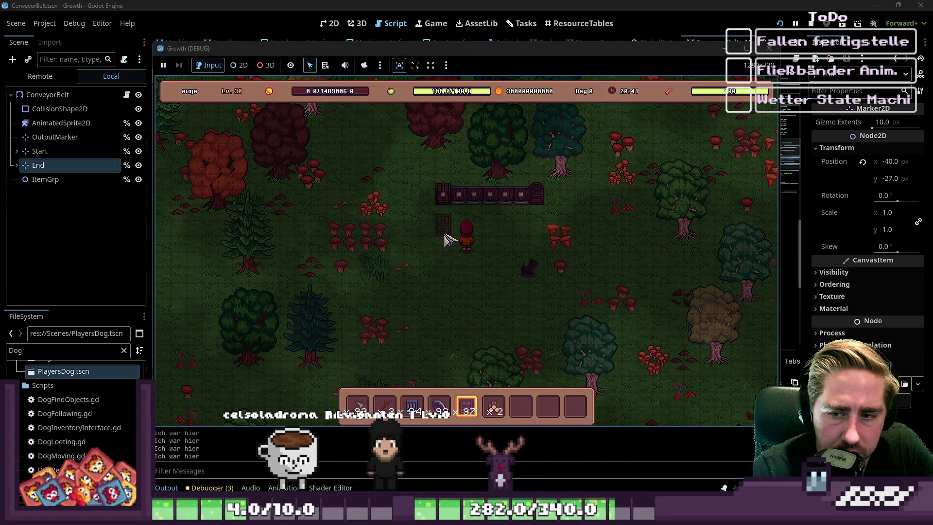
mouse_move(448, 221)
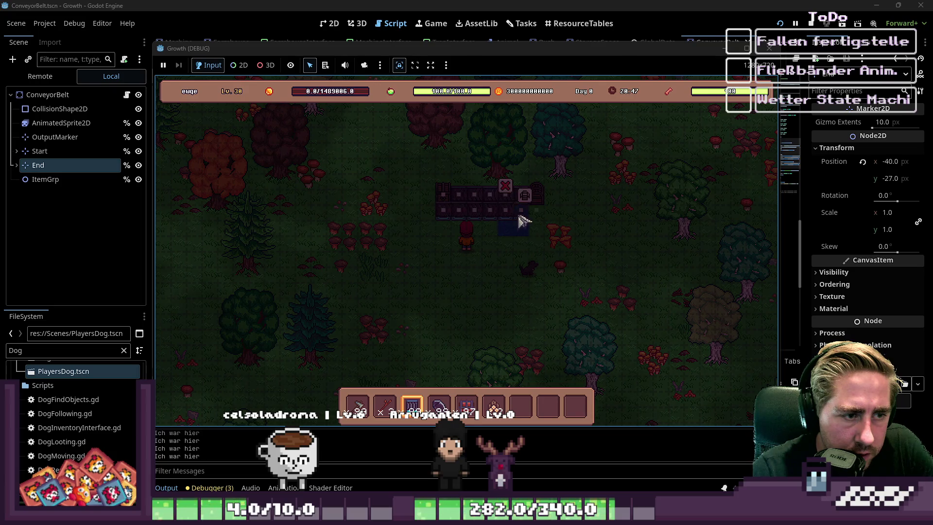
click(538, 222)
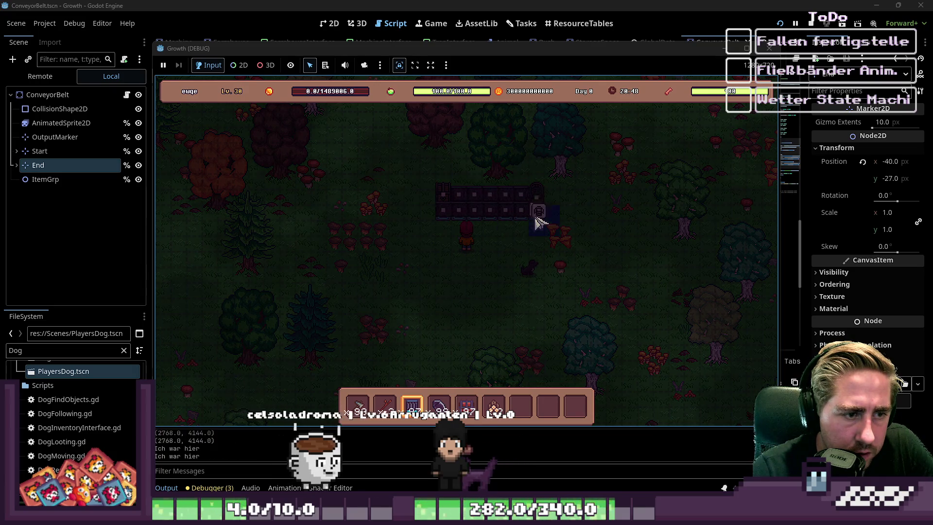
scroll(522, 233, down, 4)
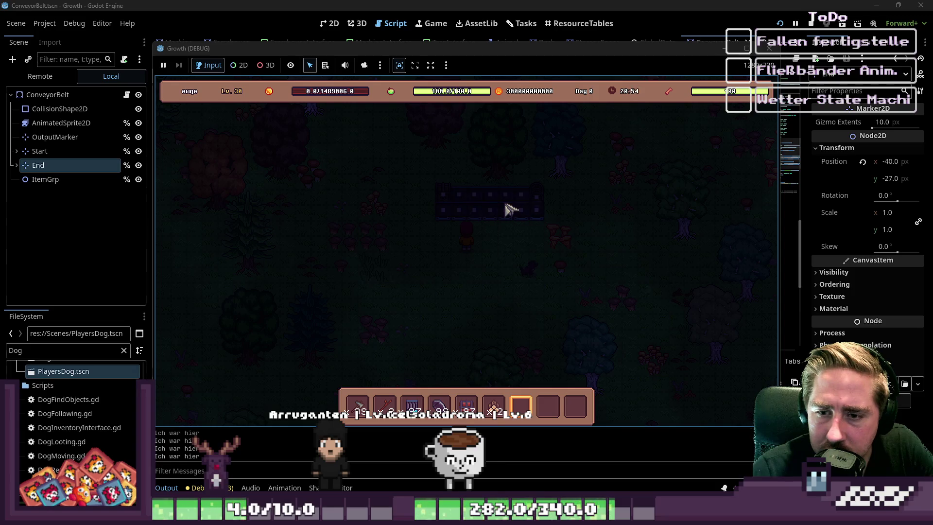
Step: Store the Pine Log stack in the chest's first slot and close the chest
key(i)
key(i)
key(a)
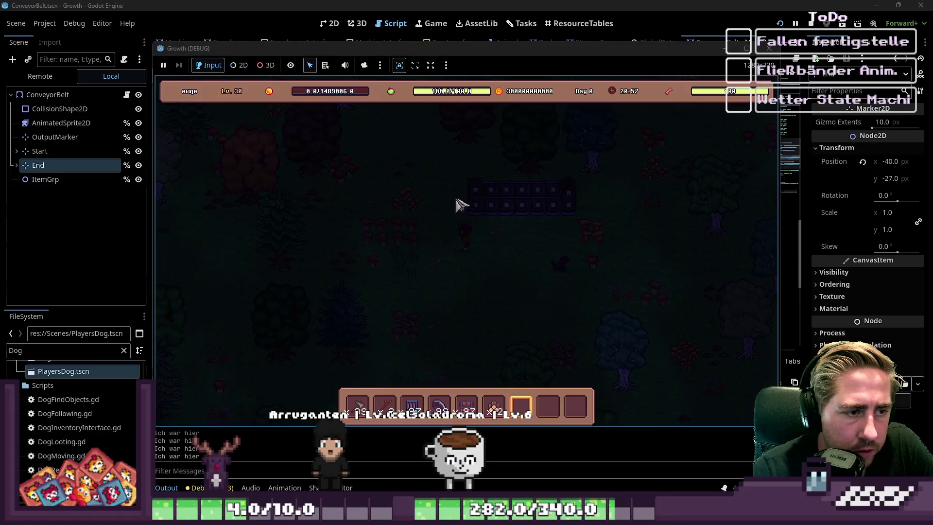
click(500, 202)
click(494, 406)
click(362, 318)
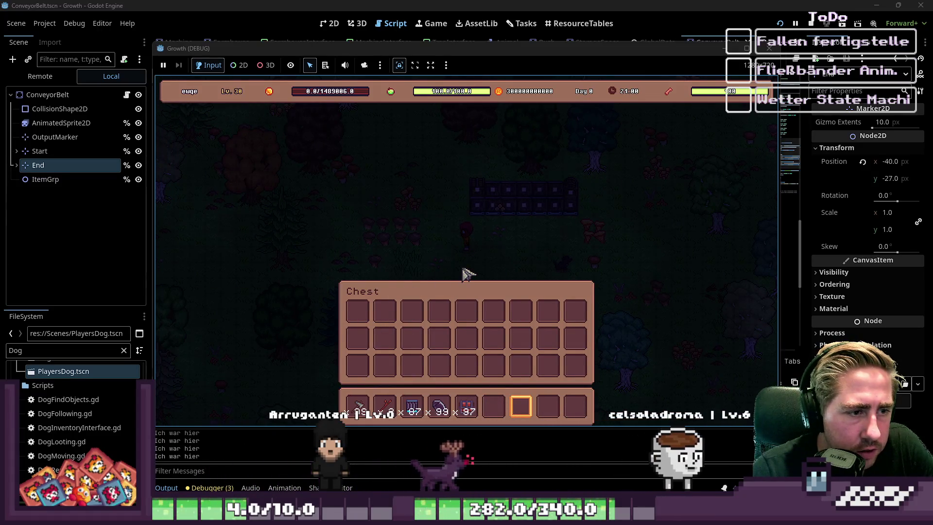
key(Escape)
Step: Maximize the running game window to full screen
key(q)
key(Escape)
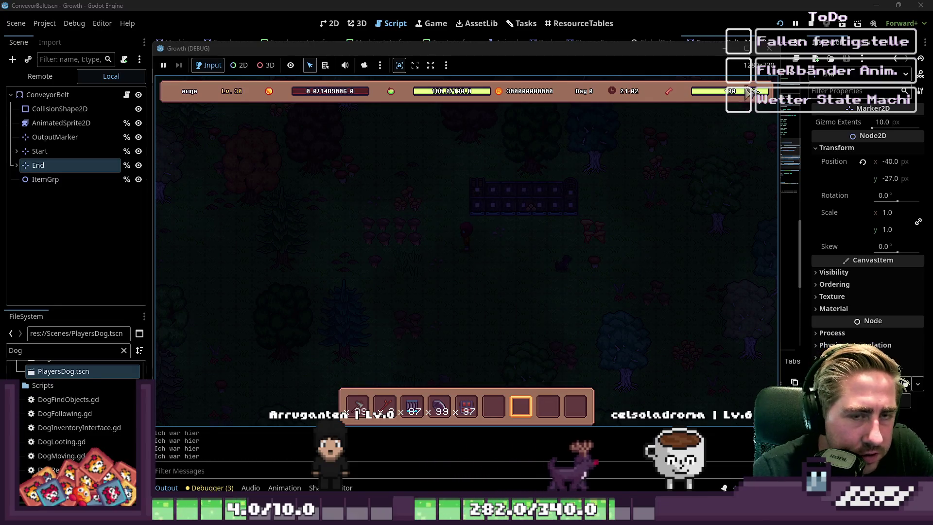
click(747, 48)
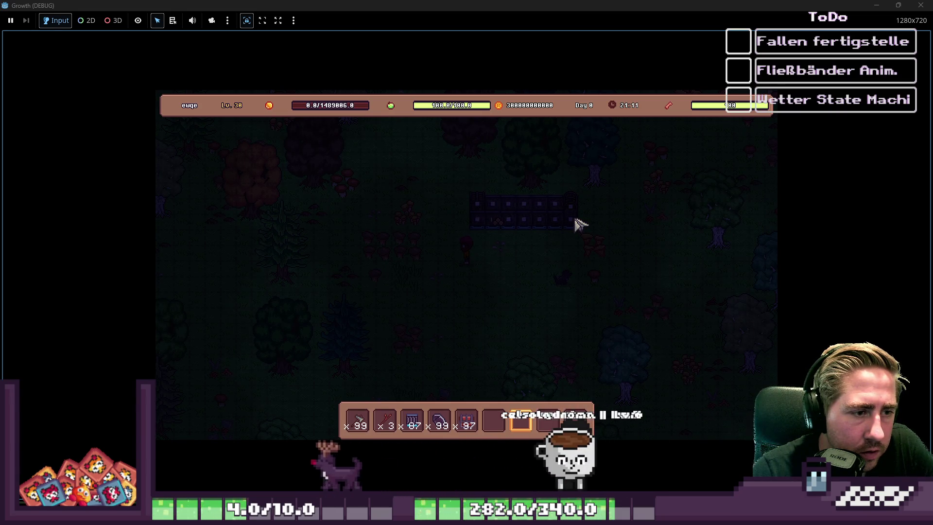
Step: Stop the game and show the ConveyorBelt scene in the 2D view
click(922, 5)
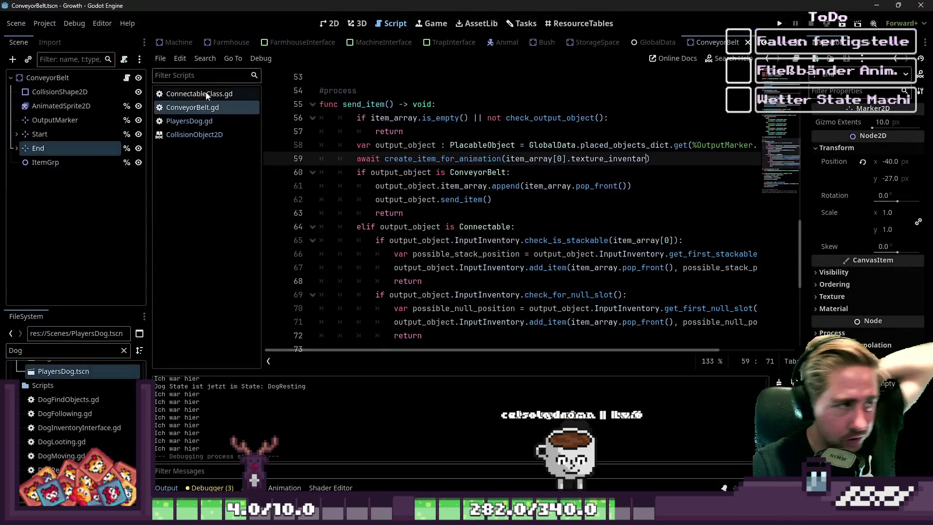
click(80, 79)
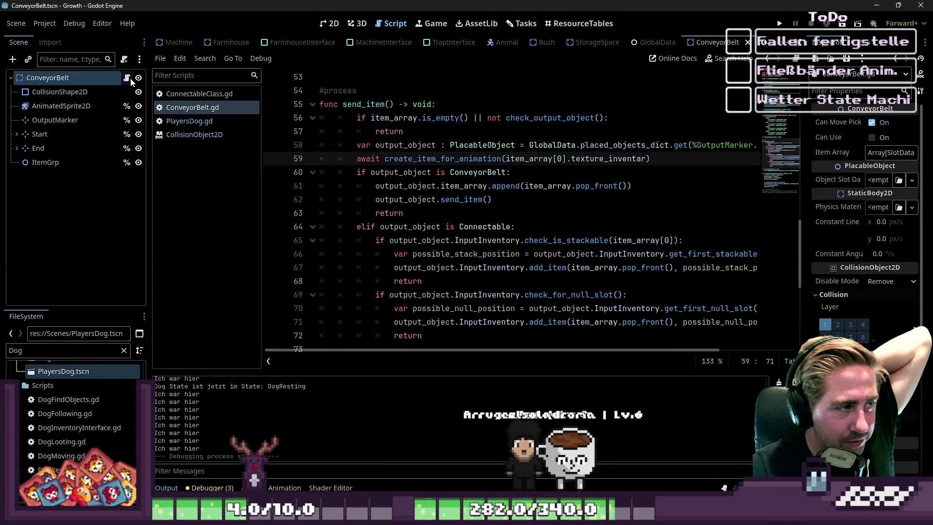
click(330, 24)
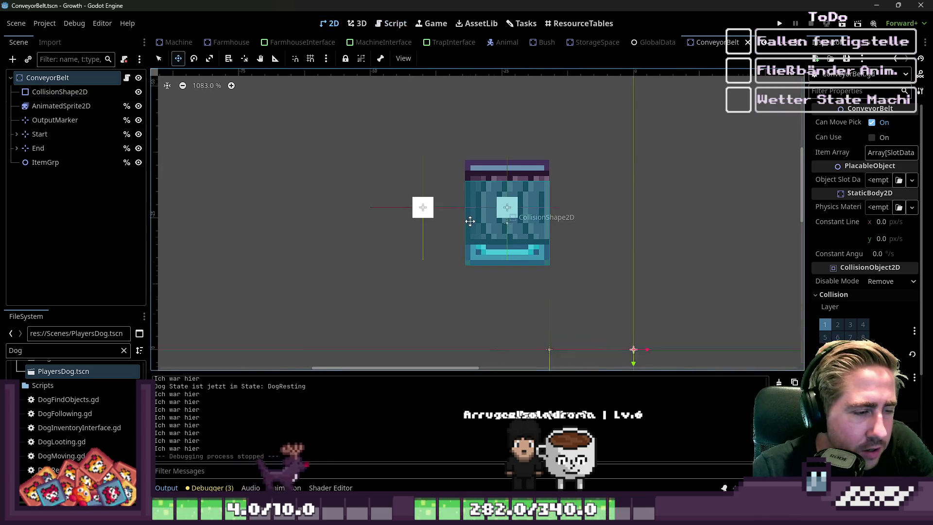
Step: Delete the ColorRect children of Start and End, save the scene, and return to the script
click(16, 134)
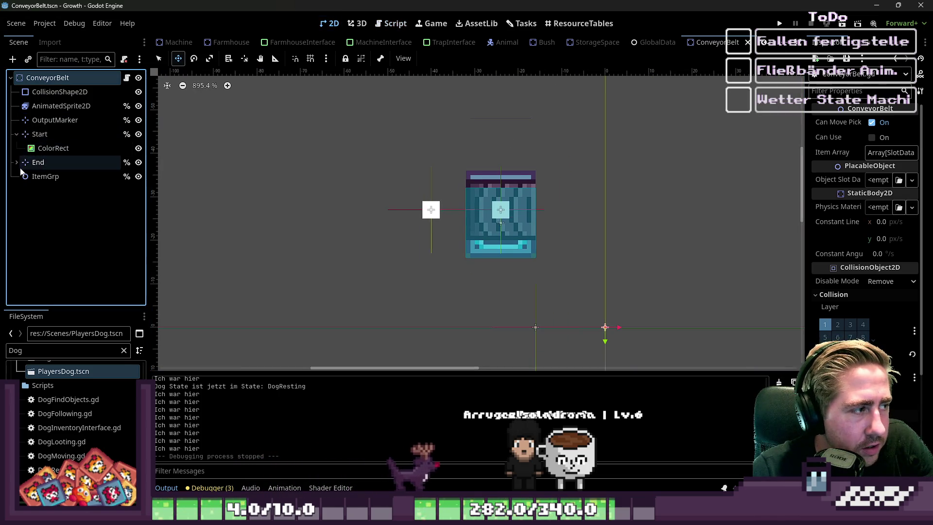
click(49, 176)
ctrl+click(45, 151)
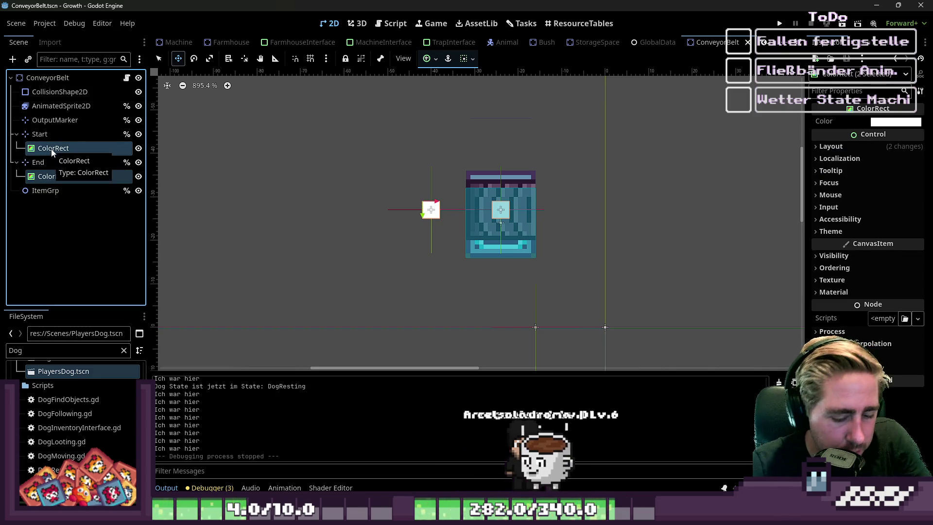
key(Delete)
key(Return)
key(ctrl+s)
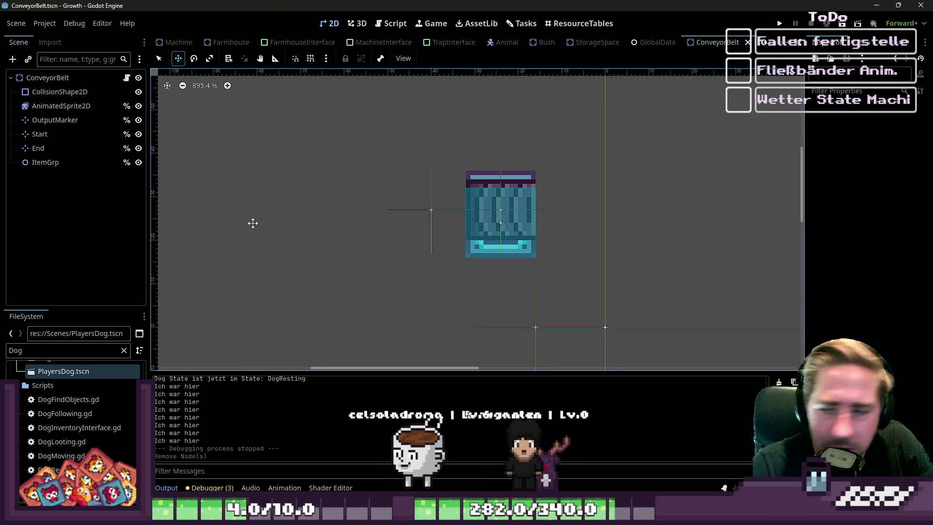
click(406, 29)
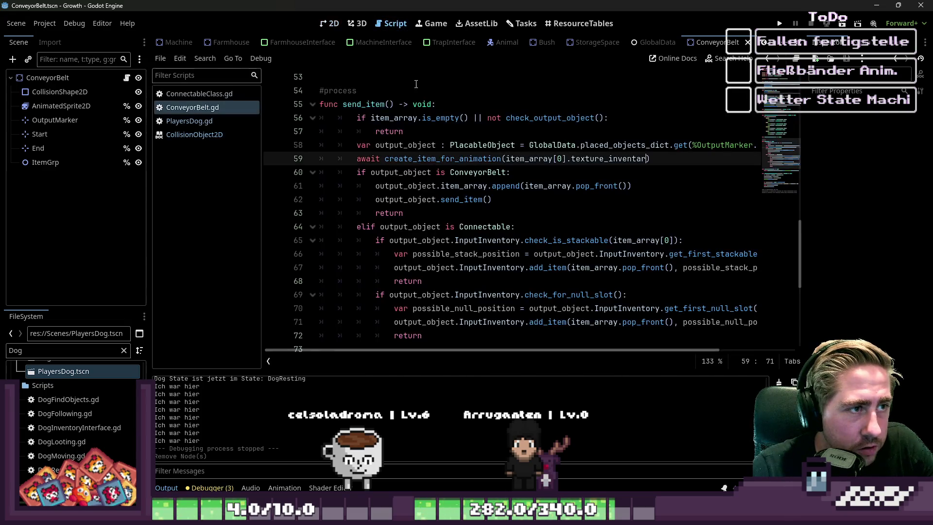
Step: Review the send_item call in the ConveyorBelt script, narrowing the script list to widen the code
scroll(483, 240, down, 1)
scroll(482, 240, up, 2)
click(483, 240)
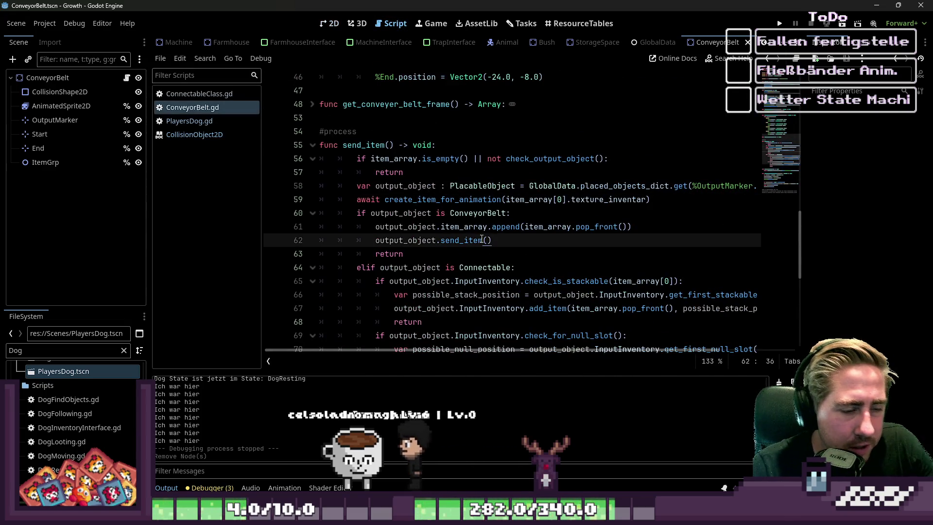
scroll(483, 240, down, 3)
drag(262, 195, 106, 204)
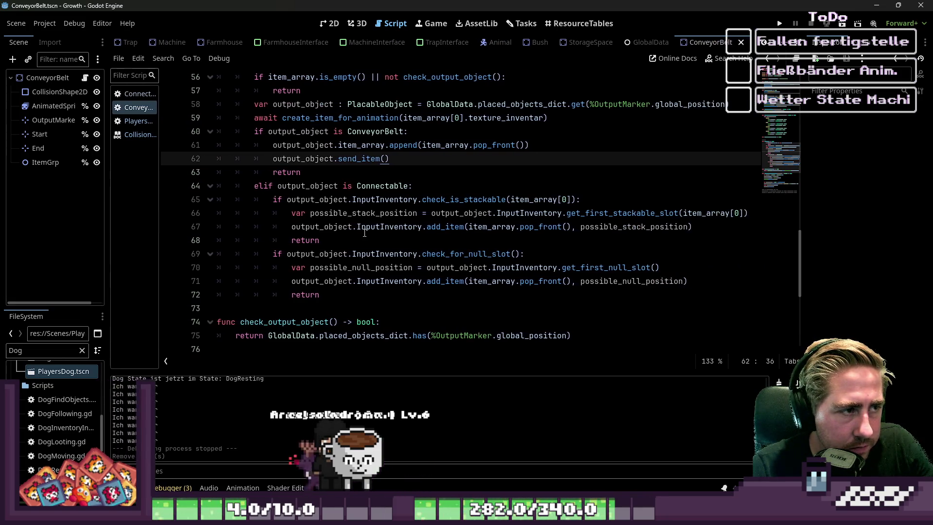
scroll(165, 214, up, 2)
scroll(166, 214, down, 1)
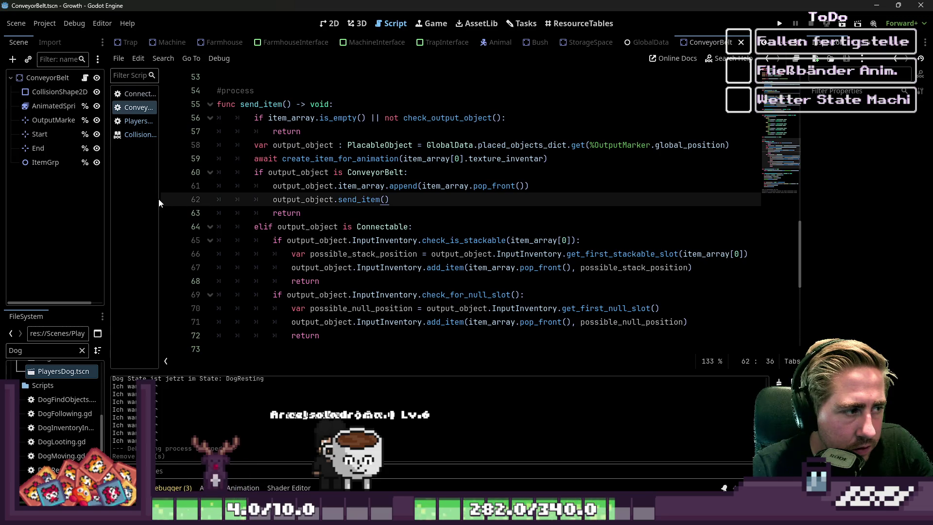
drag(160, 196, 172, 199)
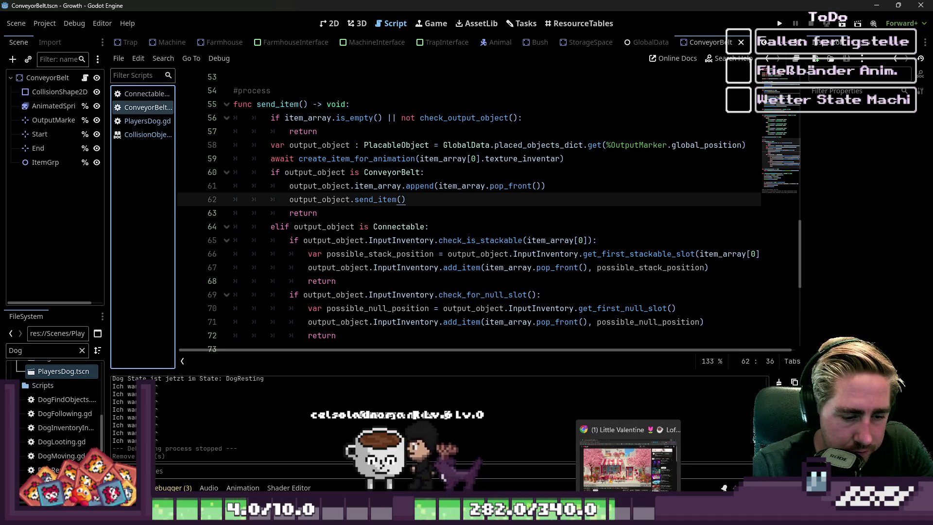
Step: Check the append on line 61, glance at the ConveyorBelt scene, then run the game
mouse_move(564, 516)
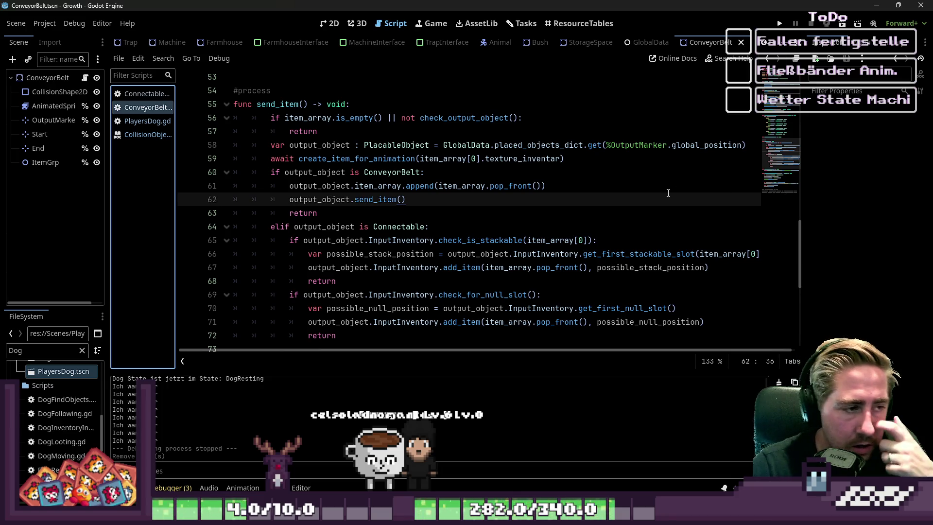
click(448, 227)
click(414, 186)
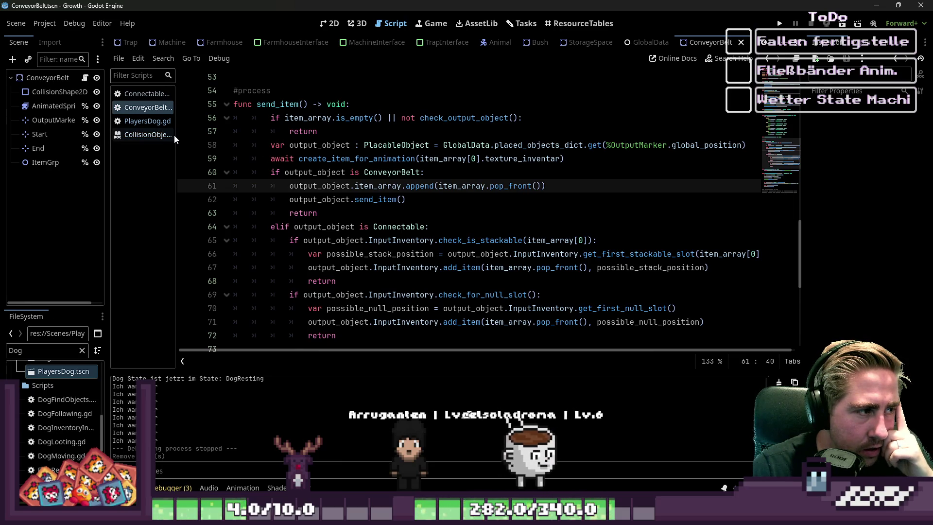
drag(176, 135, 201, 135)
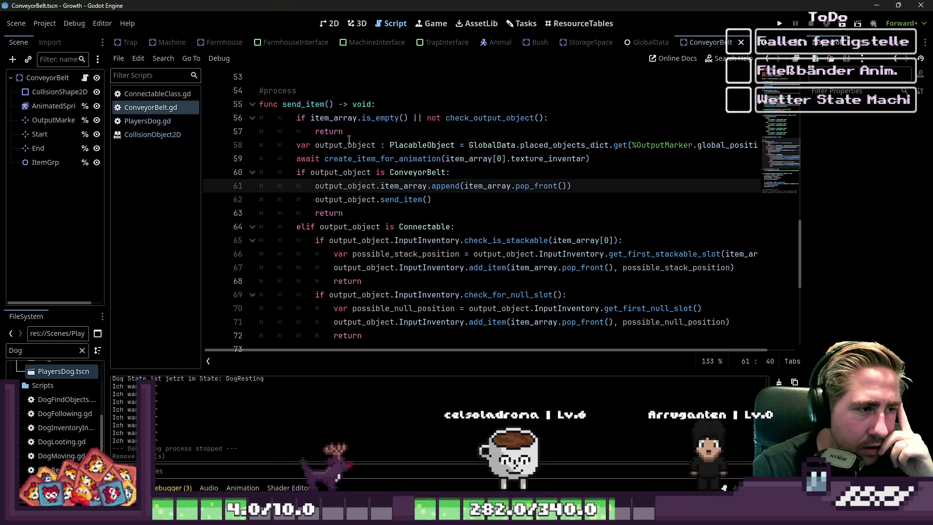
click(333, 24)
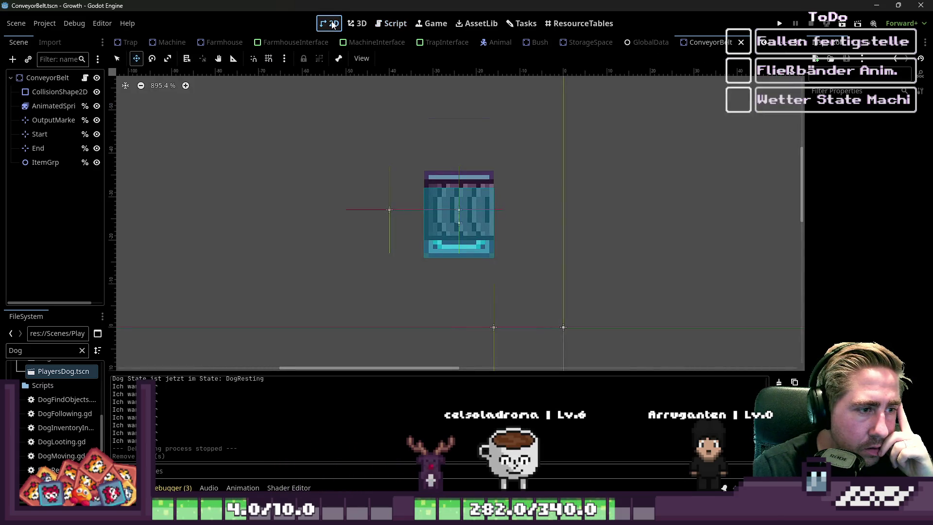
click(379, 24)
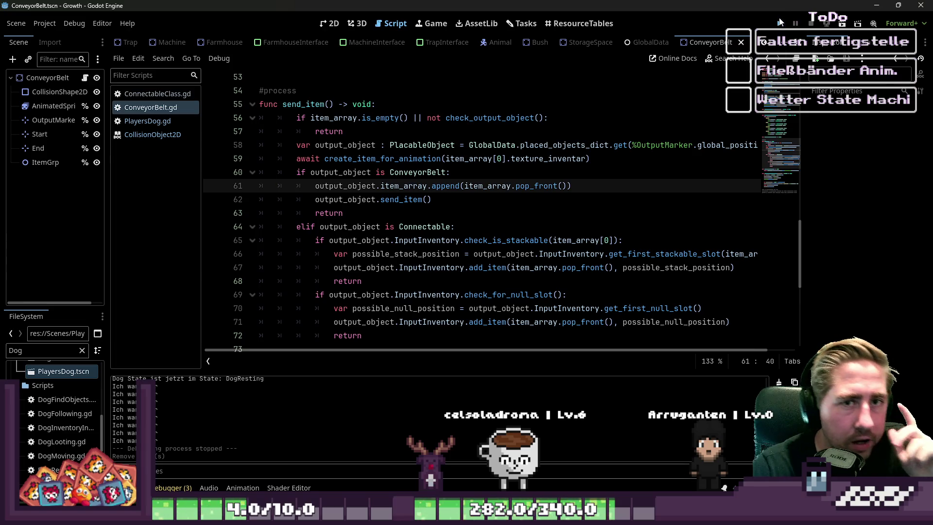
click(780, 22)
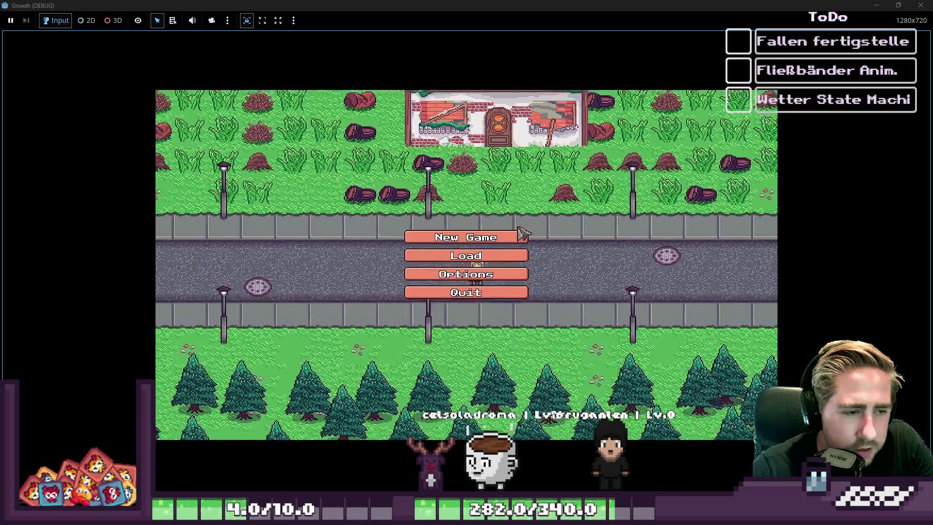
Step: Start a new game with a newly named character and move the axe into the first hotbar slot
click(510, 237)
text(eqw)
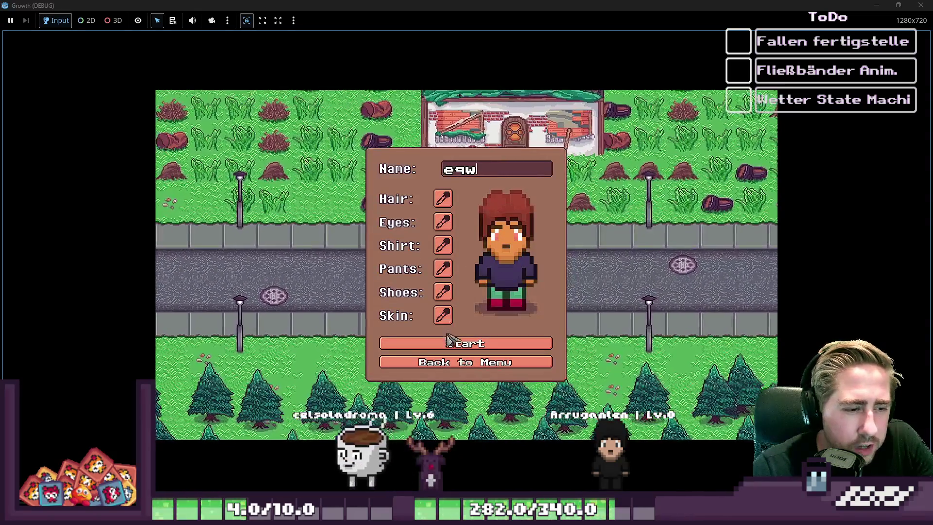
click(472, 349)
key(s)
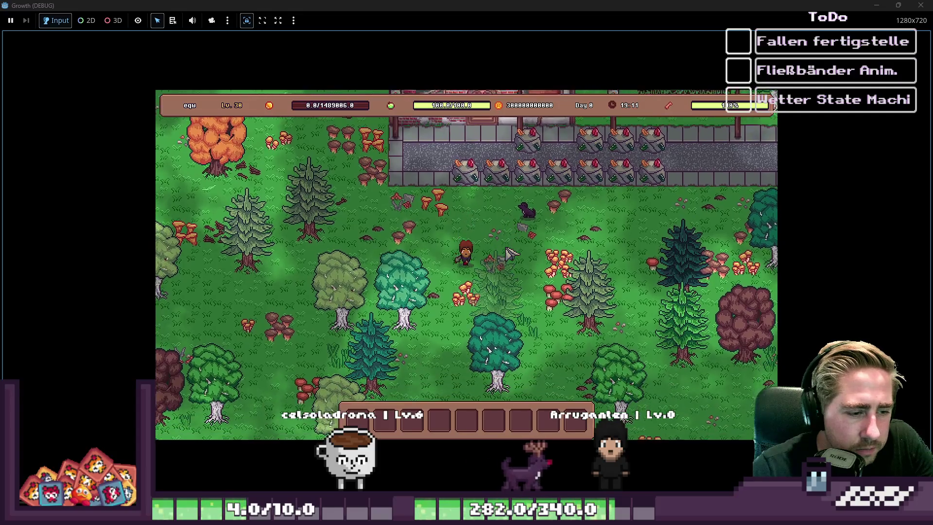
key(i)
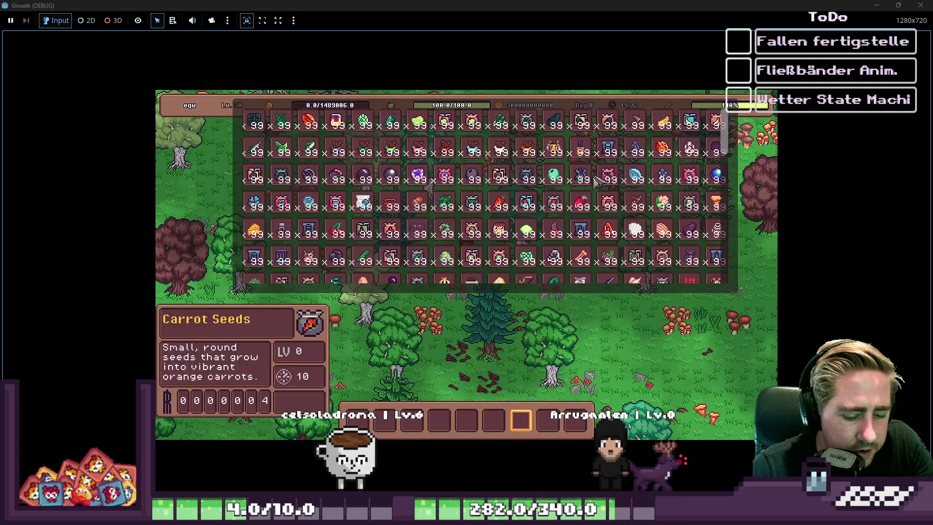
mouse_move(597, 148)
mouse_down()
mouse_move(374, 430)
mouse_move(362, 422)
mouse_up()
key(i)
Step: Chop the teal tree and two pines, then select hotbar slot 6 and open the inventory
key(d)
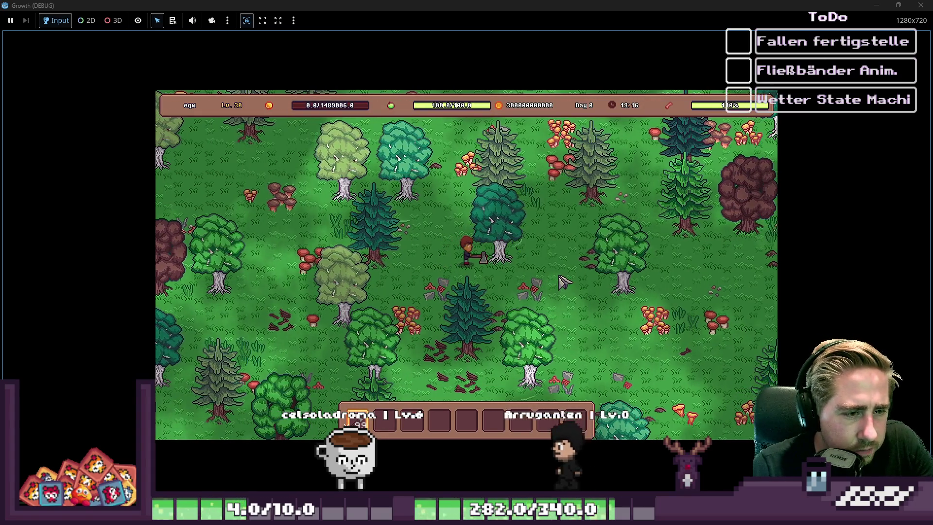
click(553, 257)
key(w)
click(555, 256)
key(a)
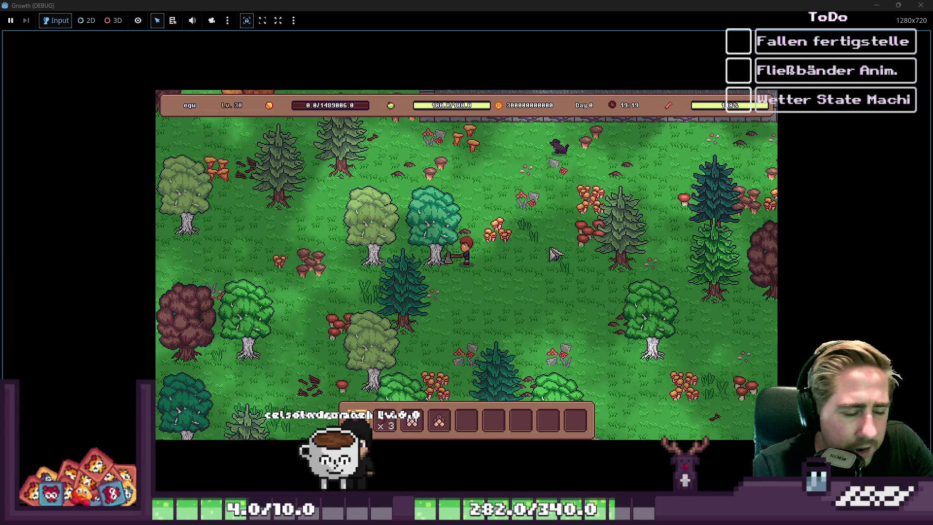
key(s)
click(555, 254)
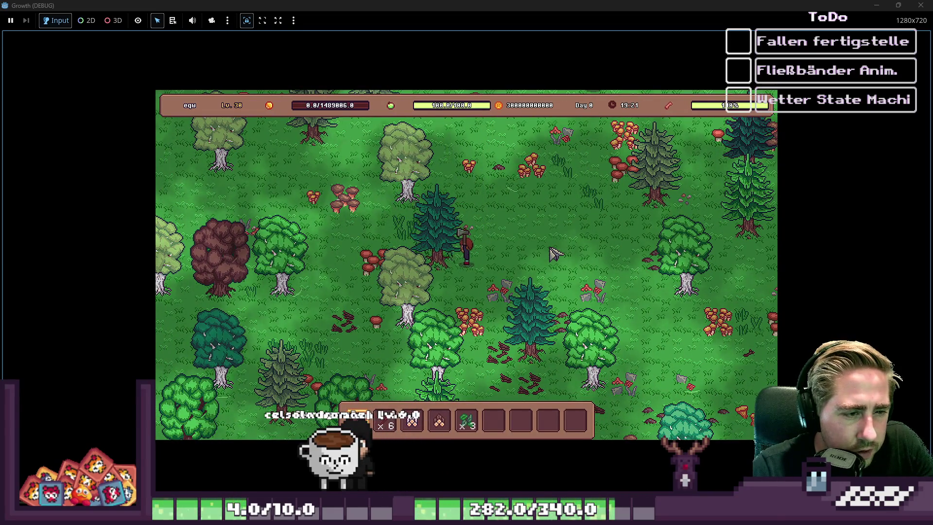
key(a)
key(w)
key(6)
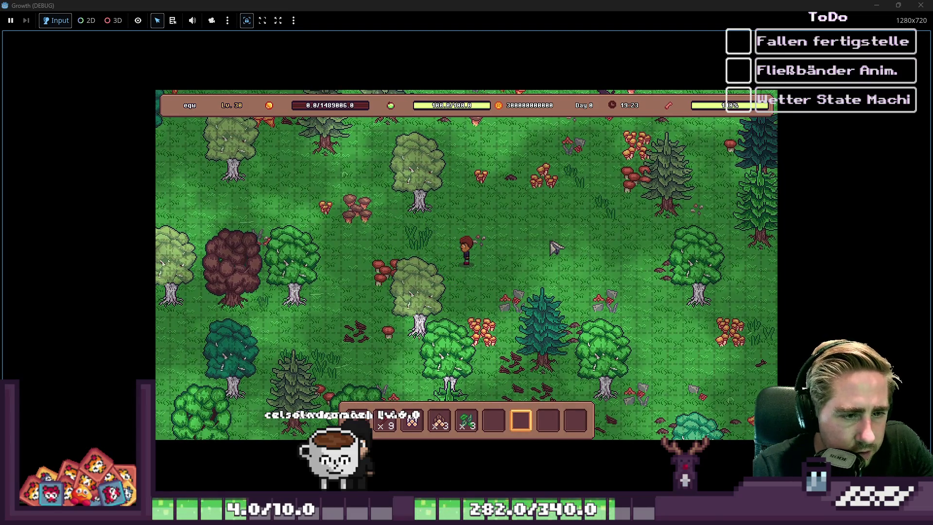
key(i)
scroll(391, 230, down, 5)
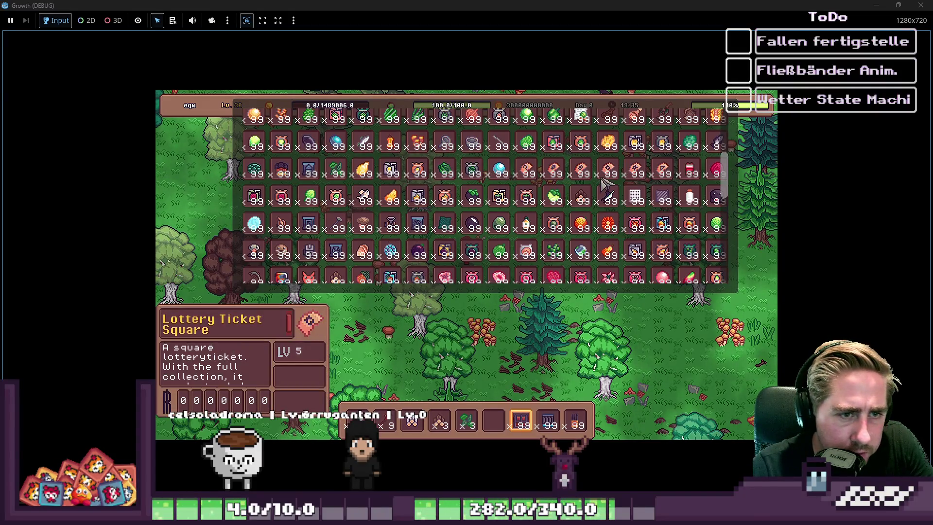
Step: Scroll through the inventory, drag the Pine Log out of the hotbar, and close the inventory
scroll(604, 184, down, 5)
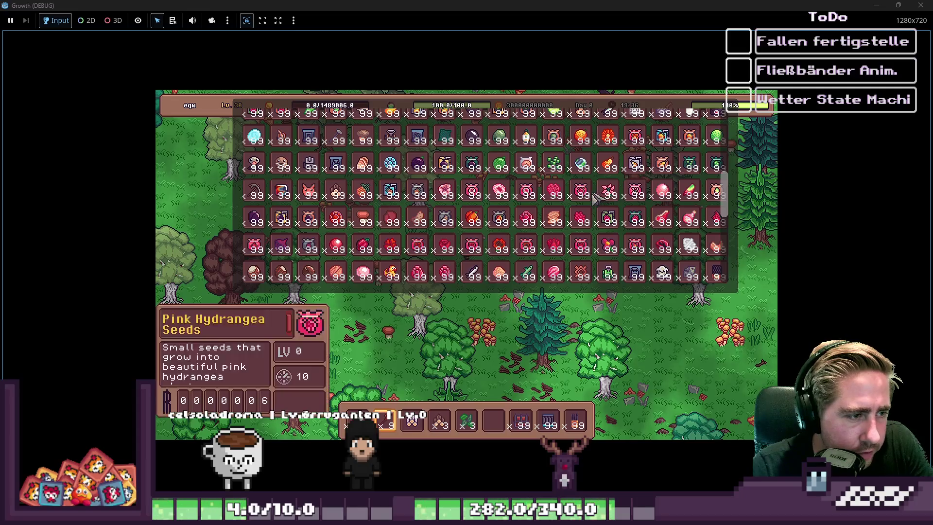
scroll(596, 196, down, 4)
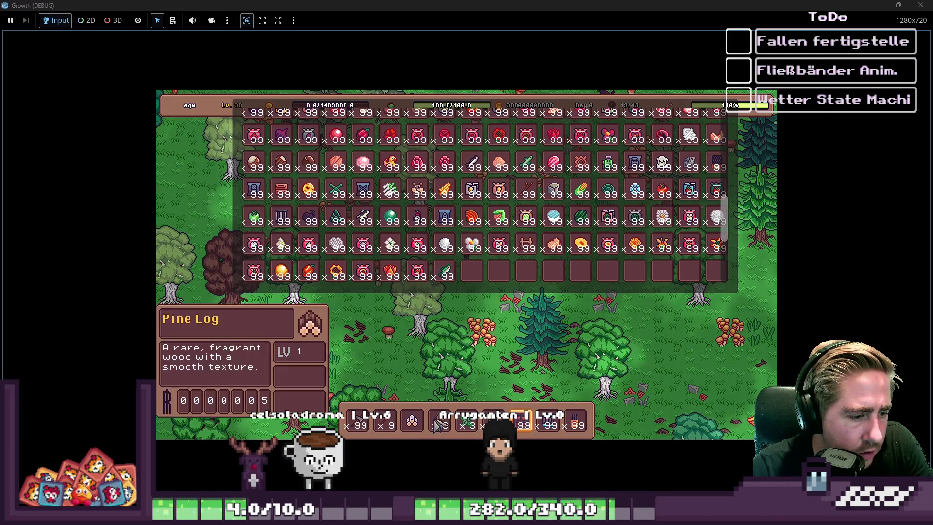
drag(440, 426, 490, 272)
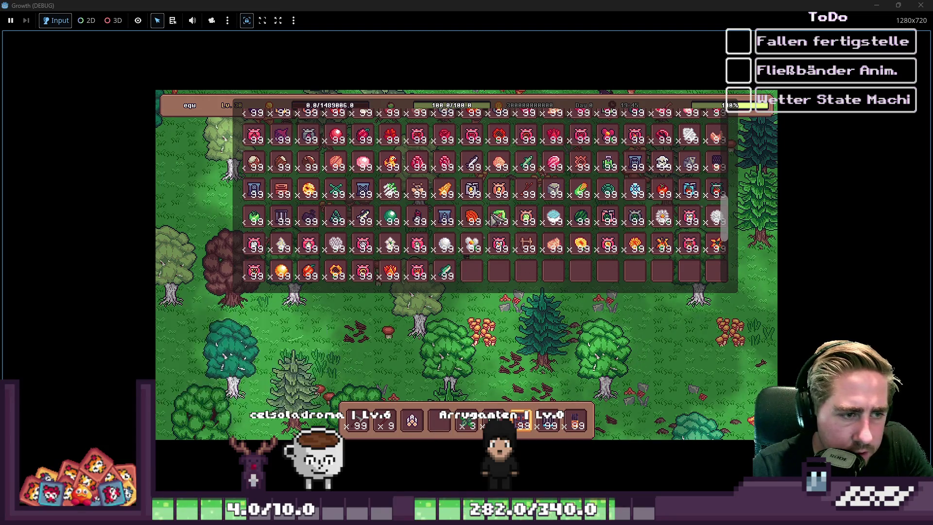
scroll(503, 221, up, 10)
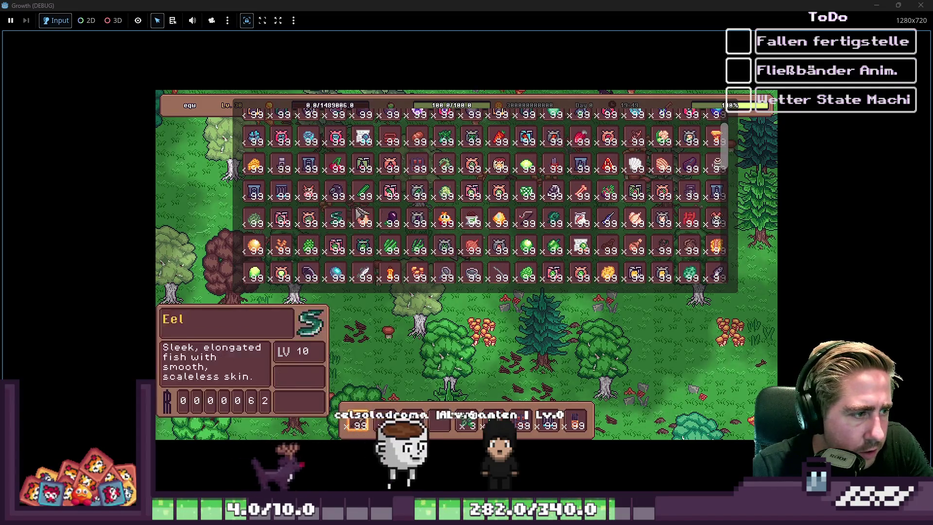
scroll(488, 199, up, 3)
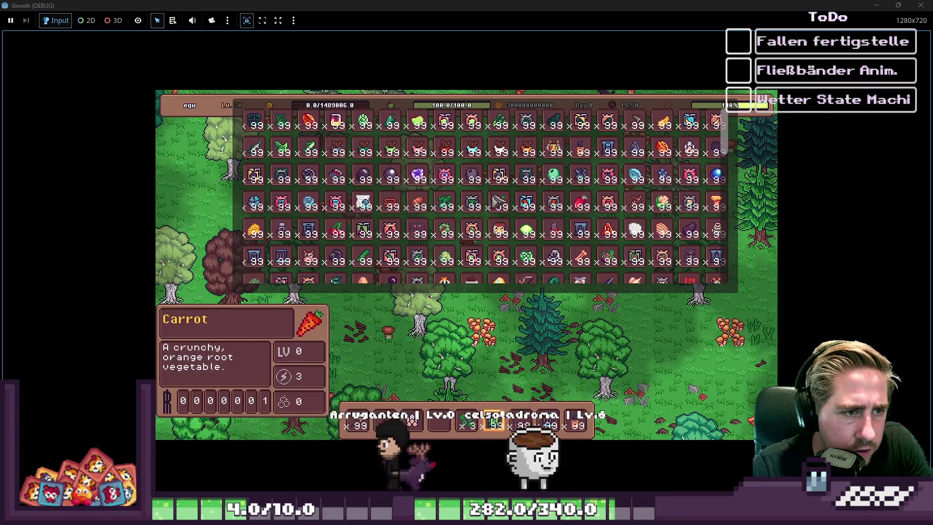
key(i)
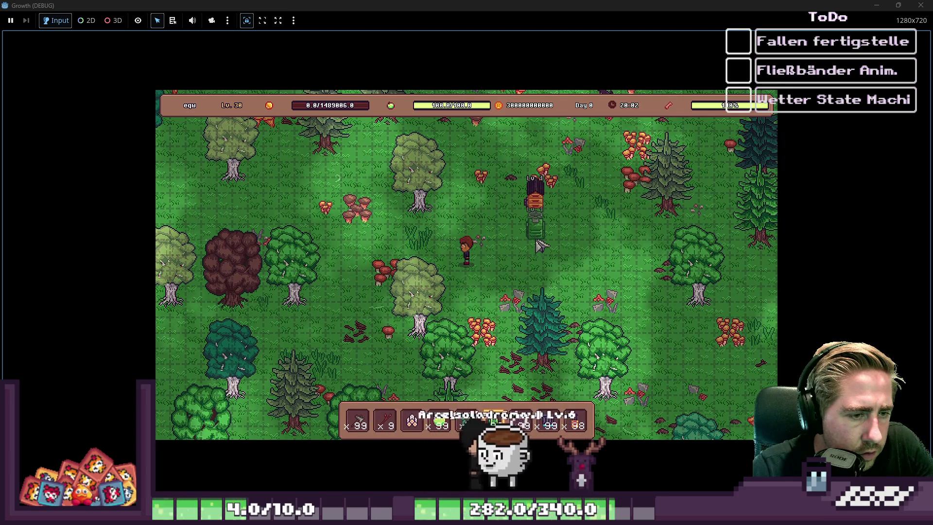
Step: Place a machine in the forest and lay a conveyor column with a row running left
click(537, 234)
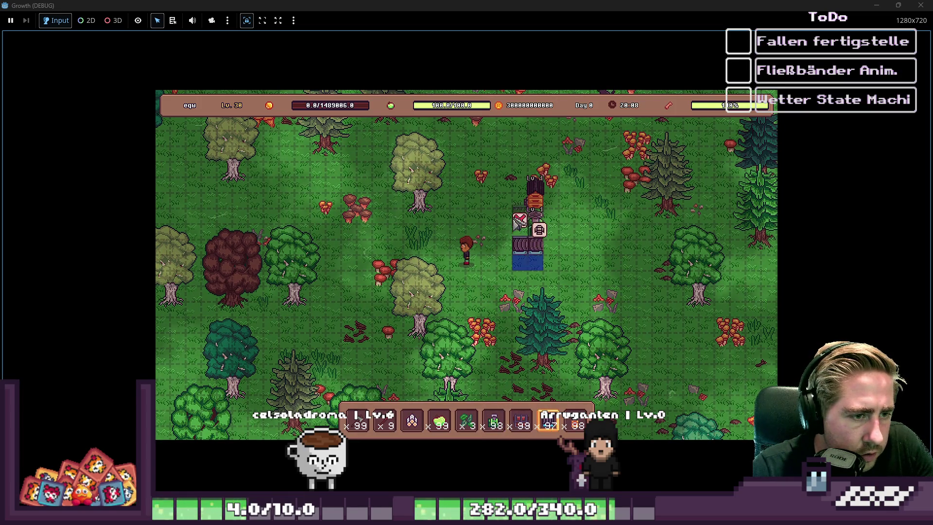
click(504, 214)
click(504, 200)
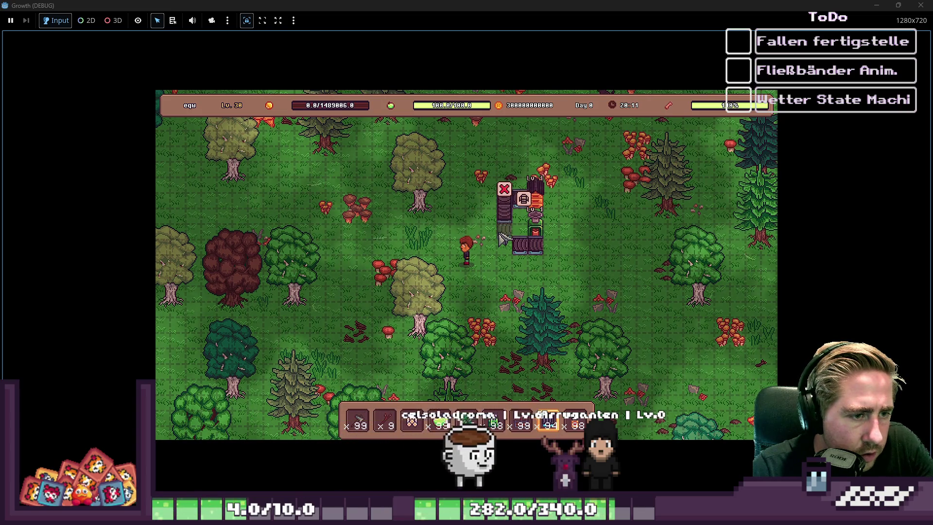
click(501, 234)
drag(491, 238, 457, 240)
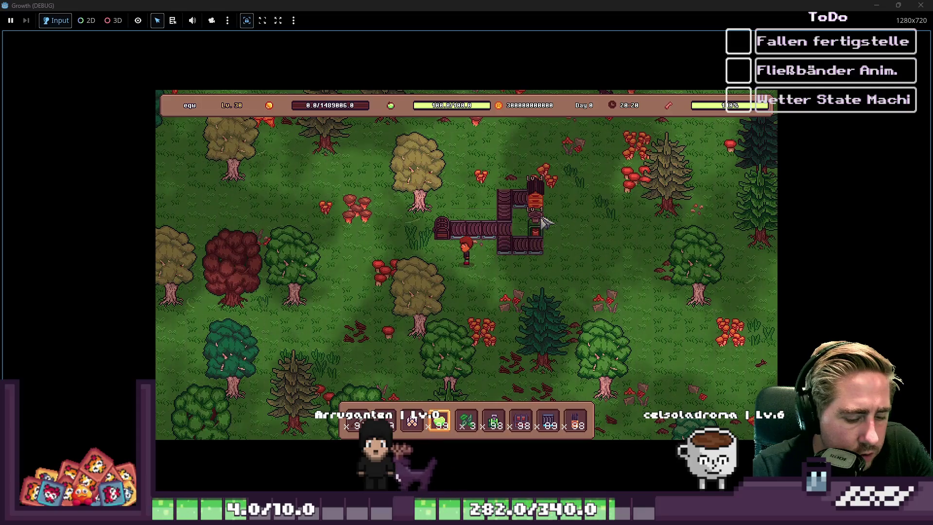
Step: Move the 98 stacks and the x89 stack from the hotbar into the inventory
key(i)
mouse_move(494, 418)
mouse_down()
mouse_move(494, 380)
mouse_move(521, 380)
mouse_up()
mouse_move(548, 420)
mouse_down()
mouse_move(549, 380)
mouse_move(576, 380)
mouse_up()
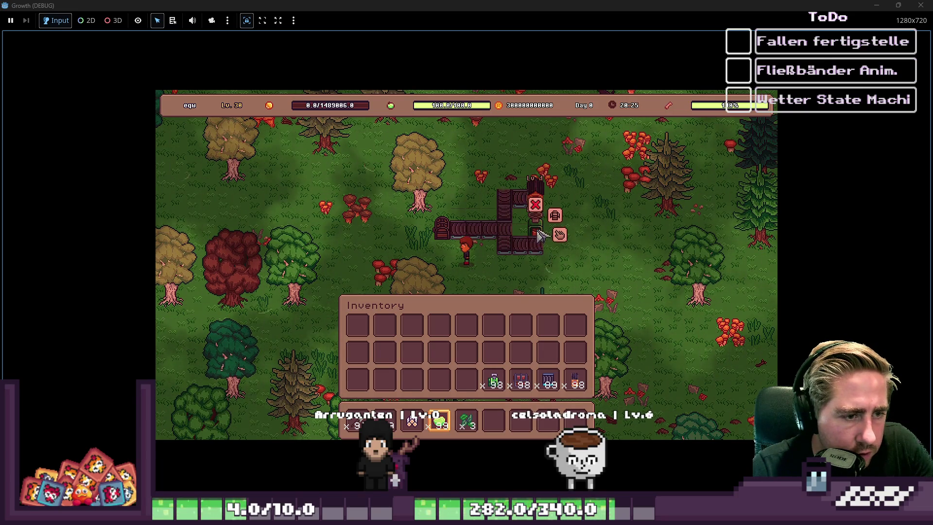
Step: Take the green x99 item from the Seed Extractor, then reopen it beside the inventory and close both
click(559, 235)
drag(445, 404, 441, 293)
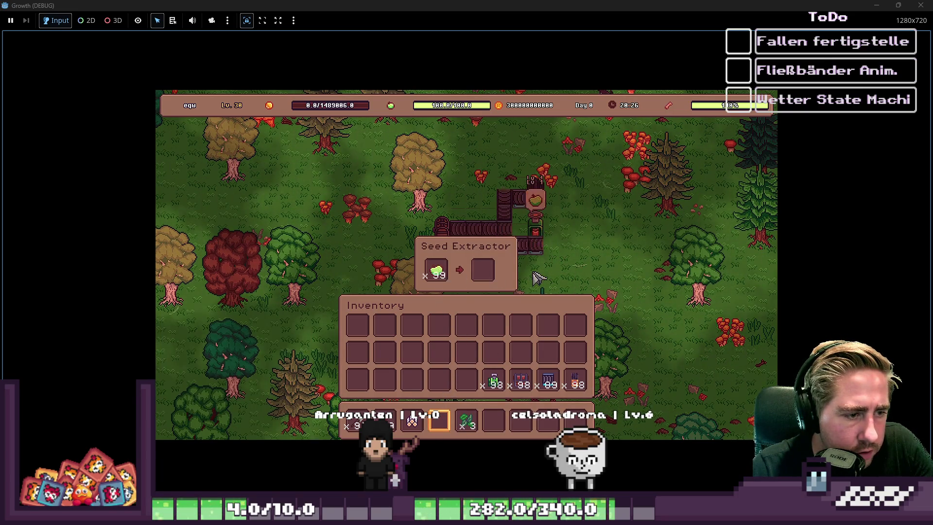
key(Escape)
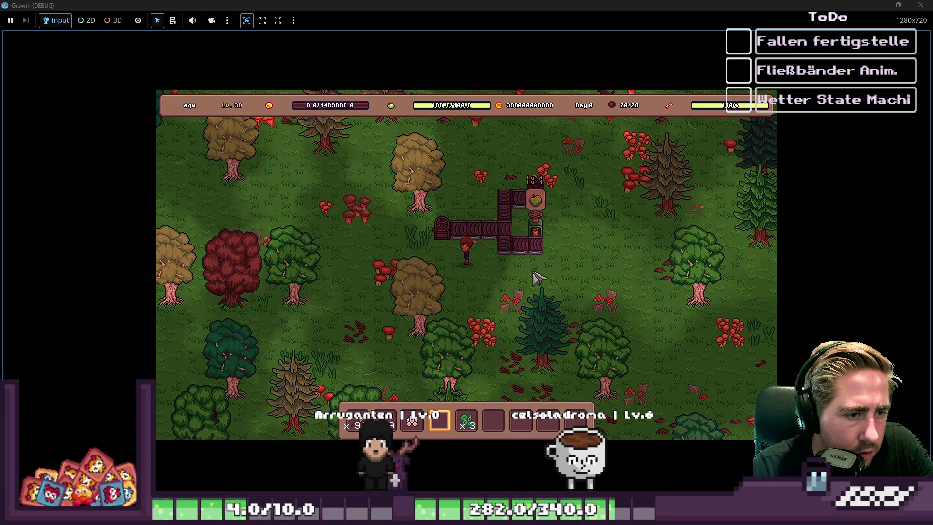
click(563, 235)
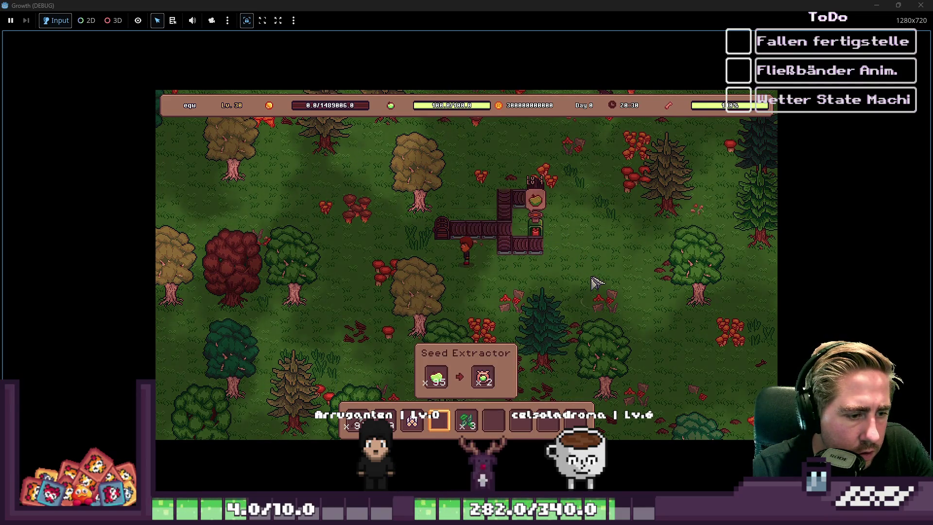
key(i)
key(Escape)
Step: Scroll through the full inventory and select the third hotbar slot
mouse_move(557, 229)
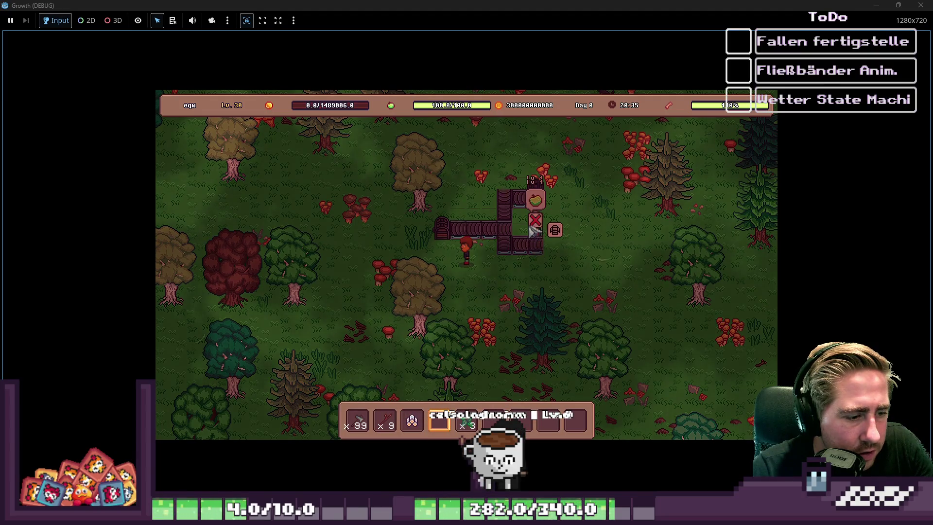
key(i)
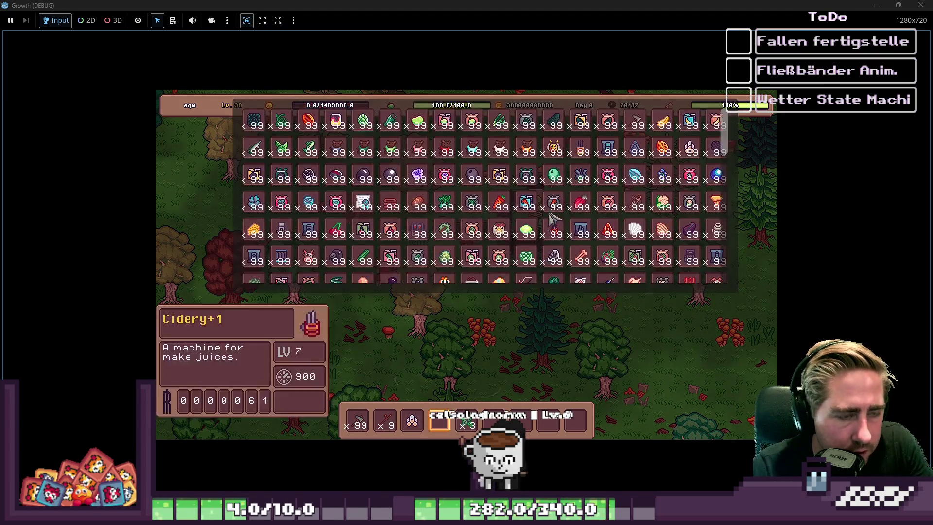
scroll(622, 165, down, 5)
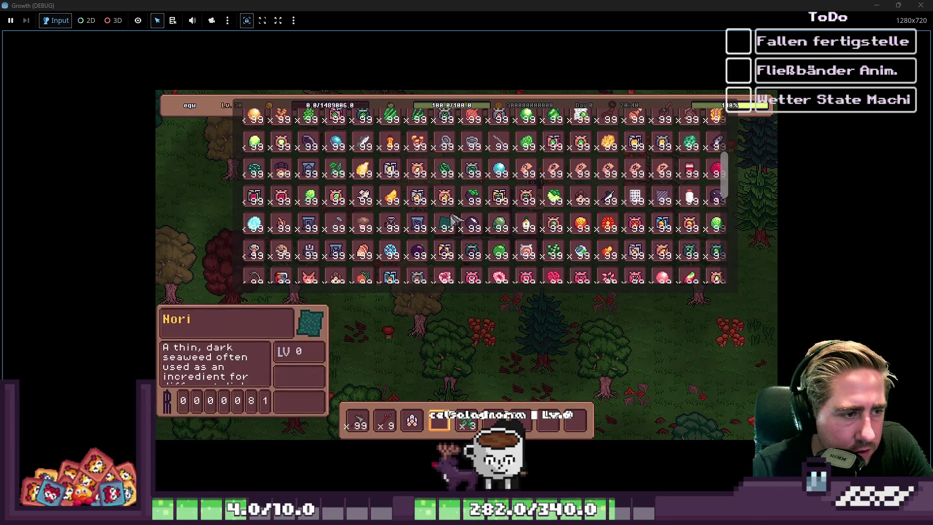
scroll(426, 246, down, 1)
key(3)
key(i)
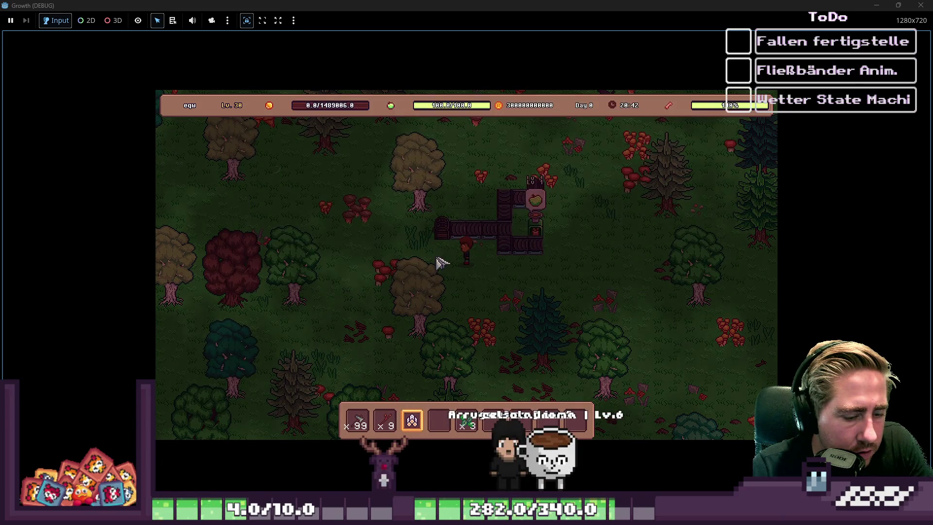
key(i)
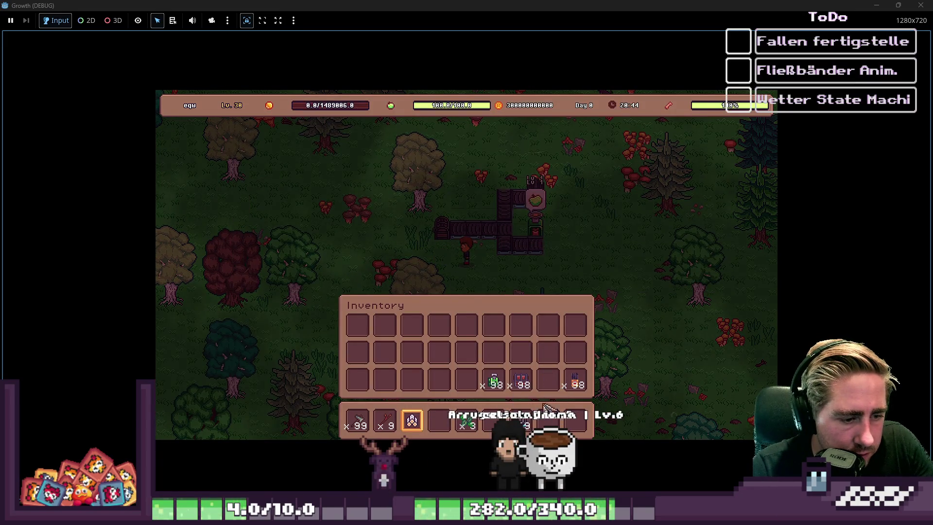
key(i)
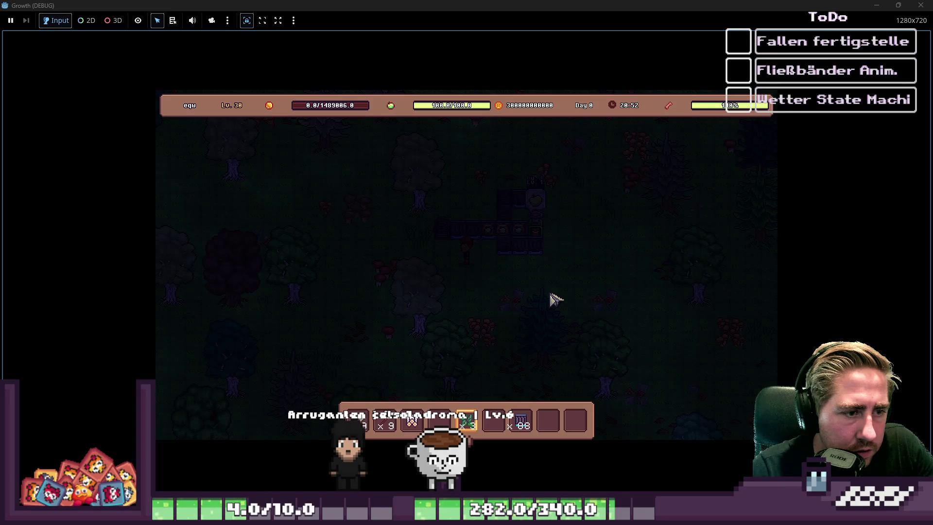
Step: Reopen the Seed Extractor, close its panels, and bring up the full item grid
click(560, 236)
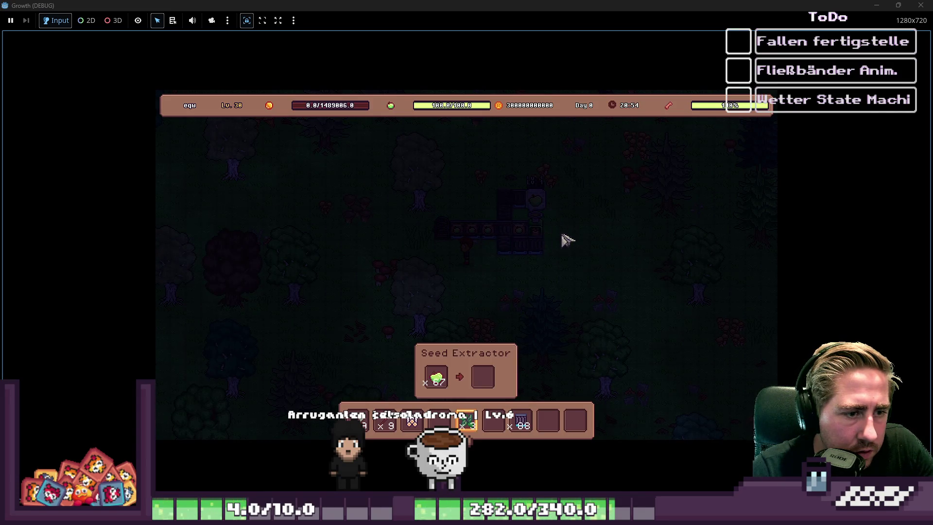
key(i)
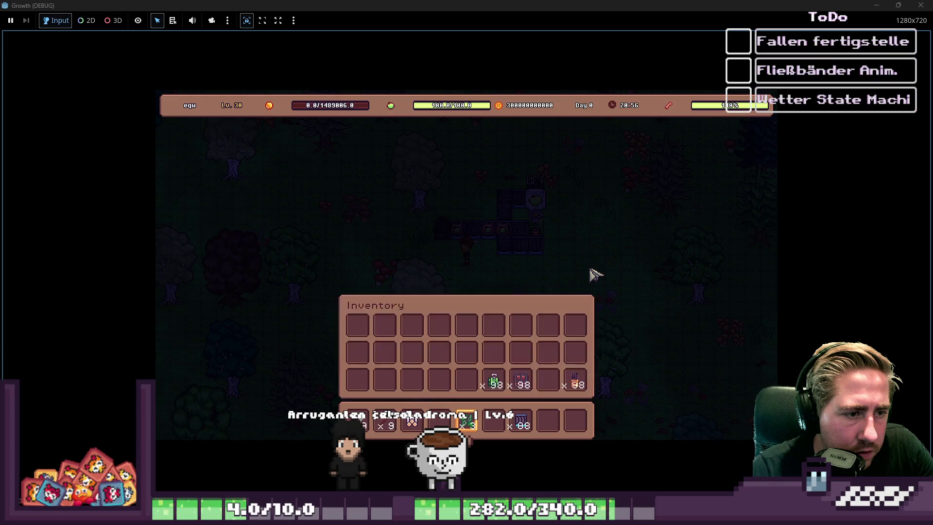
key(i)
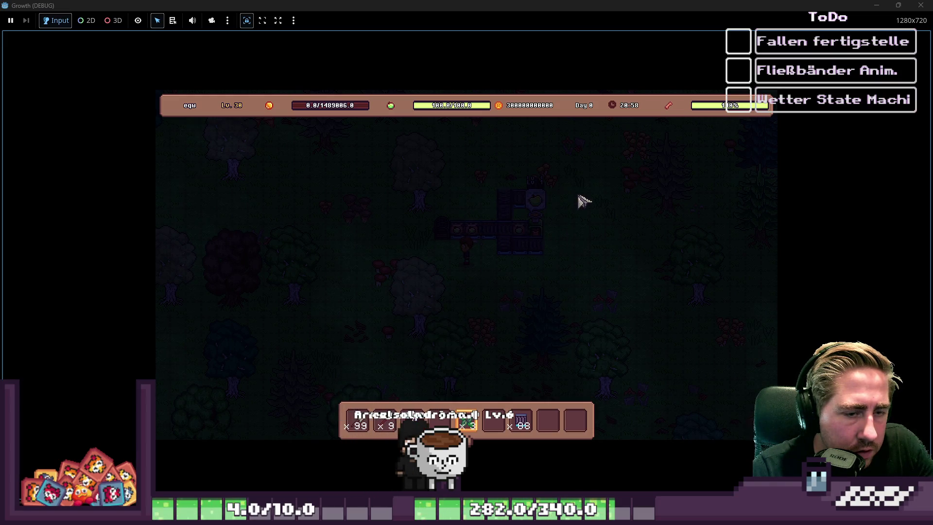
key(i)
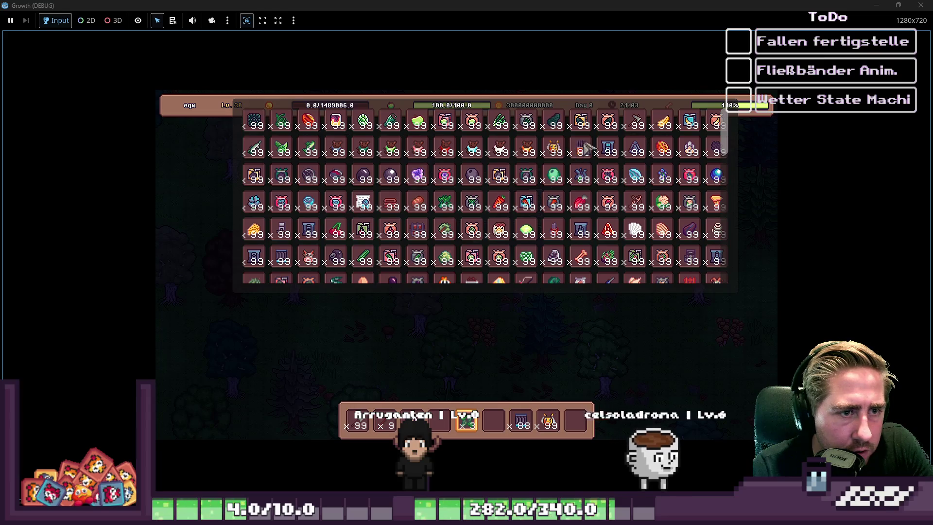
Step: Put Blue Freezia in the last hotbar slot, then load the bees and Blue Freezia into the beehive
drag(581, 175, 576, 422)
key(i)
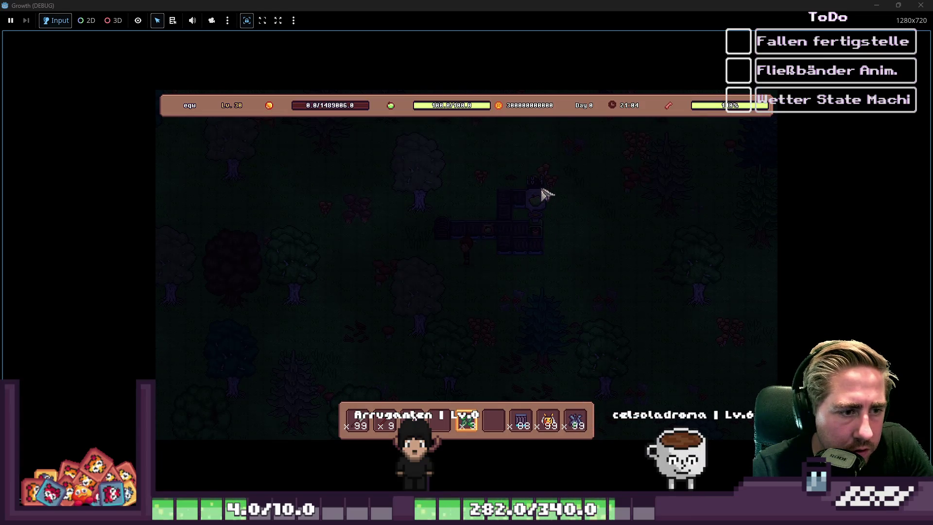
click(564, 210)
drag(549, 421, 459, 386)
drag(576, 421, 506, 382)
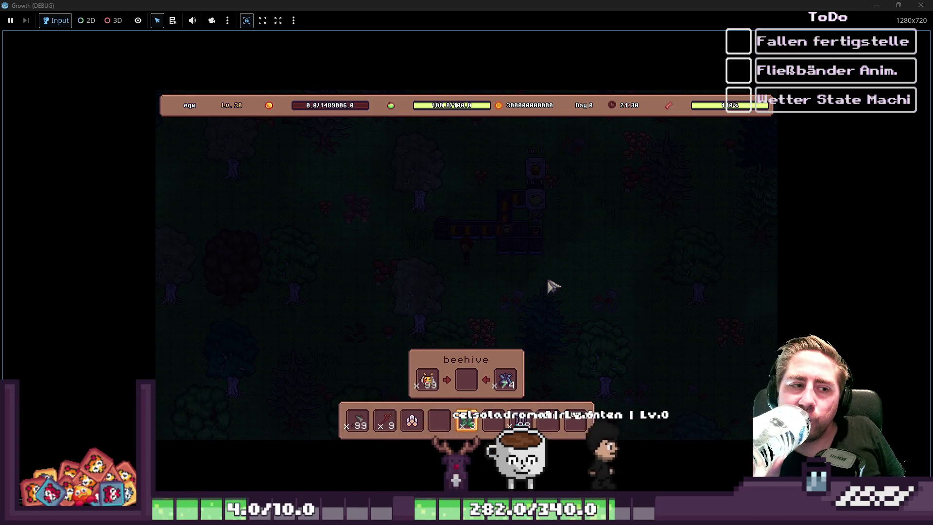
Step: Open the chest to check its contents, then close the chest and beehive panels
click(451, 240)
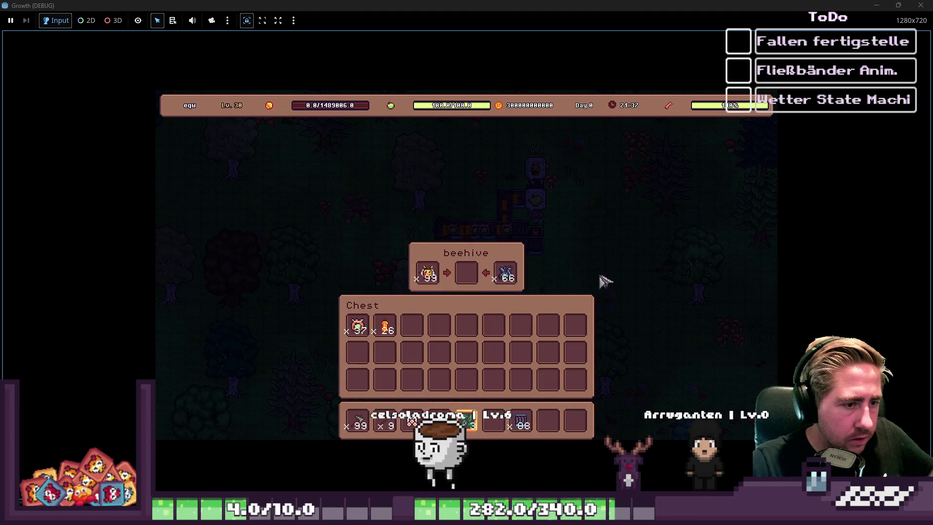
key(Escape)
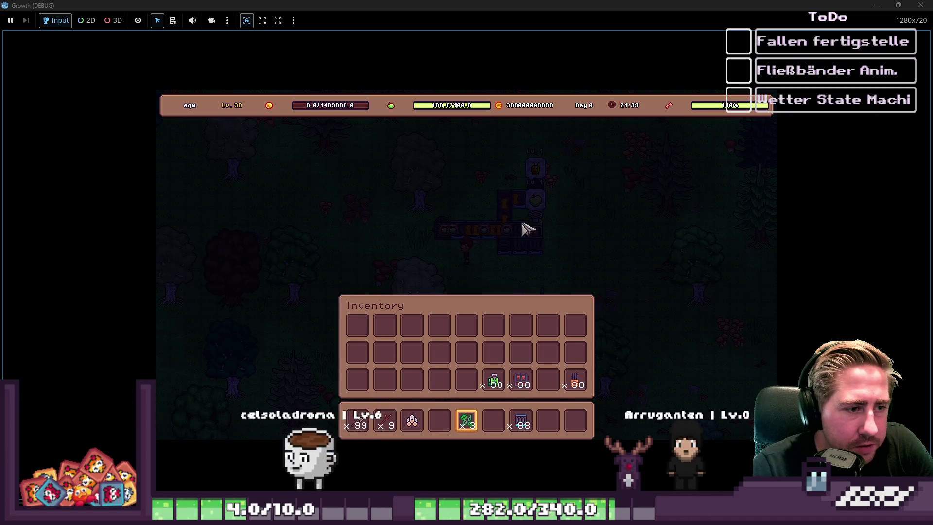
scroll(554, 290, down, 1)
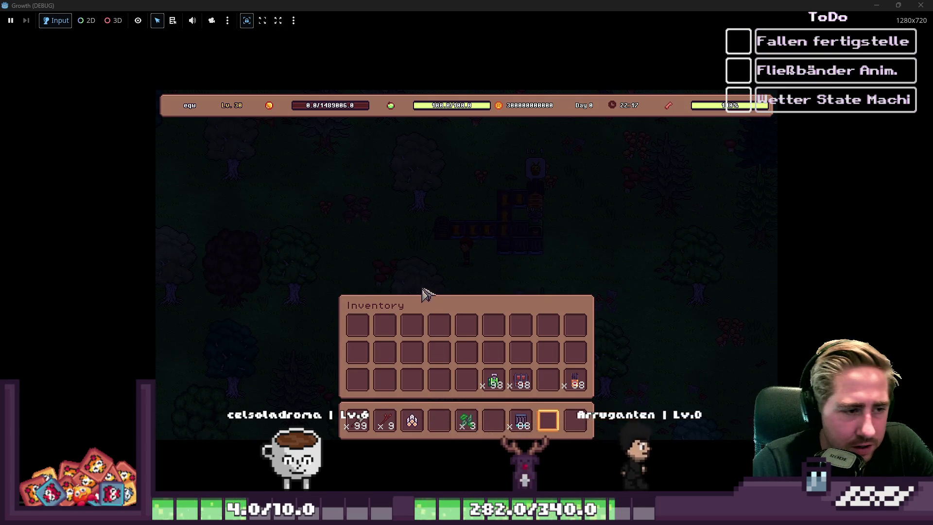
Step: Close the running game window and return to the ConveyorBelt script
click(918, 5)
click(328, 23)
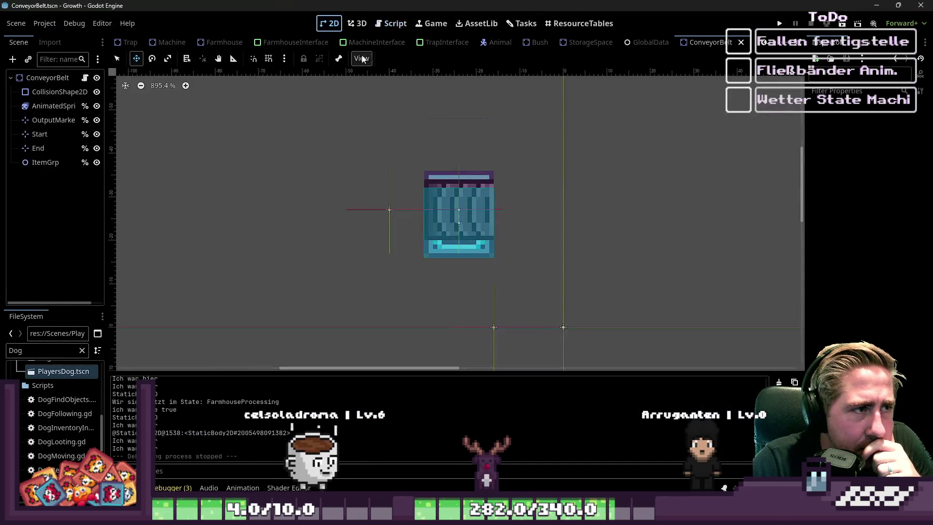
click(392, 23)
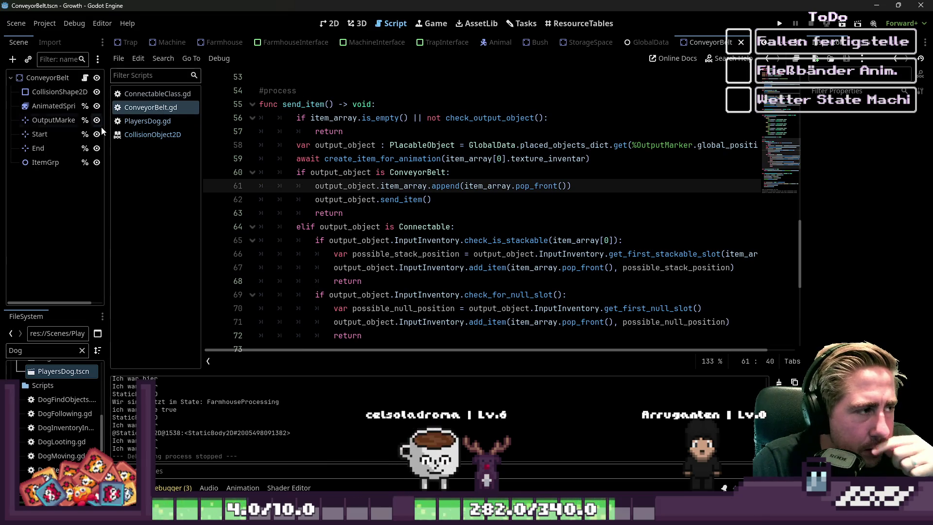
click(65, 135)
scroll(458, 198, down, 6)
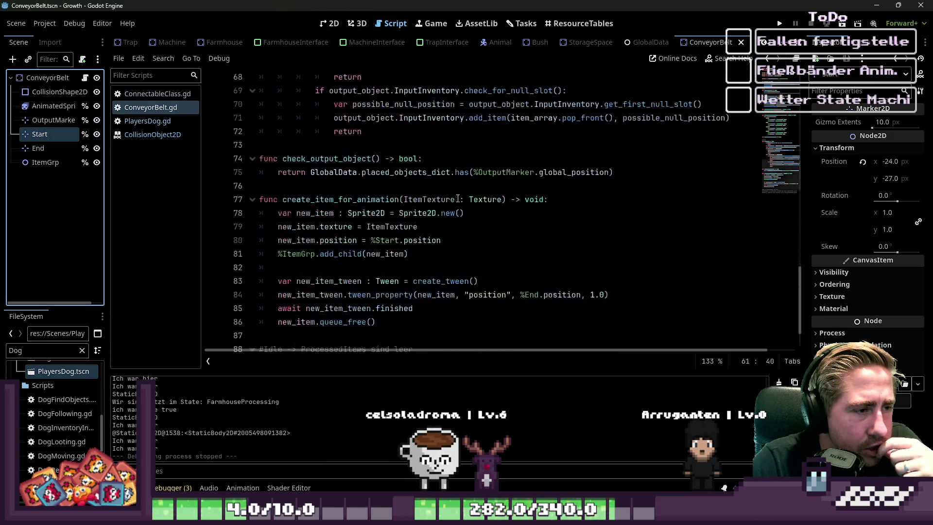
scroll(457, 198, up, 14)
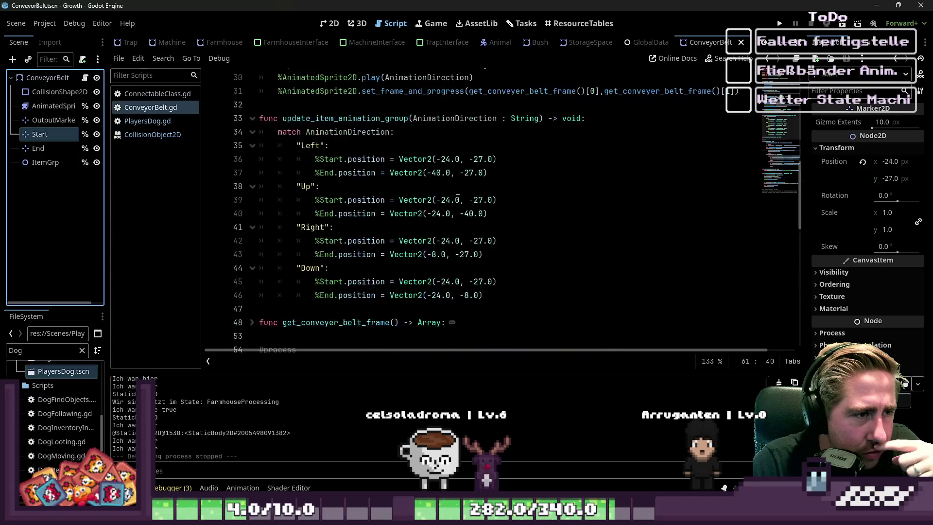
click(351, 205)
key(Down)
key(Down)
key(Down)
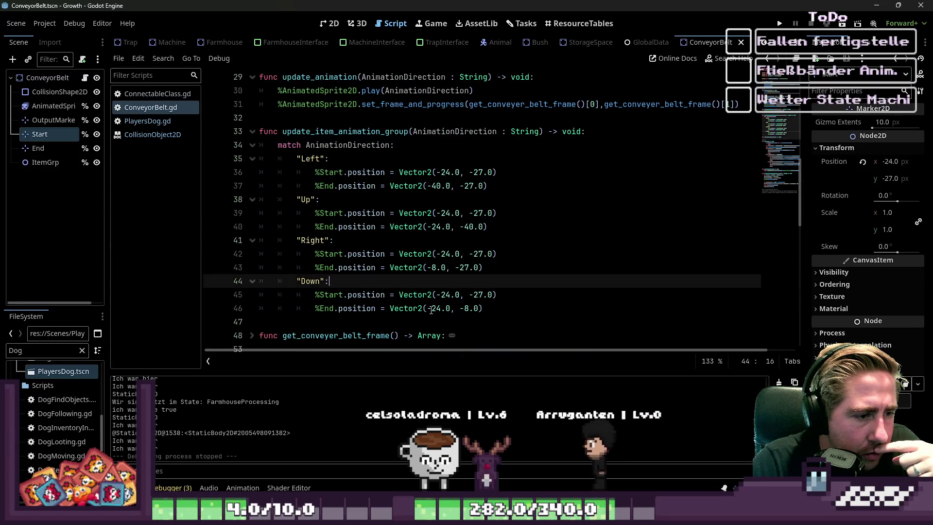
click(445, 308)
click(447, 295)
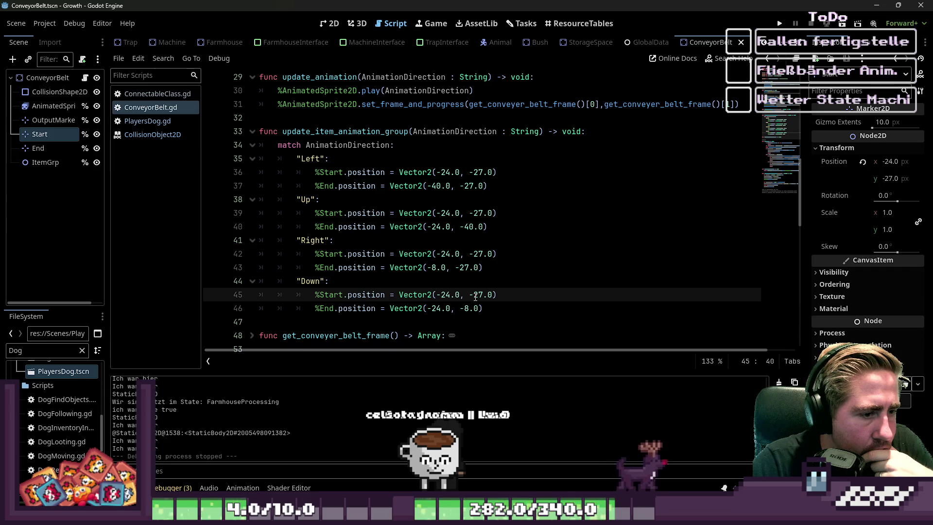
click(478, 254)
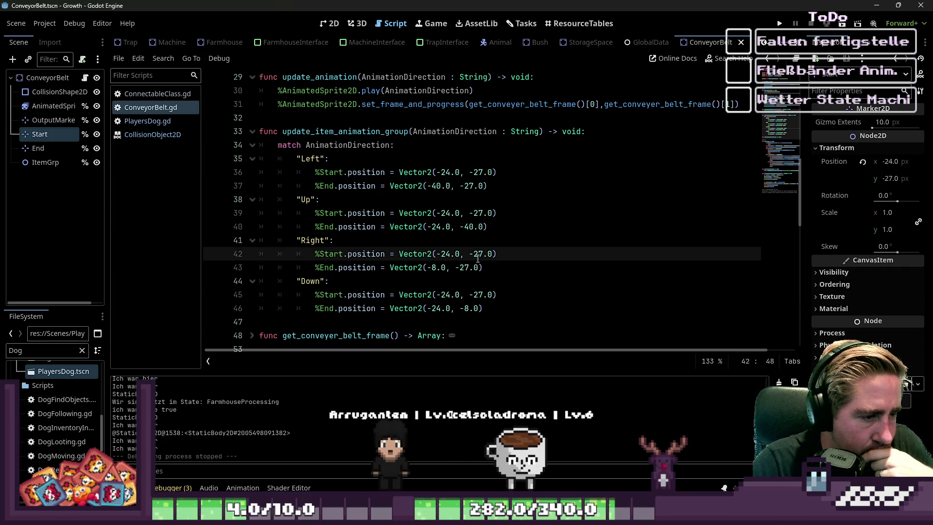
click(465, 308)
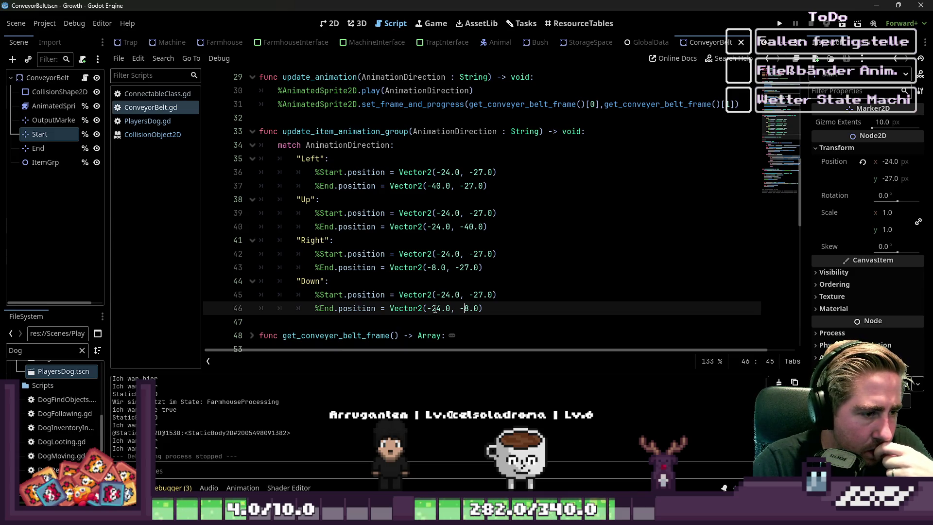
drag(431, 308, 477, 314)
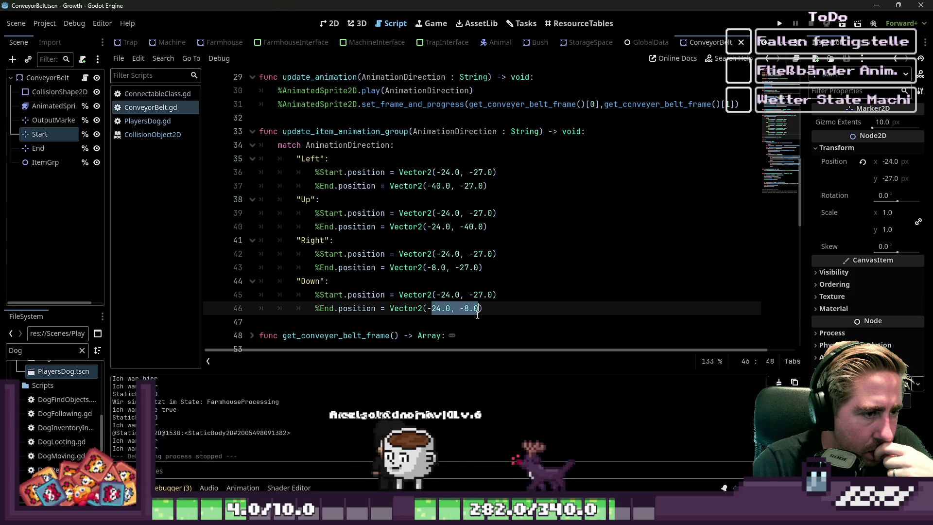
click(513, 311)
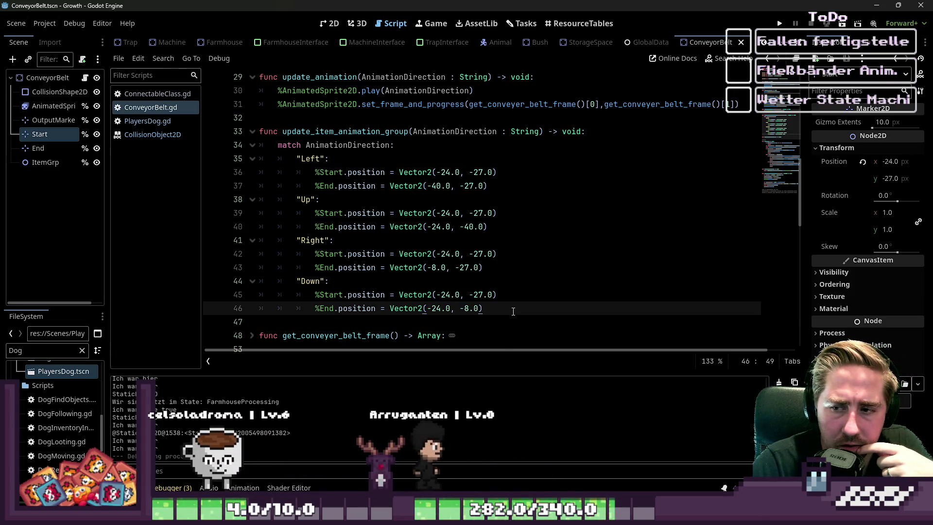
click(779, 25)
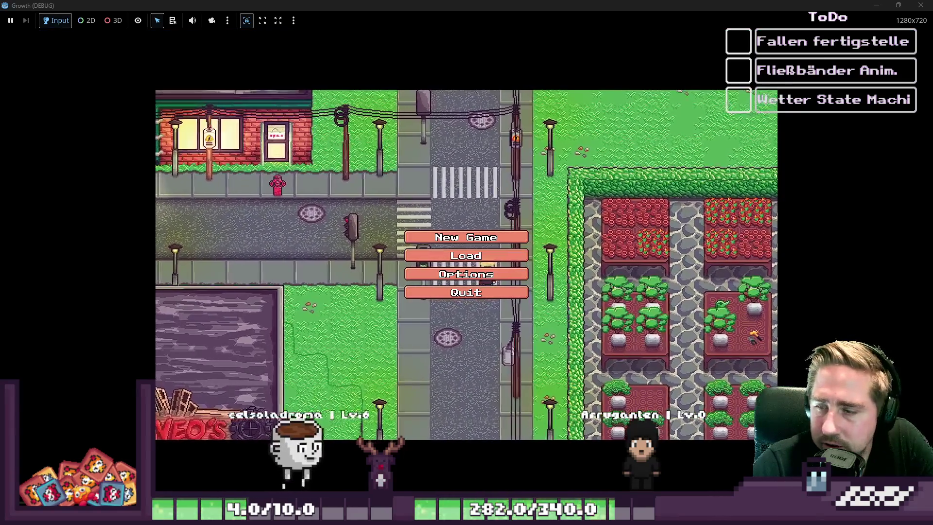
Step: Create a newly named character in a new game and walk it left through the forest
click(506, 237)
click(486, 169)
text(asd)
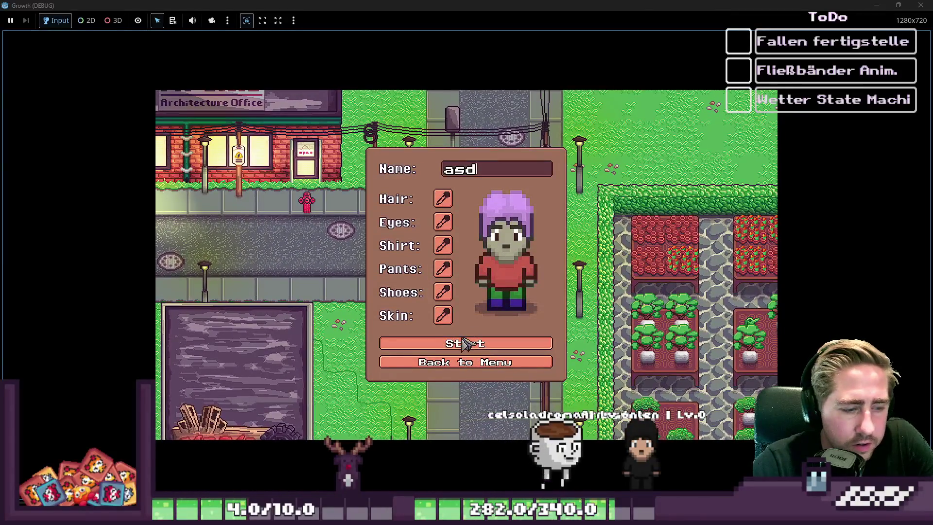
click(468, 345)
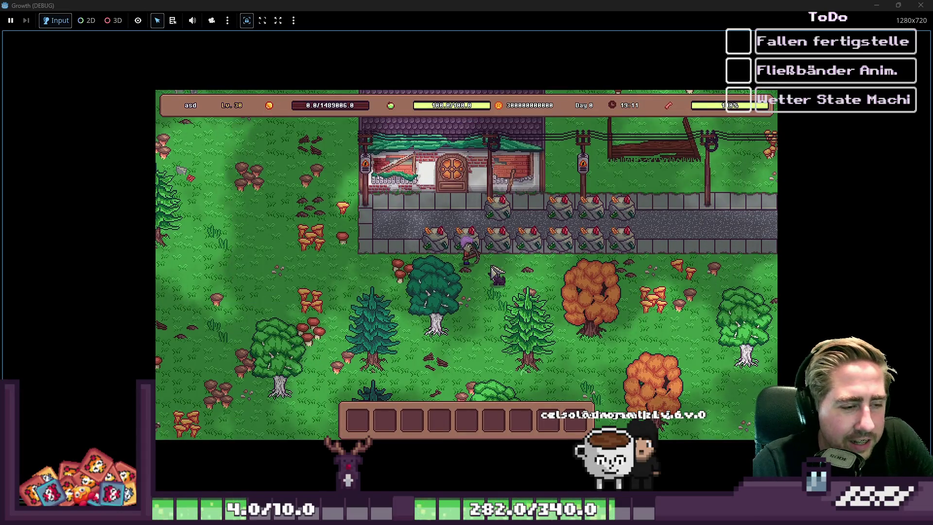
key(s)
key(a)
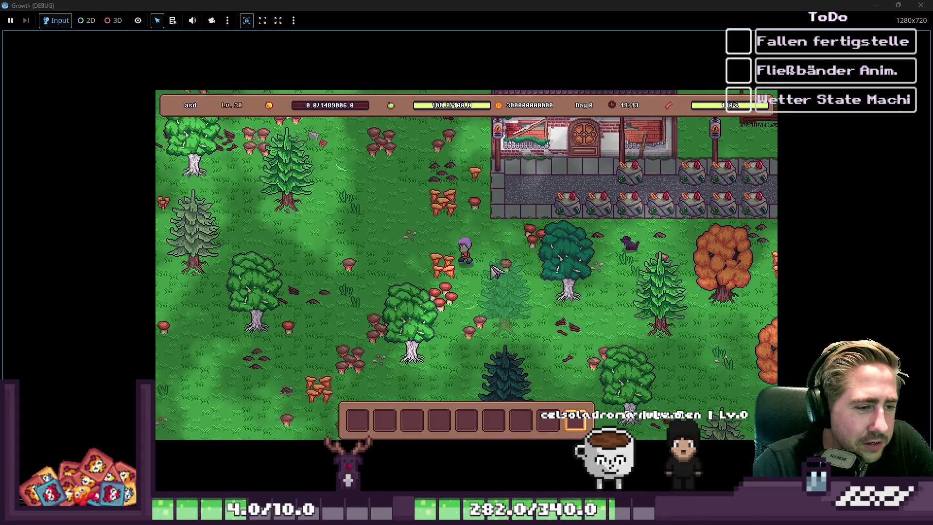
key(a)
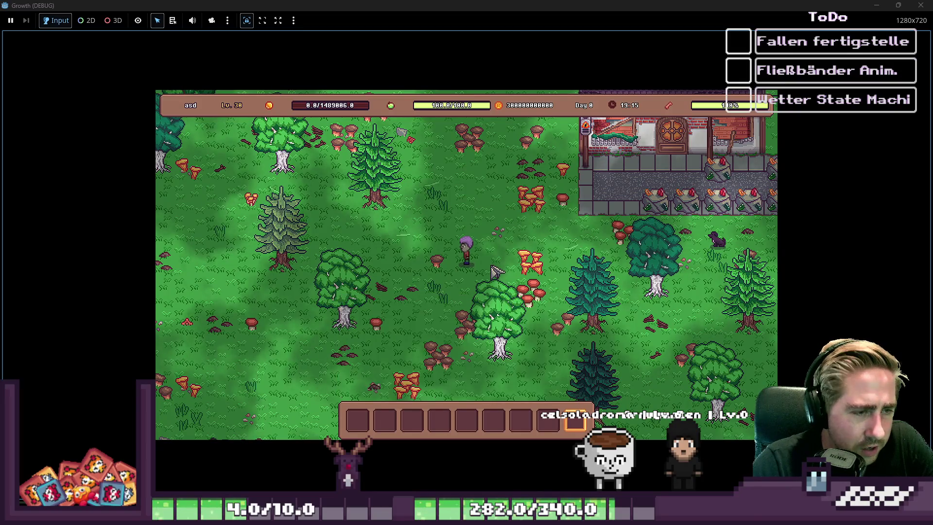
Step: Briefly scroll the item grid, then walk the character down-left into position
key(e)
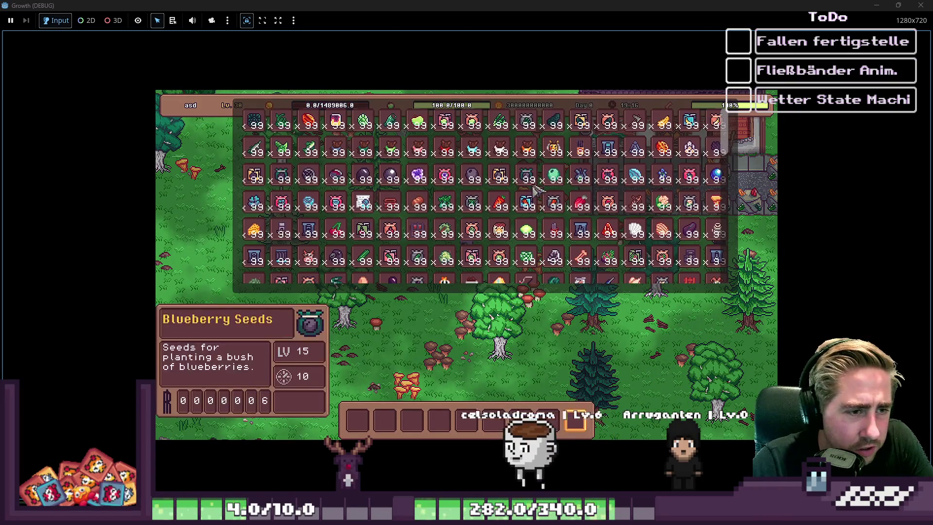
scroll(467, 278, down, 1)
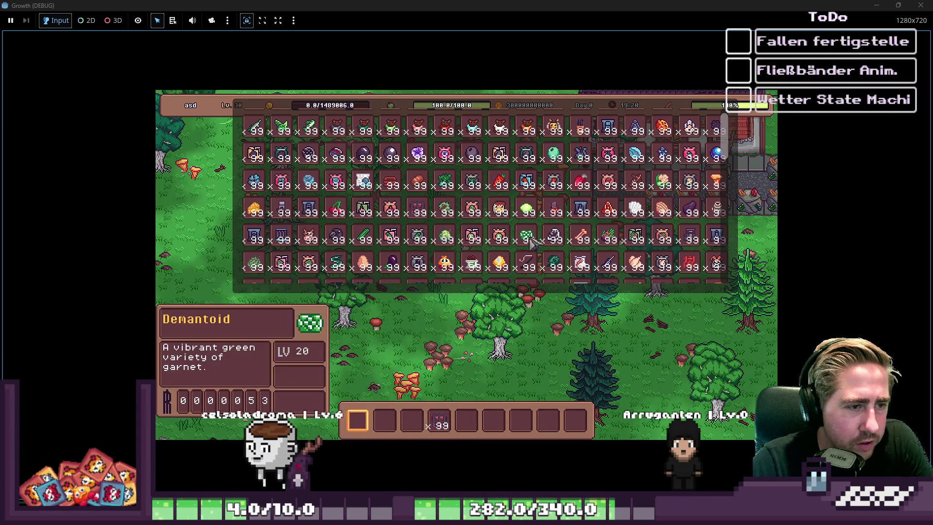
key(e)
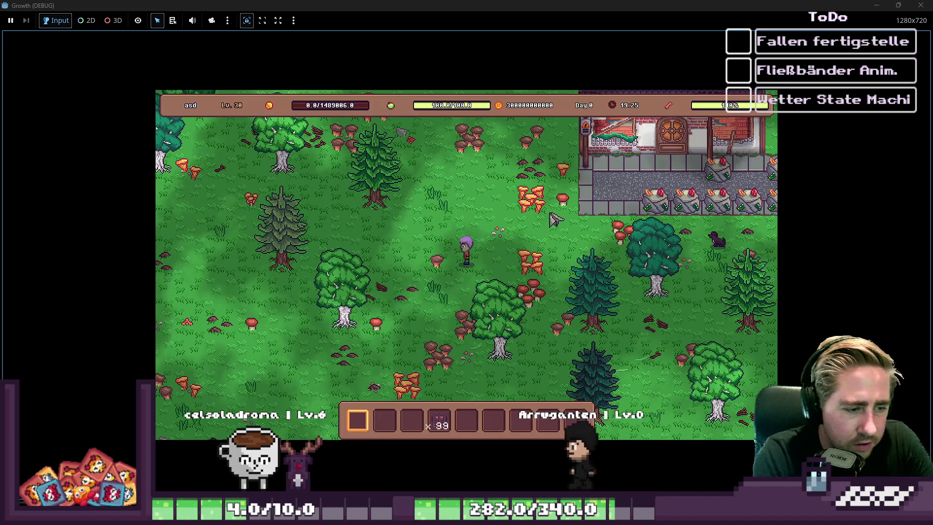
scroll(556, 397, down, 4)
scroll(556, 398, up, 3)
key(w+d)
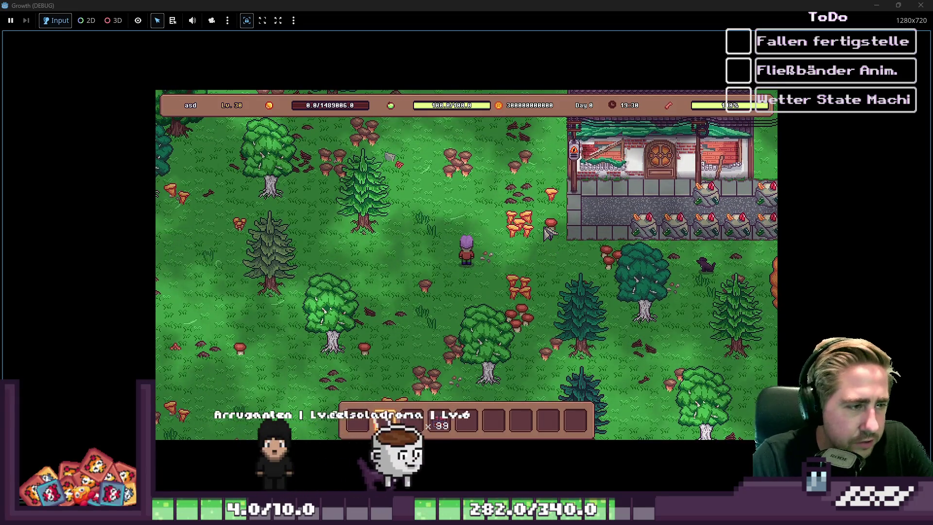
key(a+s)
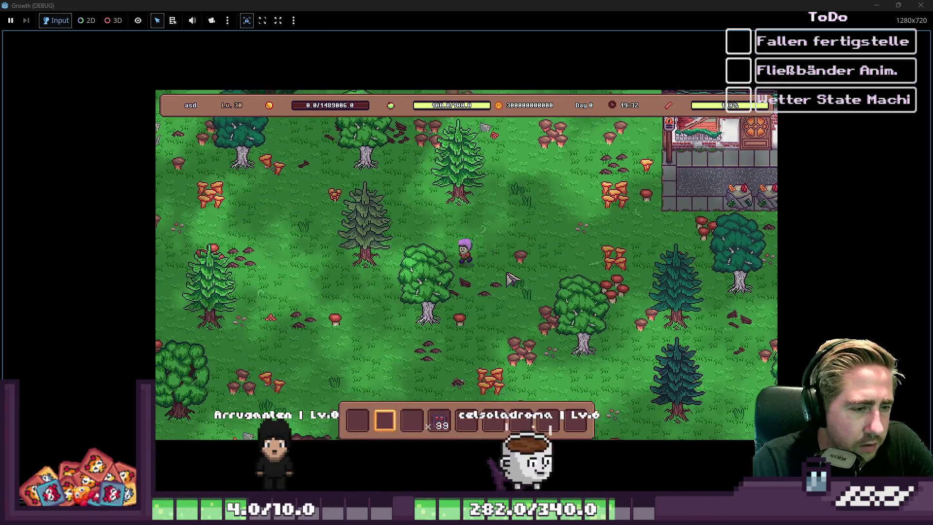
key(w)
Step: Reopen the item spawn grid, browse its stacks, and close it to return to the map
key(i)
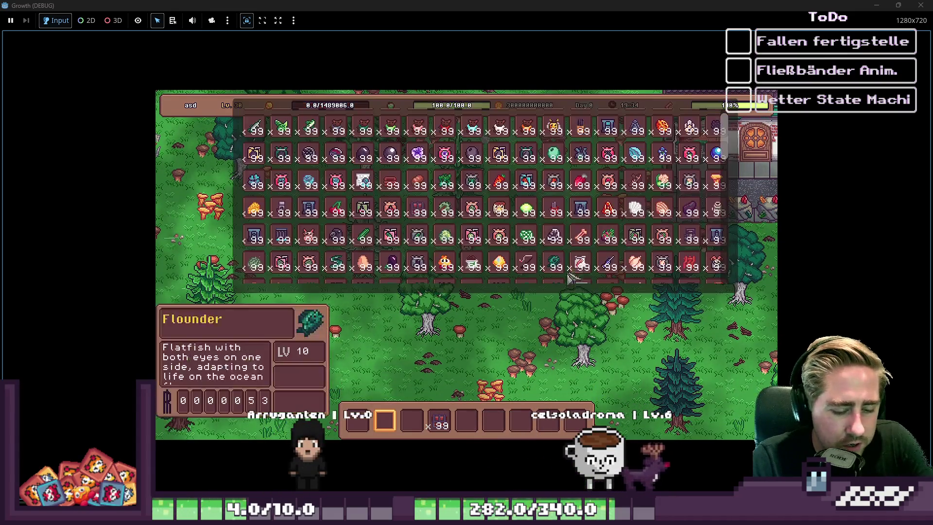
mouse_move(591, 253)
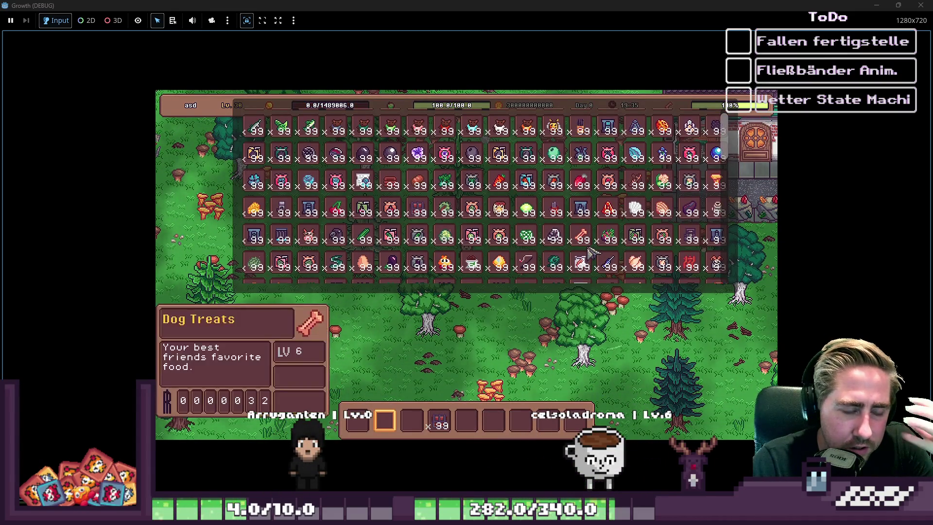
scroll(585, 239, down, 1)
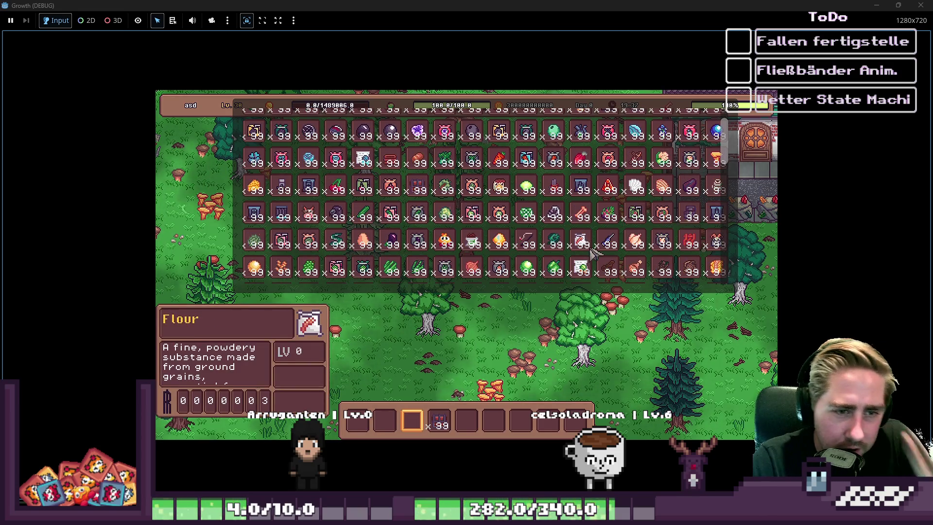
scroll(592, 252, up, 2)
key(i)
key(i)
key(Escape)
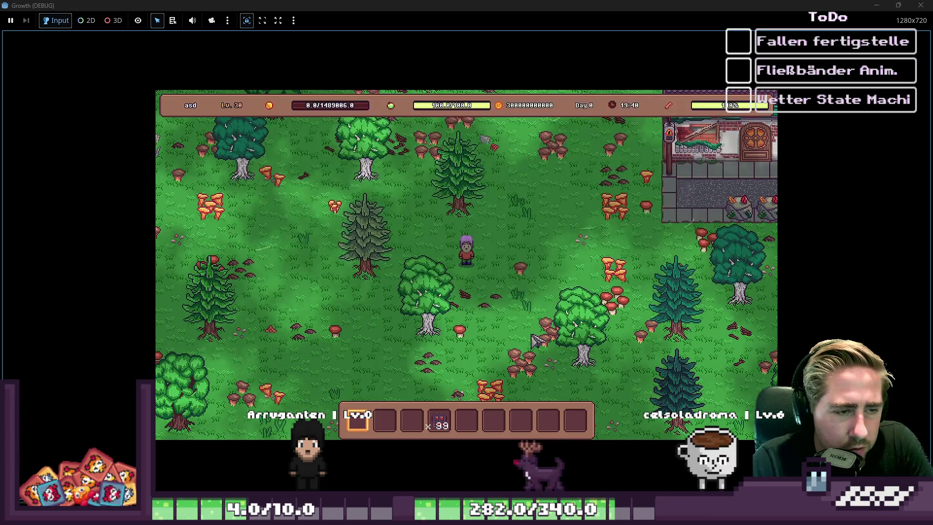
key(F1)
scroll(448, 228, down, 2)
scroll(425, 250, down, 2)
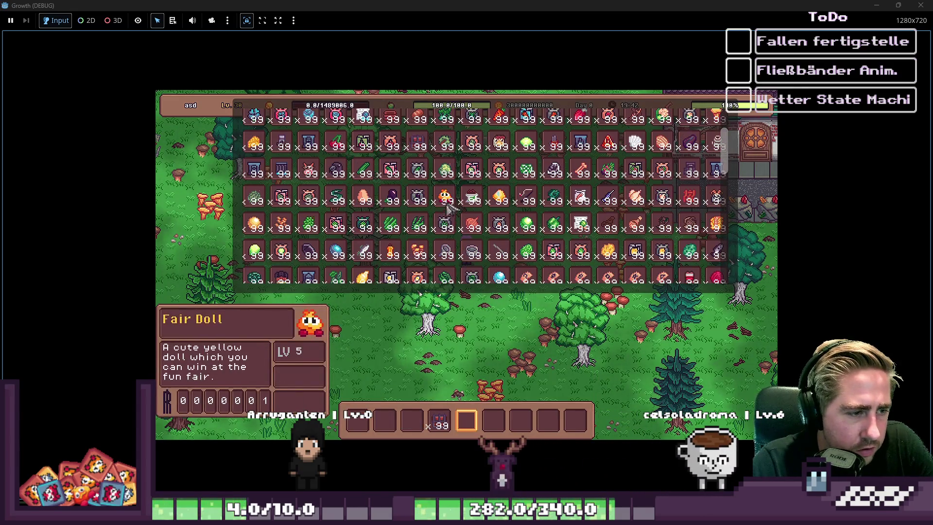
scroll(478, 206, down, 3)
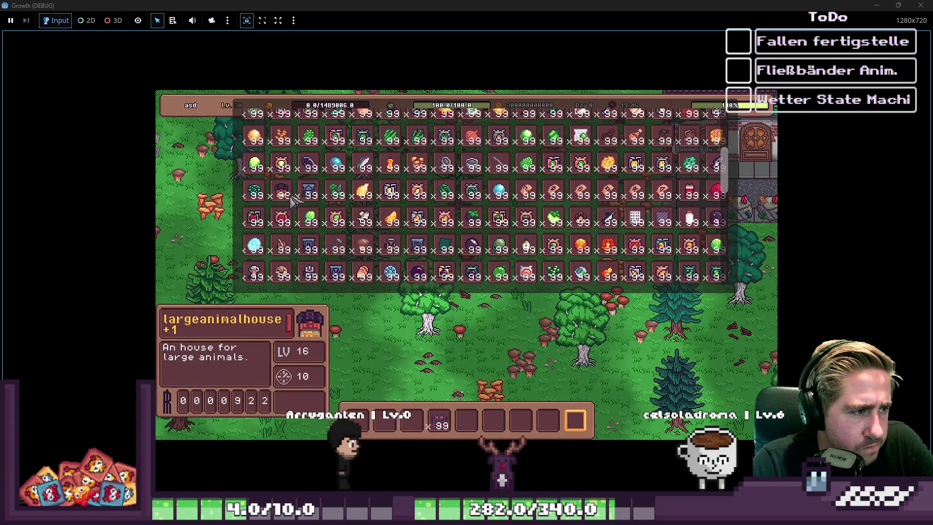
scroll(295, 181, up, 3)
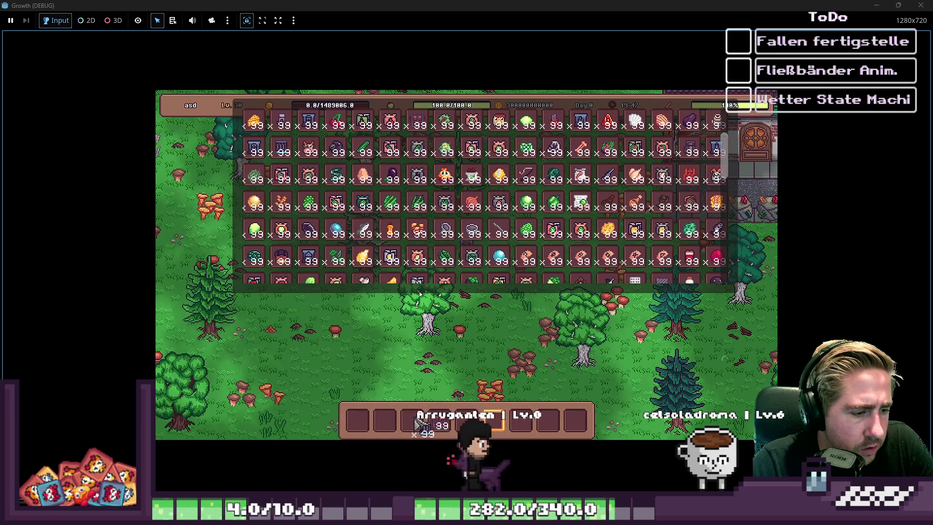
scroll(365, 191, up, 2)
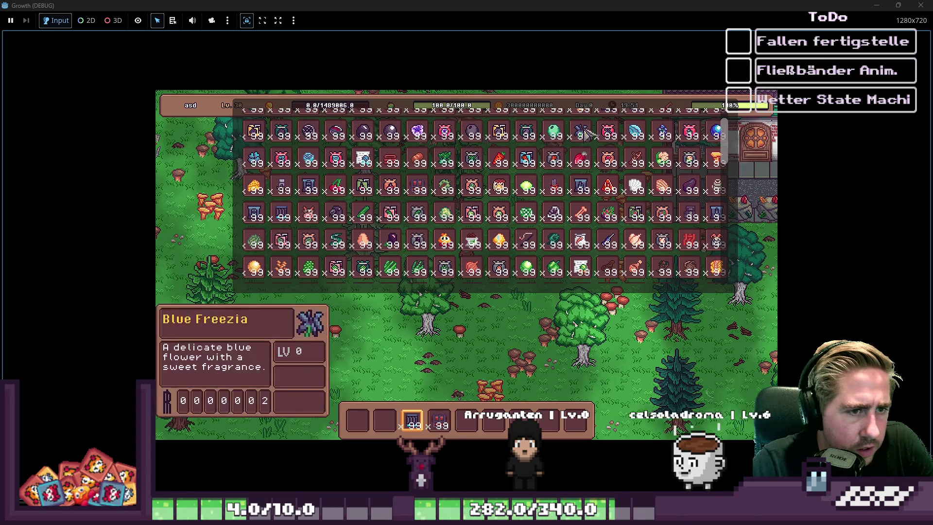
scroll(613, 231, up, 2)
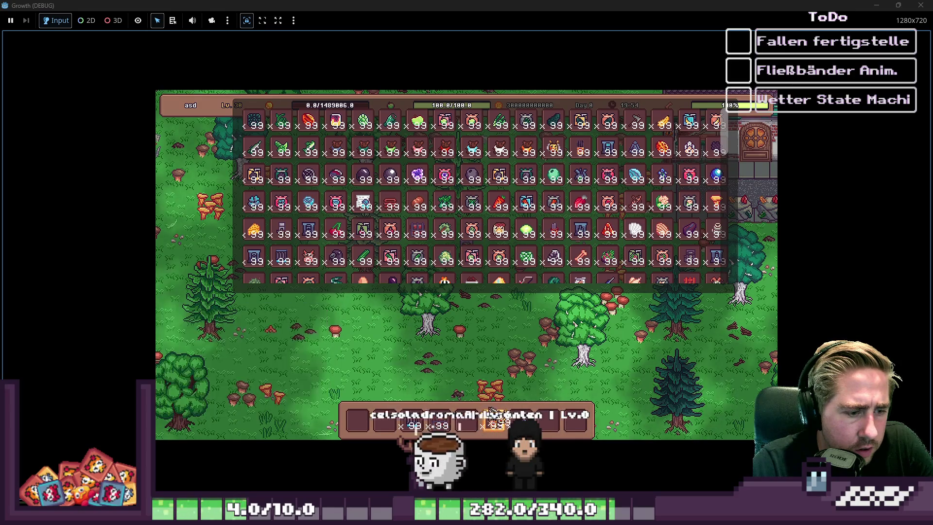
key(i)
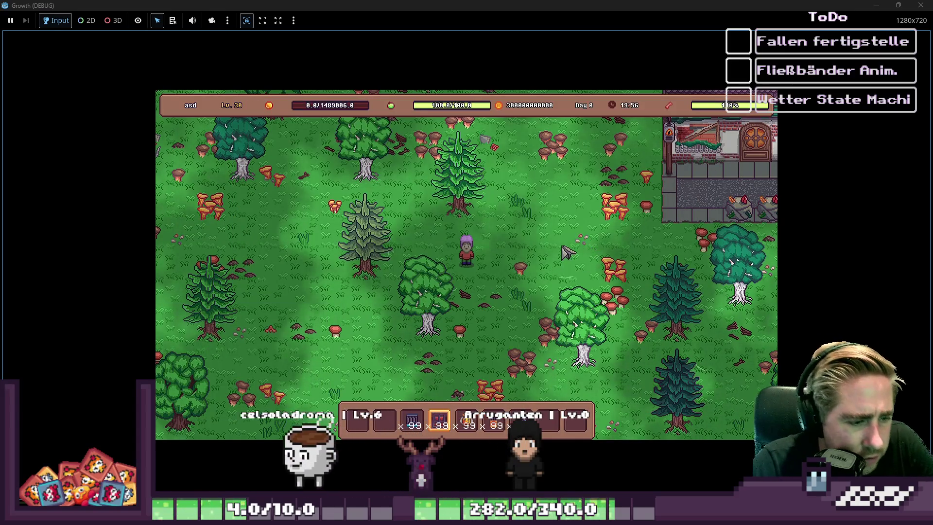
Step: Lay several vertical conveyor columns on the grass, plus a downward segment further left
click(564, 192)
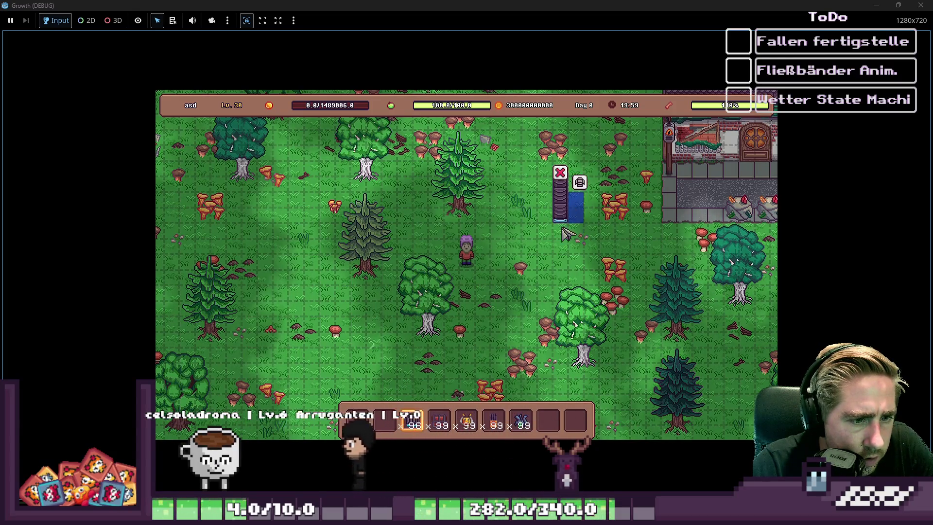
drag(564, 185, 564, 253)
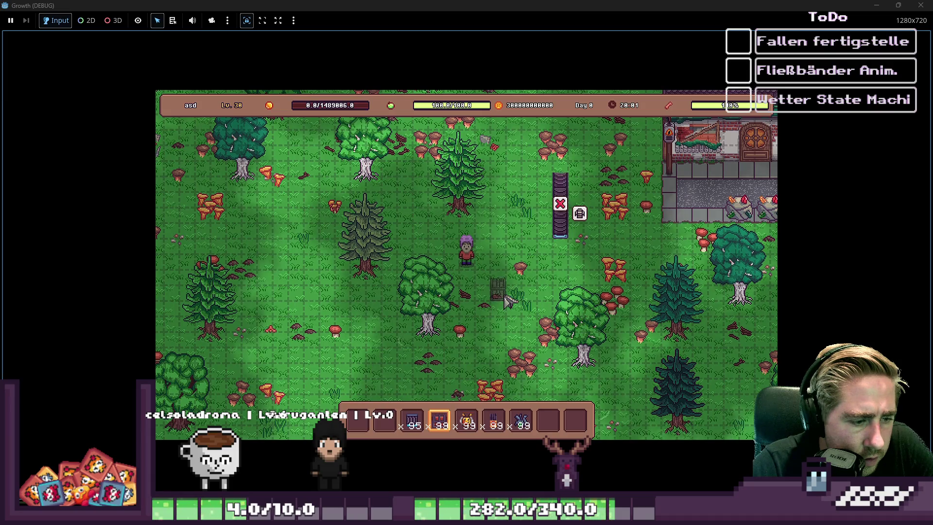
drag(578, 189, 583, 238)
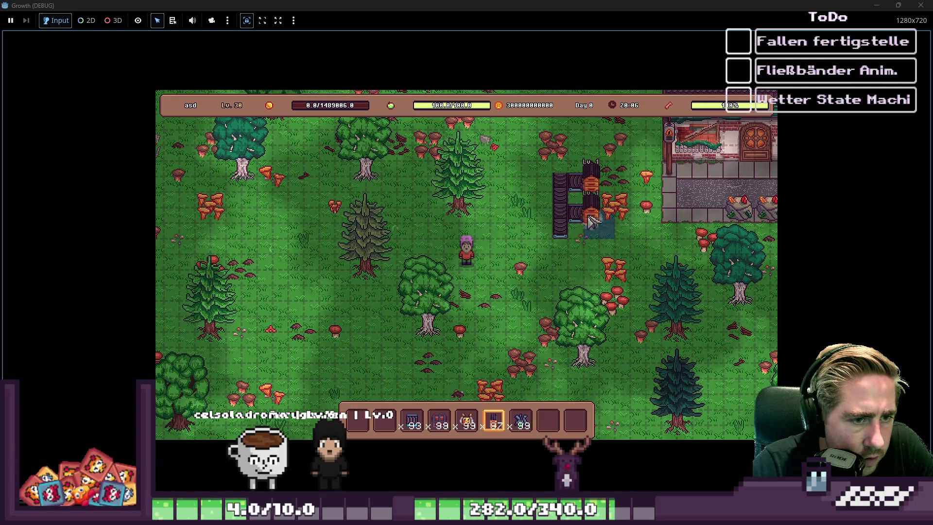
scroll(505, 296, down, 2)
scroll(506, 284, up, 2)
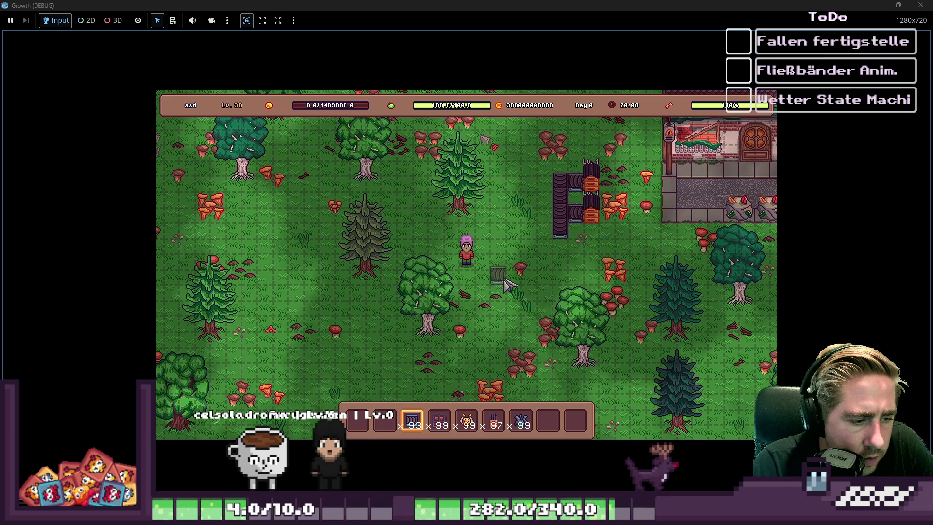
click(561, 257)
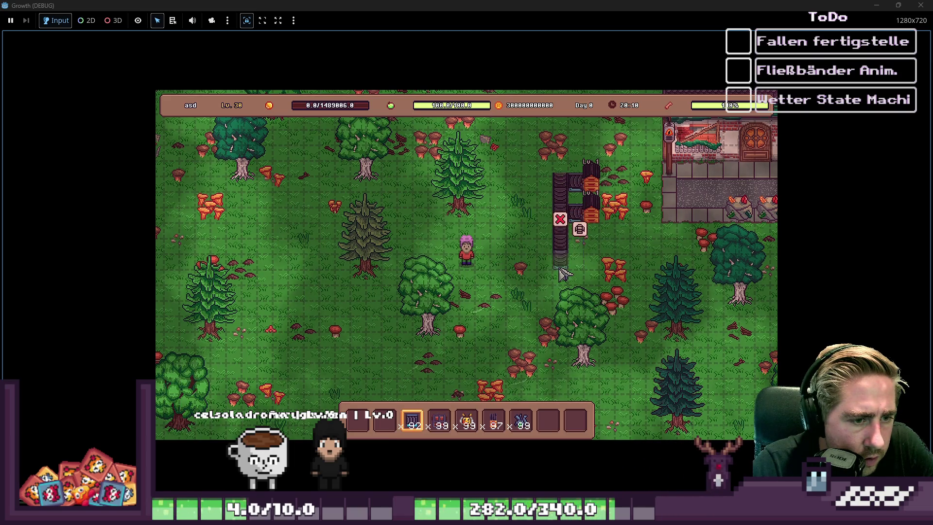
click(563, 274)
drag(551, 301, 551, 221)
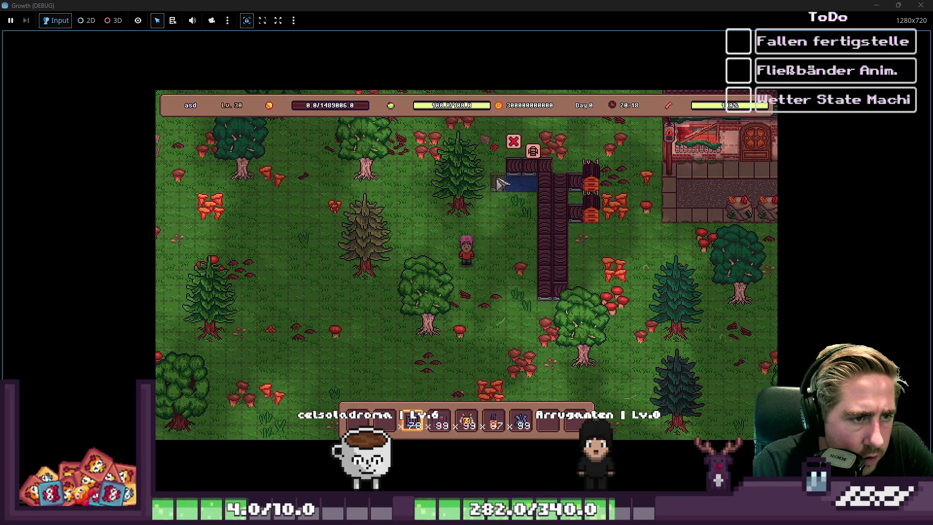
drag(503, 180, 503, 285)
Step: Pick up the bottom conveyor of the left column and re-place it at the bottom
key(2)
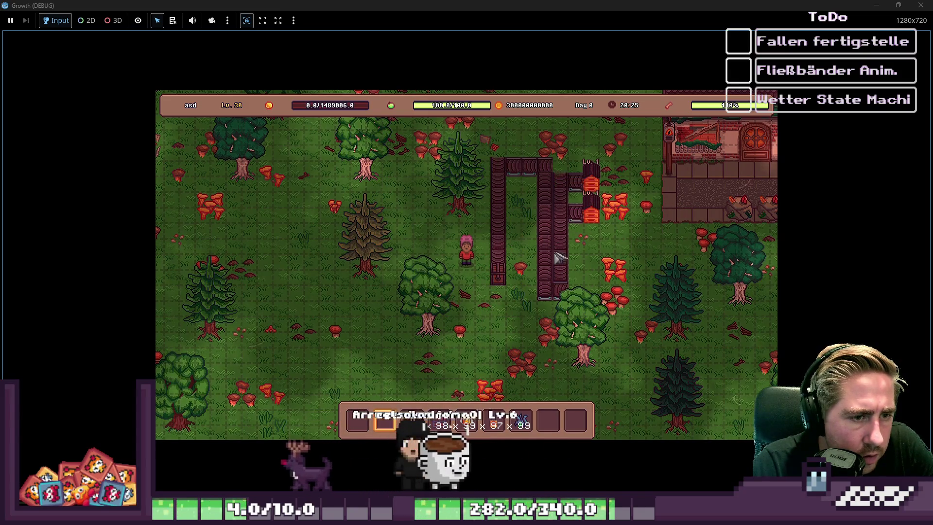
click(513, 279)
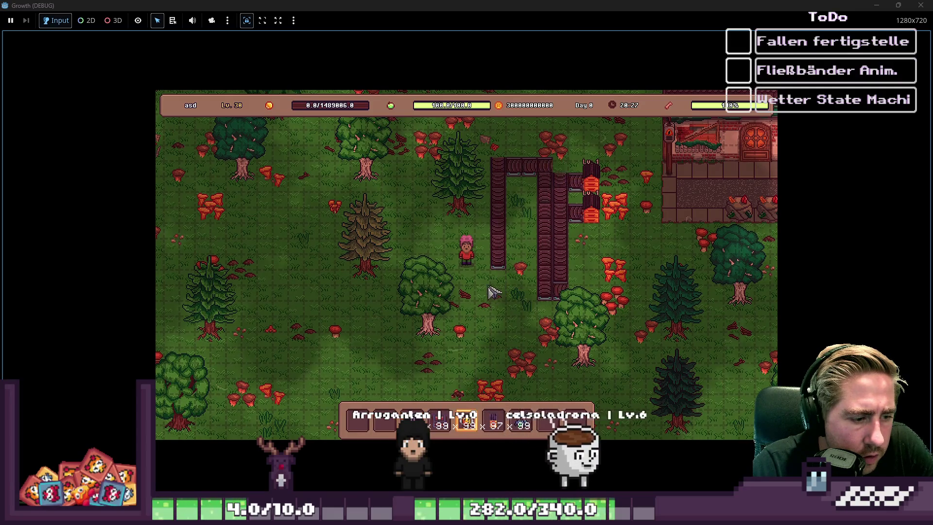
click(498, 284)
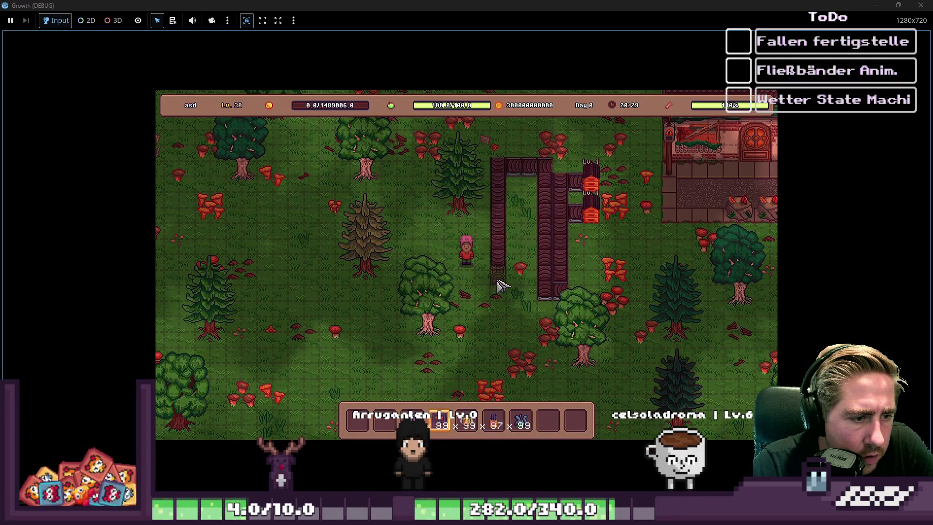
key(2)
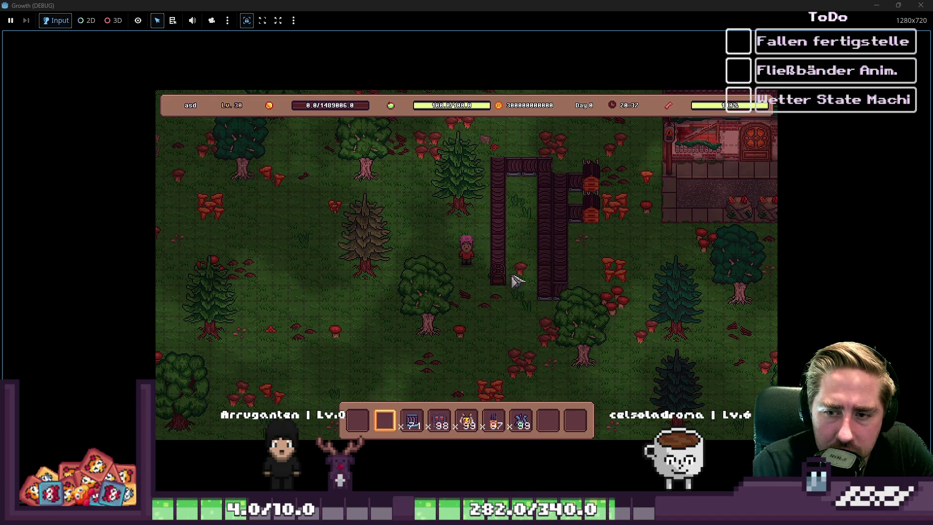
Step: Remove the upper furnace building at the belts' end back into the hotbar
click(594, 184)
click(615, 187)
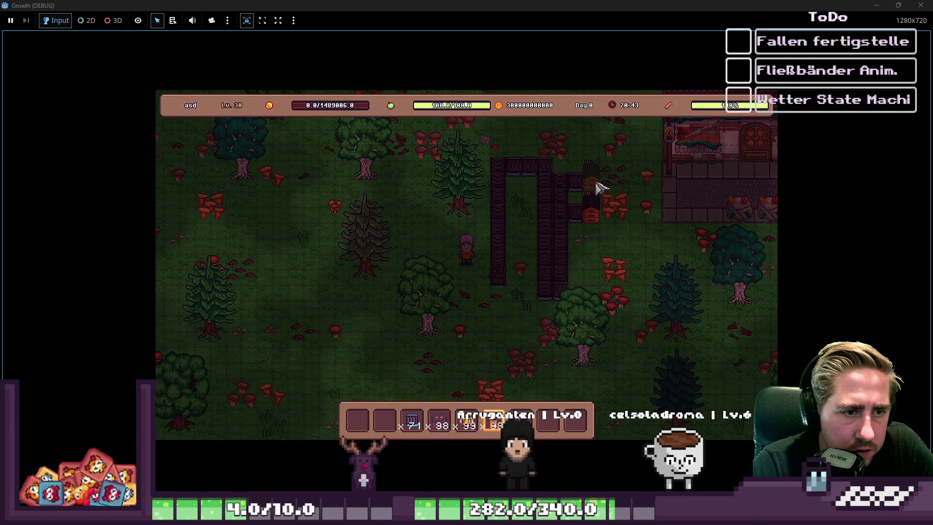
scroll(598, 214, up, 1)
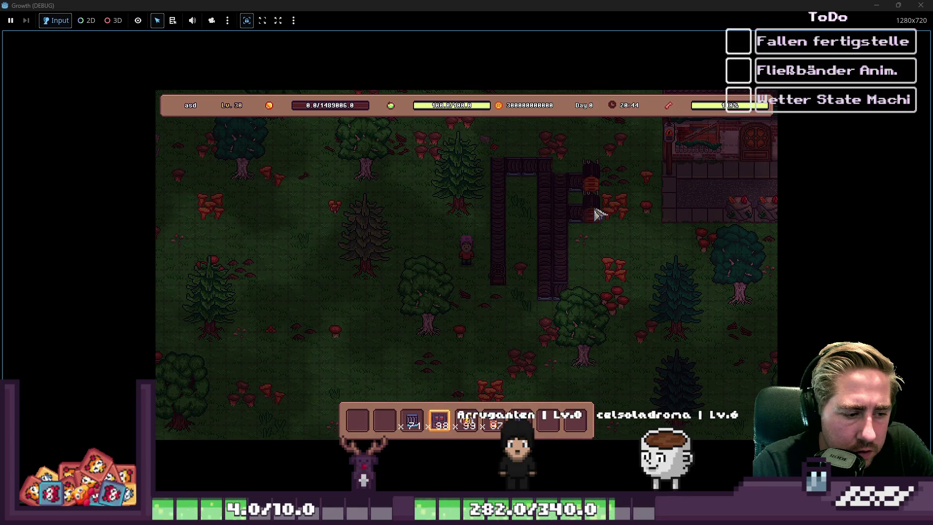
click(595, 189)
click(611, 170)
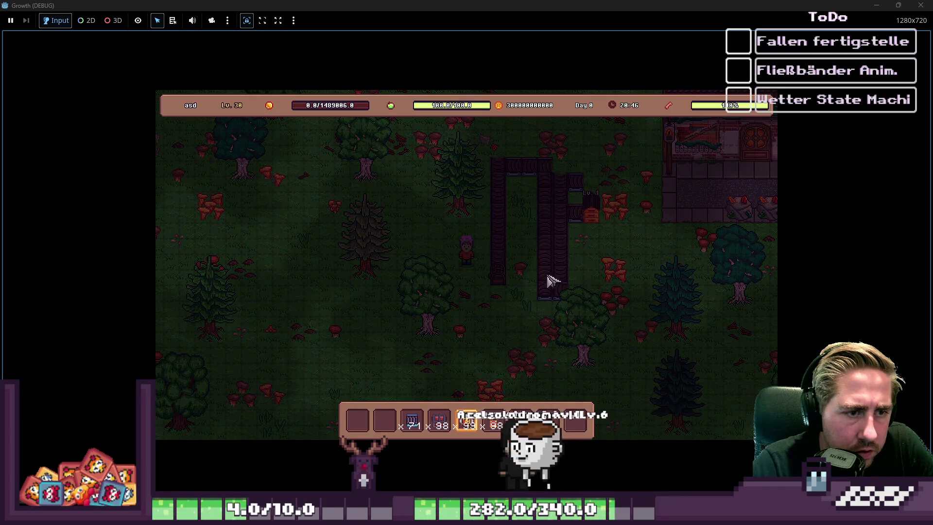
scroll(552, 277, up, 2)
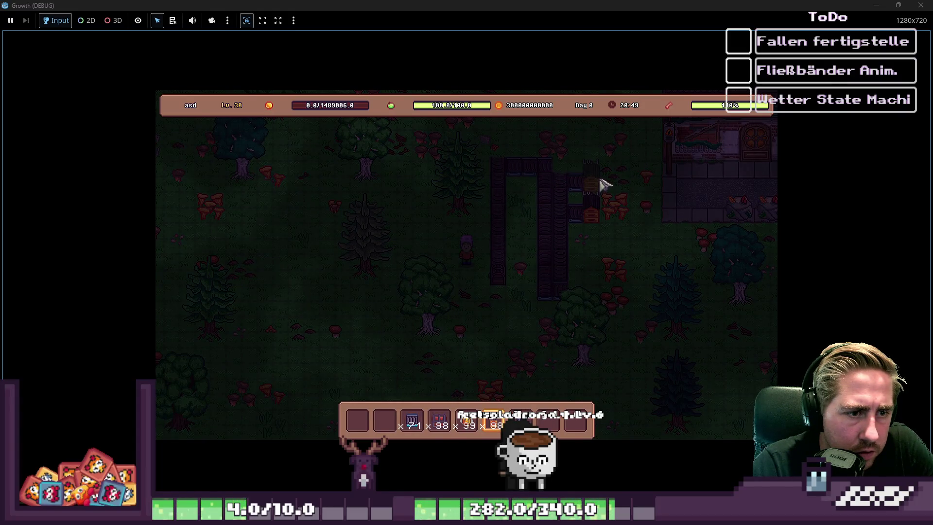
scroll(559, 271, down, 2)
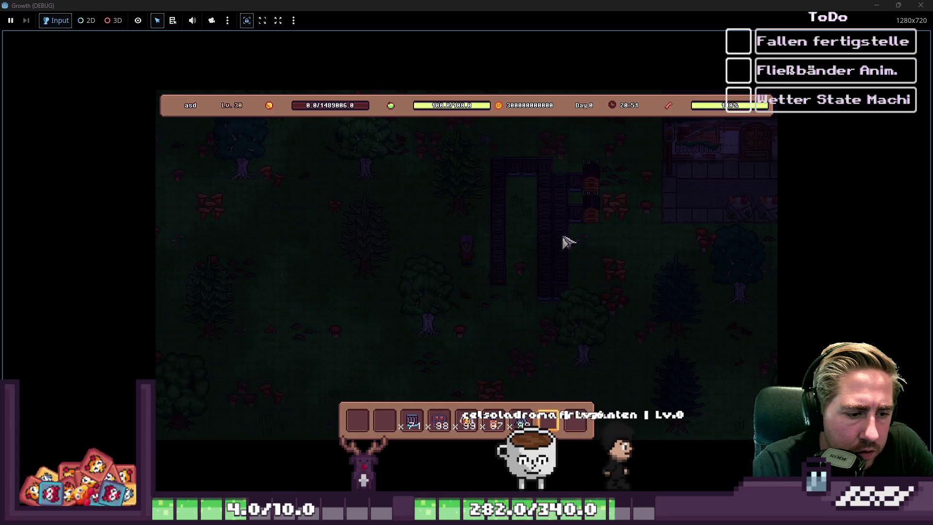
Step: Split the stacks so the beehive's two inputs hold 49 bees and 49 Blue Freezia
drag(467, 419, 428, 380)
mouse_move(521, 419)
mouse_down()
mouse_move(506, 380)
mouse_move(521, 419)
mouse_up()
key(a)
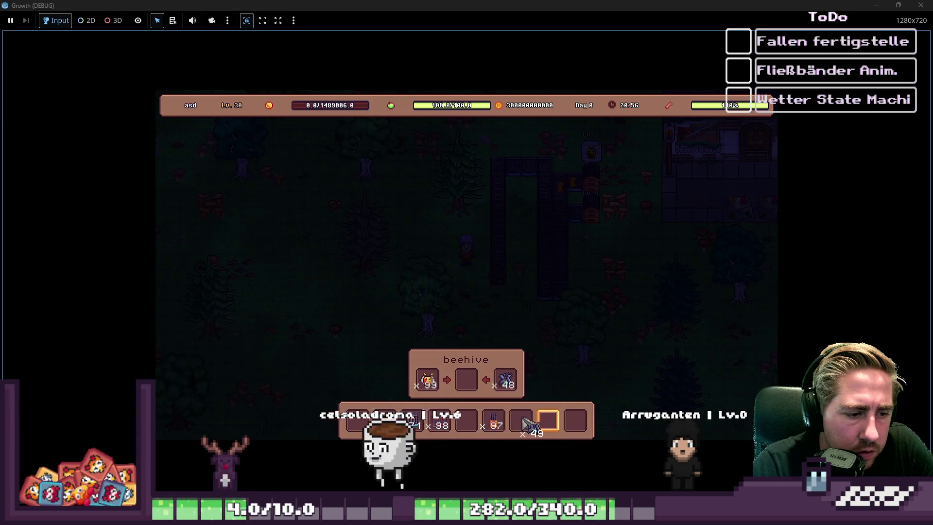
right_click(429, 381)
key(i)
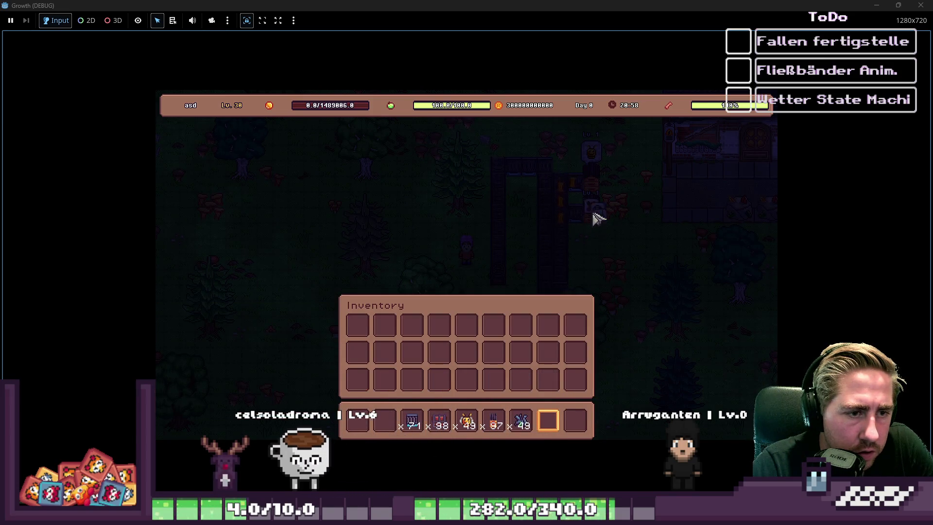
click(619, 223)
drag(521, 419, 496, 269)
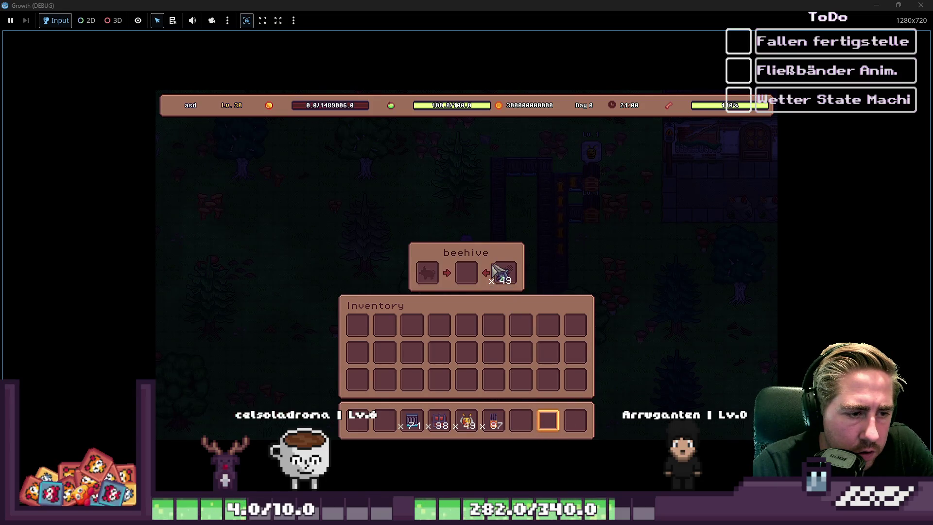
drag(467, 421, 427, 273)
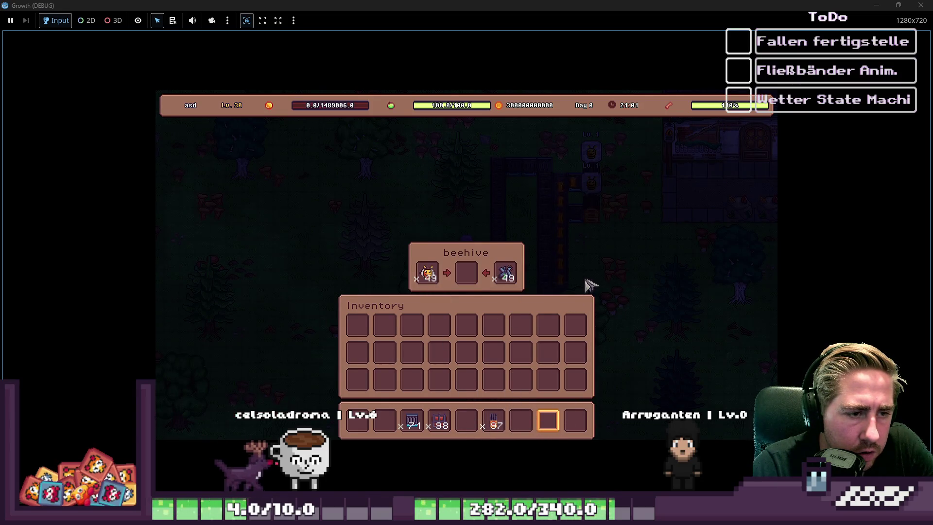
key(Escape)
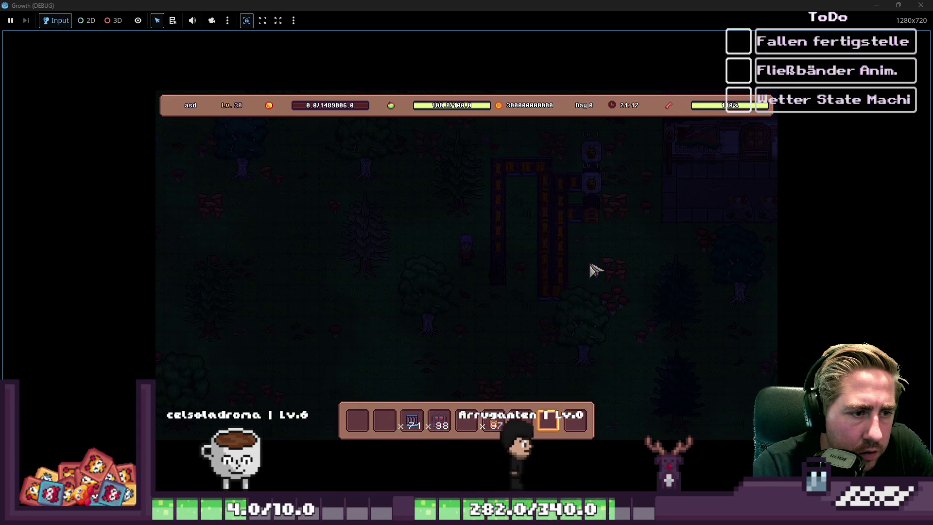
Step: Close the game, give the ItemGrp node a Z Index of 1, and rerun with F5
click(919, 4)
click(52, 162)
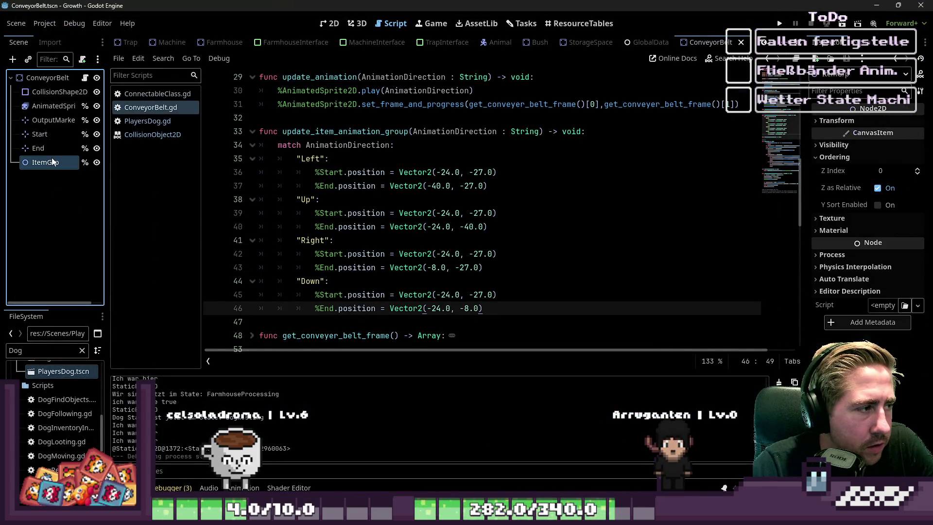
click(917, 169)
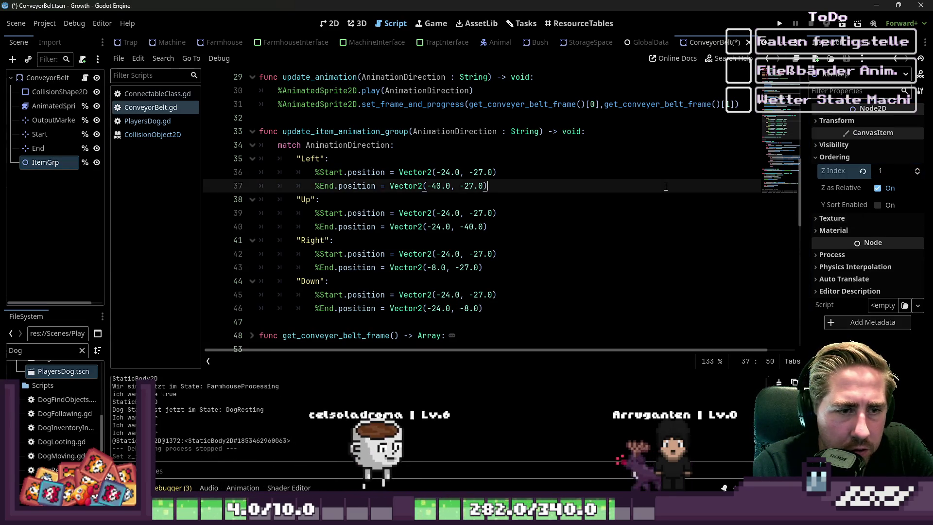
key(F5)
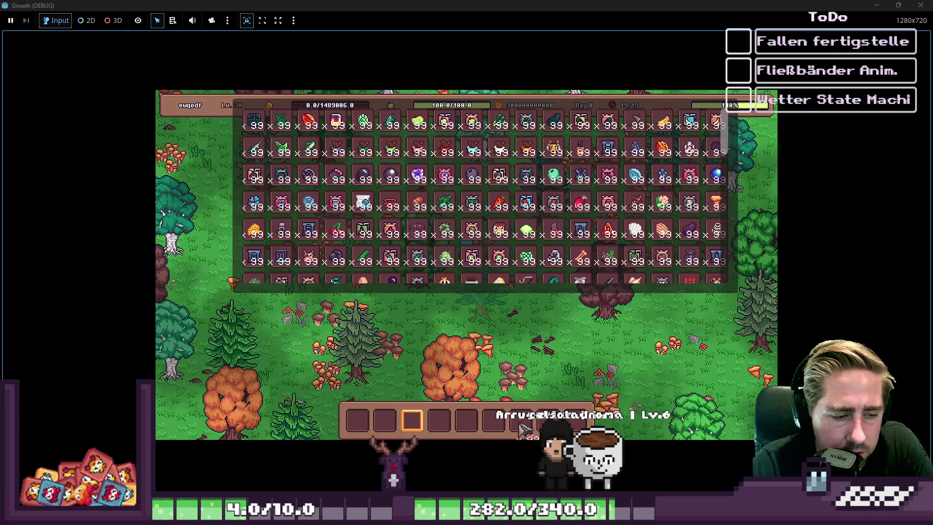
Step: Move the Conveyor Belt stack from the inventory into the hotbar
scroll(575, 171, down, 1)
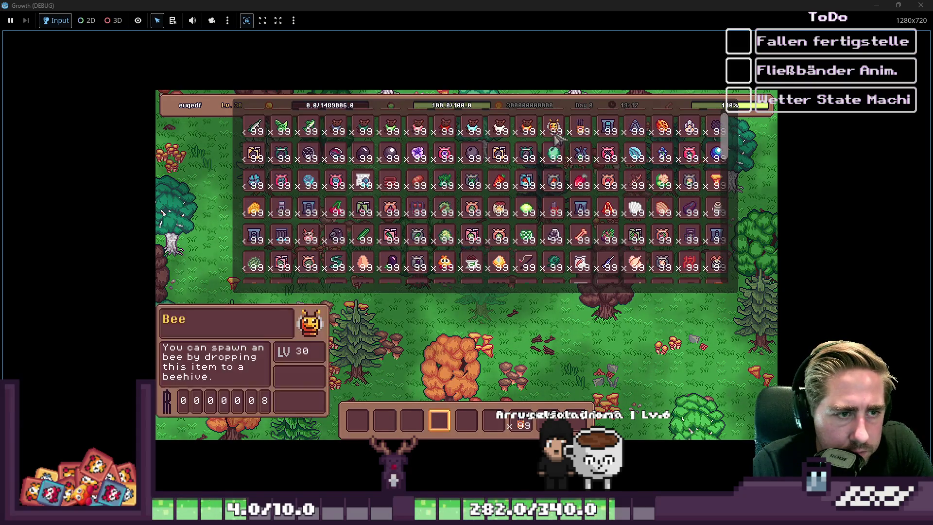
click(493, 421)
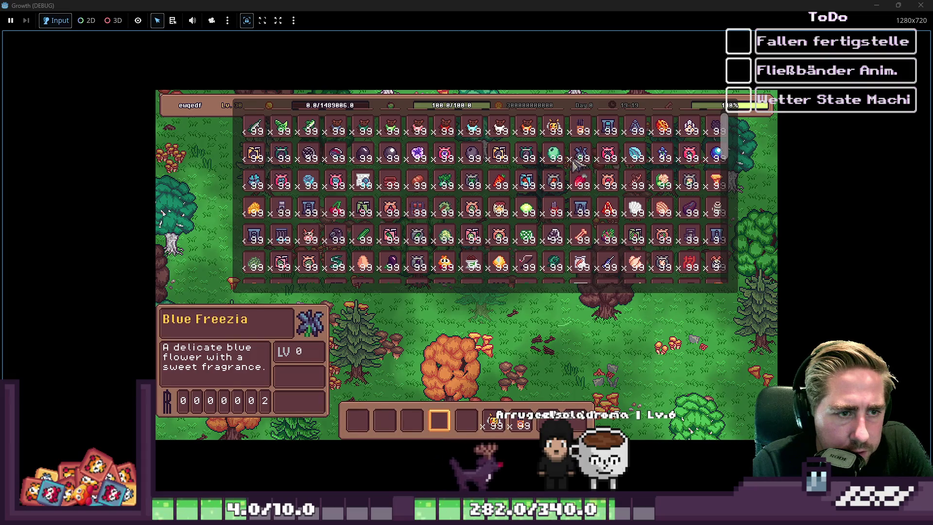
scroll(467, 255, down, 3)
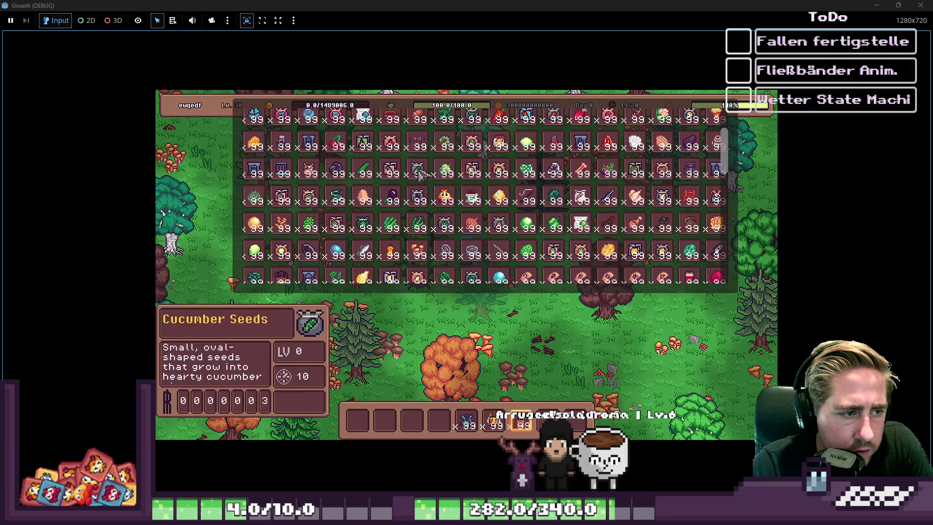
click(287, 172)
click(430, 421)
key(Tab)
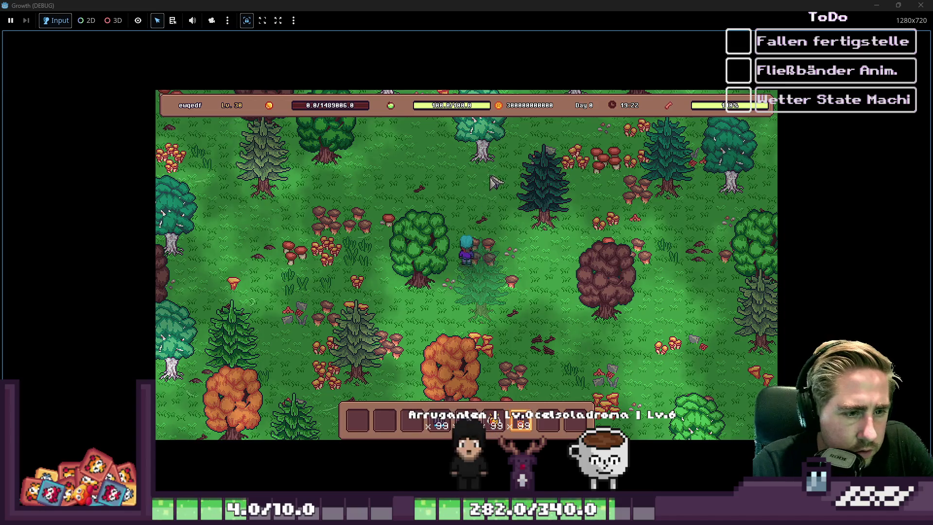
Step: Lay a vertical conveyor line and set a beehive down at its top end
click(462, 181)
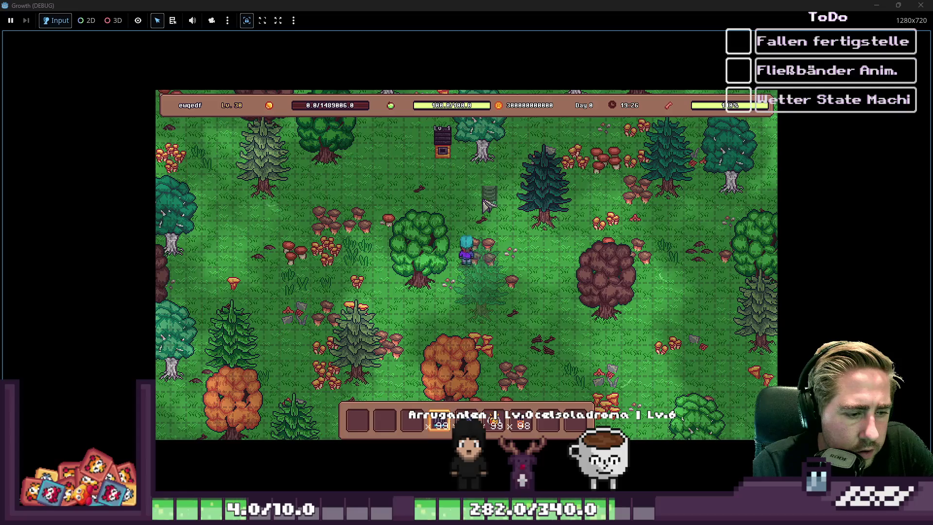
drag(449, 187, 452, 225)
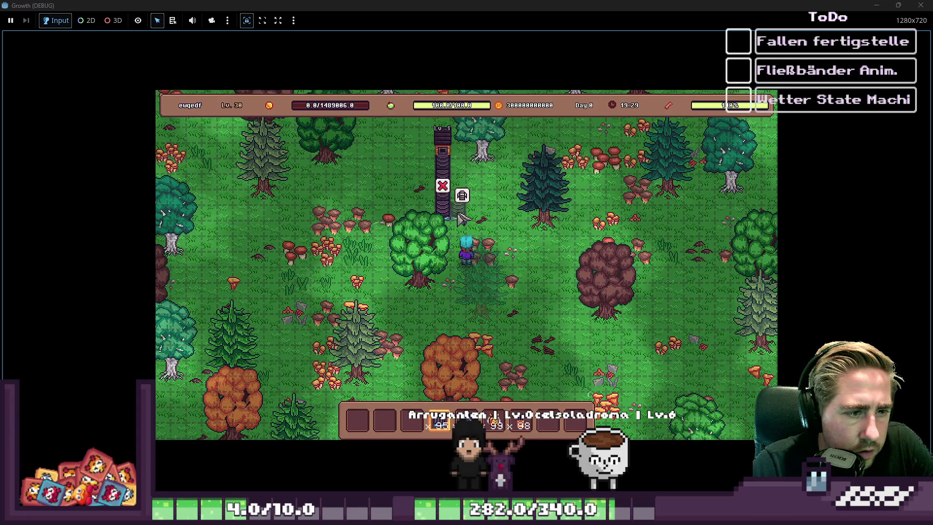
key(7)
click(420, 153)
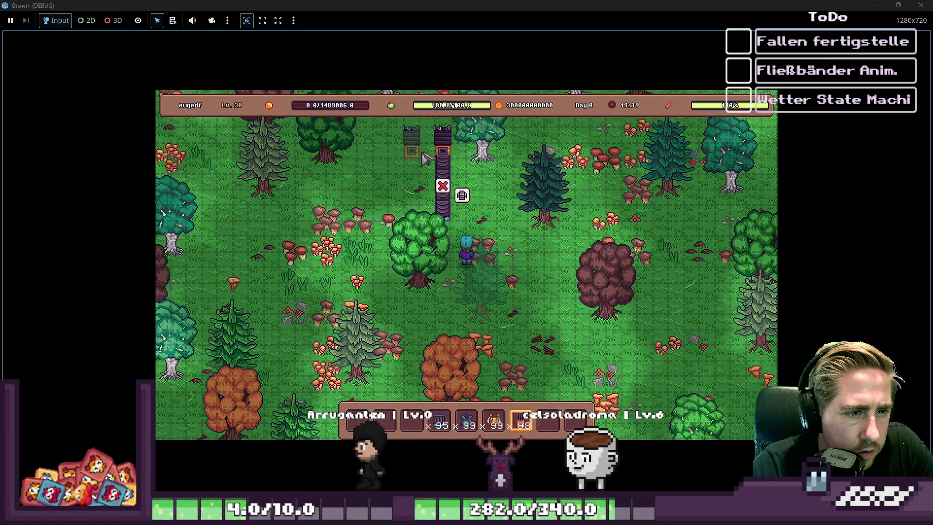
click(422, 158)
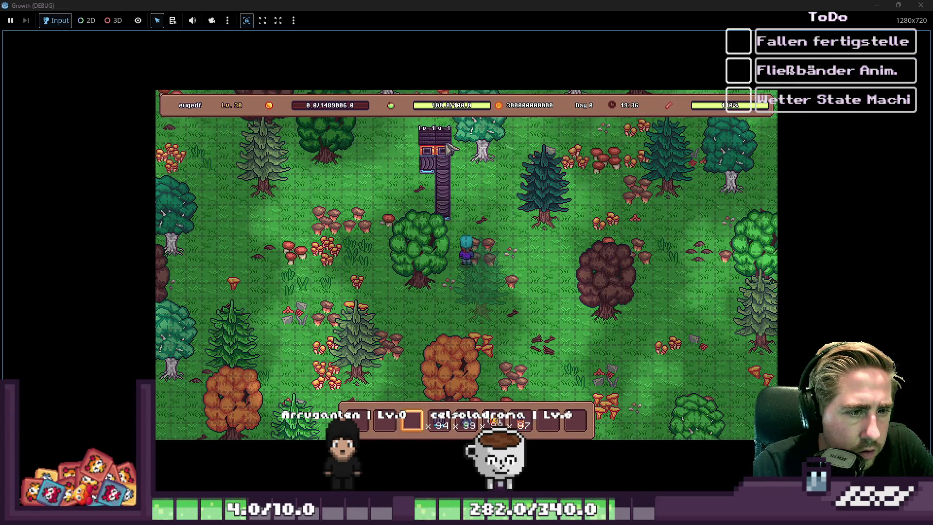
click(466, 155)
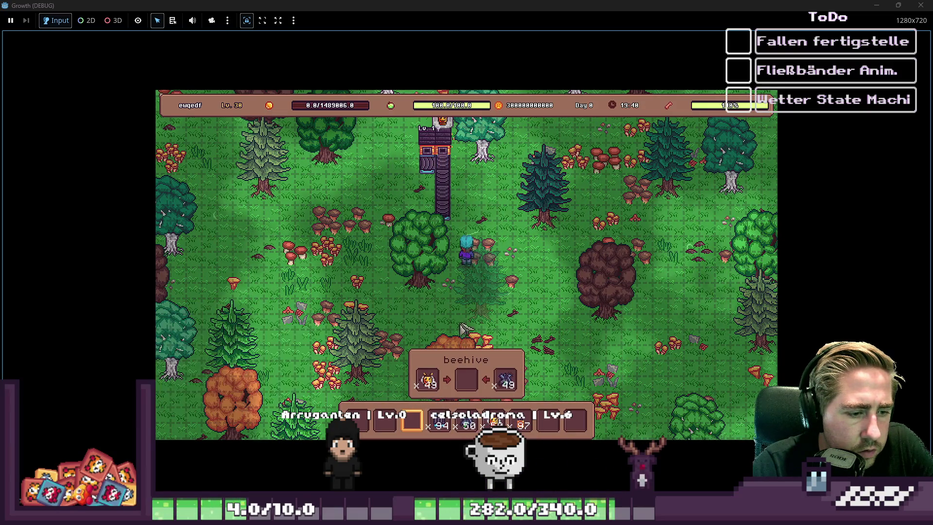
Step: Move bees into the beehive and reopen its contents
click(465, 380)
key(Escape)
click(428, 150)
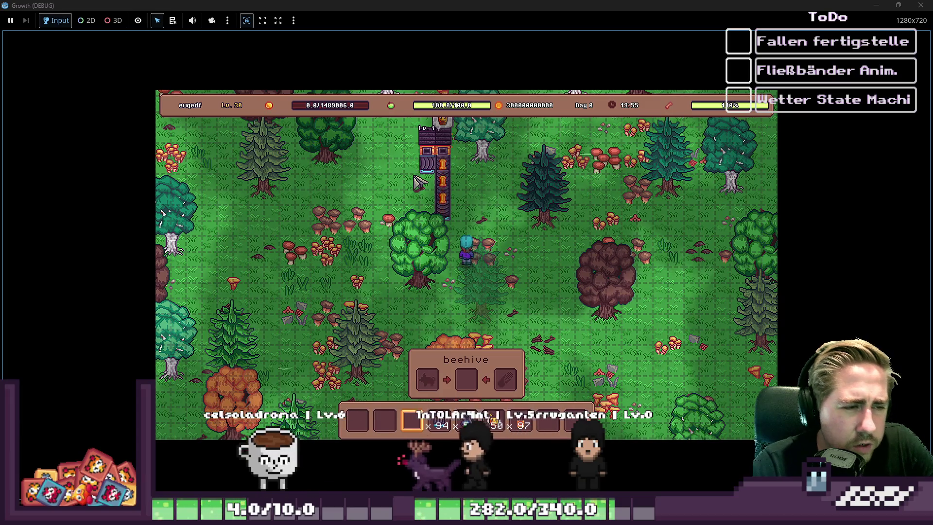
Step: Take the Blue Freezia stack out of the beehive and back, then close the game
click(450, 151)
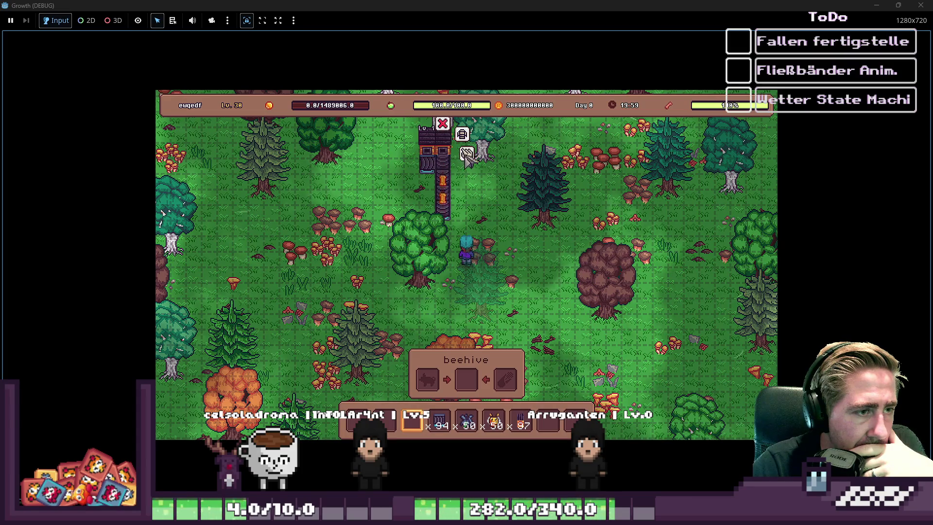
mouse_move(504, 396)
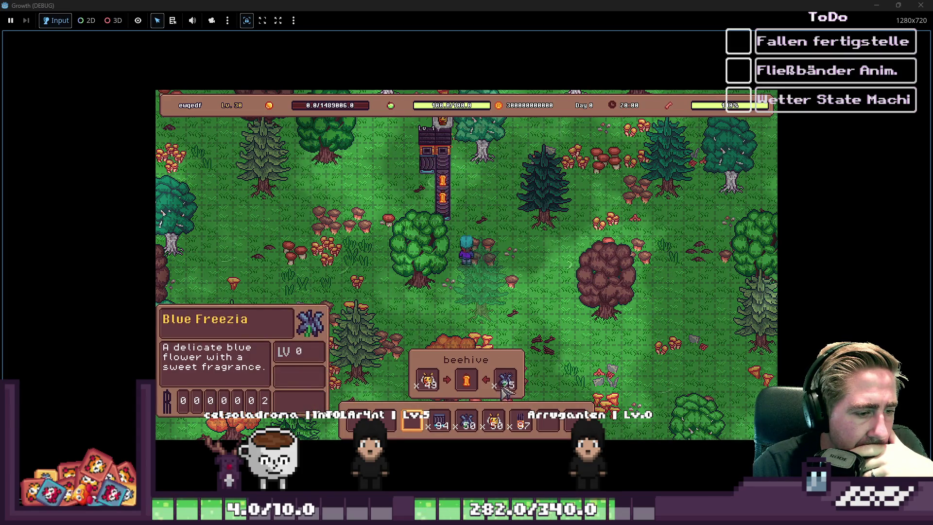
drag(504, 393, 559, 428)
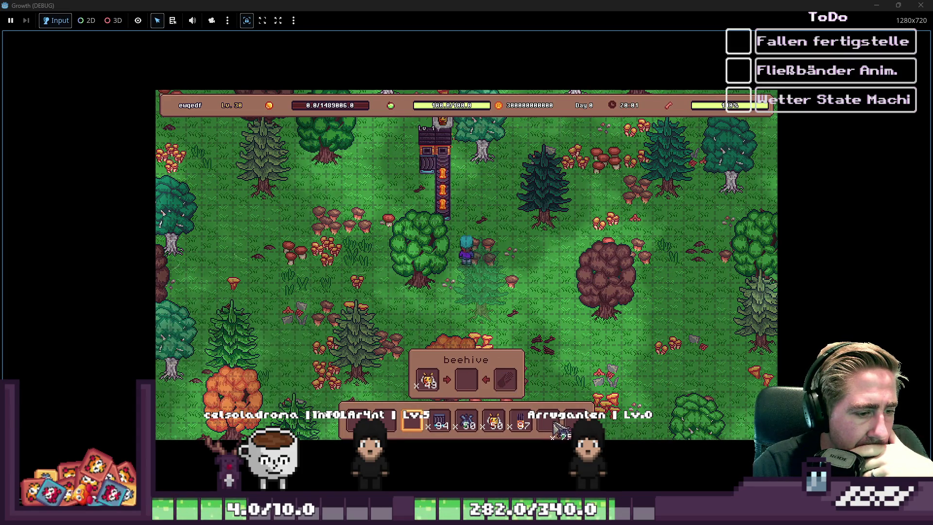
click(510, 389)
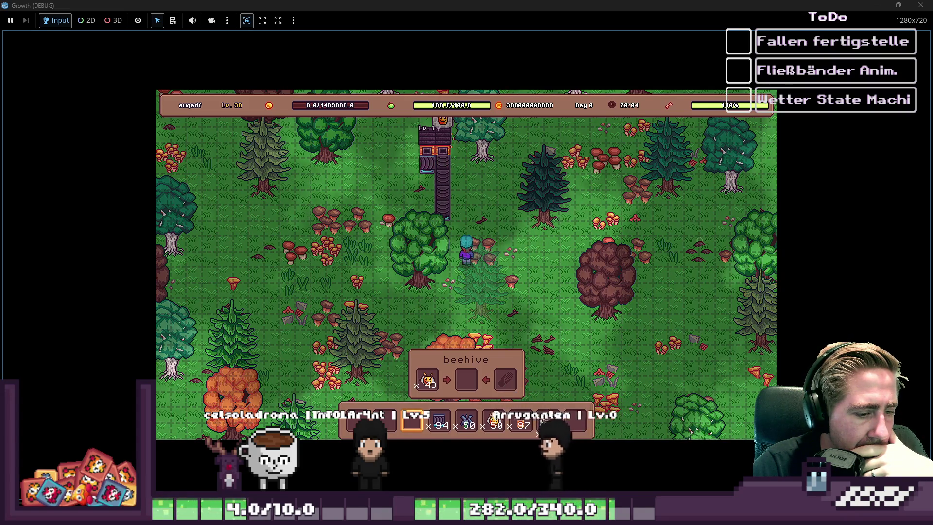
mouse_move(508, 435)
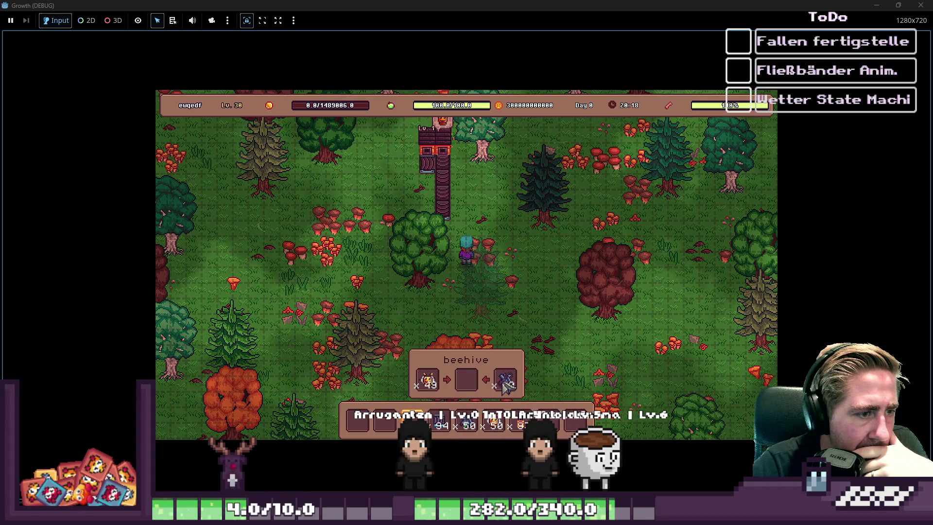
click(506, 384)
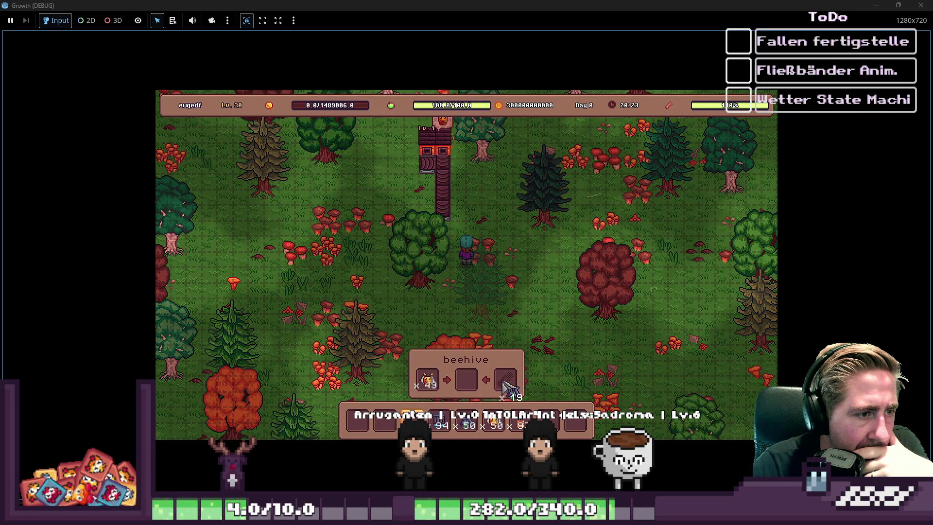
click(917, 5)
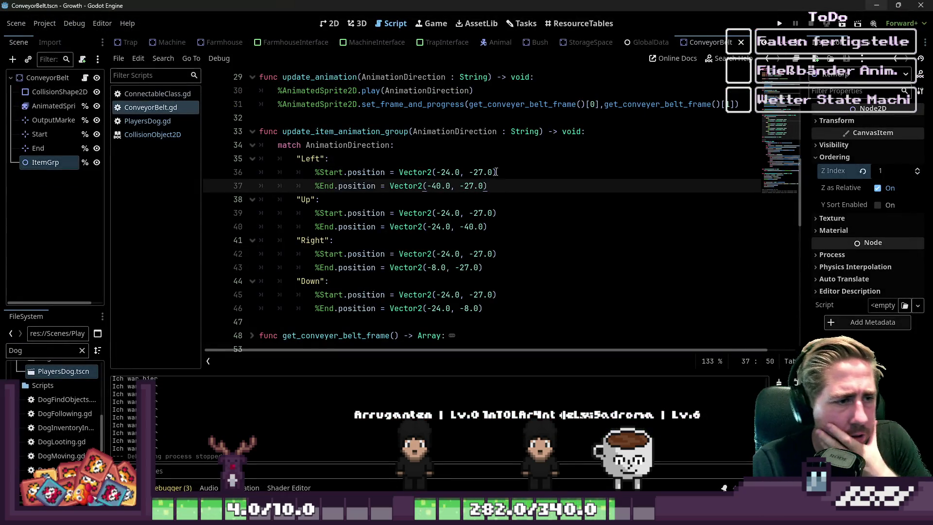
Step: Inspect the Up End y value and the Down End position's values in ConveyorBelt.gd
click(469, 227)
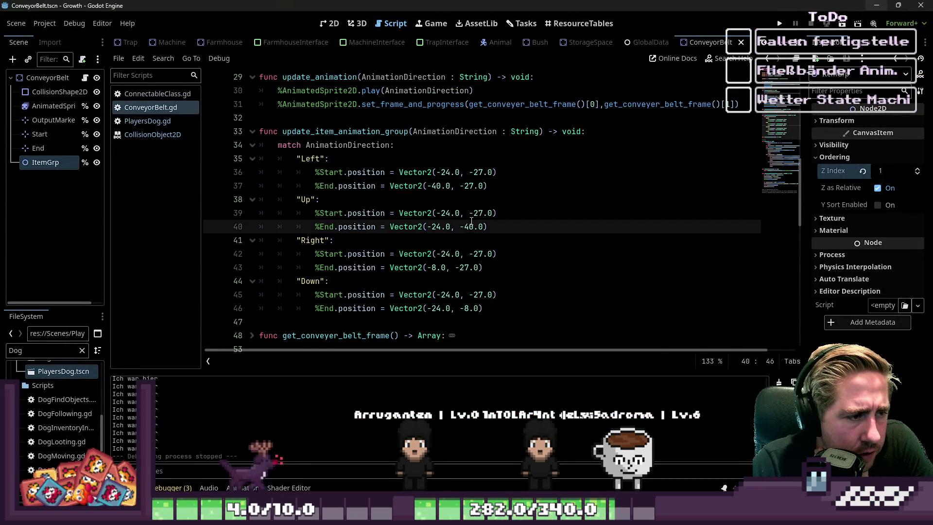
click(450, 254)
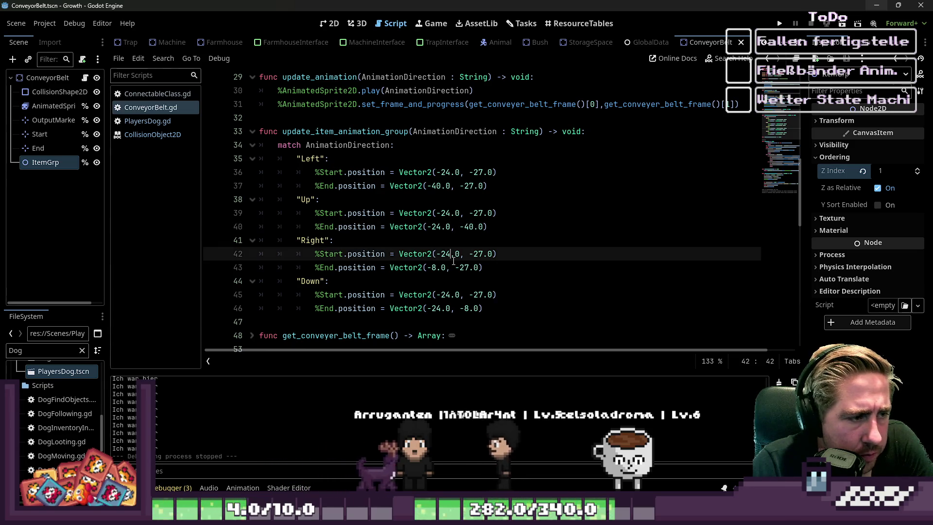
click(432, 308)
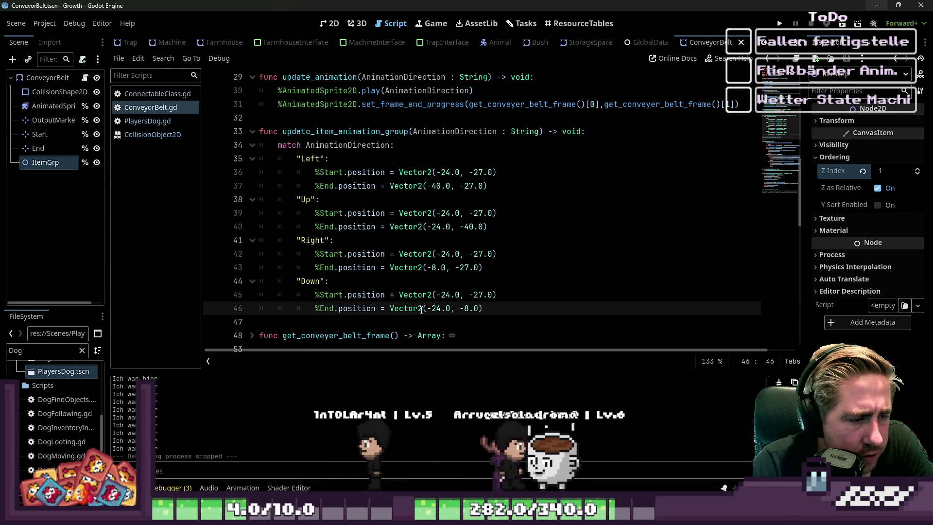
drag(432, 308, 441, 310)
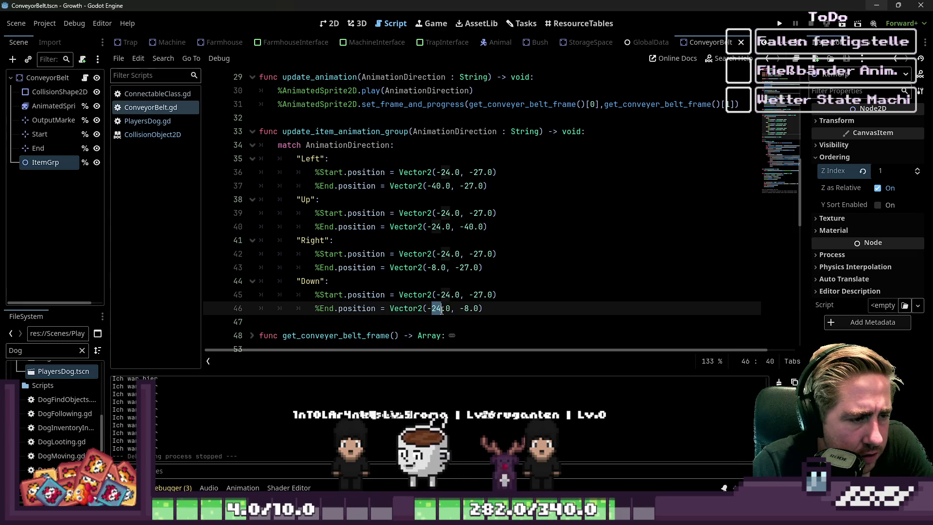
click(469, 308)
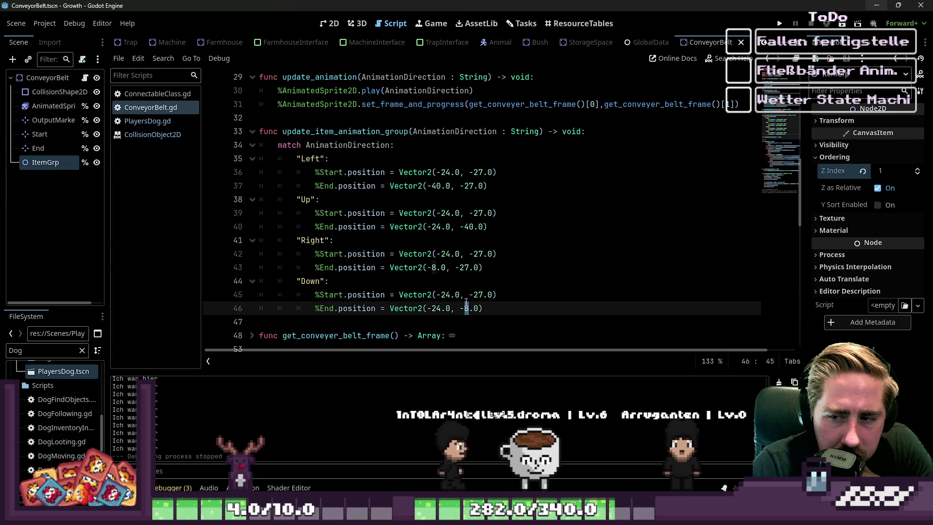
mouse_move(421, 208)
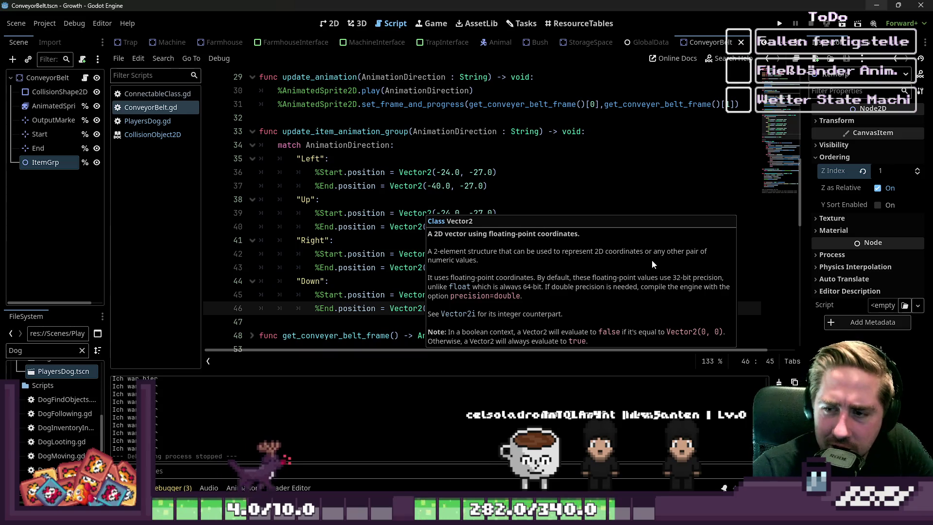
click(440, 200)
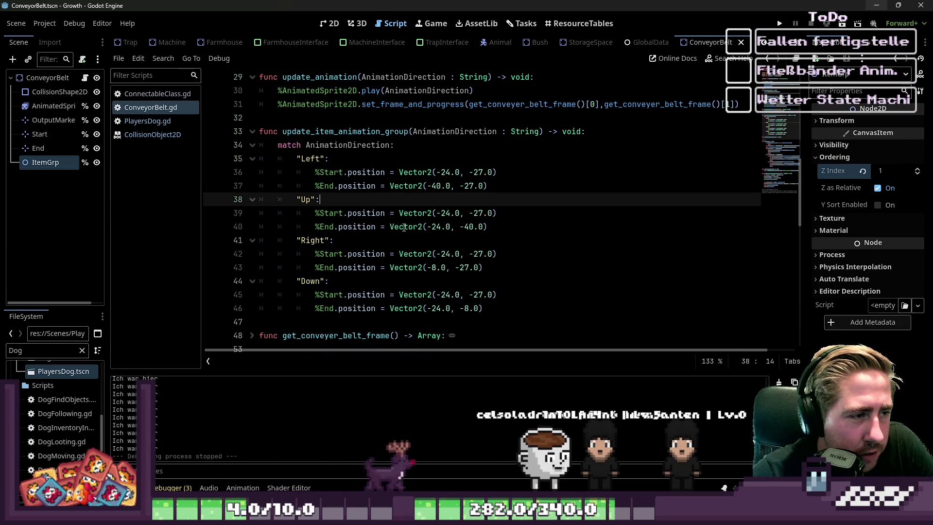
Step: Select the 8s in the Down End and Right End, and the 2 in Down Start's 27
click(437, 227)
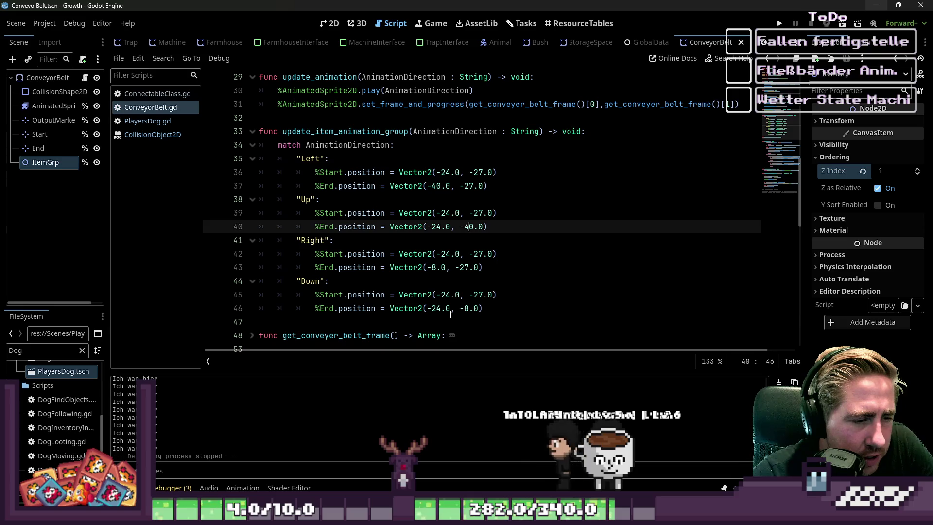
double_click(464, 309)
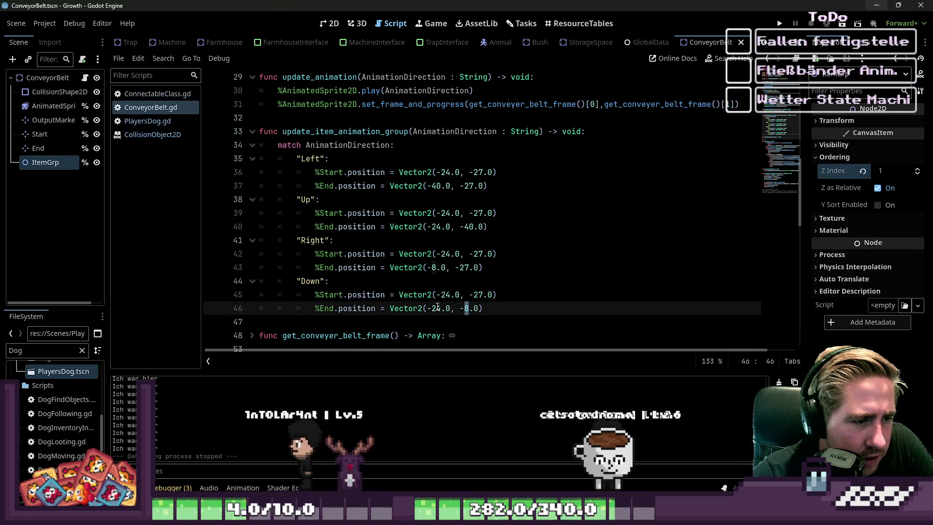
double_click(433, 268)
click(438, 309)
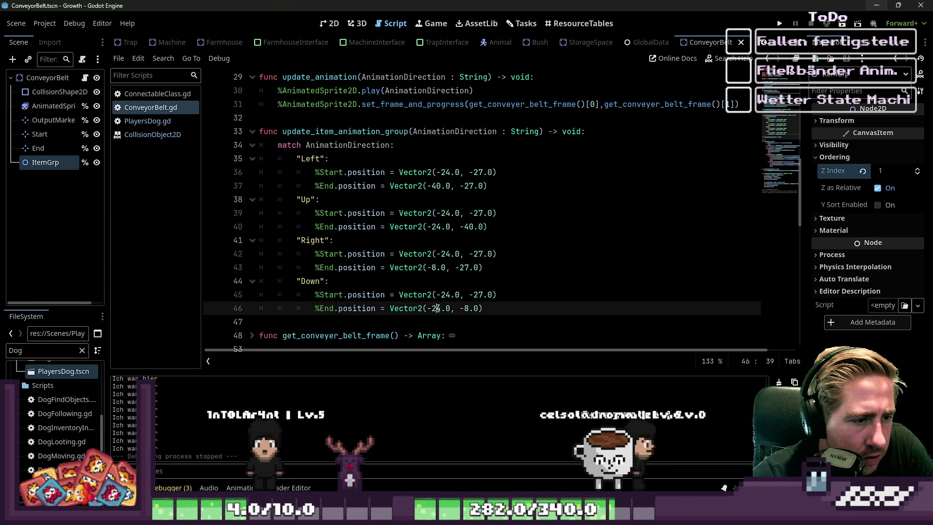
double_click(479, 294)
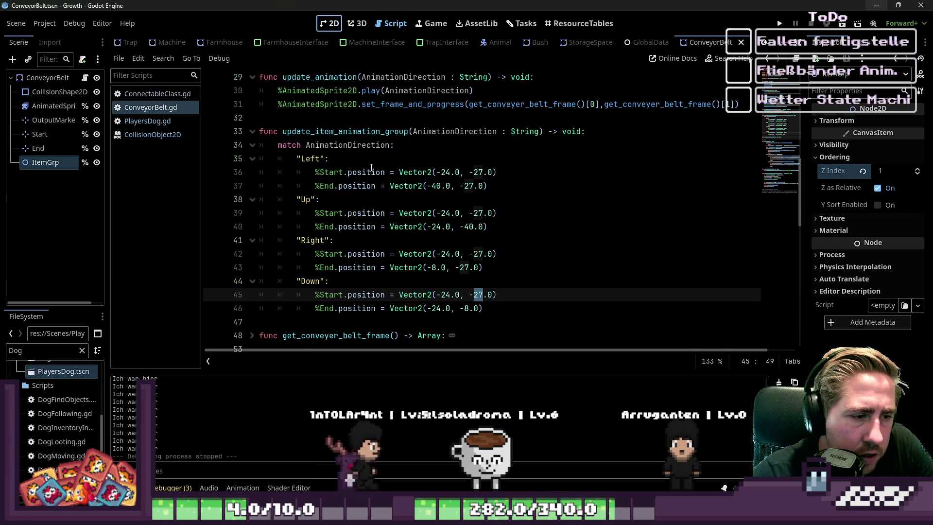
click(476, 307)
drag(473, 293, 484, 294)
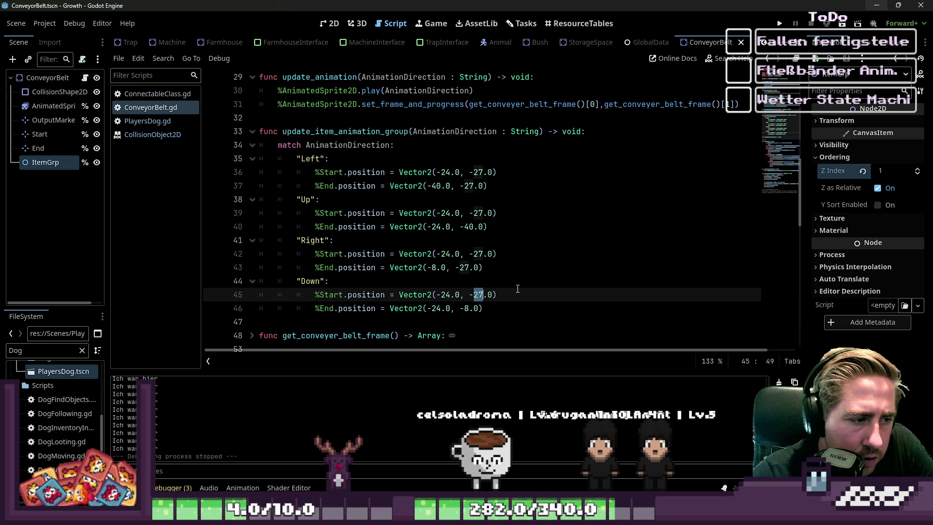
key(Up)
key(Up)
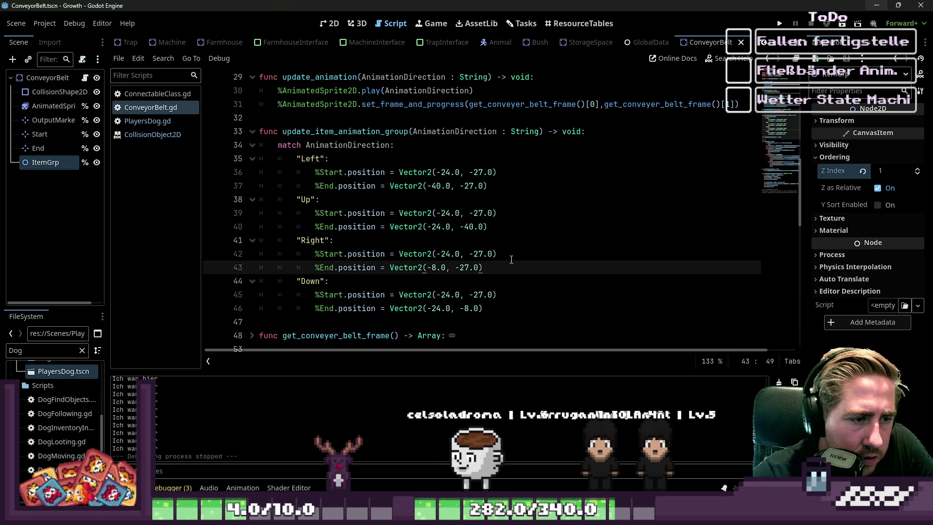
click(331, 24)
Step: Drag the End marker below the belt to position (-24, -8)
scroll(472, 226, up, 4)
scroll(426, 185, up, 2)
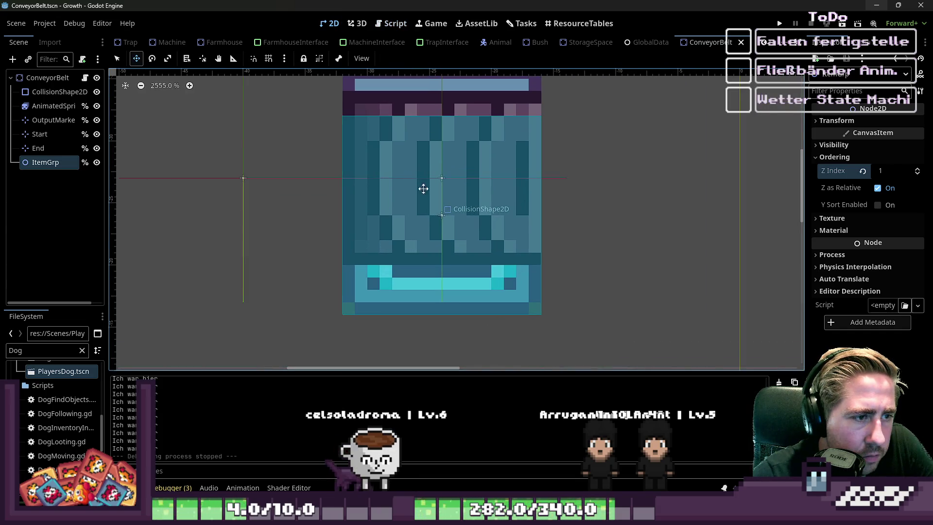
click(39, 136)
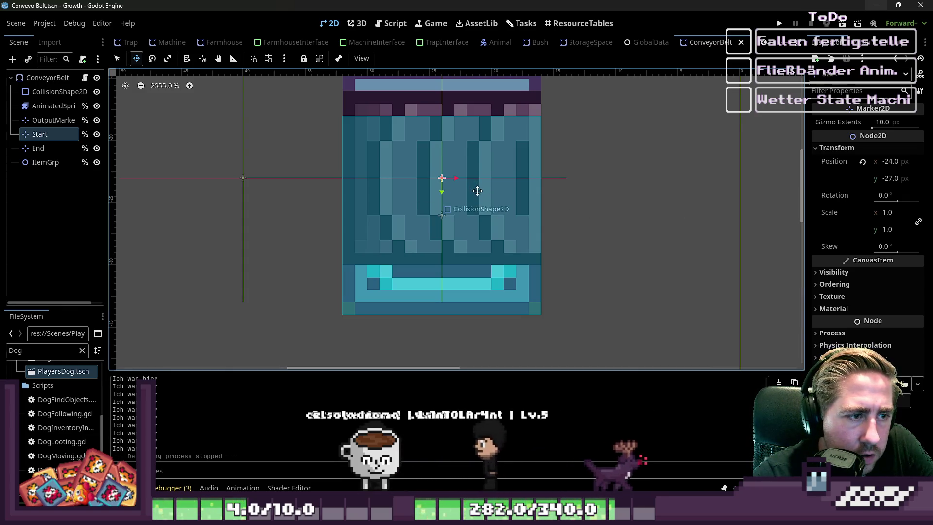
scroll(477, 190, down, 4)
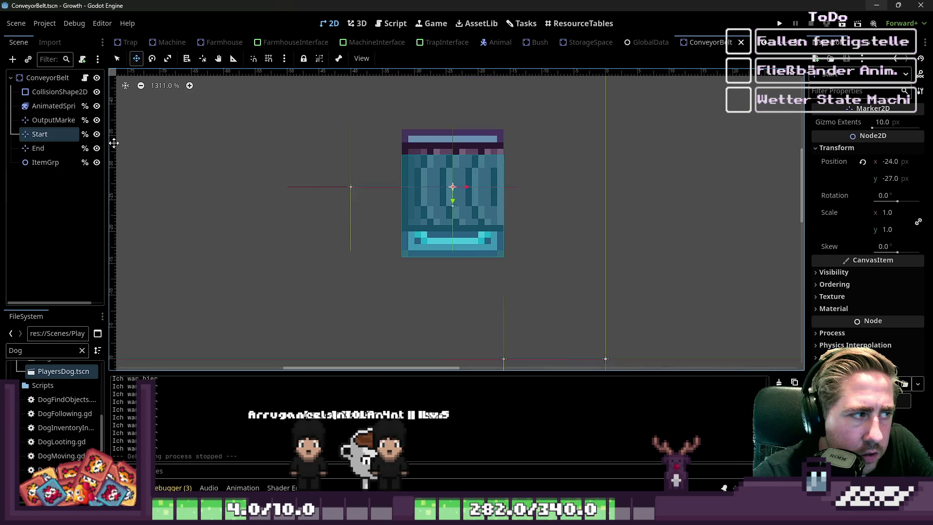
click(58, 147)
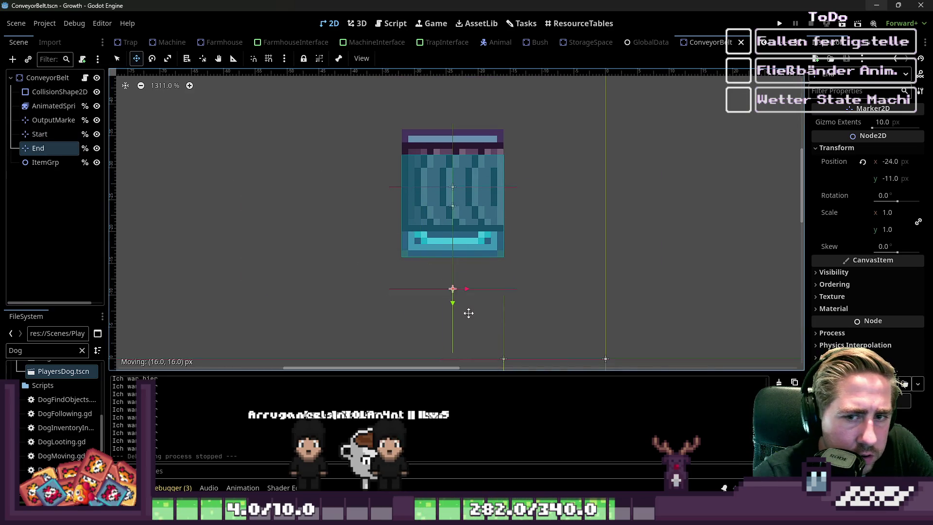
drag(470, 324, 465, 300)
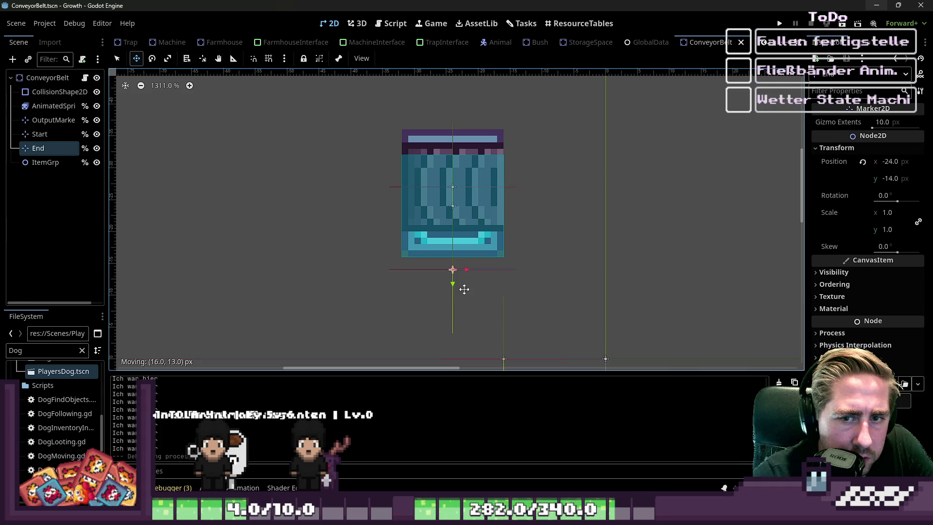
drag(463, 266, 466, 329)
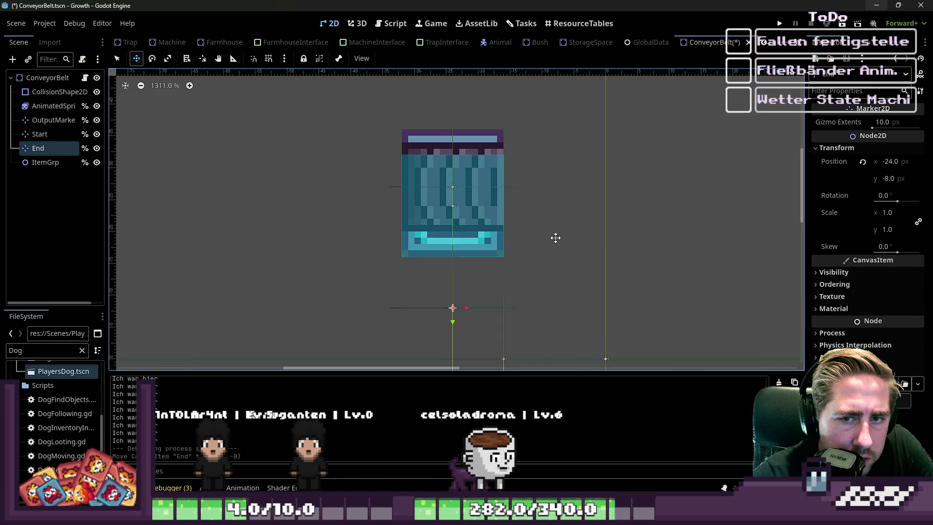
scroll(556, 237, down, 2)
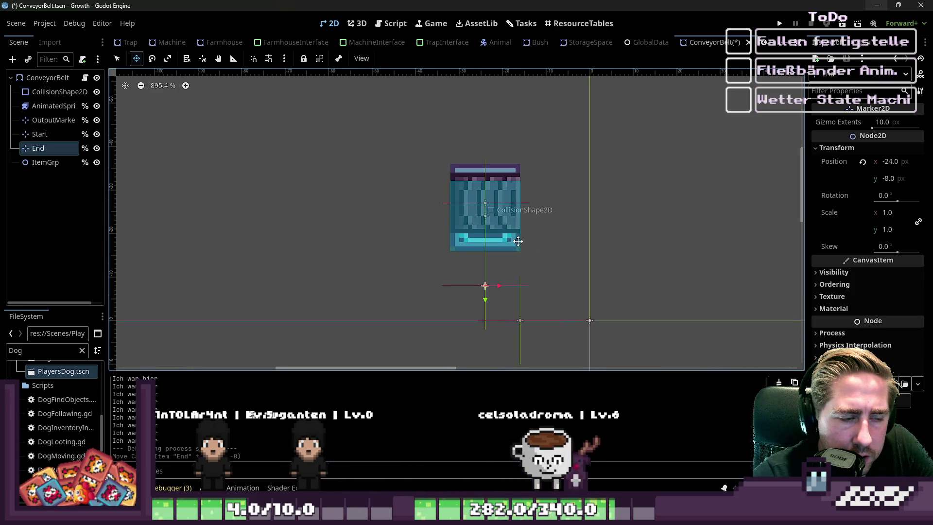
scroll(483, 284, up, 3)
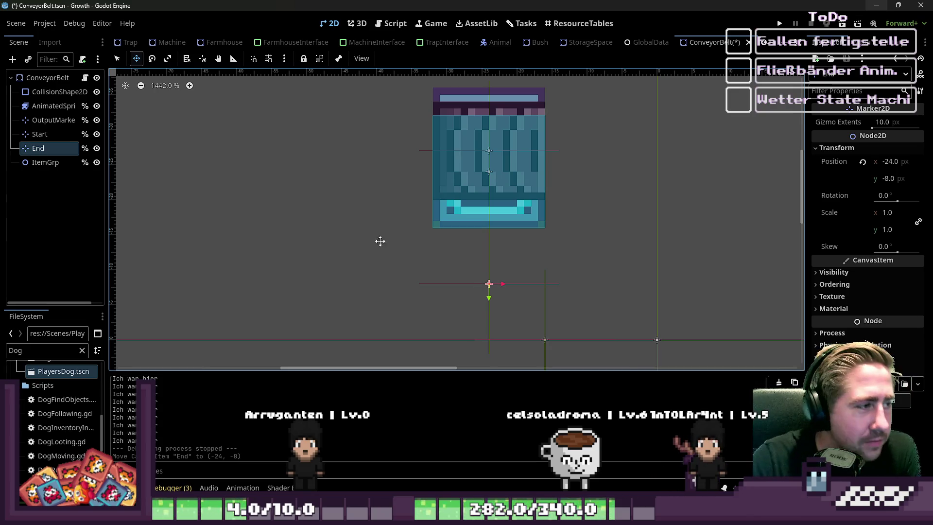
Step: Compare the Start (-24, -27) and End (-24, -8) marker positions
click(51, 134)
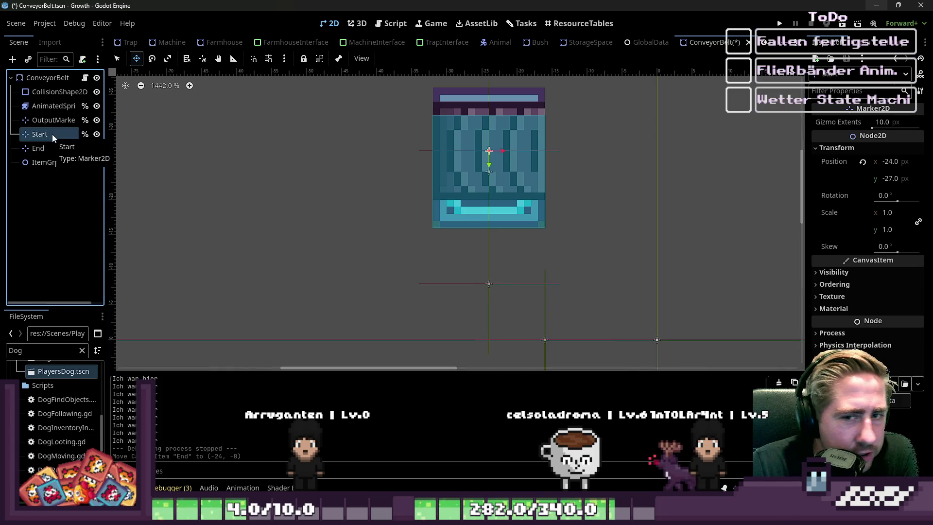
click(22, 151)
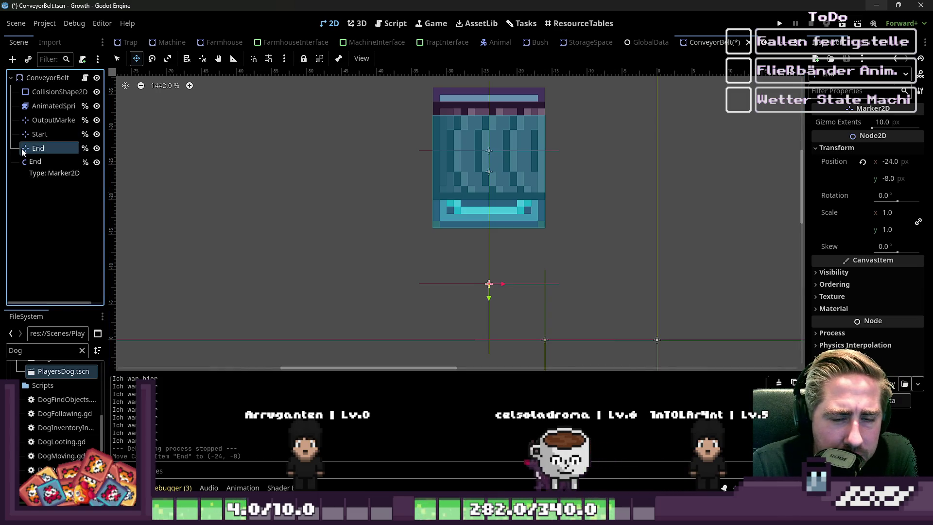
click(30, 134)
click(32, 150)
click(43, 135)
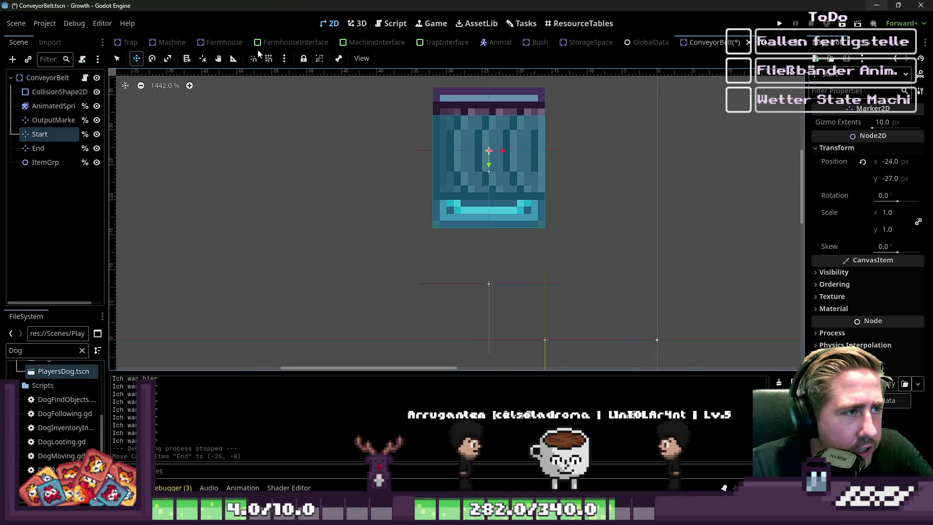
scroll(139, 39, up, 5)
click(139, 39)
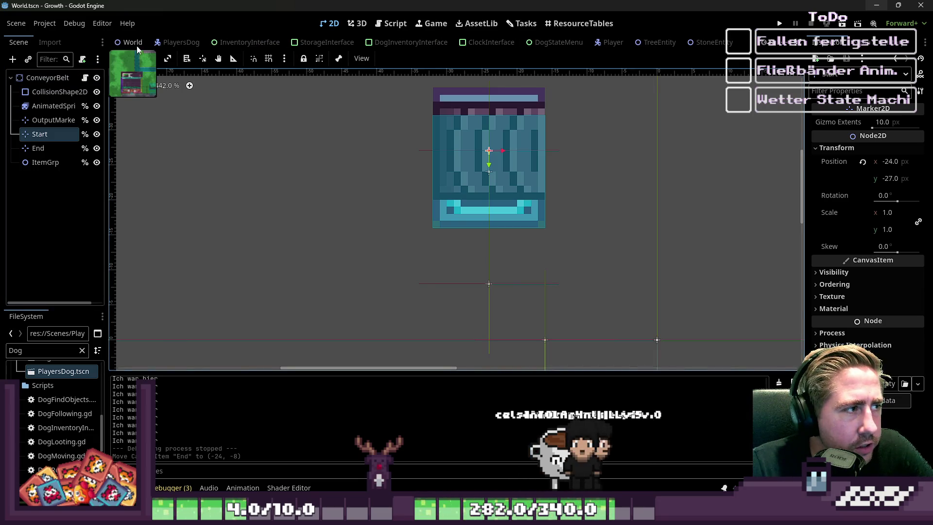
Step: Filter FileSystem for 'COnveyor' and drag ConveyorBelt.tscn into the World scene
click(19, 92)
click(16, 92)
click(16, 92)
scroll(34, 220, down, 3)
double_click(34, 351)
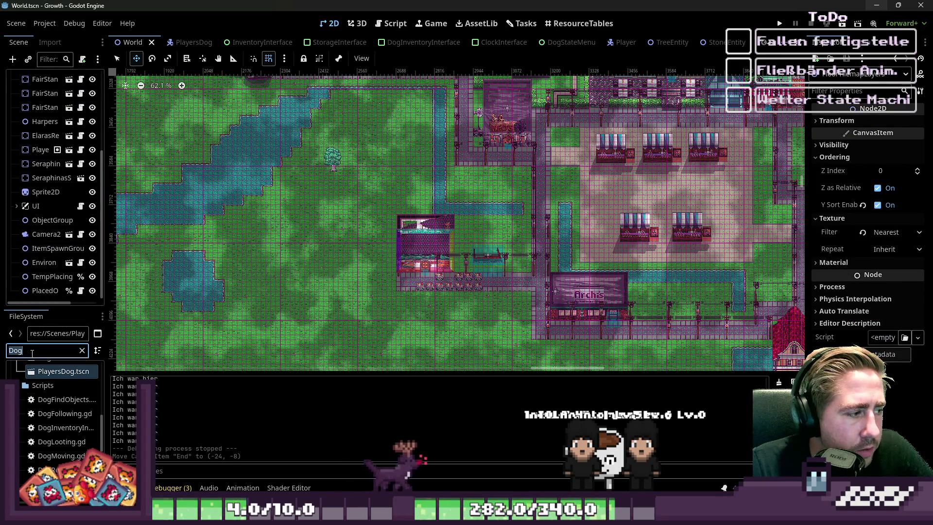
text(COnveyor)
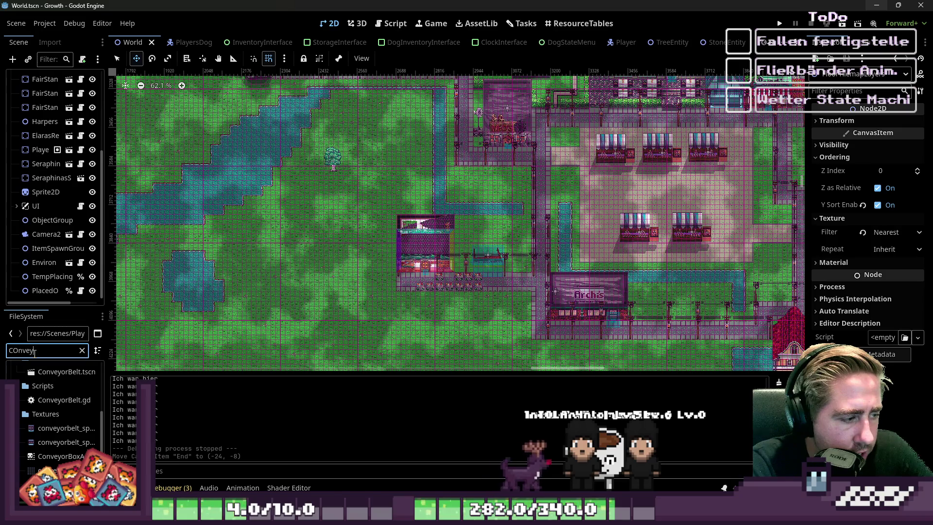
scroll(53, 413, up, 3)
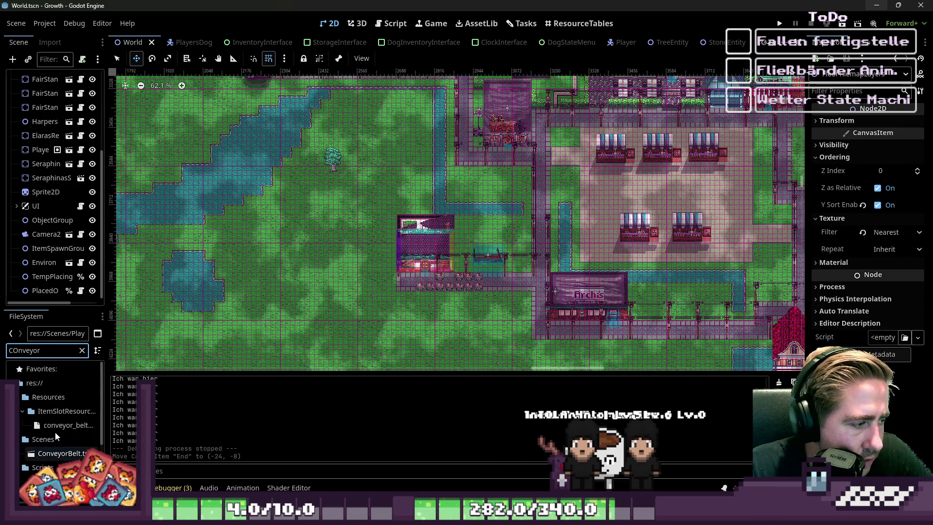
mouse_move(62, 460)
mouse_down()
mouse_move(39, 146)
mouse_move(24, 78)
mouse_move(126, 136)
mouse_move(411, 235)
mouse_move(29, 179)
mouse_move(48, 62)
mouse_move(51, 79)
mouse_up()
Step: Move the new ConveyorBelt instance onto the grass of the island
scroll(126, 136, up, 3)
scroll(379, 224, down, 2)
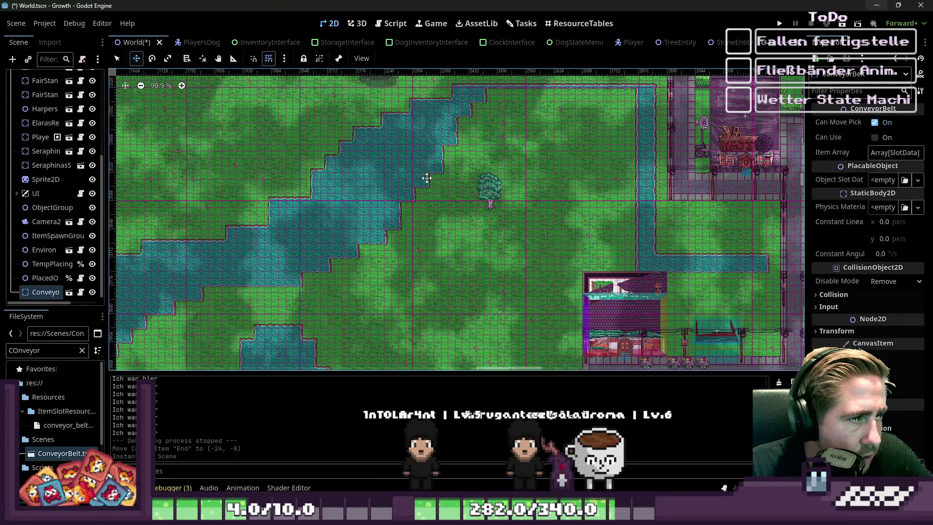
scroll(491, 257, down, 10)
mouse_move(400, 139)
mouse_down()
mouse_move(454, 261)
mouse_move(492, 309)
mouse_up()
scroll(489, 311, up, 10)
scroll(462, 262, up, 15)
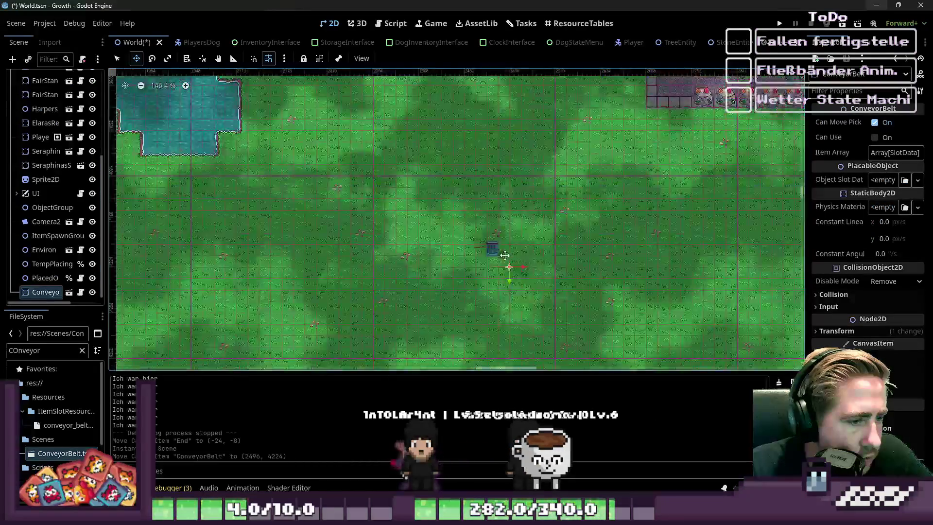
drag(469, 224, 469, 223)
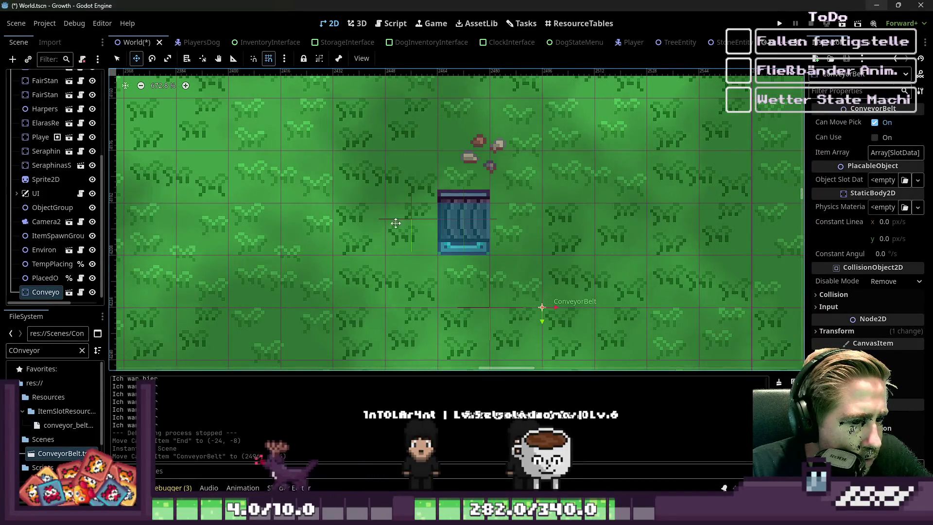
Step: Duplicate the conveyor belt as ConveyorBelt2 and place it one tile below, at (2496, 4240)
click(50, 292)
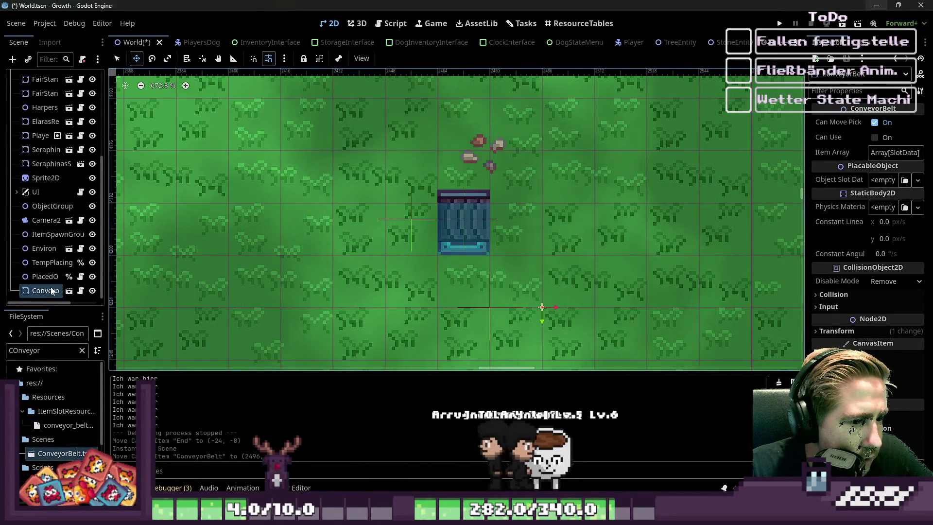
key(ctrl+d)
mouse_move(449, 245)
mouse_down()
mouse_move(449, 297)
mouse_move(540, 240)
mouse_move(484, 246)
mouse_move(534, 246)
mouse_move(511, 243)
mouse_move(508, 208)
mouse_move(486, 279)
mouse_move(456, 285)
mouse_move(485, 281)
mouse_move(459, 295)
mouse_up()
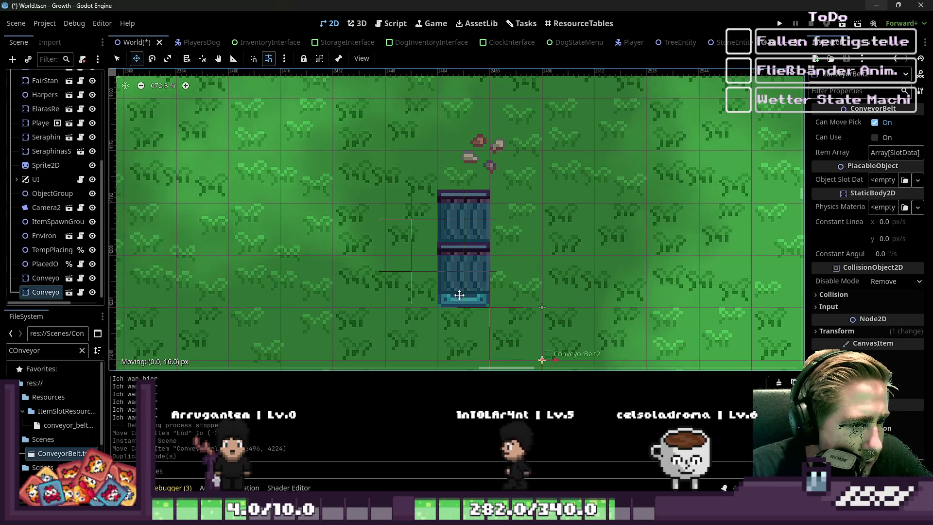
scroll(616, 42, down, 5)
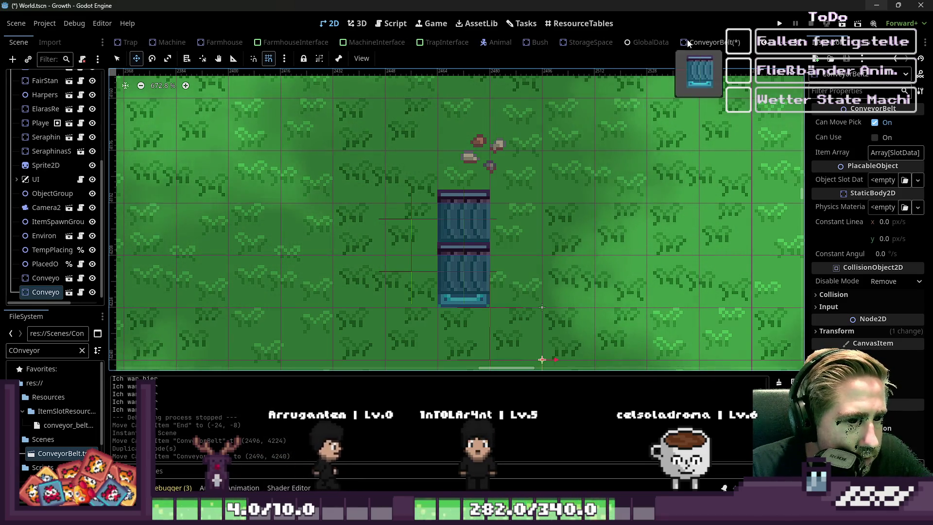
Step: Save the ConveyorBelt scene and switch its AnimatedSprite2D animation from Left to Down
click(677, 43)
key(ctrl+s)
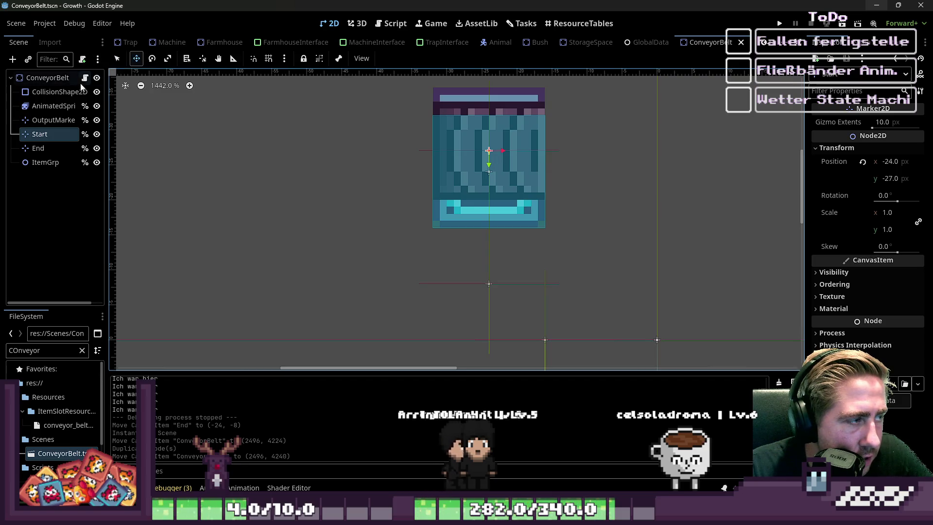
click(56, 106)
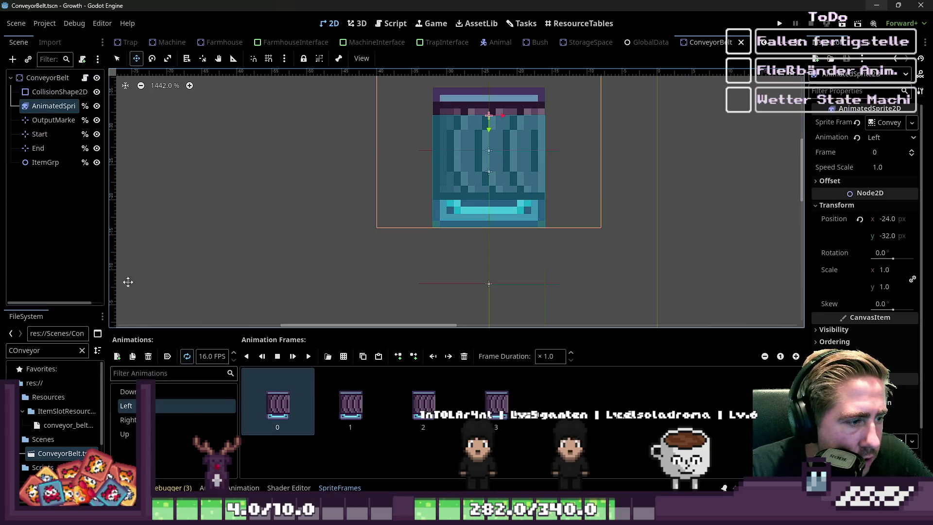
click(128, 391)
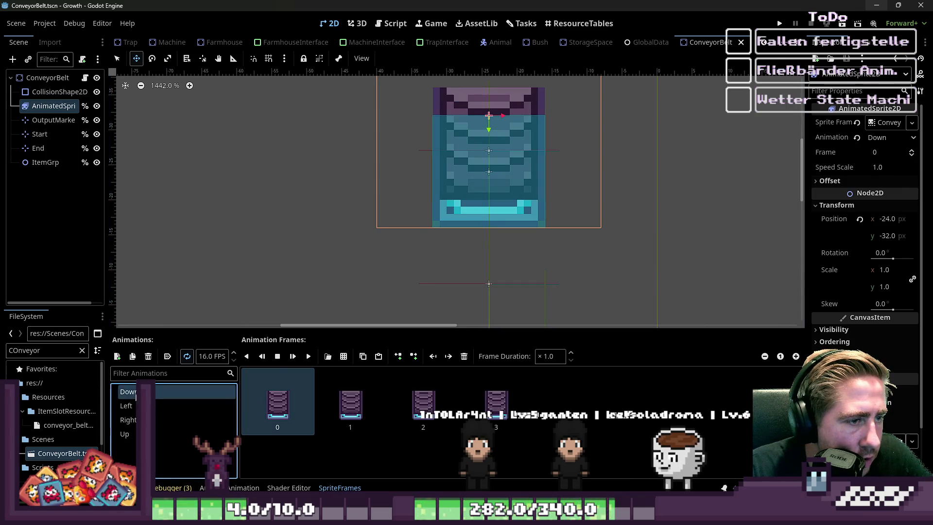
scroll(153, 42, up, 5)
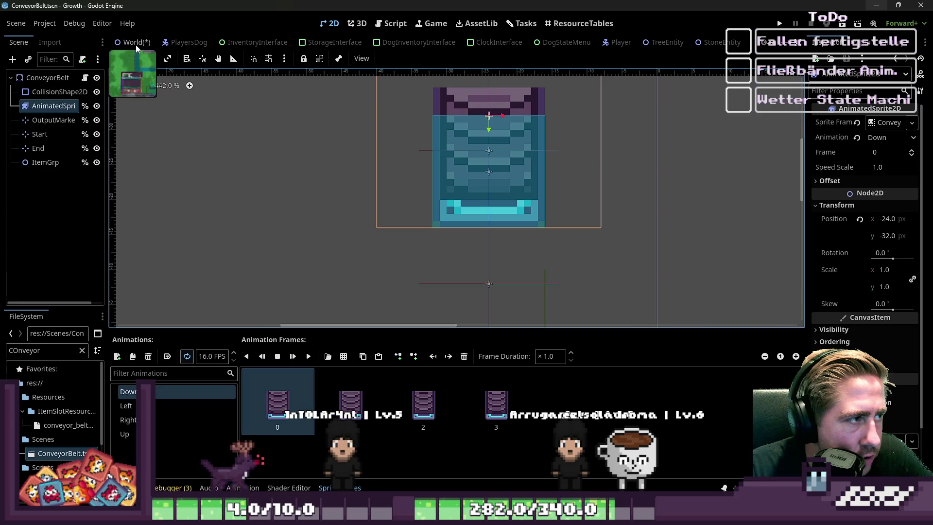
Step: Back in the World scene, shift ConveyorBelt2 right to line up under the first belt
click(138, 43)
scroll(456, 294, up, 3)
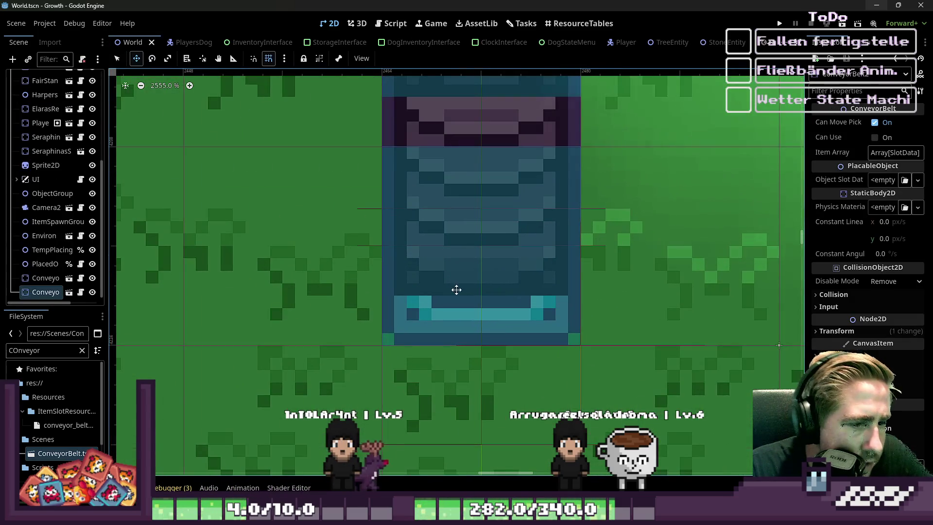
scroll(500, 265, down, 7)
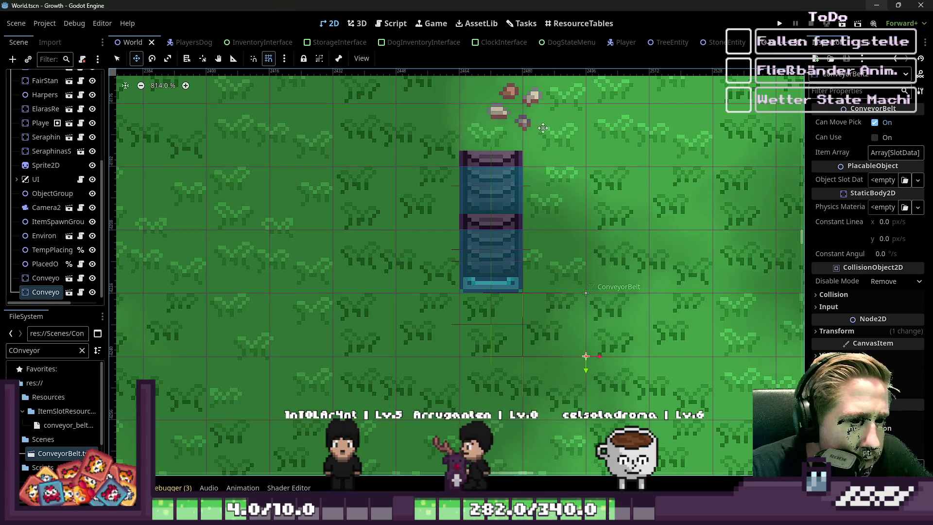
scroll(500, 266, up, 3)
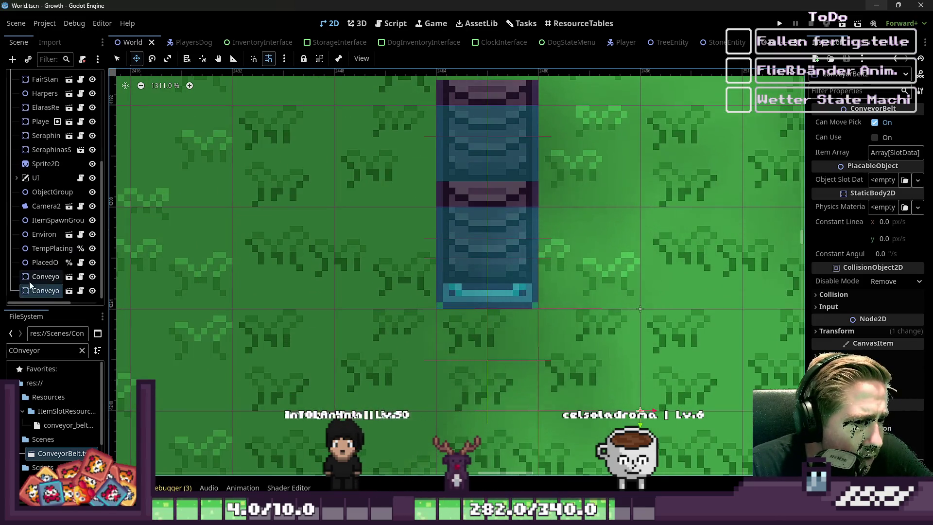
click(45, 278)
click(40, 291)
mouse_move(395, 296)
mouse_down()
mouse_move(478, 300)
mouse_move(427, 292)
mouse_move(462, 292)
mouse_move(436, 293)
mouse_move(449, 288)
mouse_up()
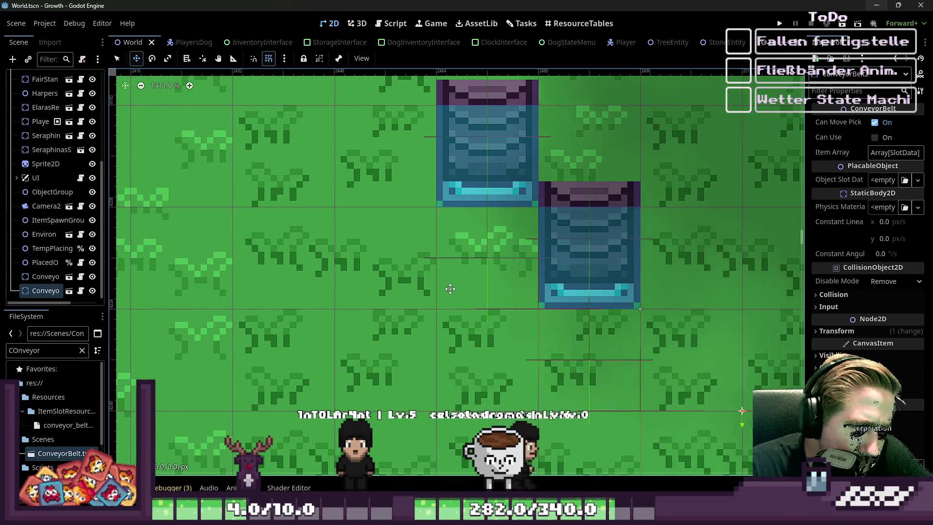
drag(450, 288, 444, 285)
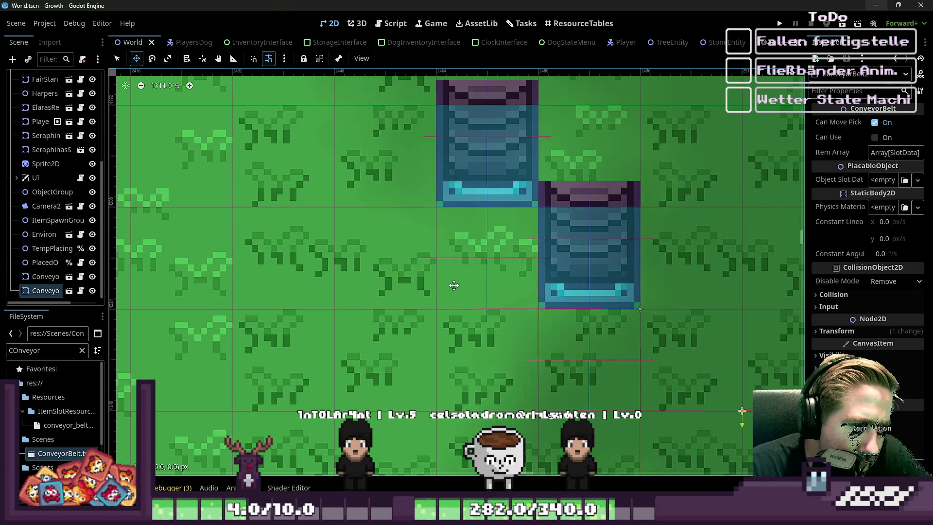
drag(449, 286, 443, 285)
Step: Settle ConveyorBelt2 directly below the first belt, then view the World.gd code
scroll(497, 363, down, 3)
scroll(497, 364, down, 1)
mouse_move(498, 363)
mouse_down()
mouse_move(490, 330)
mouse_move(510, 199)
mouse_move(576, 197)
mouse_move(511, 196)
mouse_up()
mouse_move(511, 231)
mouse_down()
mouse_move(495, 306)
mouse_move(499, 220)
mouse_move(499, 308)
mouse_up()
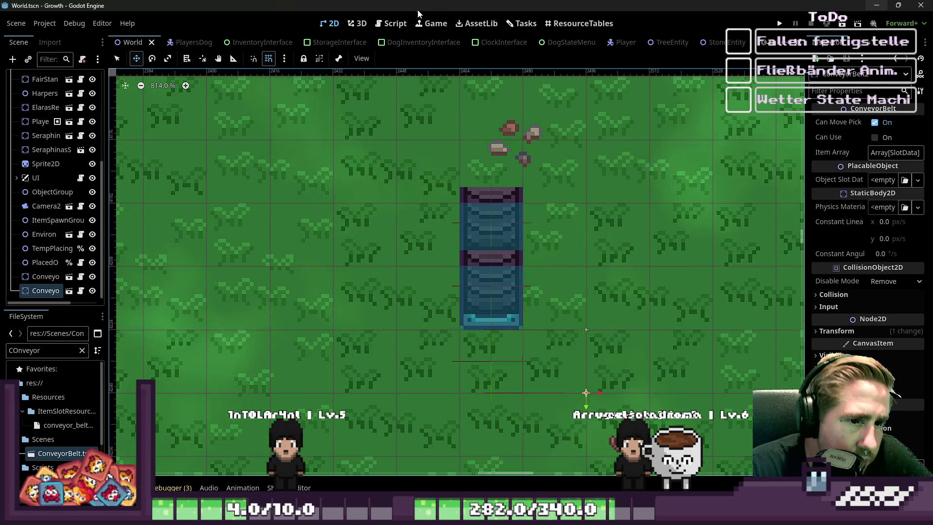
click(391, 23)
scroll(414, 285, down, 10)
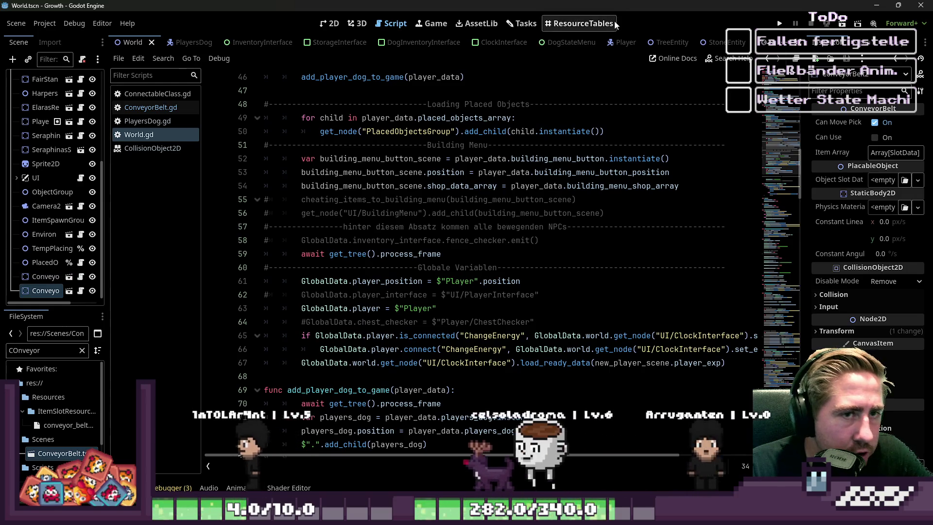
Step: In the ConveyorBelt script, change the Down direction's End position from (-24, -8) to Vector2(-24, -11)
scroll(619, 42, down, 5)
click(619, 42)
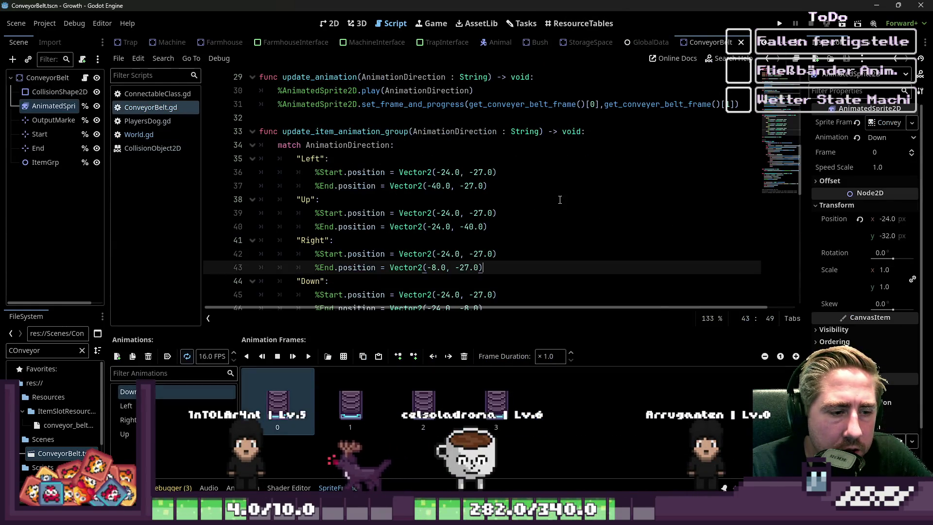
scroll(560, 199, down, 3)
click(465, 187)
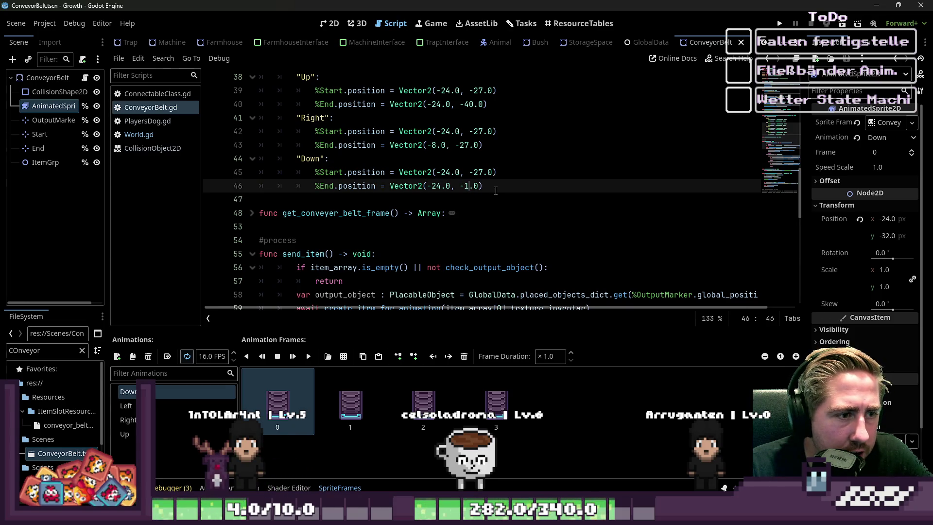
text(1)
click(480, 163)
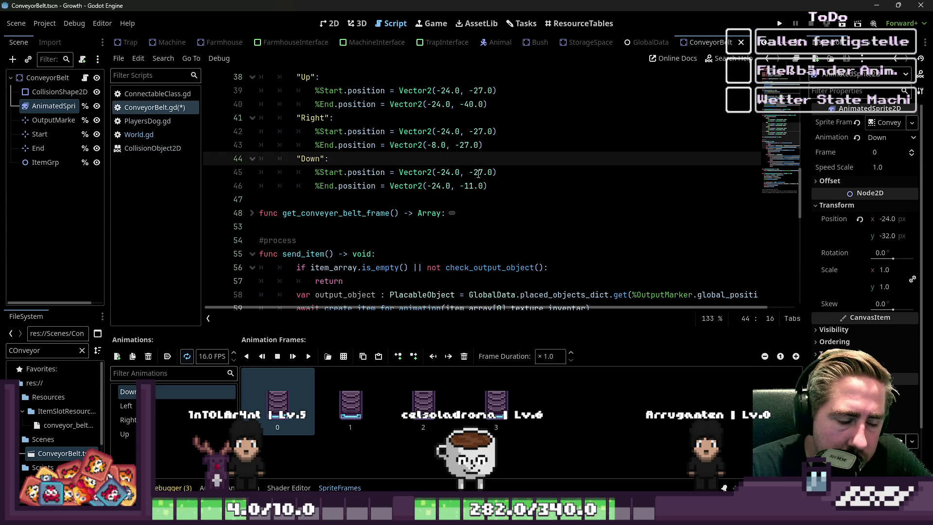
click(475, 191)
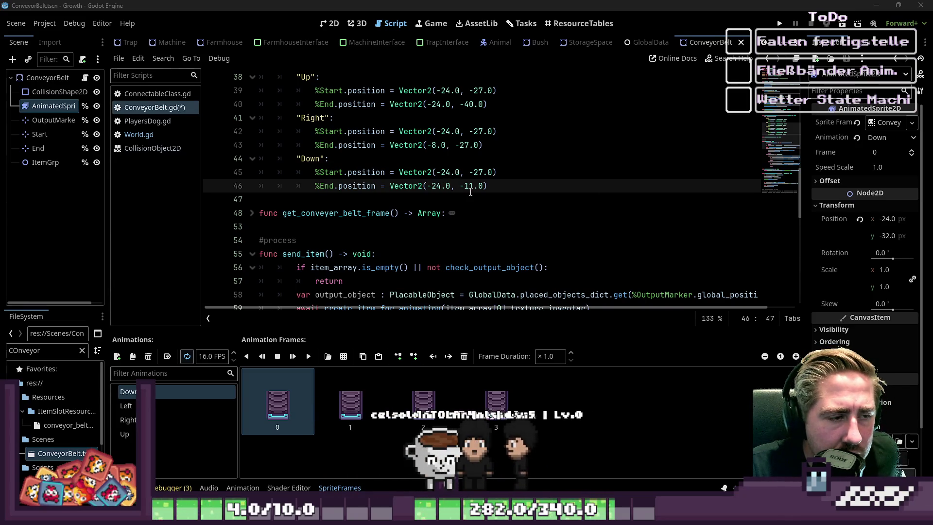
Step: Select the belt's End marker node and view it in the 2D editor
scroll(421, 171, up, 3)
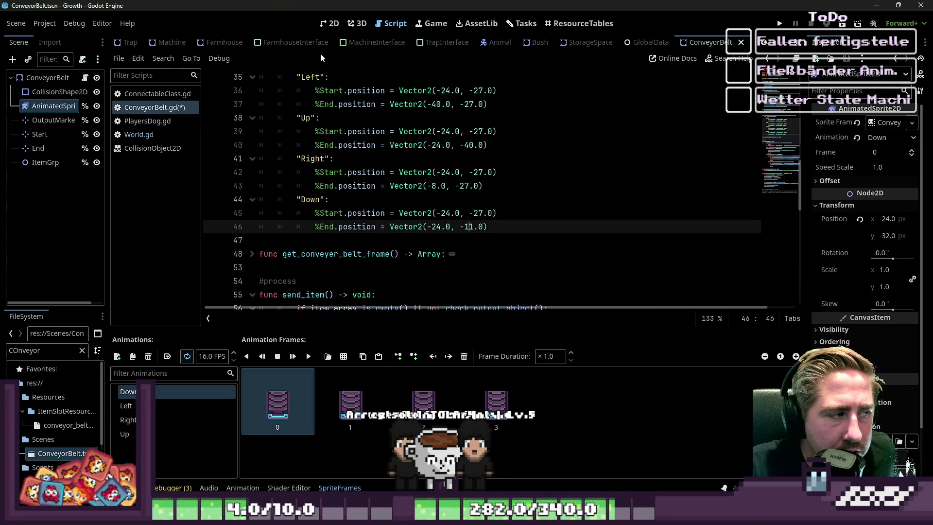
click(48, 144)
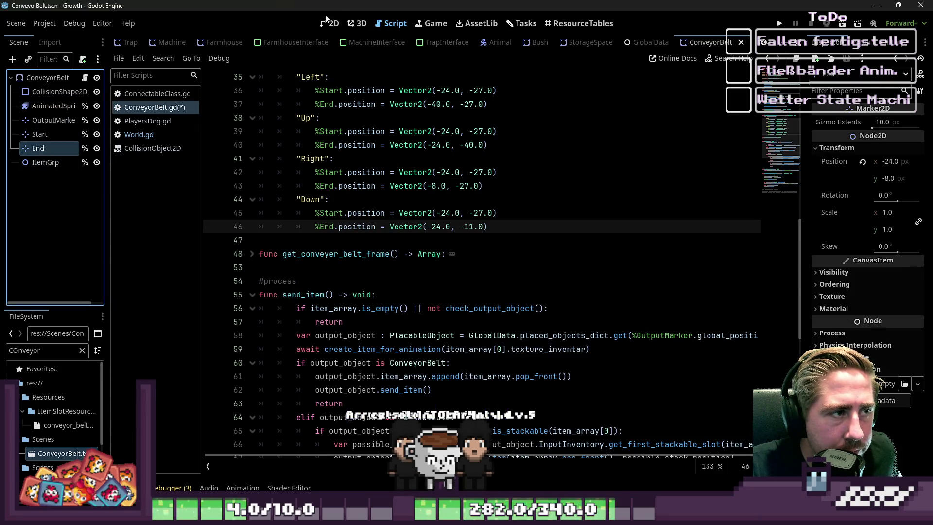
click(329, 23)
scroll(486, 316, down, 2)
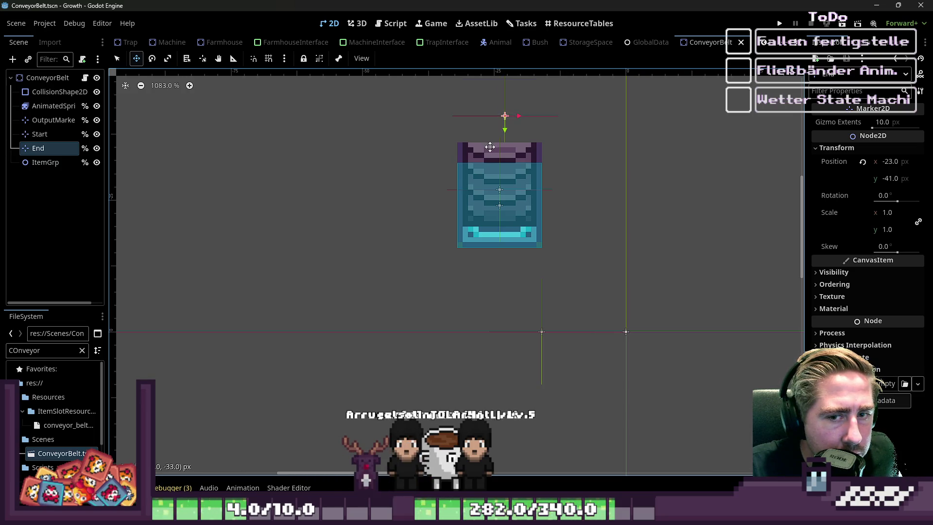
Step: Drag the End marker back to (-24, -40) and save the ConveyorBelt scene
drag(490, 147, 484, 150)
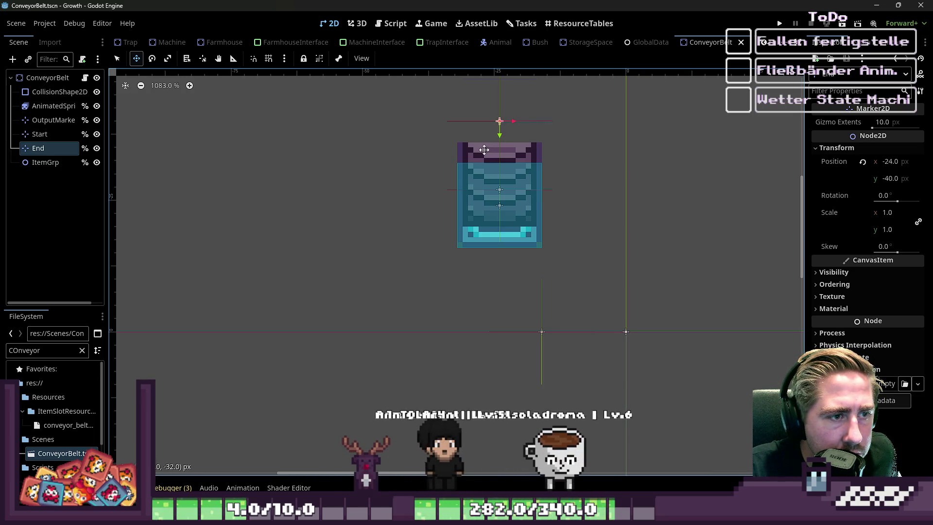
scroll(472, 190, up, 1)
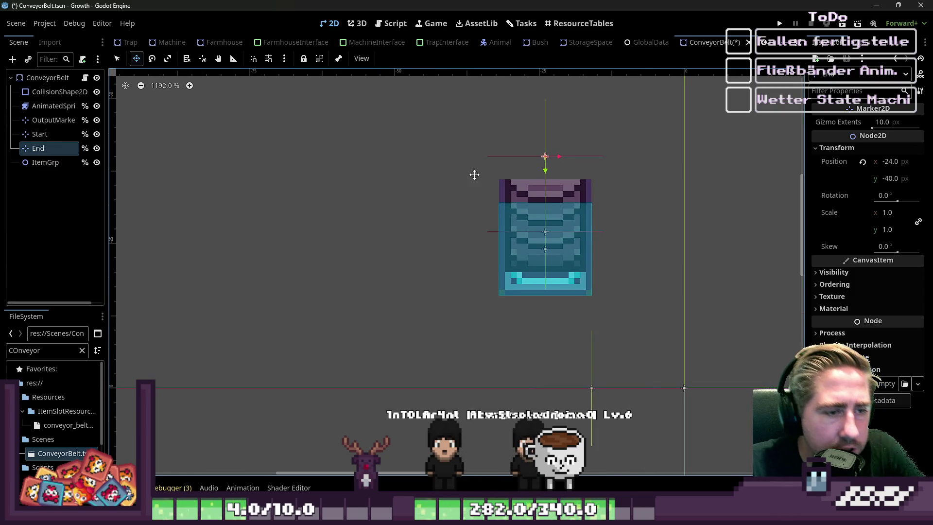
key(ctrl+s)
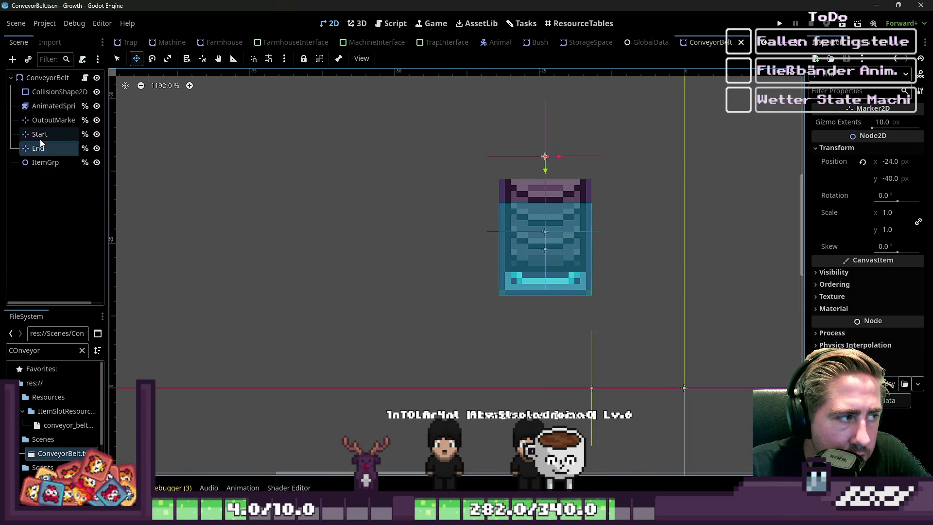
Step: Check the Start marker, then review the Right direction's Start line in the ConveyorBelt script
click(41, 138)
click(383, 25)
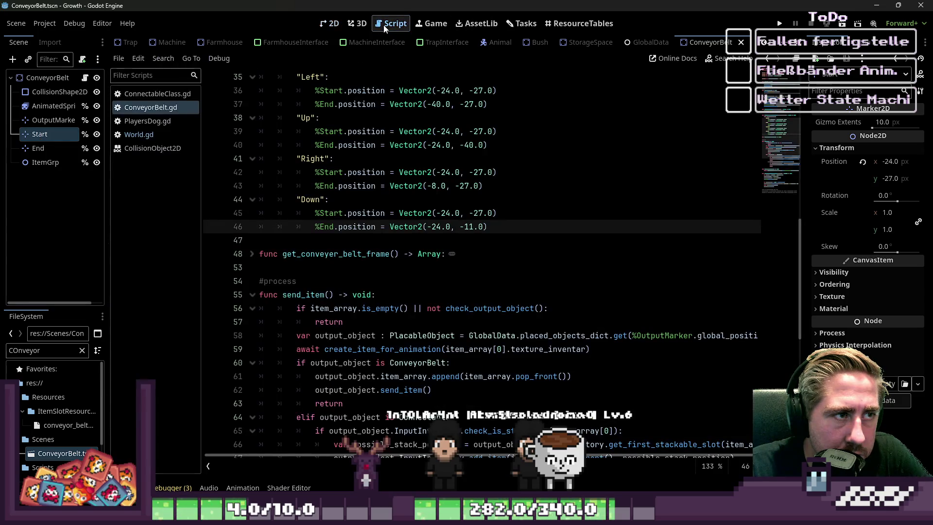
click(398, 166)
scroll(398, 167, up, 3)
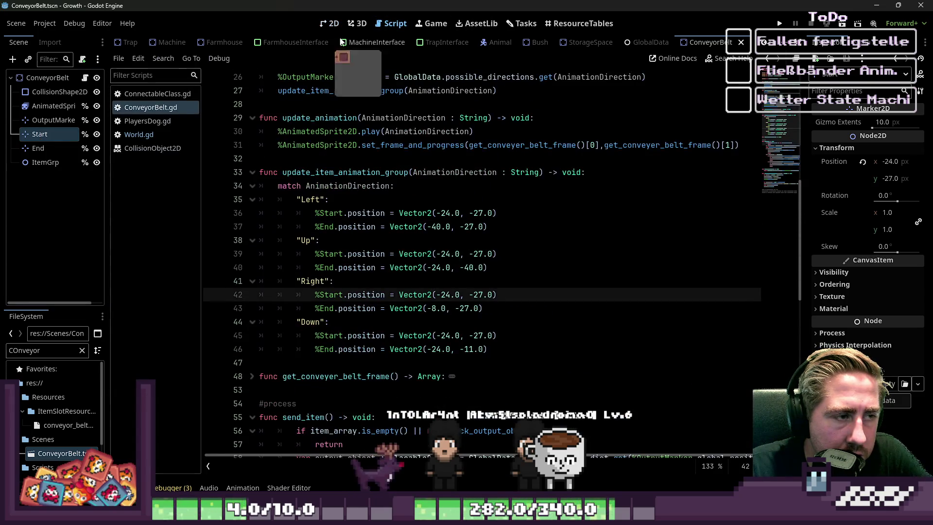
scroll(177, 43, up, 8)
scroll(177, 44, up, 3)
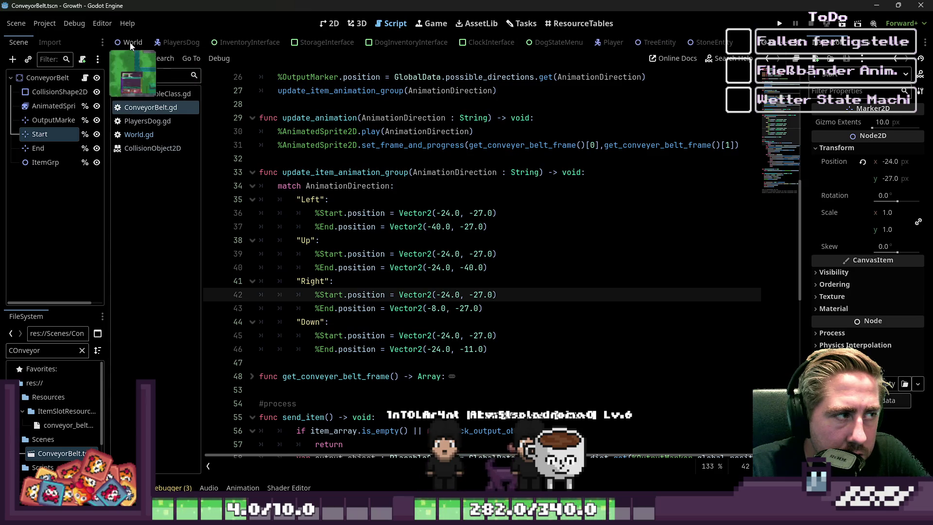
Step: In the World scene, shift the lower conveyor belt one tile right, then return to World.gd
click(132, 42)
click(329, 23)
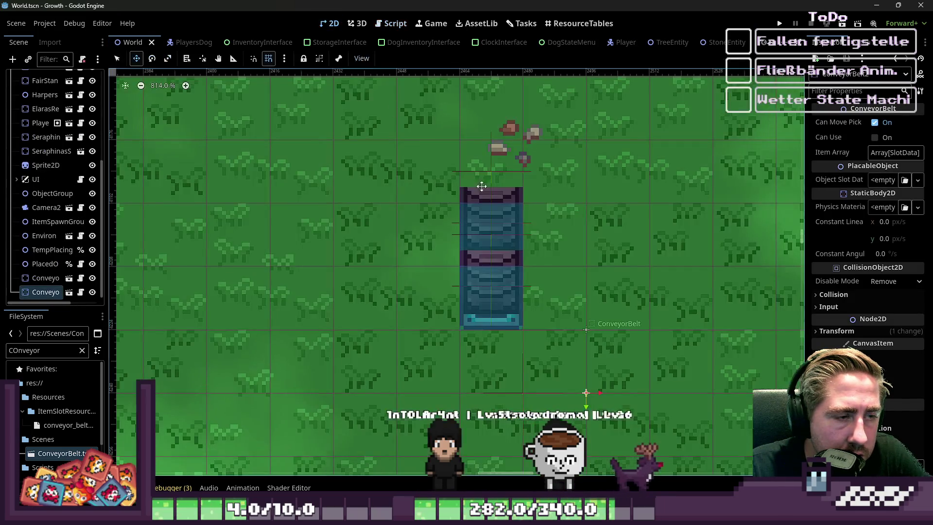
scroll(477, 284, up, 4)
scroll(477, 284, down, 2)
mouse_move(478, 284)
mouse_down()
mouse_move(553, 282)
mouse_move(498, 277)
mouse_up()
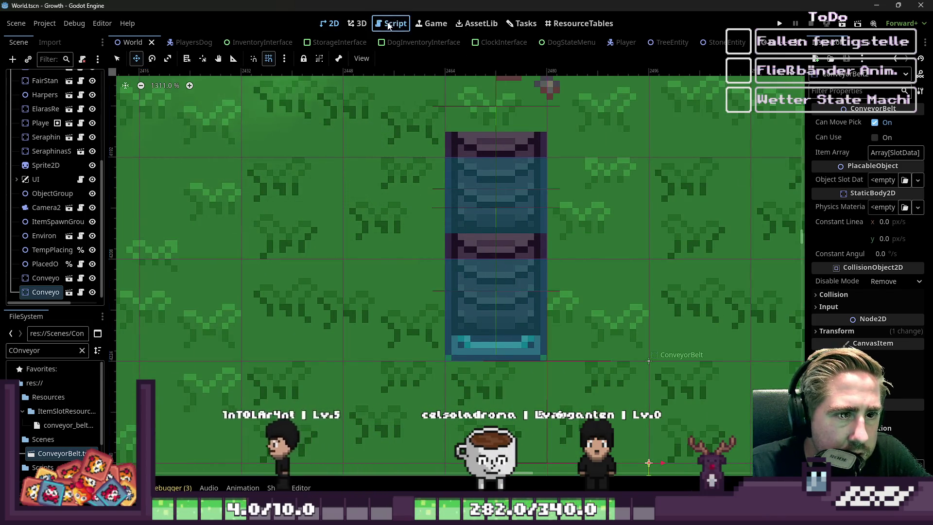
click(391, 24)
scroll(499, 123, down, 15)
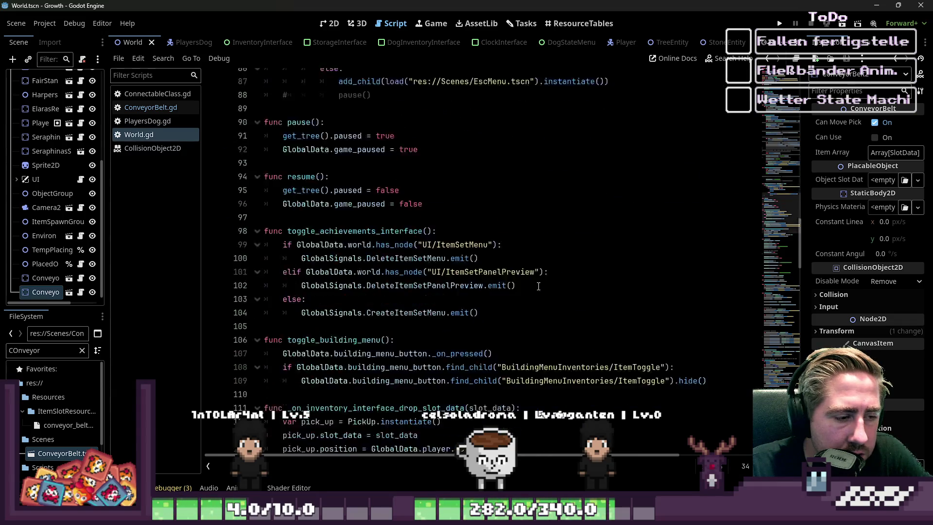
Step: Review World.gd's saving code and spawn_quest_objects (ElaraQuestTree at 1918, -700), then open ConveyorBelt.gd
scroll(528, 278, down, 14)
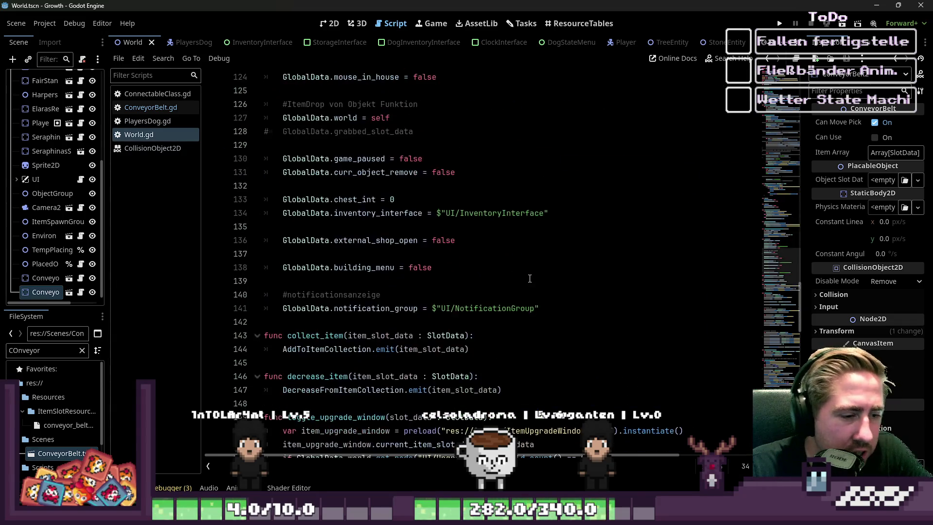
scroll(526, 277, down, 16)
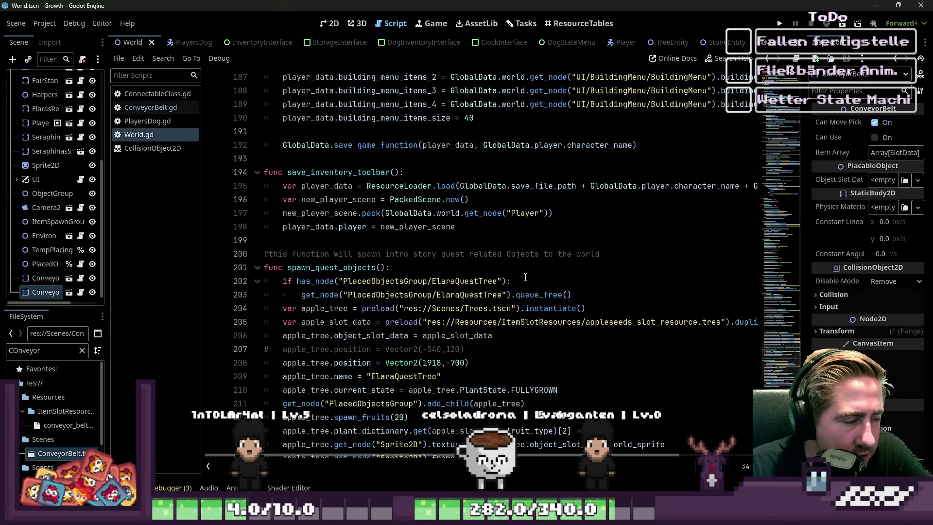
scroll(523, 275, up, 4)
click(330, 23)
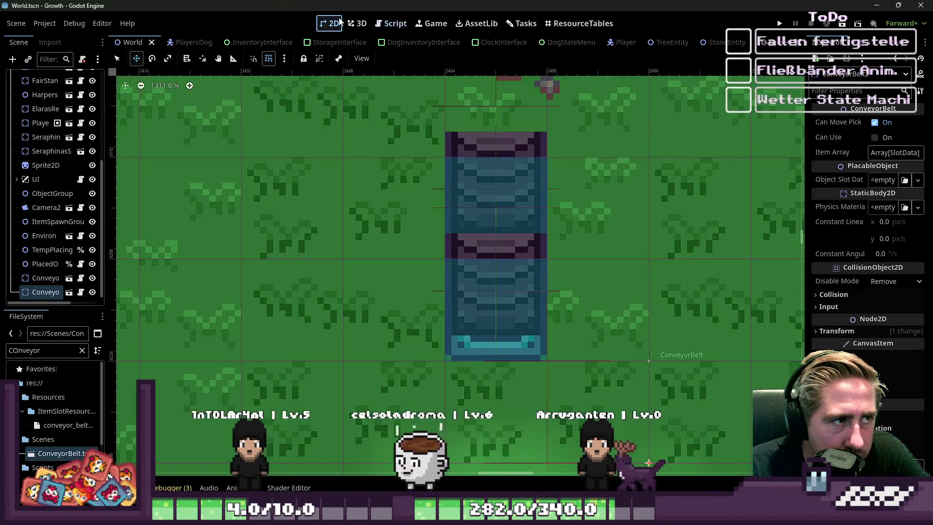
click(387, 25)
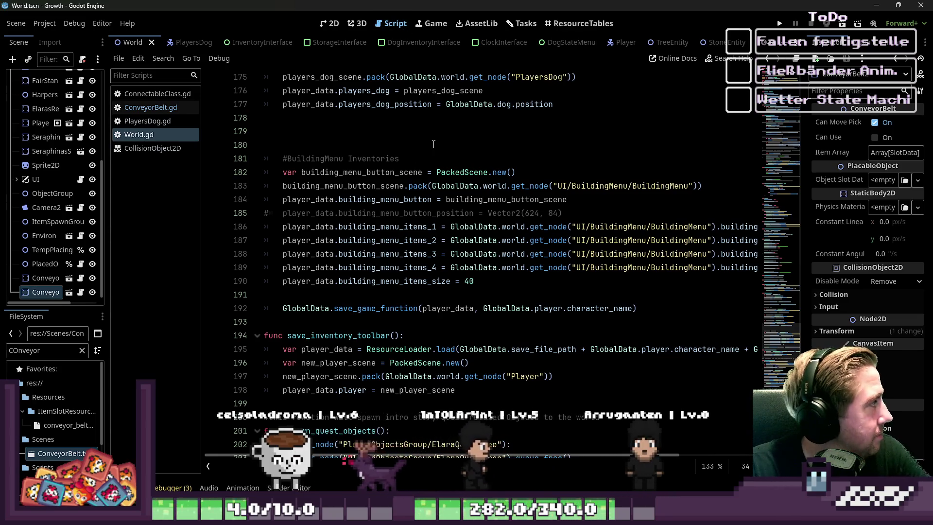
scroll(540, 201, down, 6)
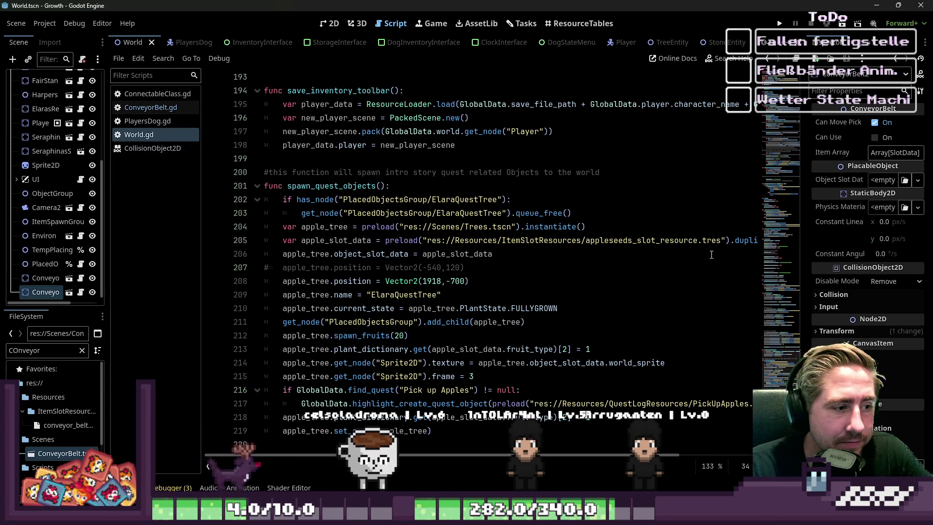
scroll(496, 308, up, 5)
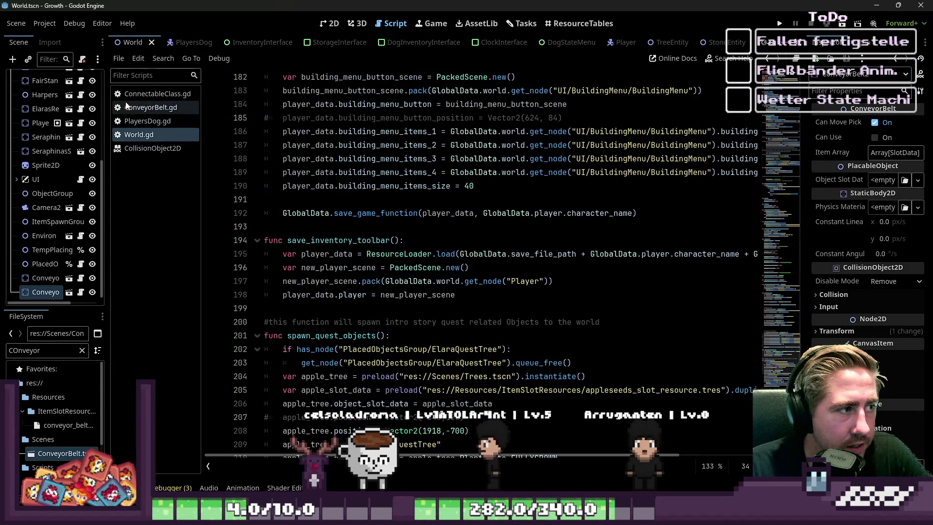
click(151, 107)
Step: Change the Up End position on line 40 from Vector2(-24, -40) to Vector2(-24, -43), then view the World scene in 2D
click(456, 253)
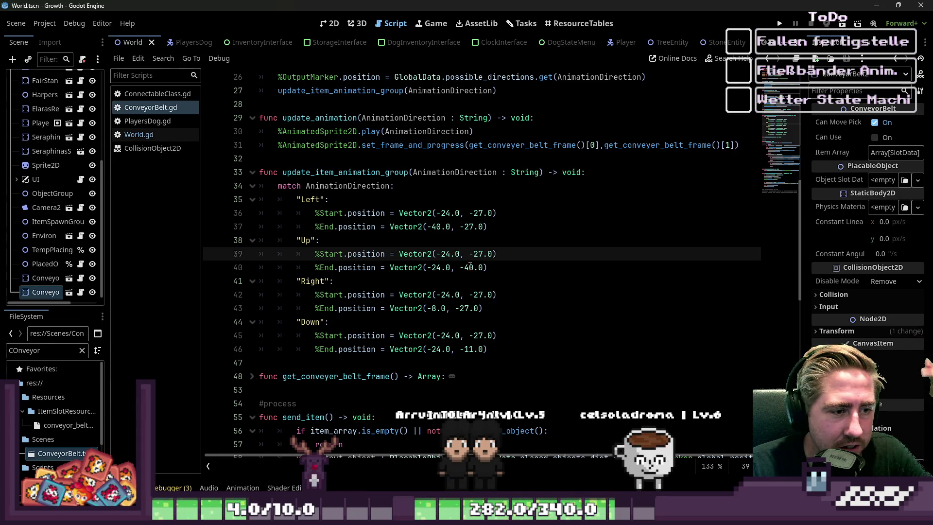
click(470, 267)
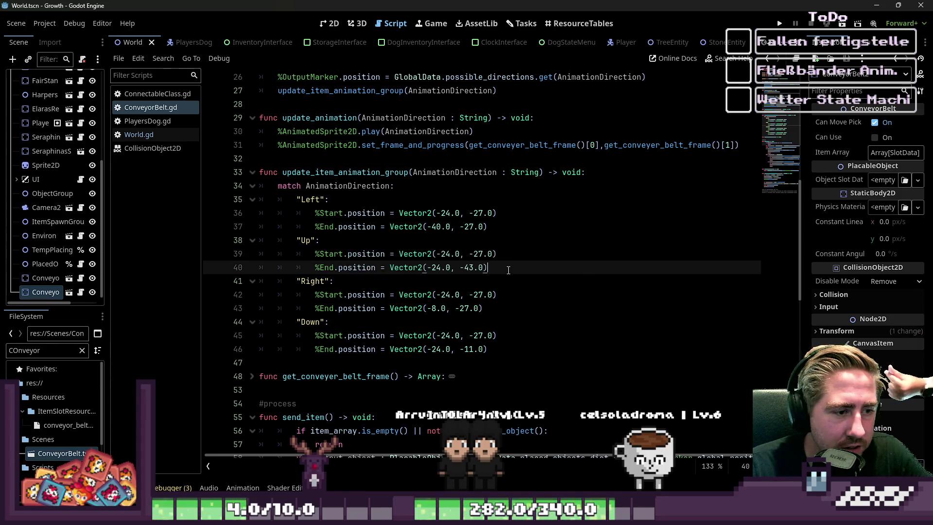
click(519, 259)
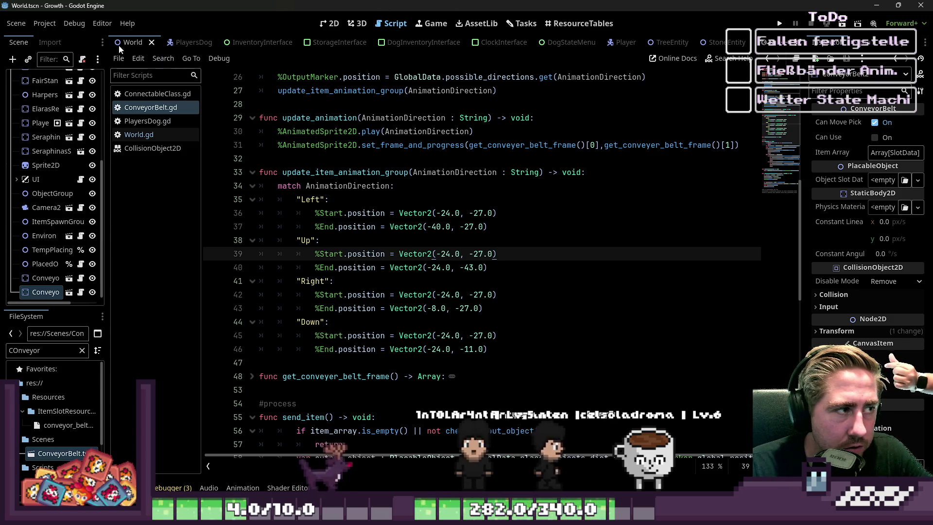
click(330, 24)
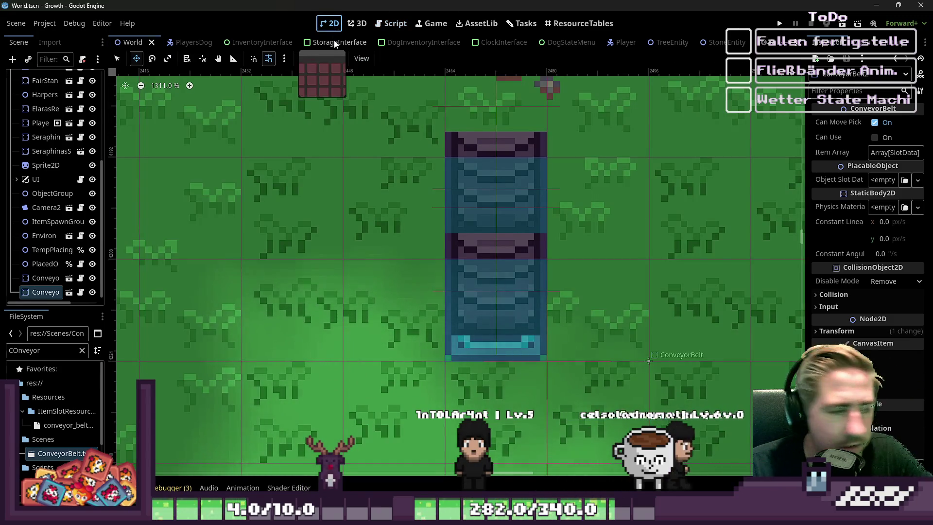
Step: Delete both ConveyorBelt instances from the World scene and save it
shift+click(46, 276)
key(Delete)
key(Return)
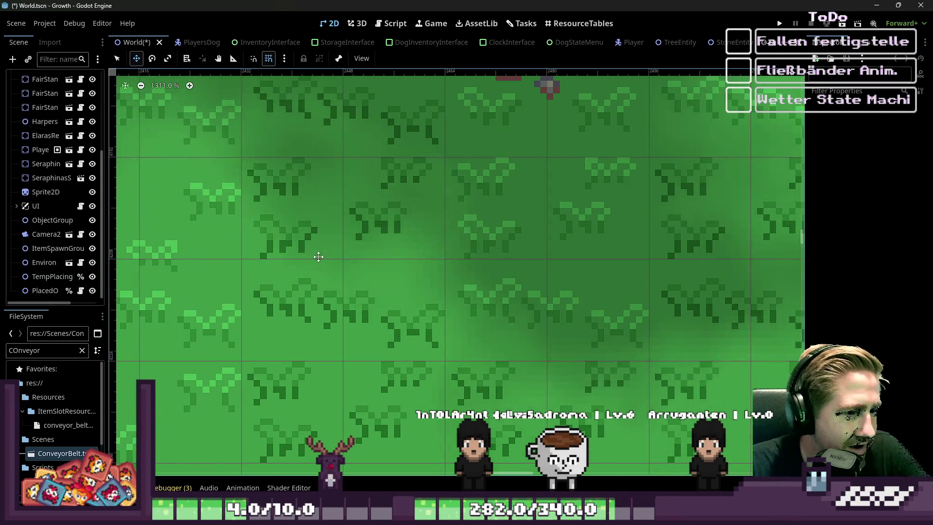
key(ctrl+s)
Step: Select the world root node, save, and launch the Growth game
scroll(30, 117, up, 3)
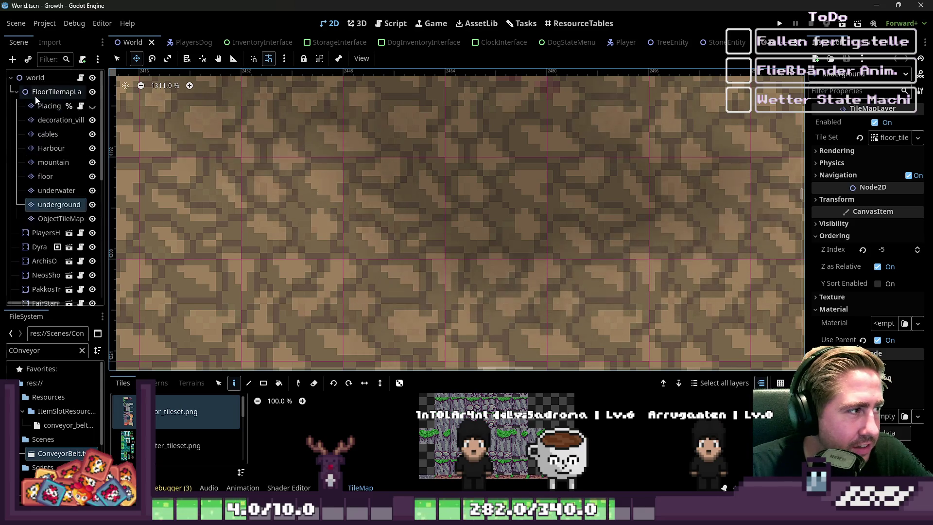
click(35, 78)
scroll(531, 236, down, 10)
key(ctrl+s)
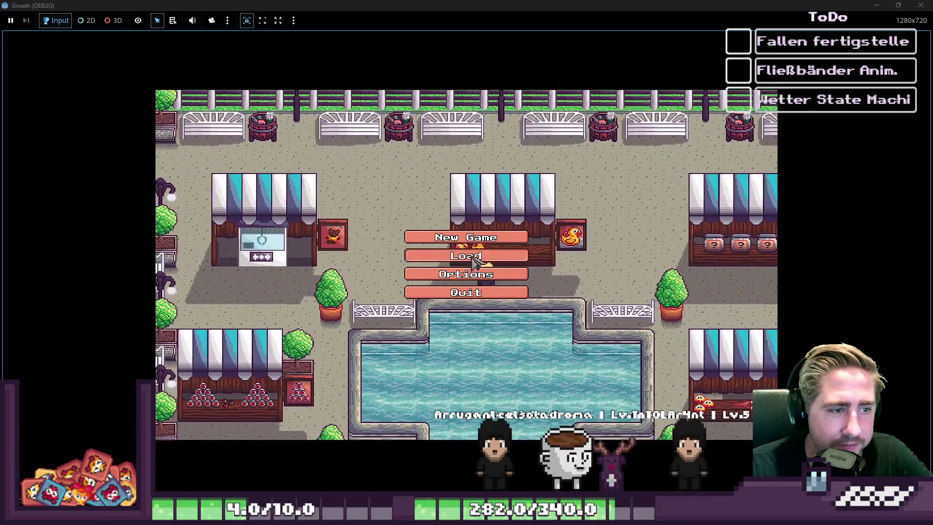
Step: Delete two old saves from Growth's Load screen and return to the main menu
click(473, 256)
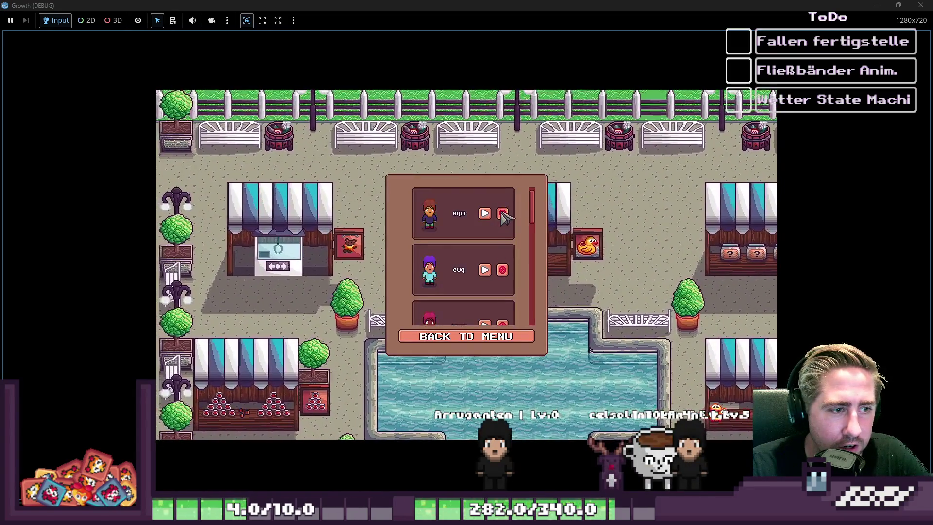
click(502, 214)
click(503, 214)
click(502, 213)
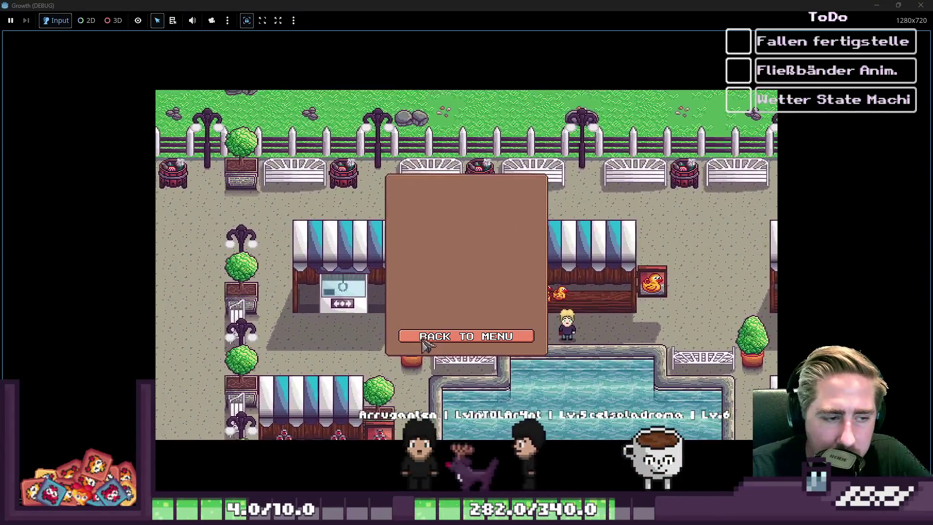
click(445, 335)
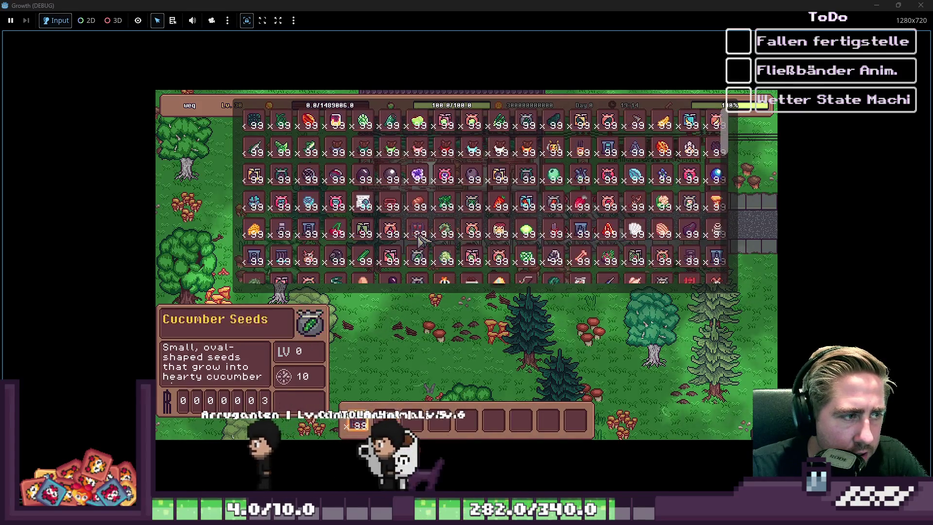
Step: Scroll through the inventory grid and drag a 99-item stack into an empty hotbar slot
scroll(419, 239, up, 2)
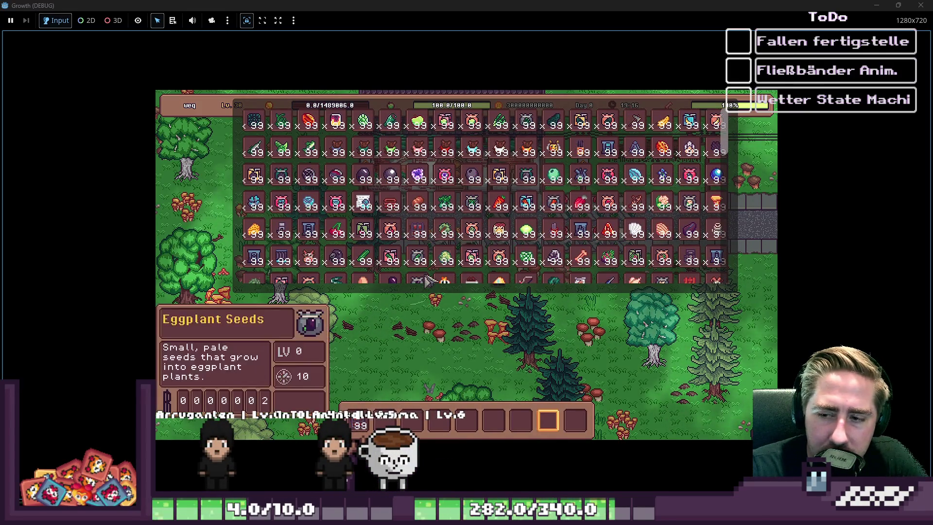
scroll(413, 209, down, 2)
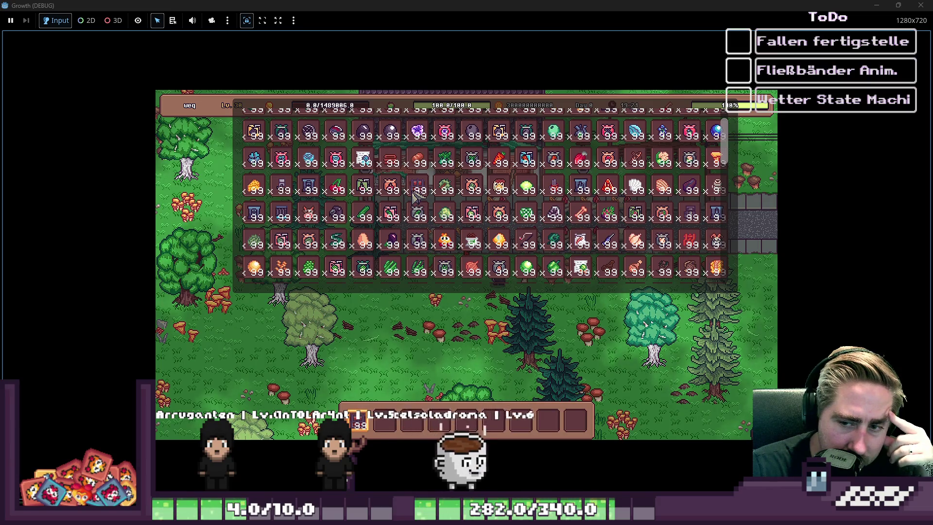
scroll(418, 199, up, 2)
scroll(430, 206, down, 5)
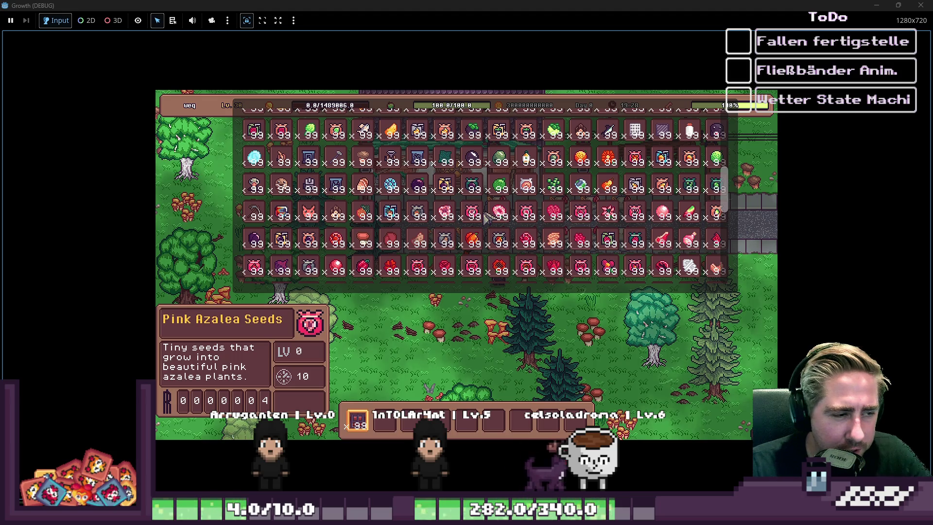
scroll(486, 217, down, 1)
scroll(457, 224, down, 2)
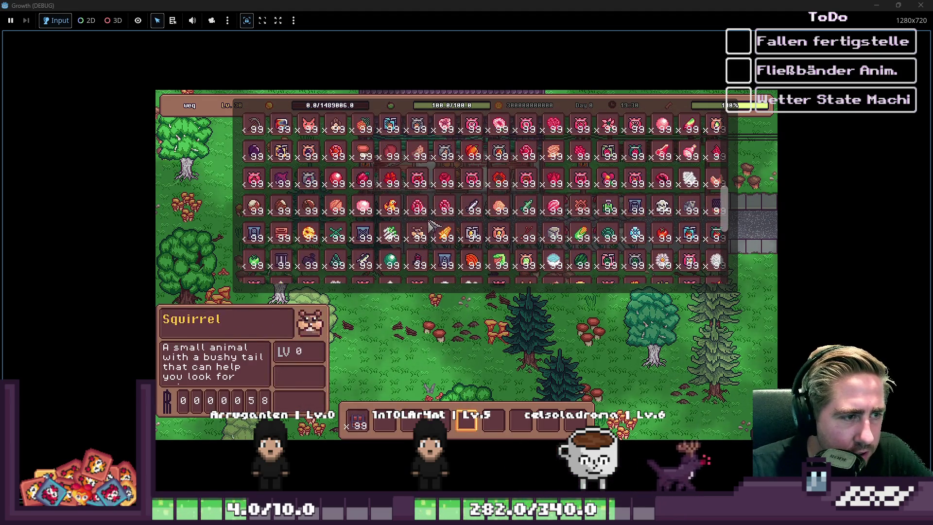
scroll(430, 227, up, 6)
scroll(493, 211, down, 1)
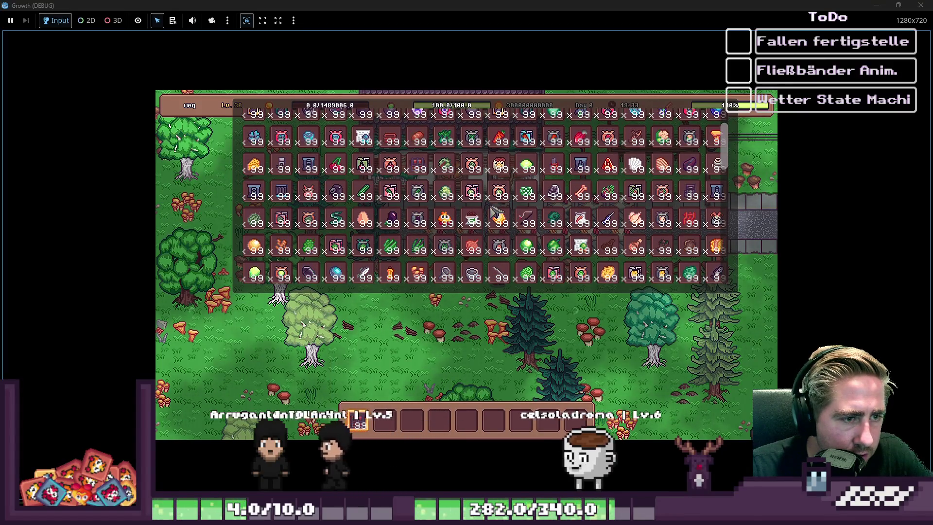
scroll(492, 212, down, 5)
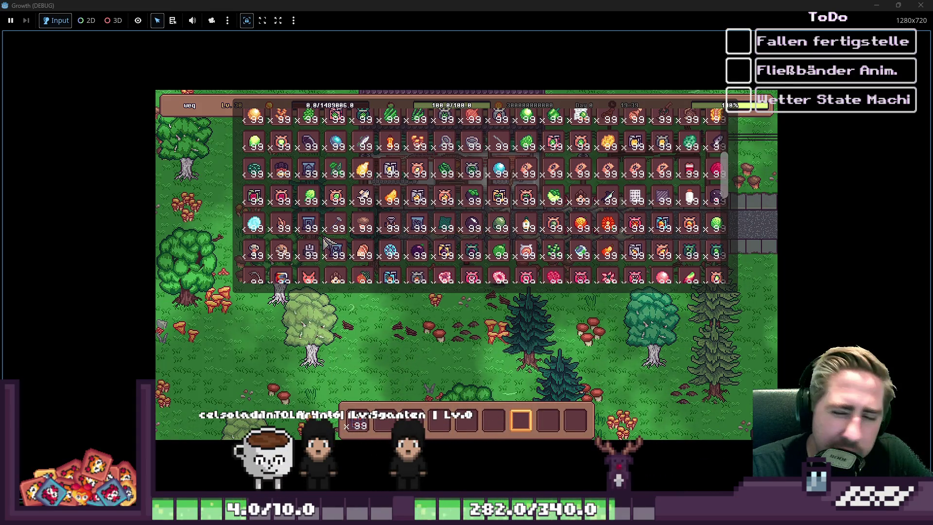
scroll(324, 248, down, 5)
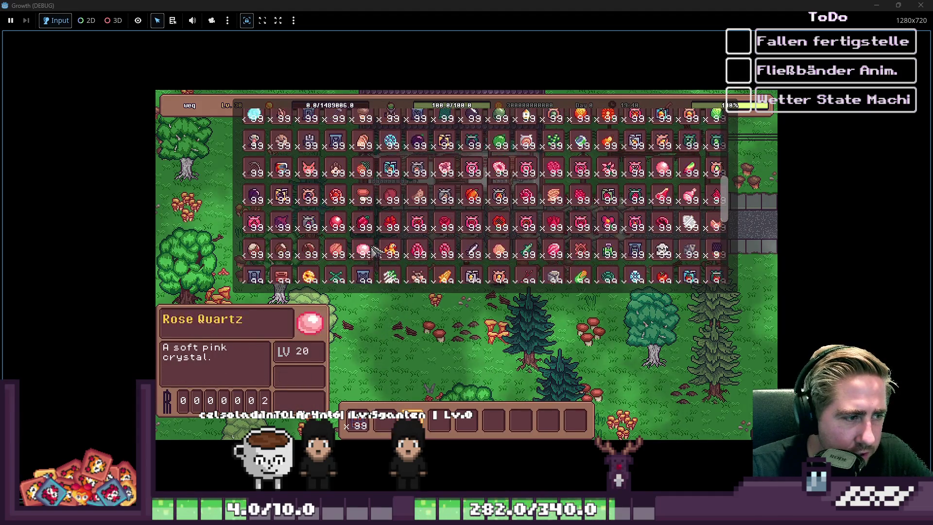
scroll(301, 257, down, 1)
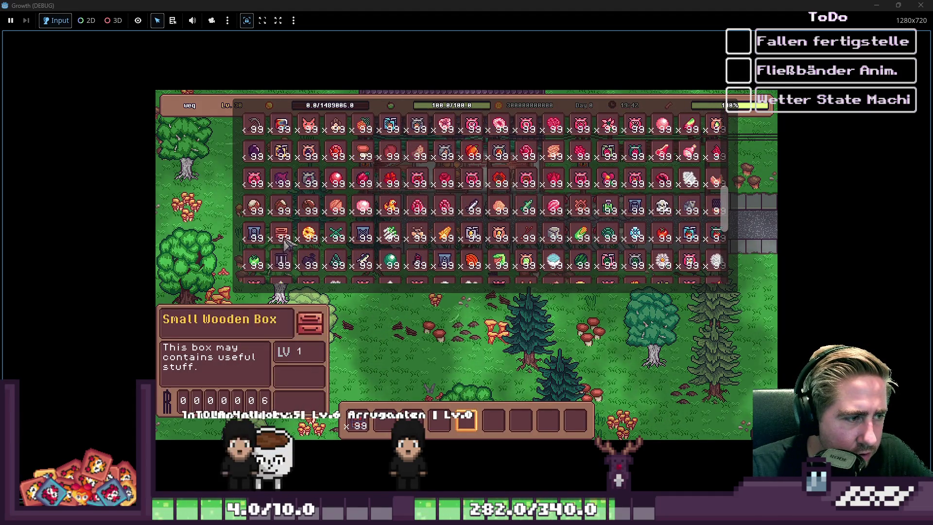
scroll(289, 251, up, 4)
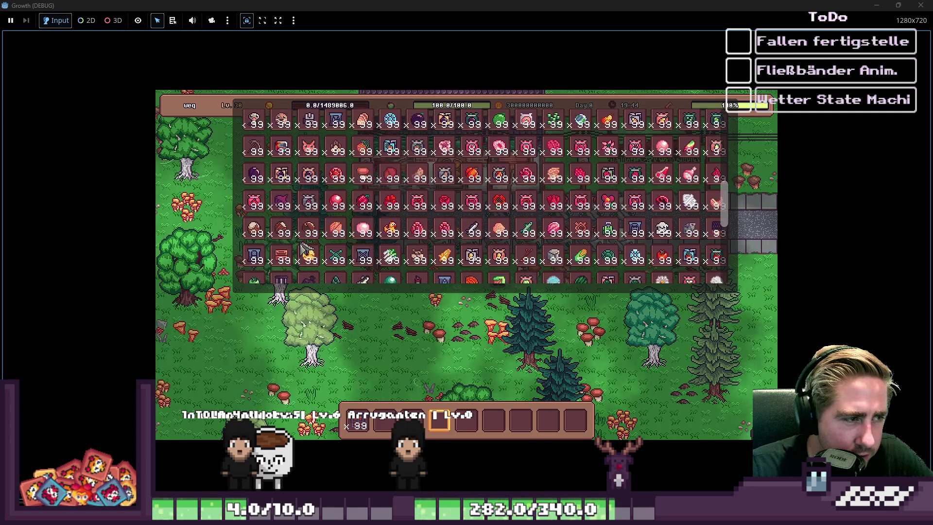
scroll(286, 252, down, 3)
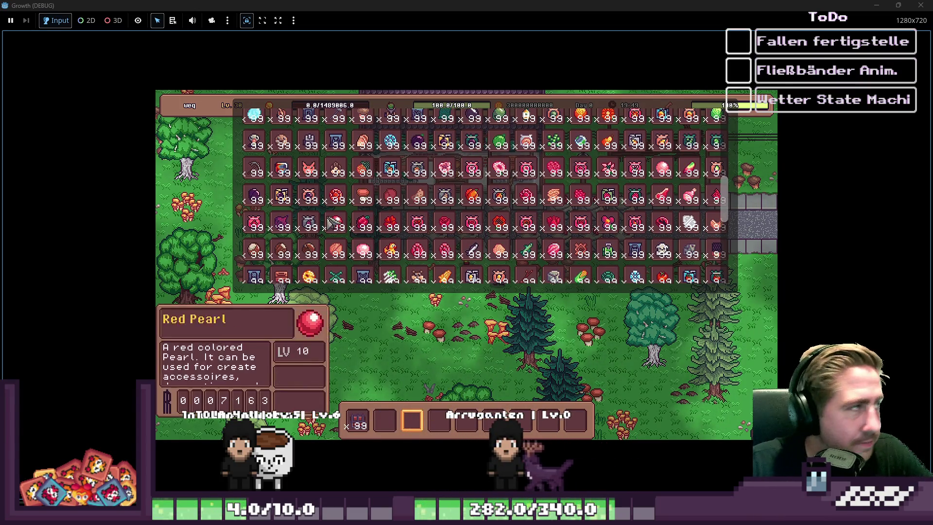
scroll(322, 194, down, 4)
scroll(302, 200, up, 15)
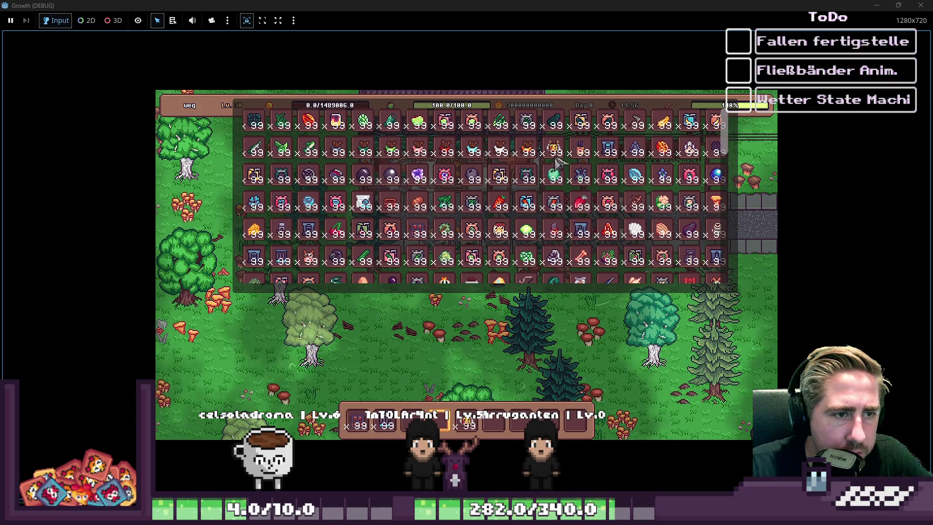
drag(508, 385, 494, 423)
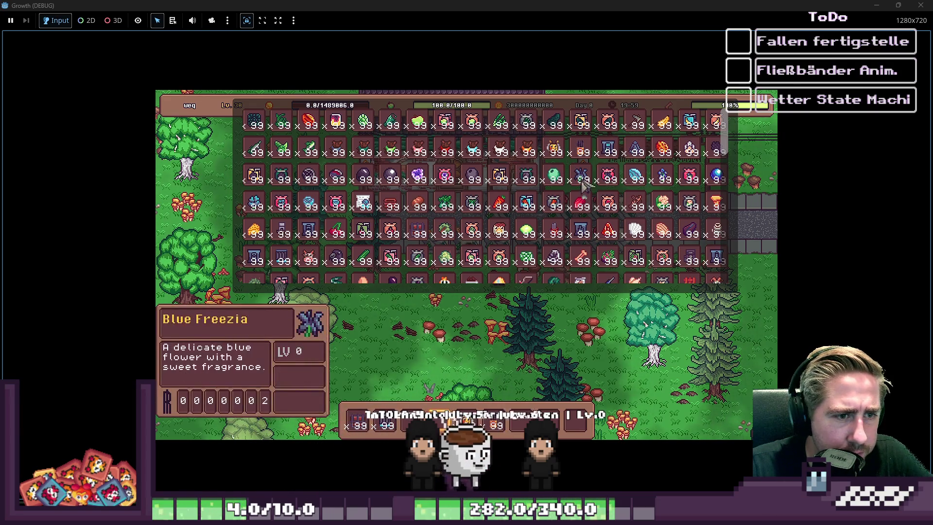
Step: Close the inventory, walk into the forest, and place three conveyor tiles above the existing row
key(e)
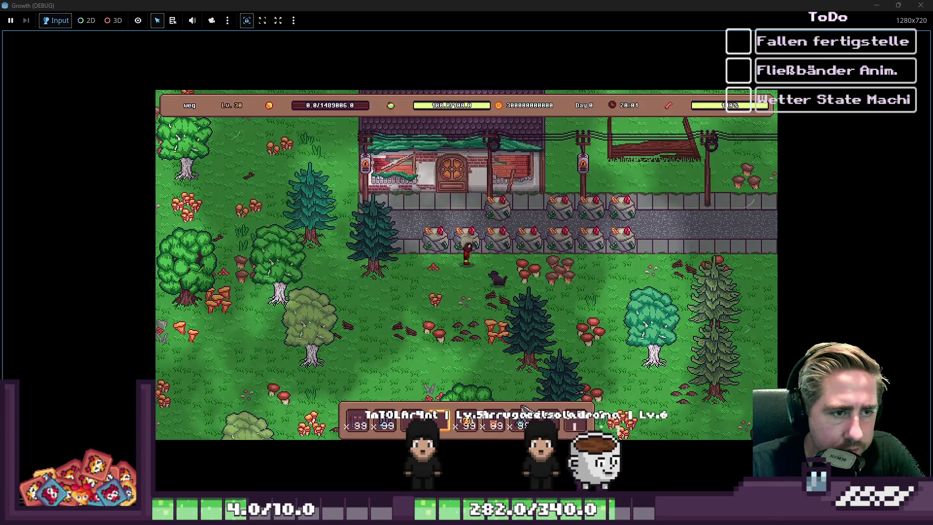
key(s)
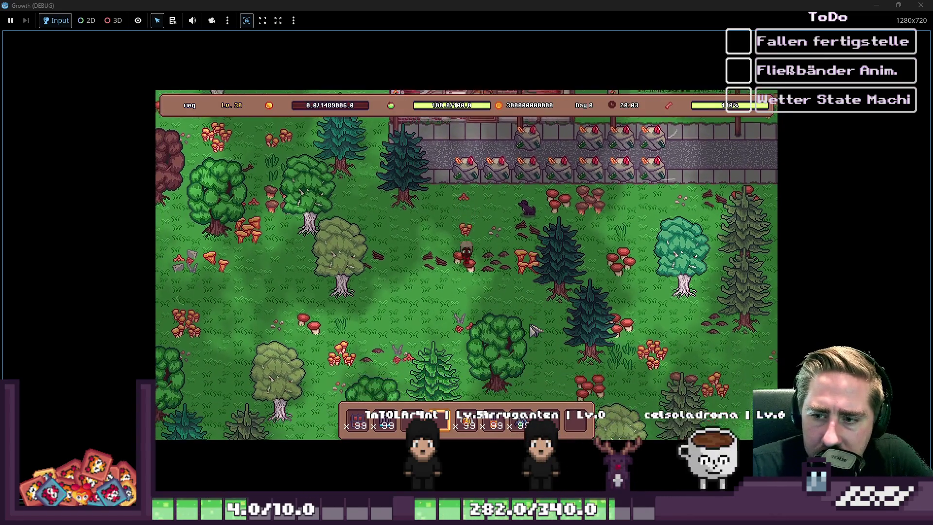
key(a)
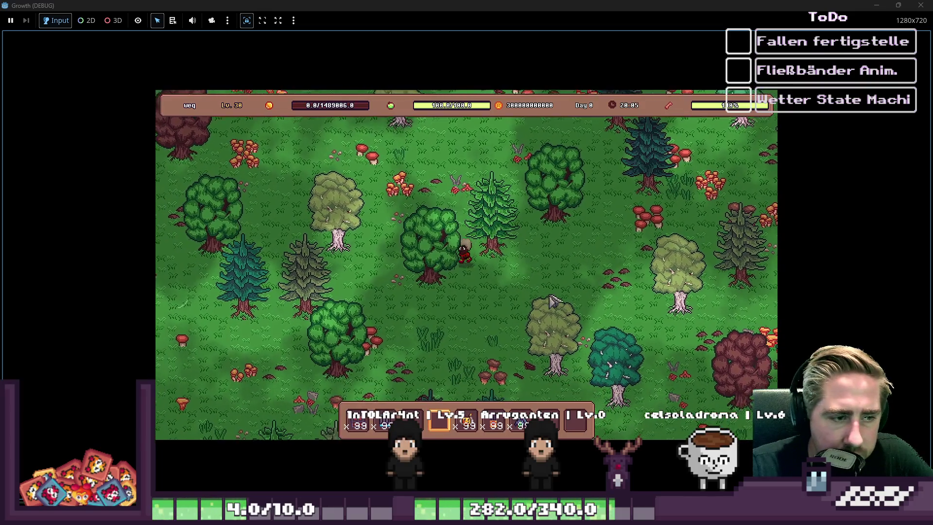
key(b)
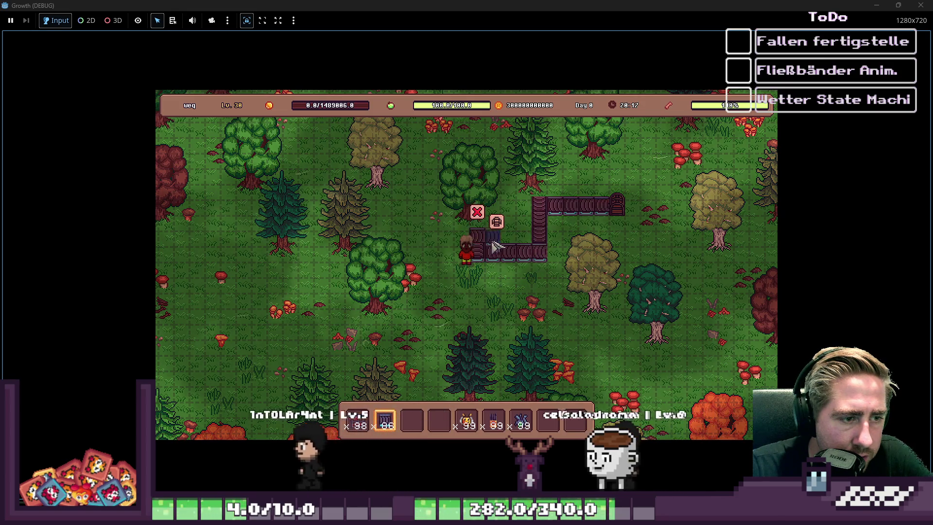
click(488, 238)
click(505, 240)
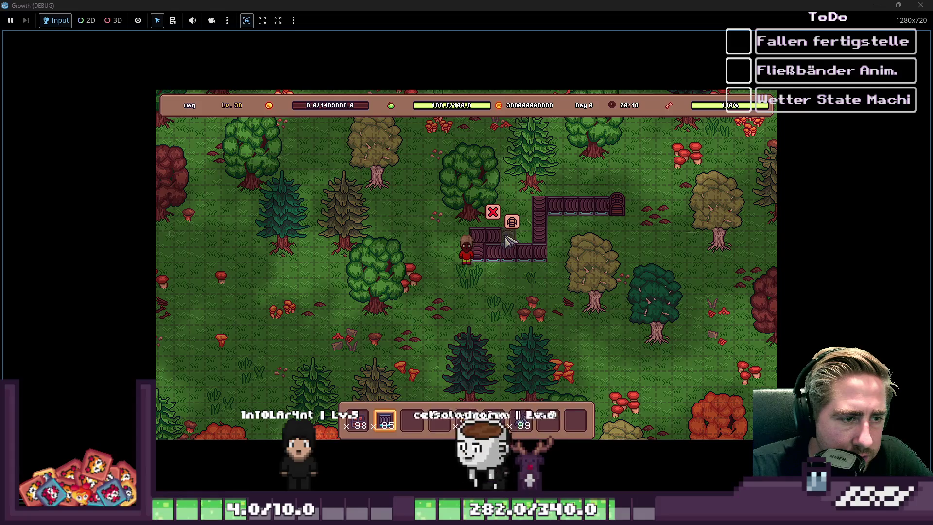
click(510, 224)
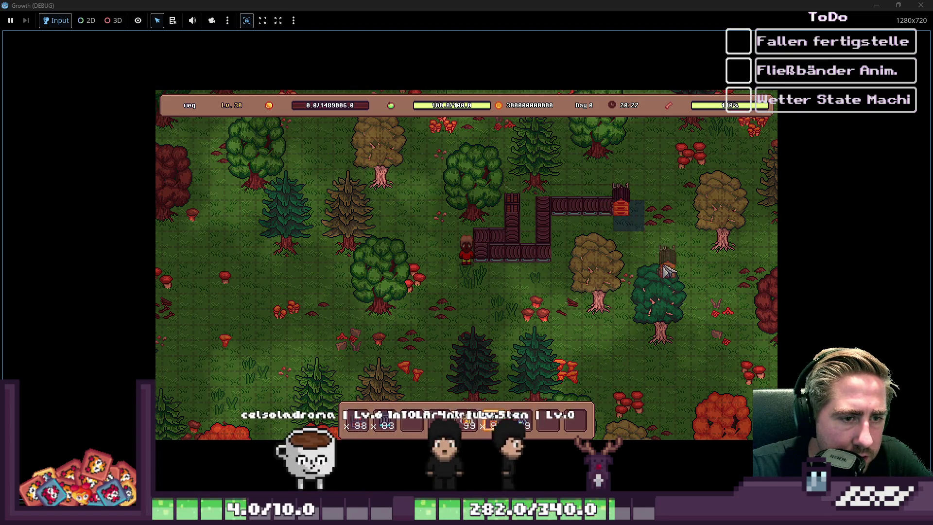
Step: Load the beehive with the bee and 99 Blue Freezia, then walk down-left along the belts
click(640, 217)
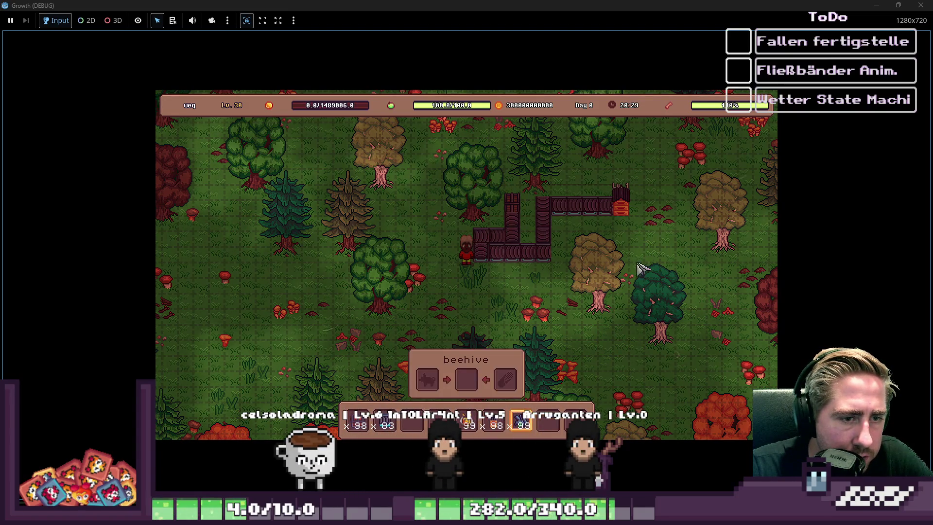
drag(469, 425, 428, 380)
drag(521, 425, 518, 380)
key(i)
key(i)
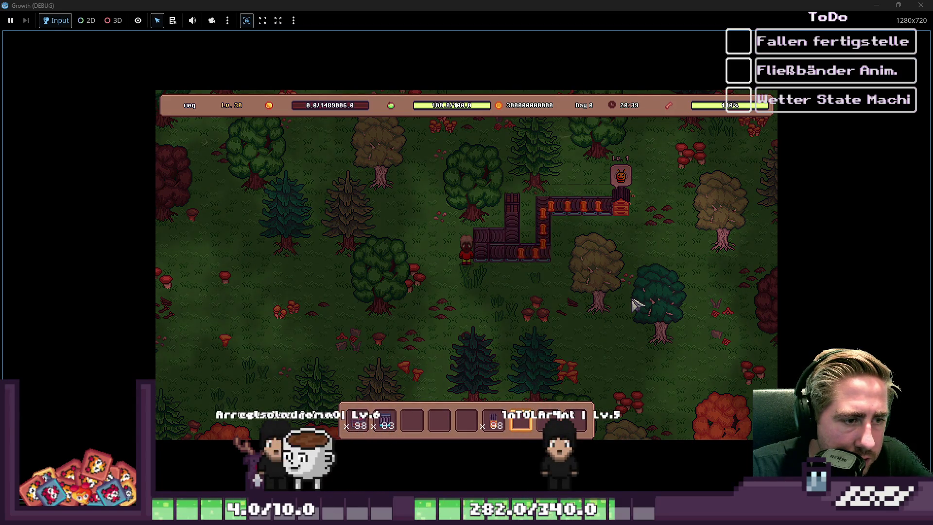
key(a)
key(s)
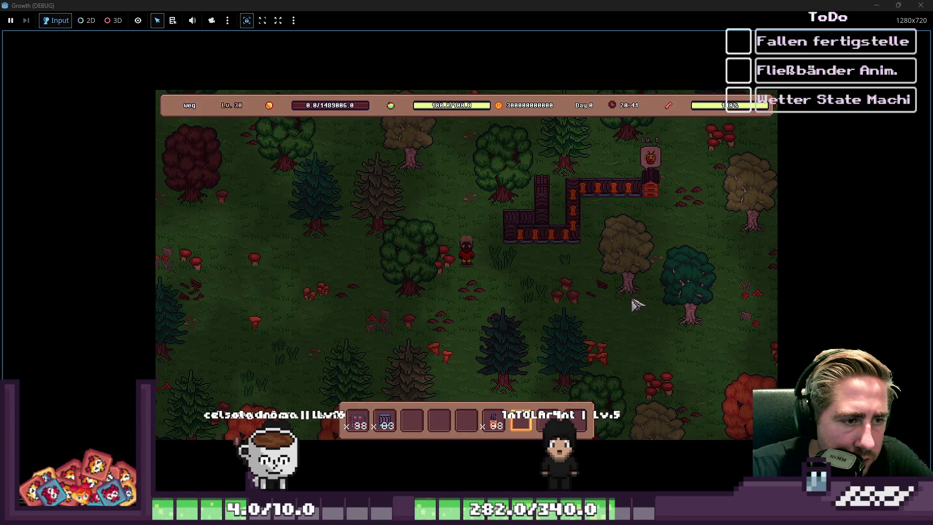
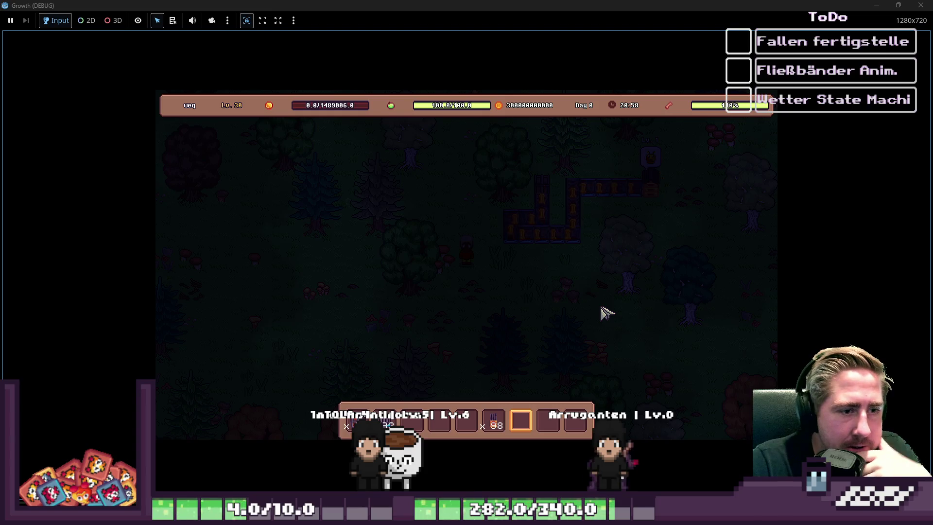
Step: Walk the player down, then up-left along the conveyor belts to reach the beehive
key(s)
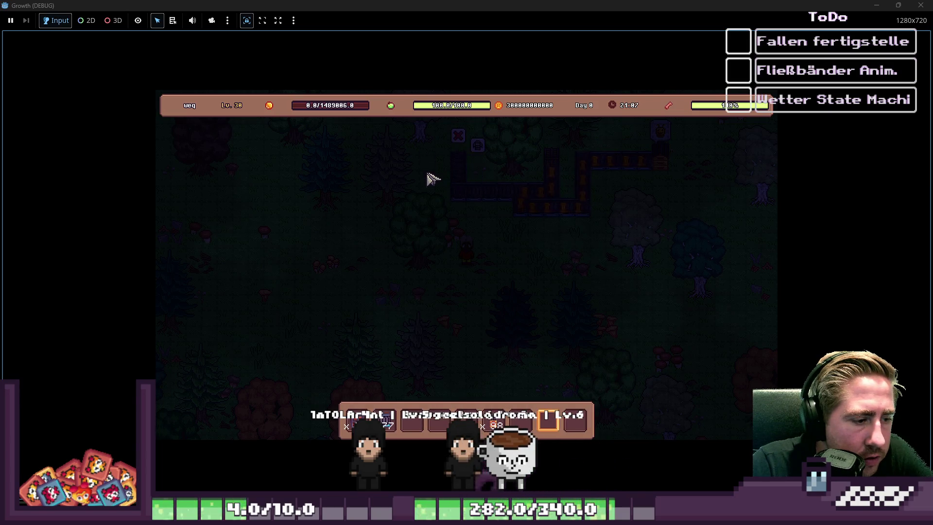
key(w)
key(a)
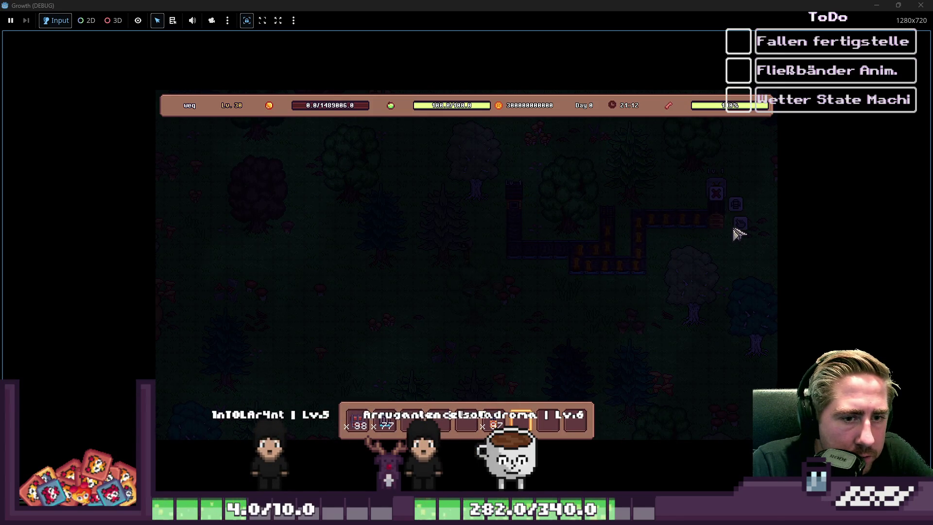
Step: Take the x25 stack from the beehive, return it to the hive's right input, and walk toward the chest
click(735, 225)
click(498, 386)
key(e)
key(e)
click(544, 216)
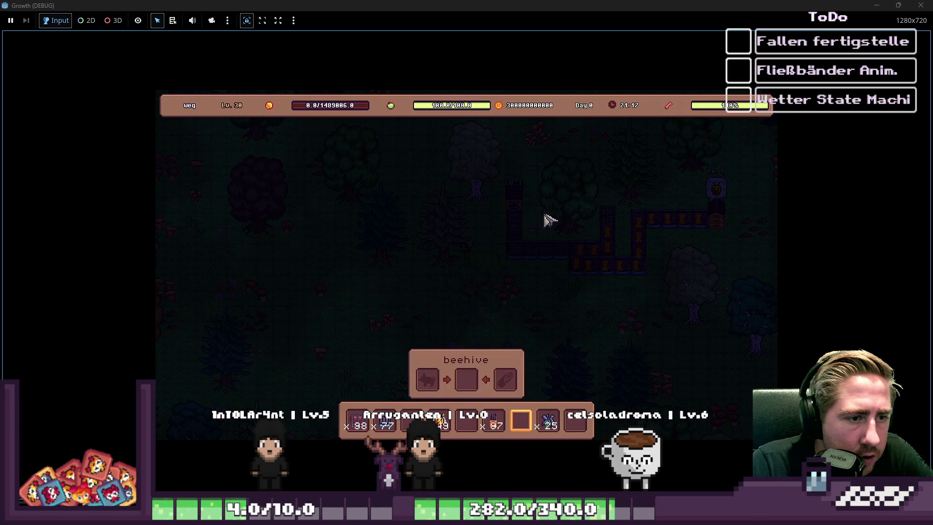
drag(548, 420, 503, 393)
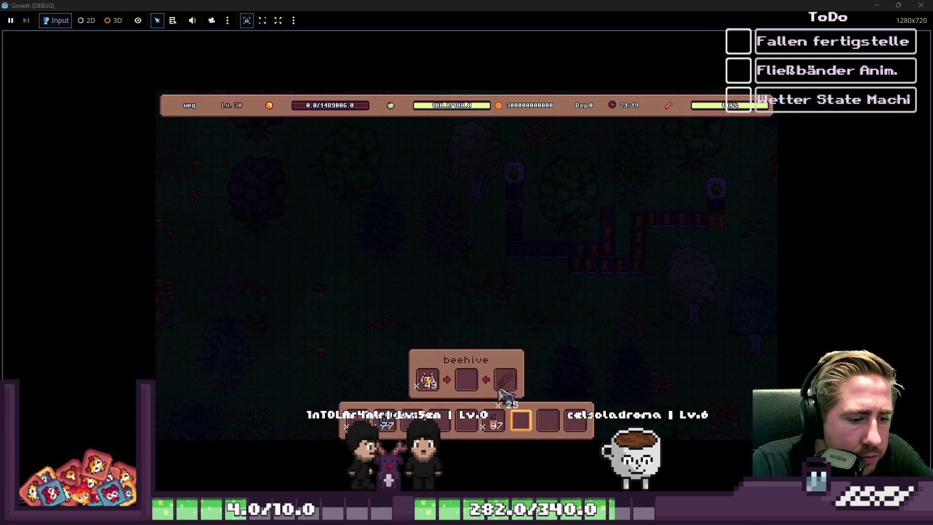
key(e)
key(e)
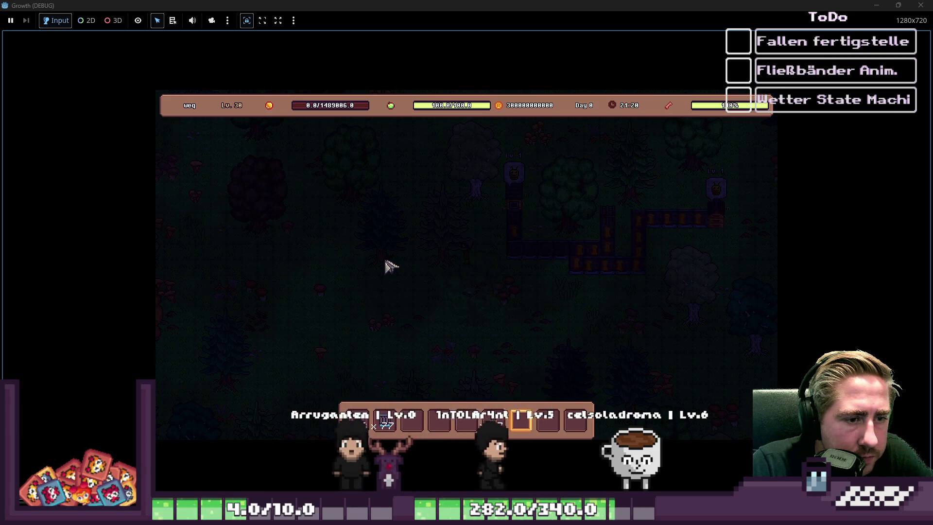
key(s+d)
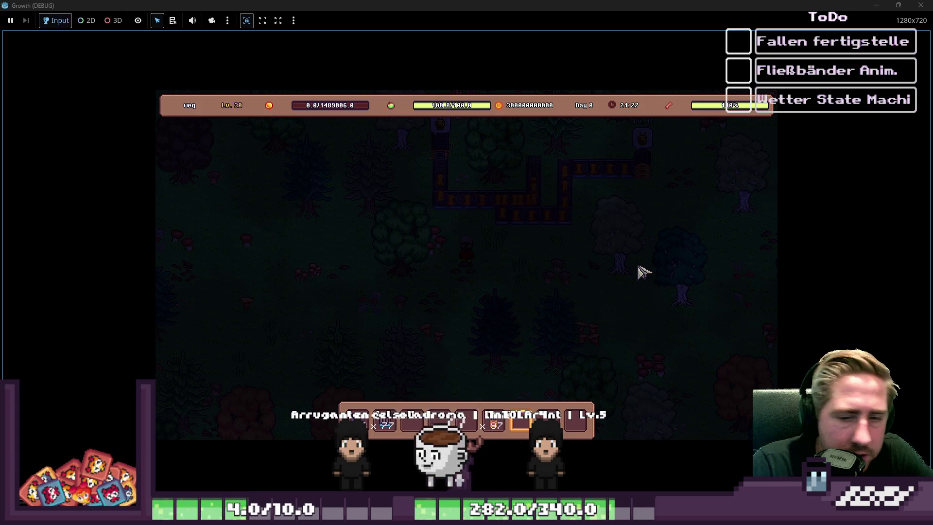
key(w+a)
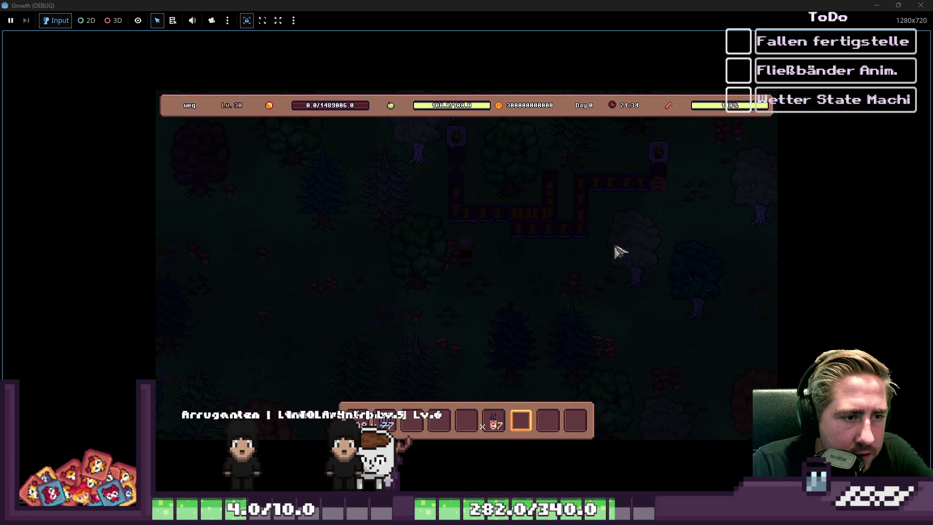
Step: Open the belt-fed chest twice to confirm its count has reached 84 items
click(576, 188)
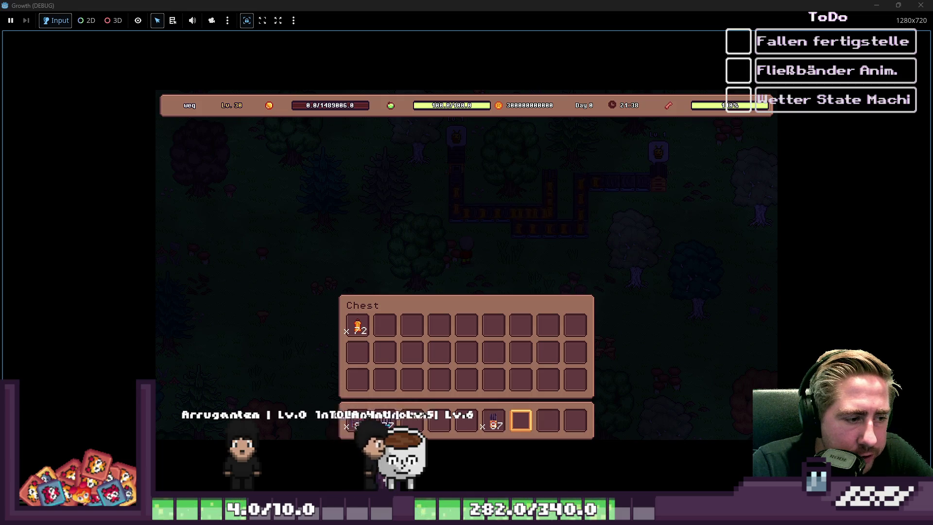
key(i)
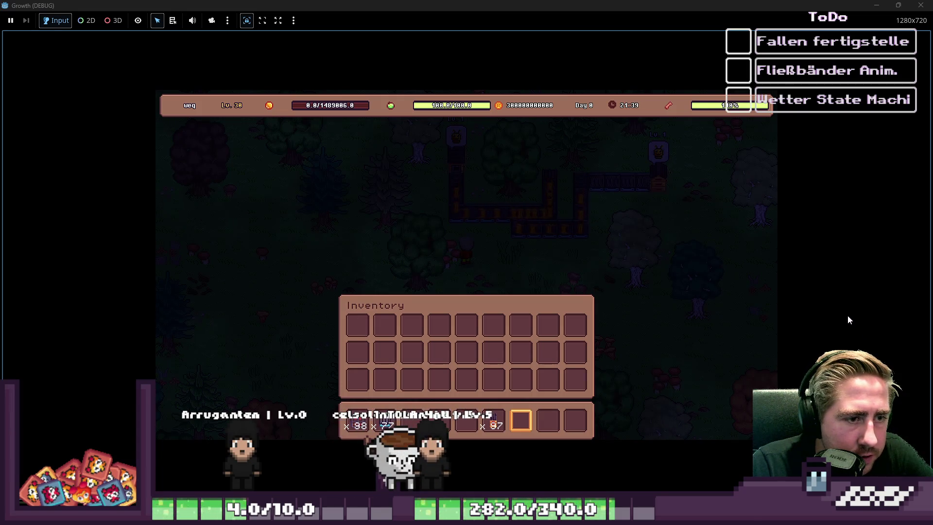
key(i)
key(i)
mouse_move(551, 185)
click(574, 196)
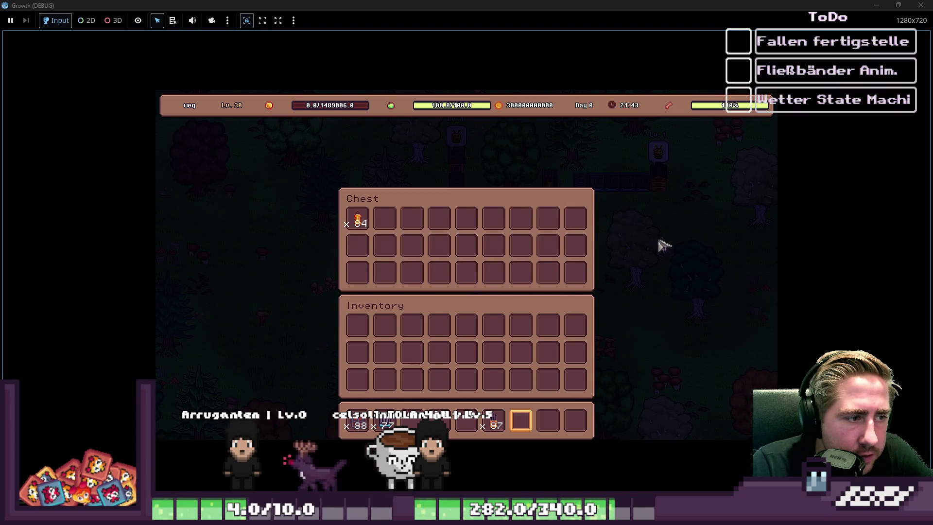
key(Escape)
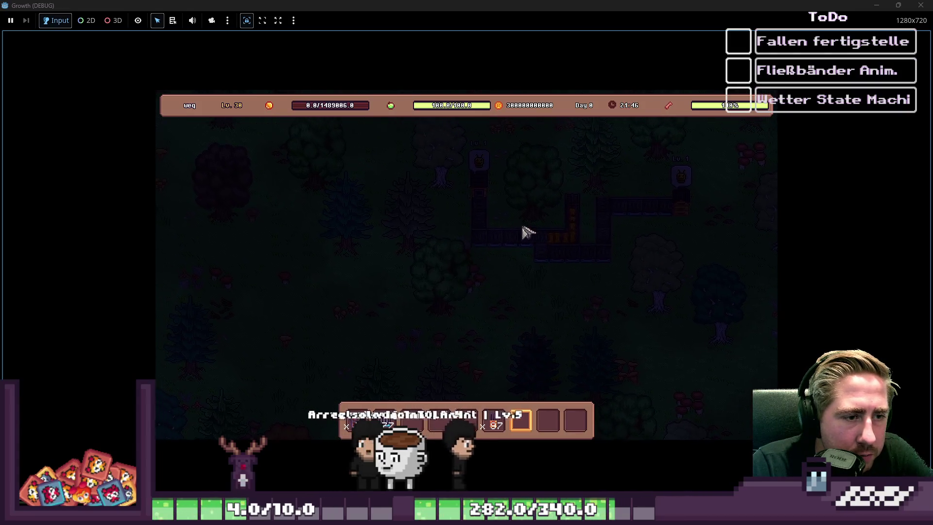
Step: Check the nearby beehive's contents and close the panels
click(566, 267)
key(e)
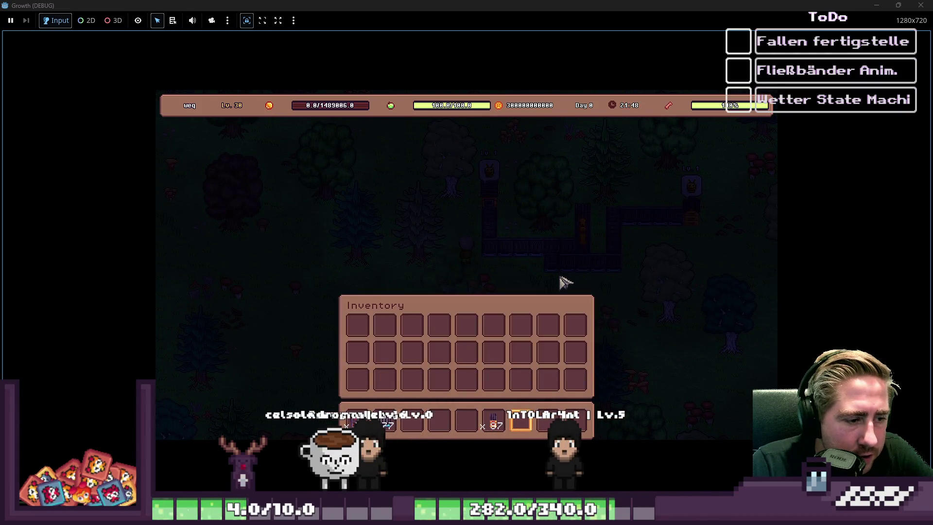
key(Escape)
Step: Walk to the second beehive and check its contents
key(s)
key(w)
key(d)
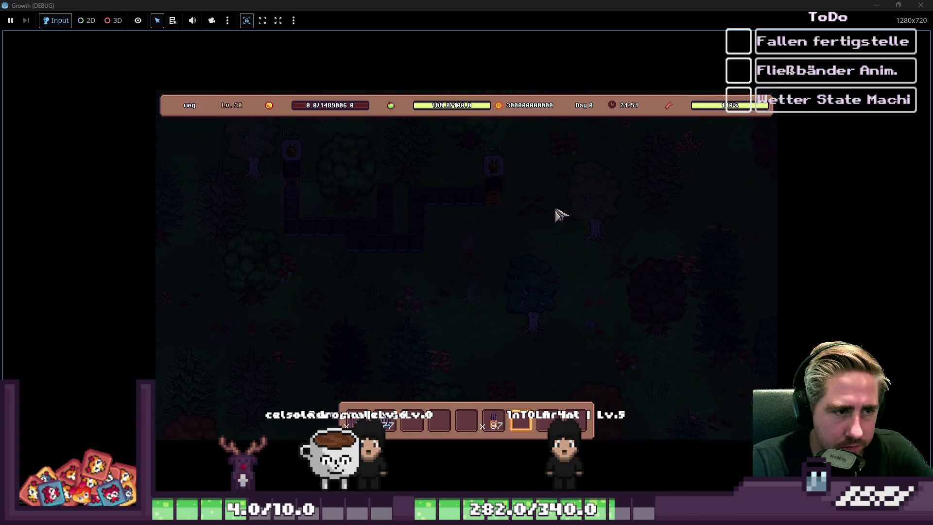
mouse_move(427, 206)
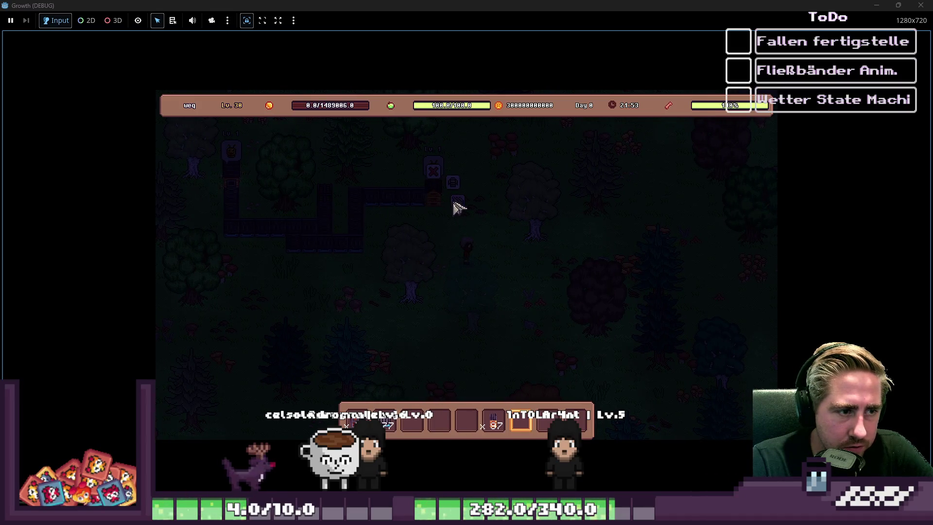
click(457, 208)
key(e)
key(Escape)
Step: From the debug item list, take a 99 stack of Pink Hydrangea Seeds into the hotbar
key(i)
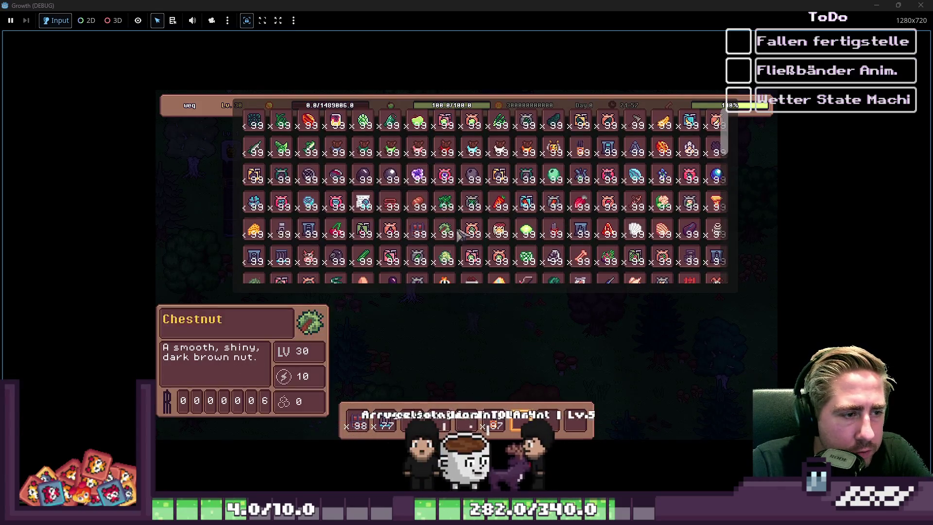
scroll(340, 230, down, 3)
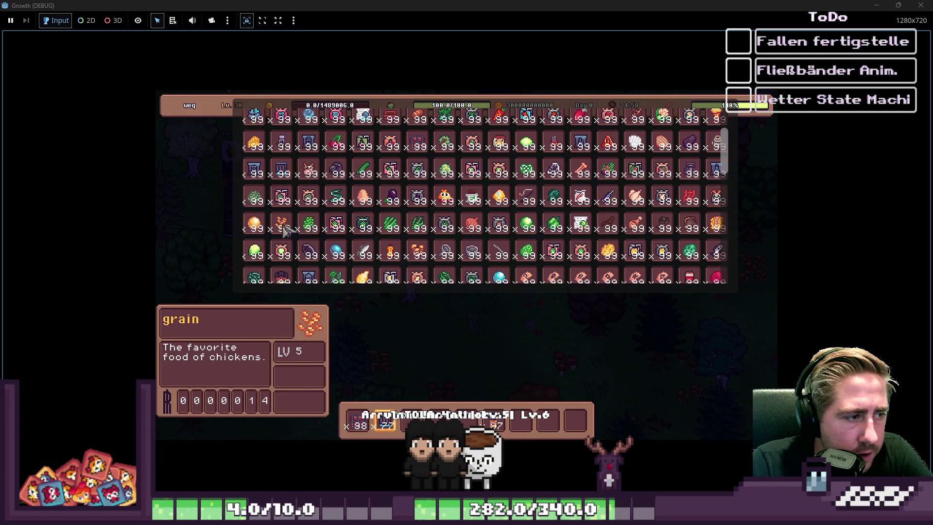
scroll(292, 228, down, 3)
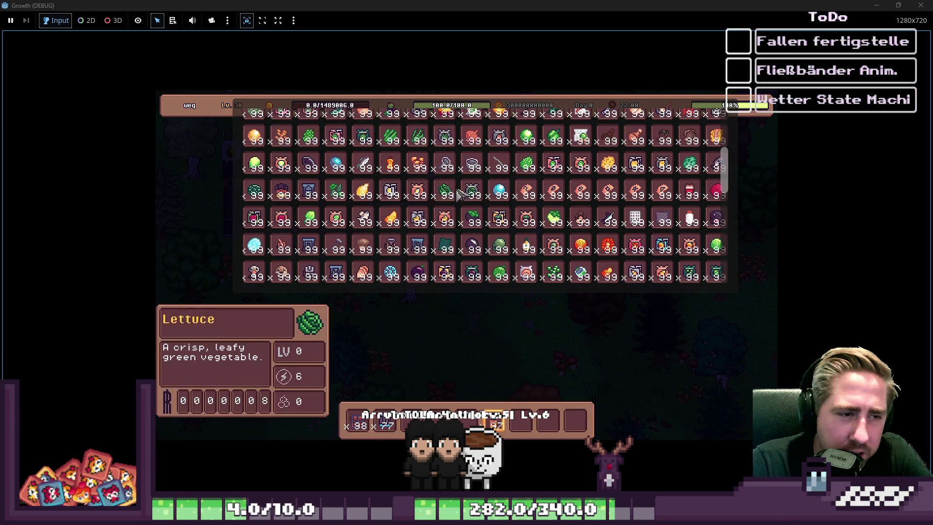
scroll(564, 218, down, 2)
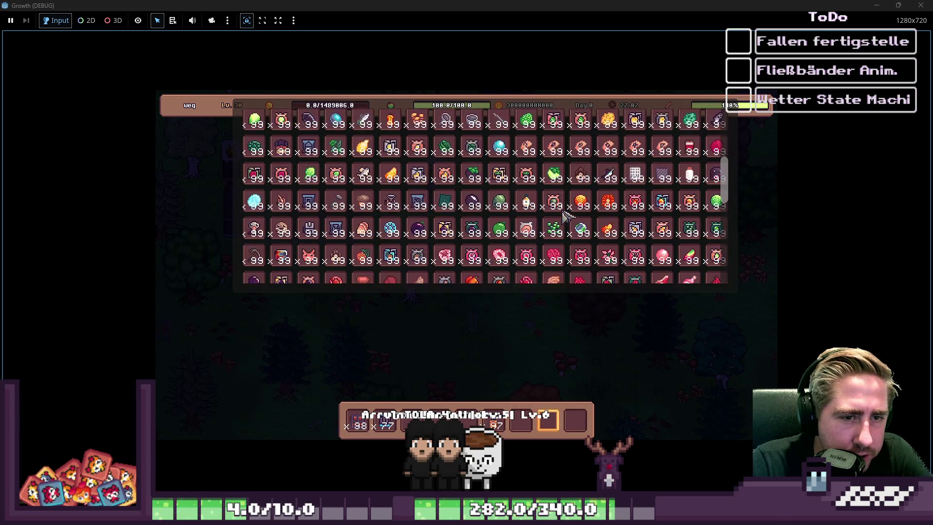
click(593, 258)
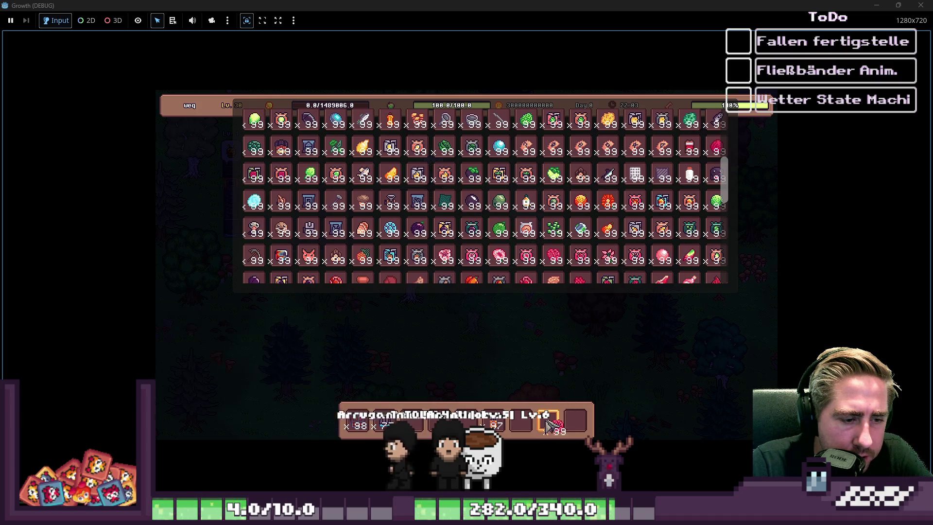
key(Escape)
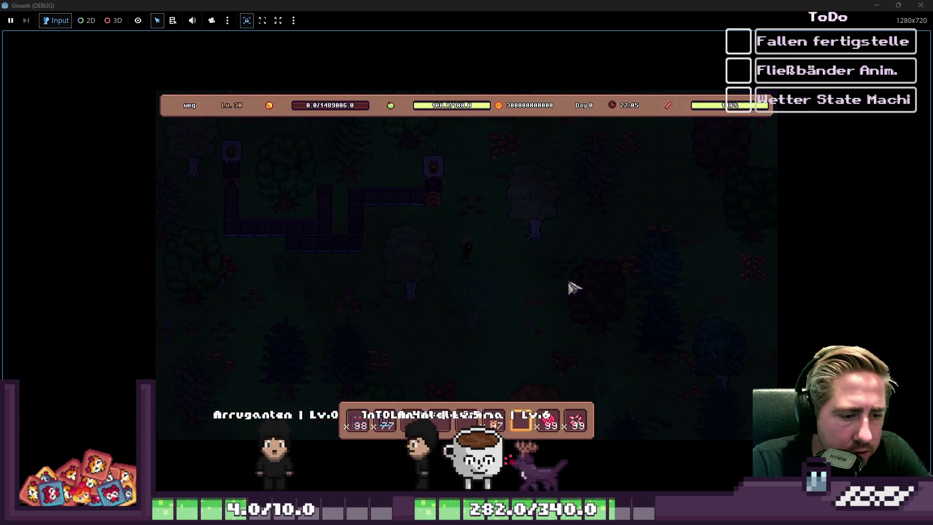
Step: Drag the Pink Hydrangea Seeds from the hotbar toward the beehive's input
key(e)
mouse_move(548, 420)
mouse_down()
mouse_move(508, 386)
mouse_move(562, 340)
mouse_up()
key(Escape)
key(s)
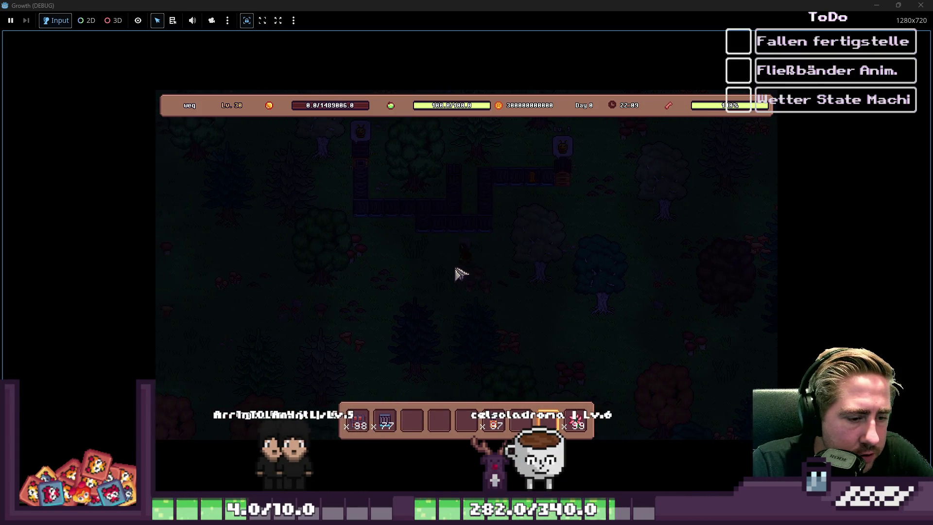
Step: Select the x99 seed slot and move the seeds into the beehive's right input slot
scroll(461, 274, down, 1)
key(a)
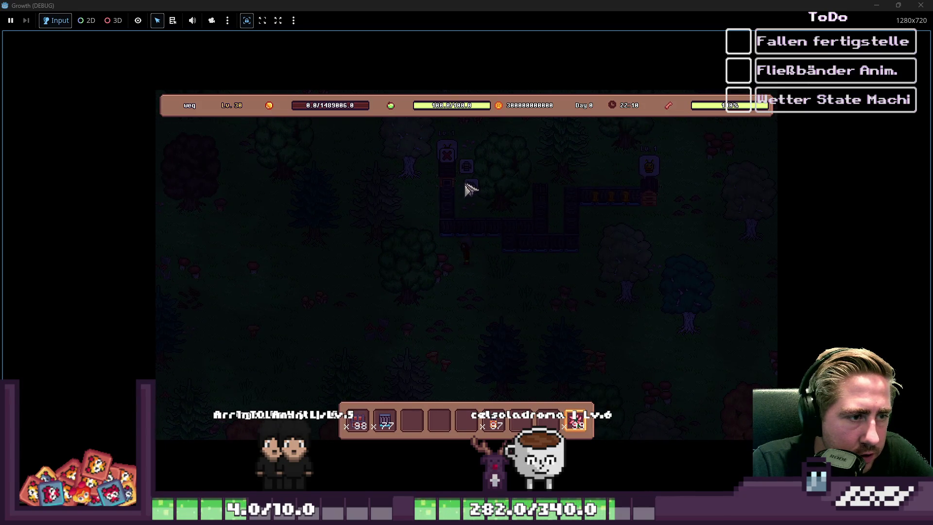
key(e)
drag(562, 424, 514, 382)
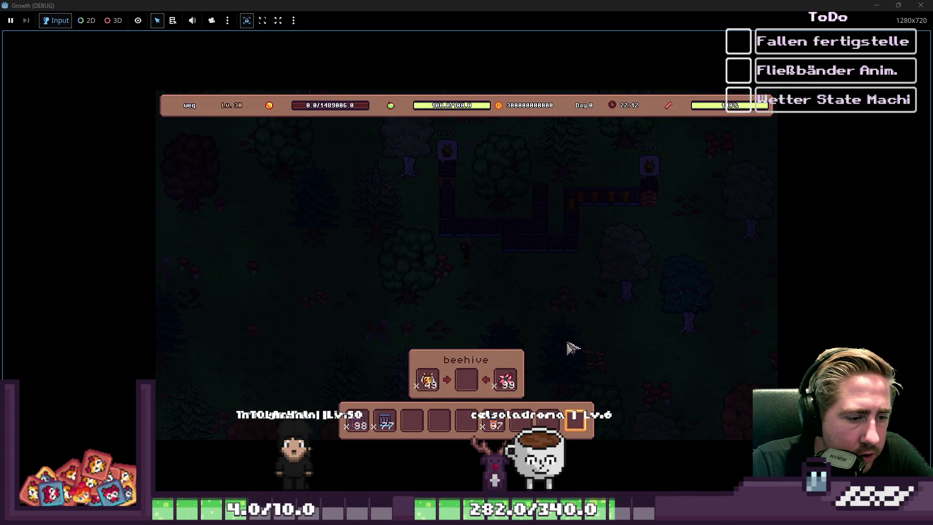
key(e)
Step: Walk the player away from the beehive, up-left along the belts
key(s)
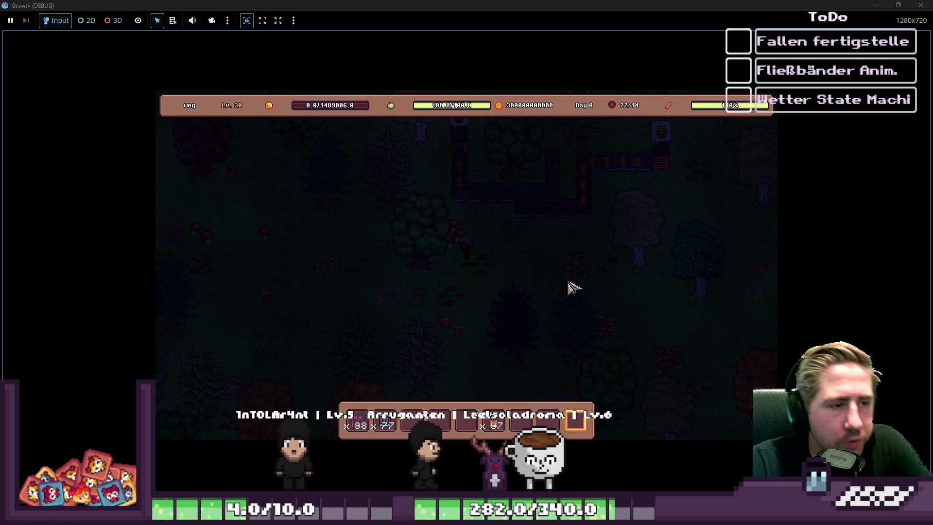
key(a)
key(w)
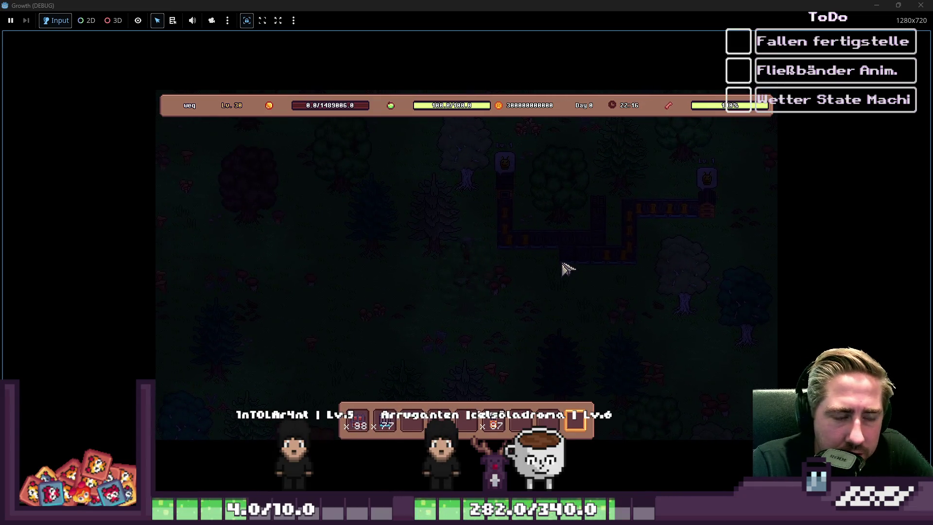